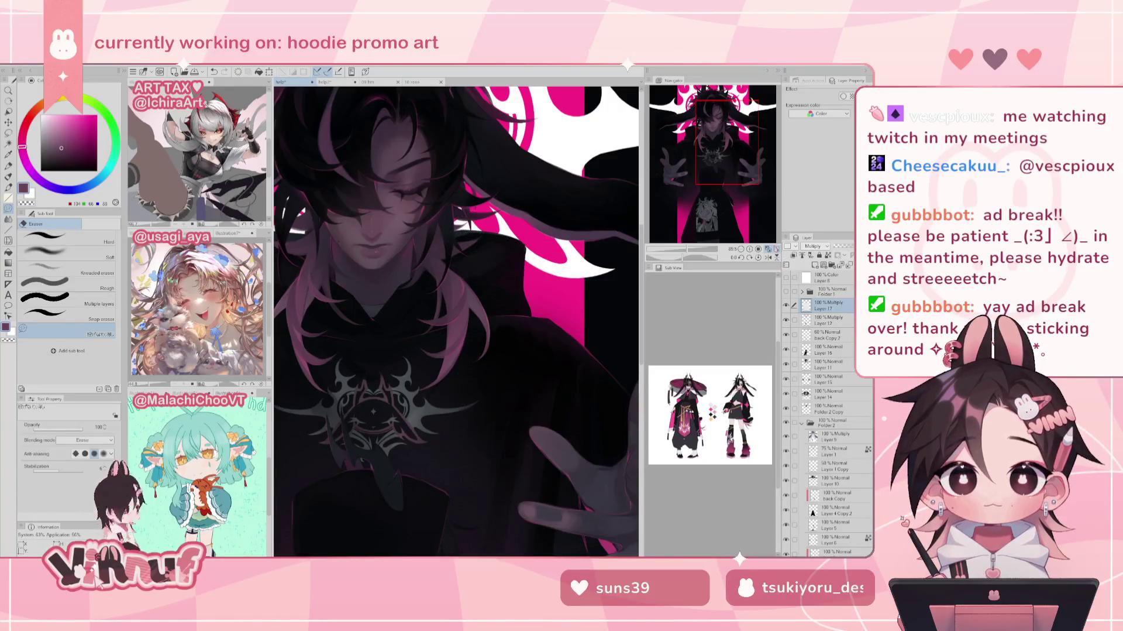
Step: Zoom in on the hoodie and create a selection from Layer 16's contents
click(768, 249)
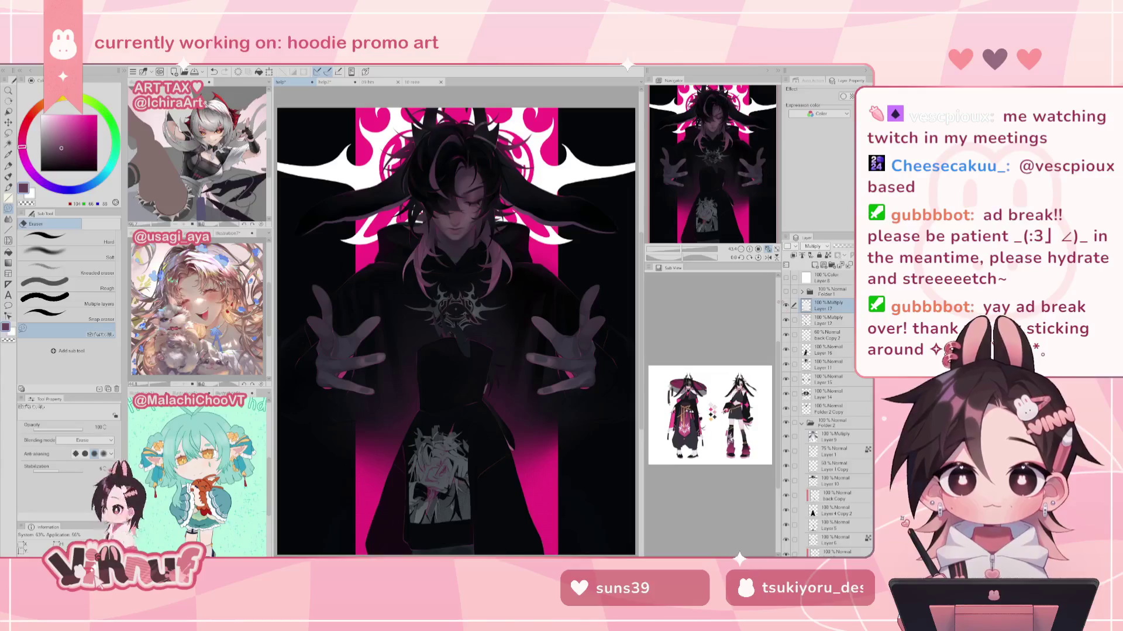
drag(673, 256, 686, 257)
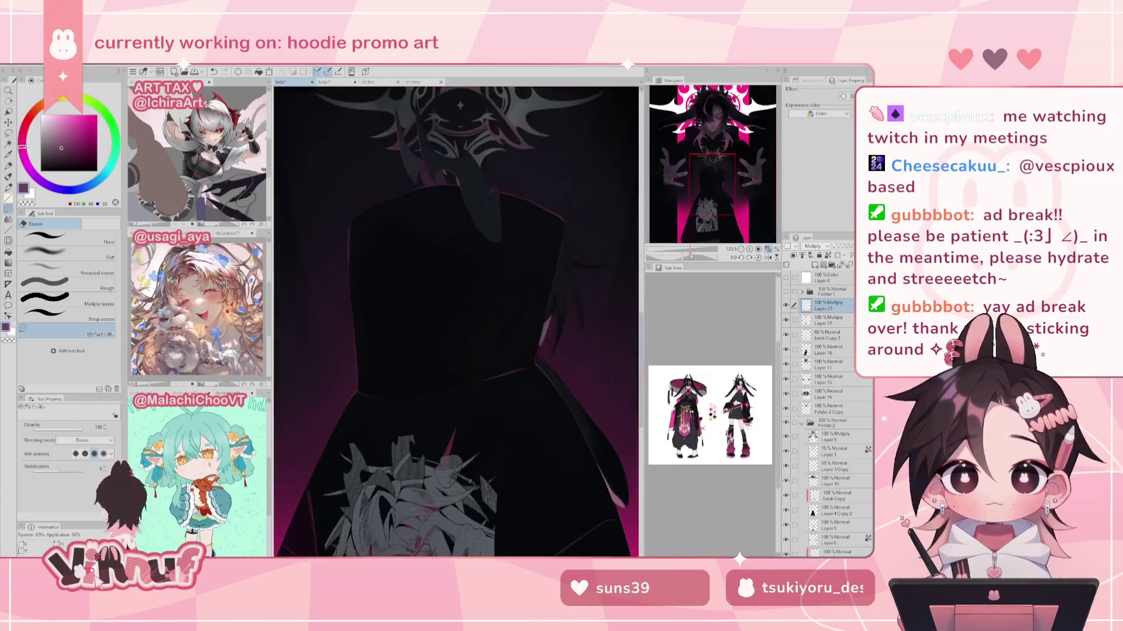
drag(718, 186, 736, 192)
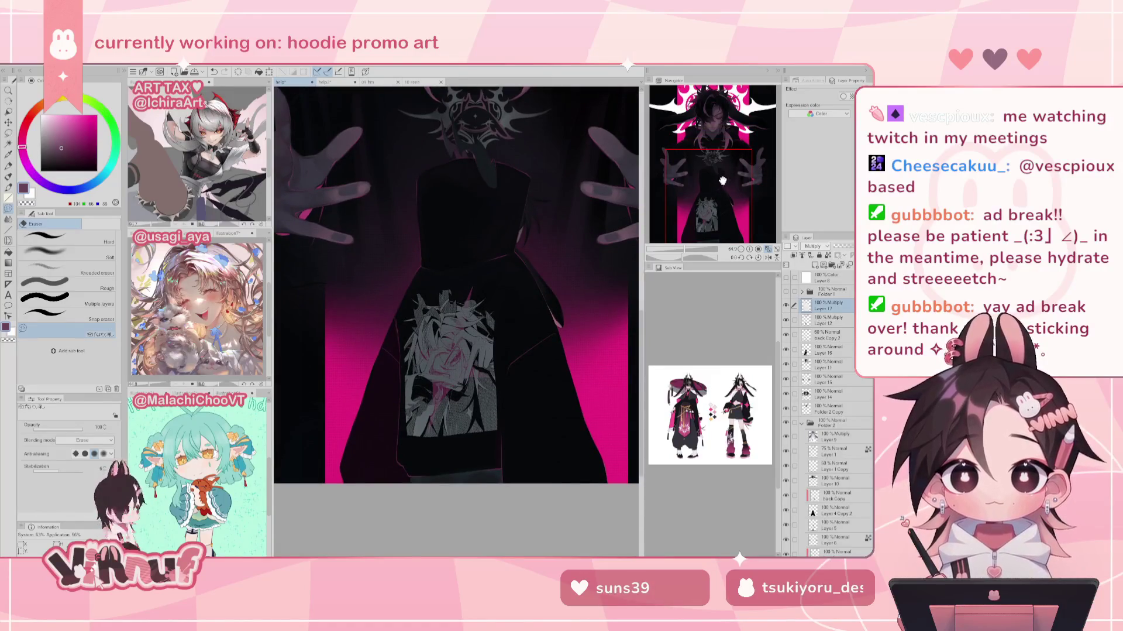
click(826, 354)
right_click(795, 351)
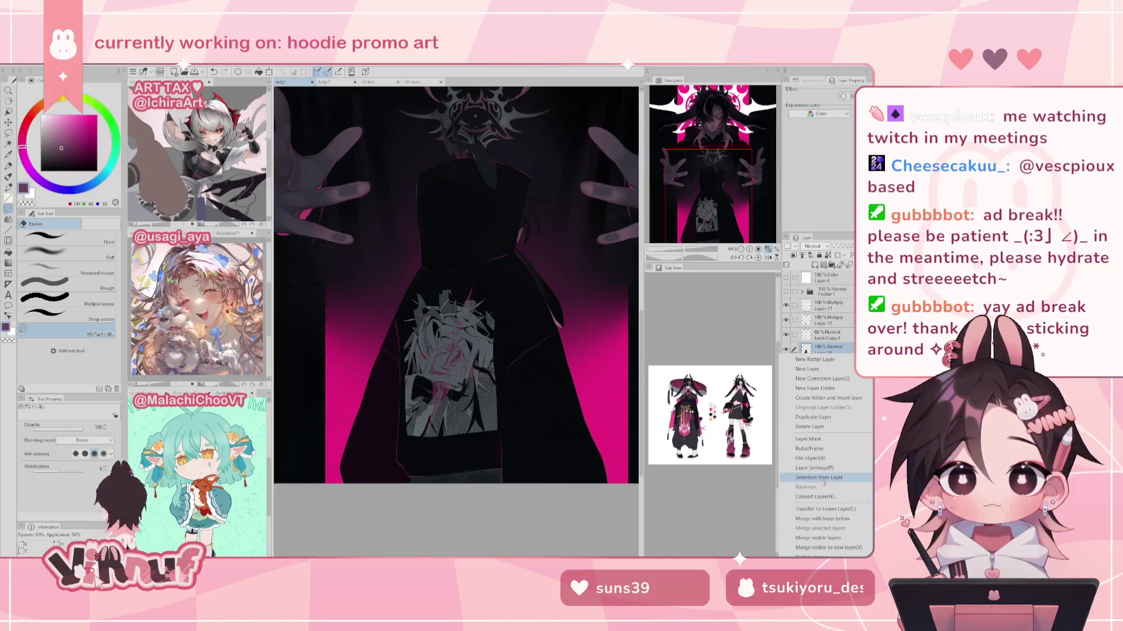
mouse_move(819, 476)
click(764, 478)
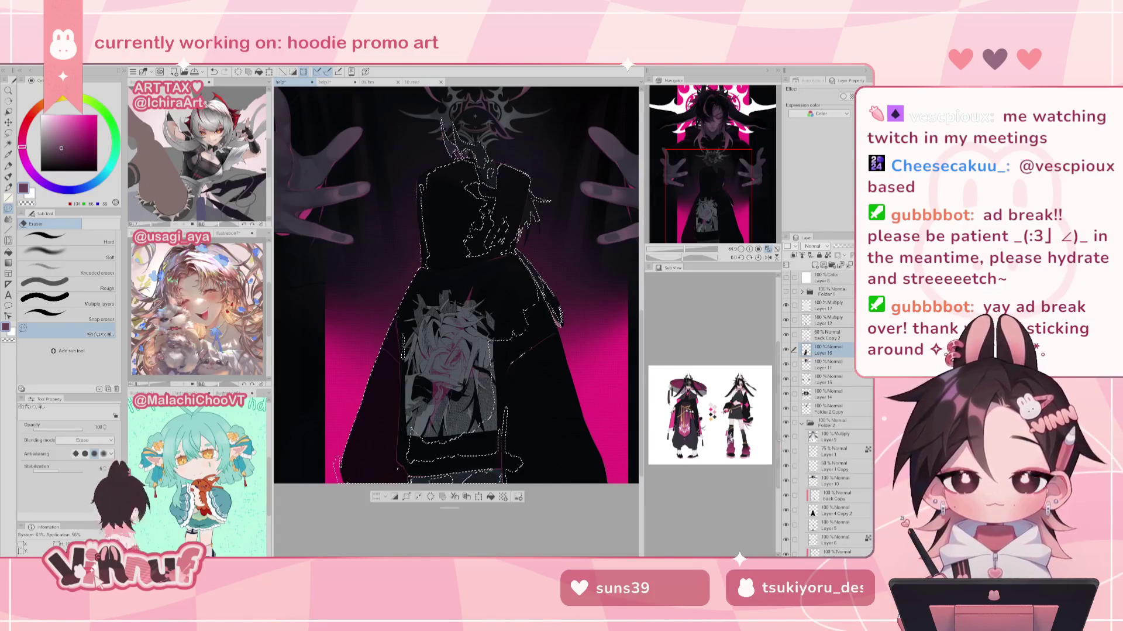
Step: Refine the selection with lasso strokes along the hood's left edge and lower hem
key(m)
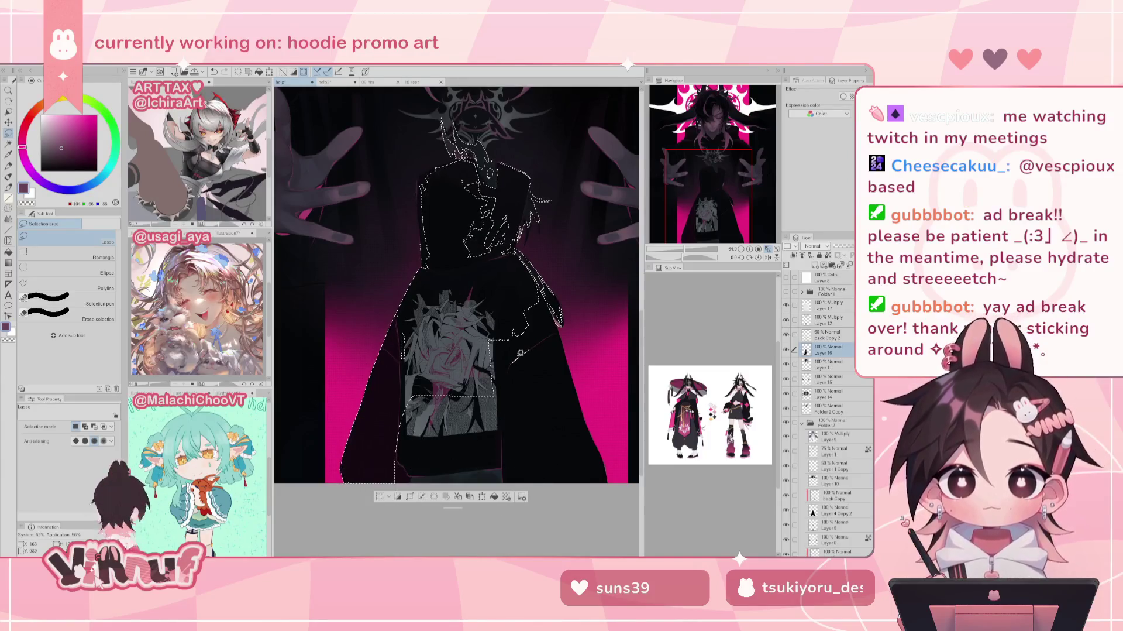
mouse_move(379, 430)
mouse_down()
mouse_move(568, 417)
mouse_move(547, 302)
mouse_up()
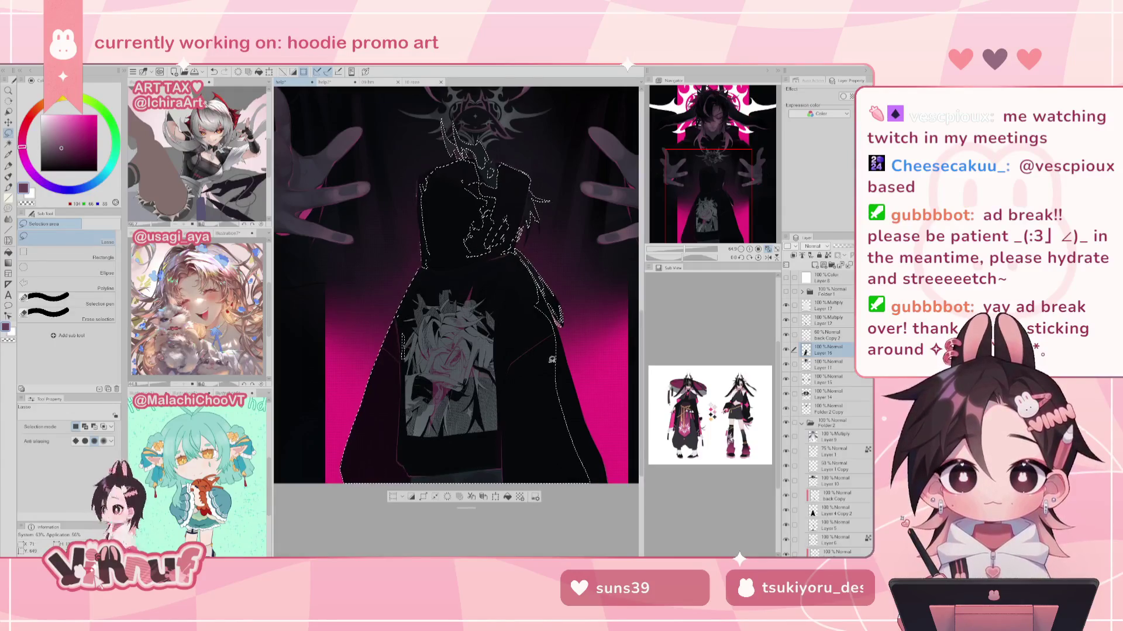
key(h)
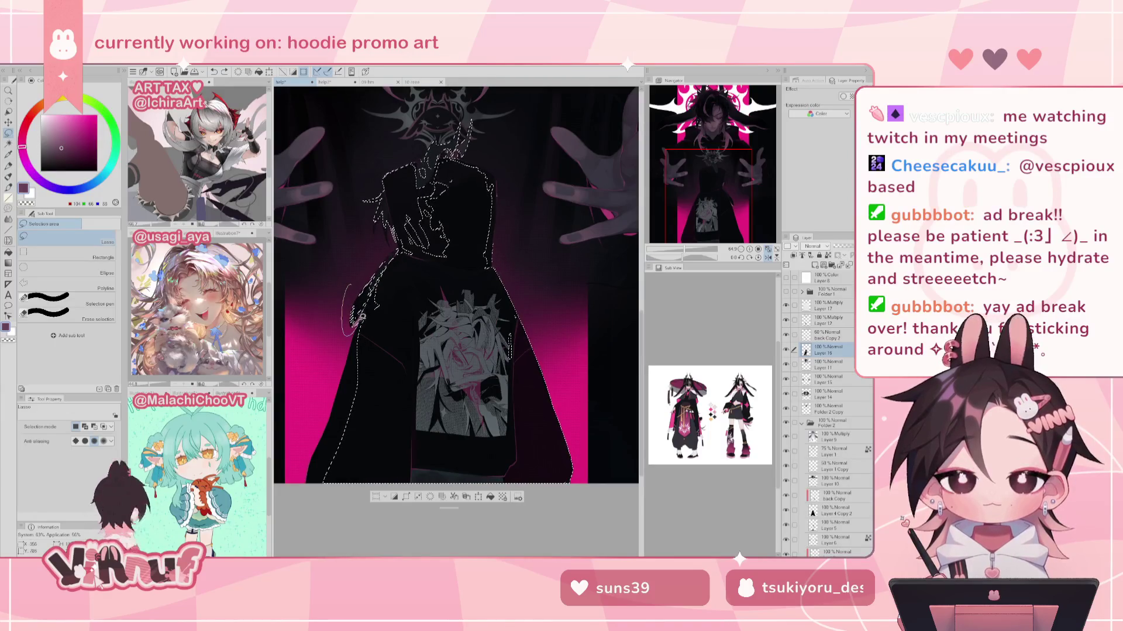
drag(382, 198, 375, 236)
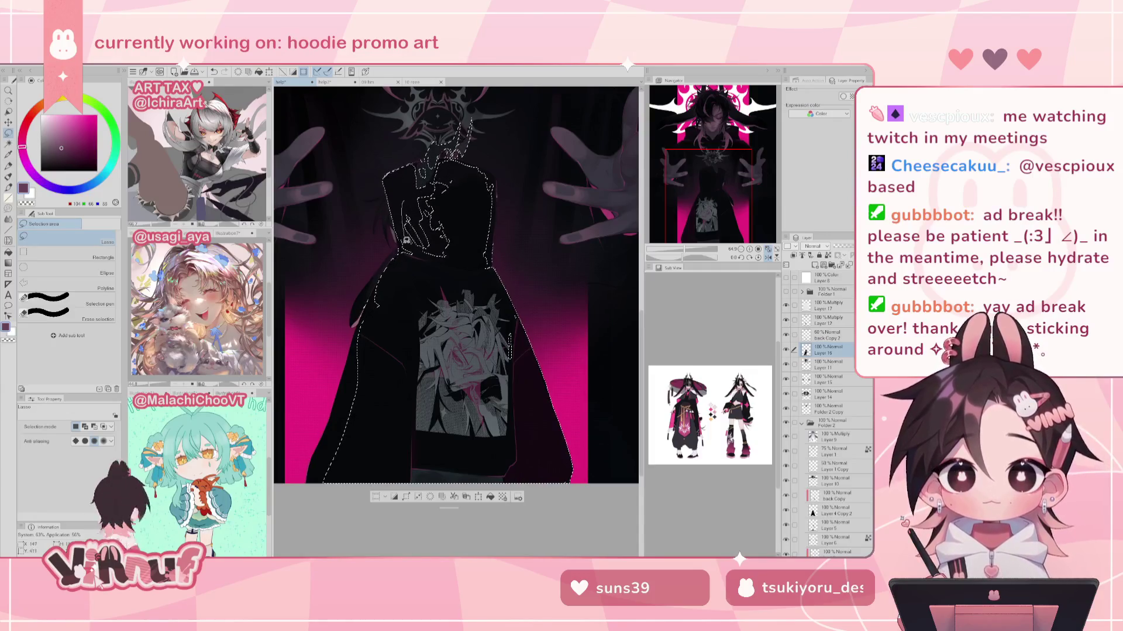
drag(433, 287, 422, 175)
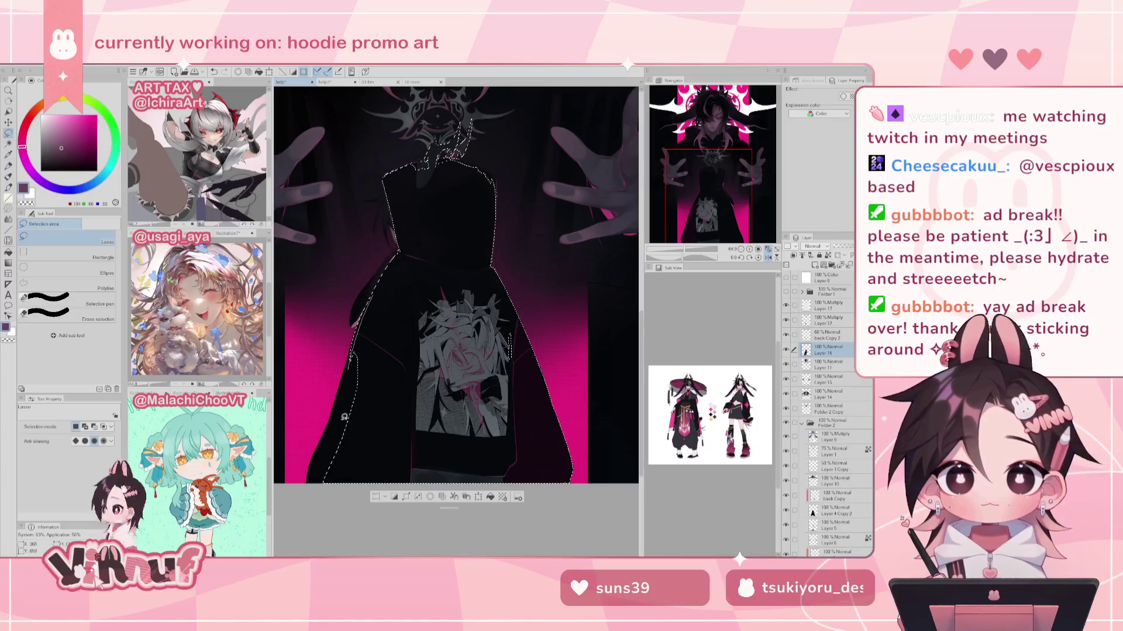
drag(348, 384, 374, 411)
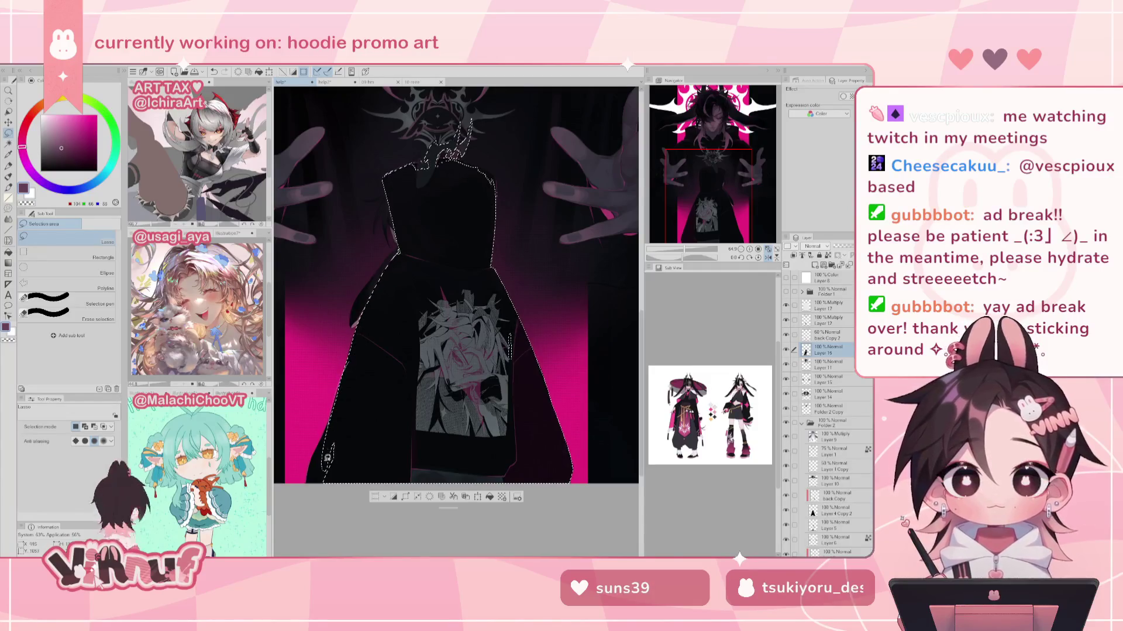
drag(342, 406, 312, 489)
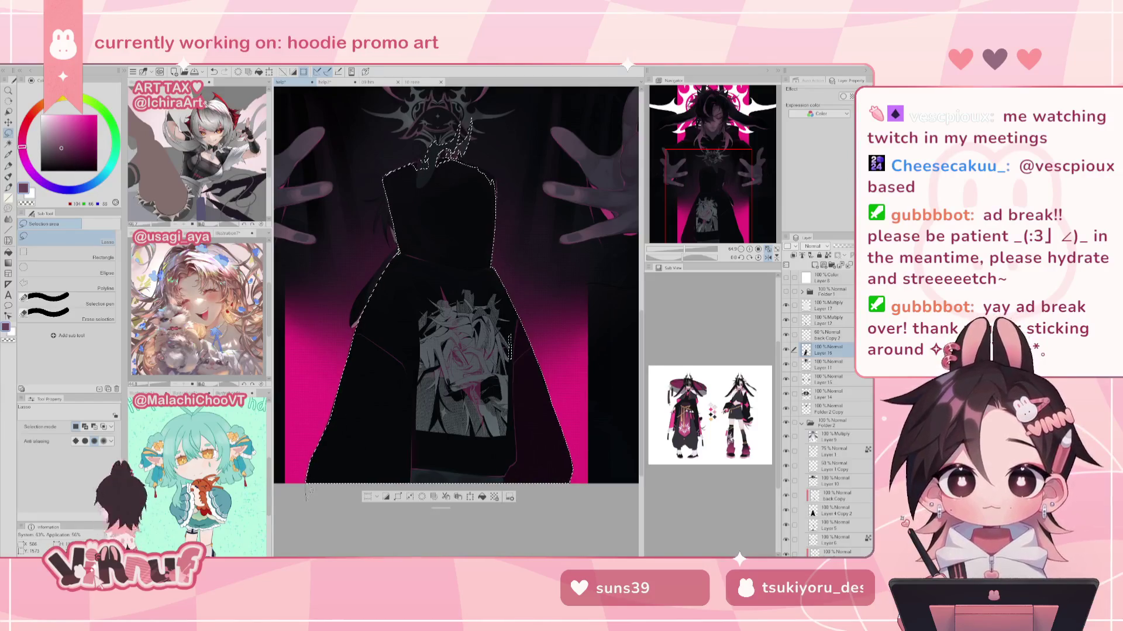
scroll(324, 437, up, 1)
Step: Lasso around the chest emblem, smooth the lower-left corner, and reset the canvas rotation
scroll(503, 304, up, 2)
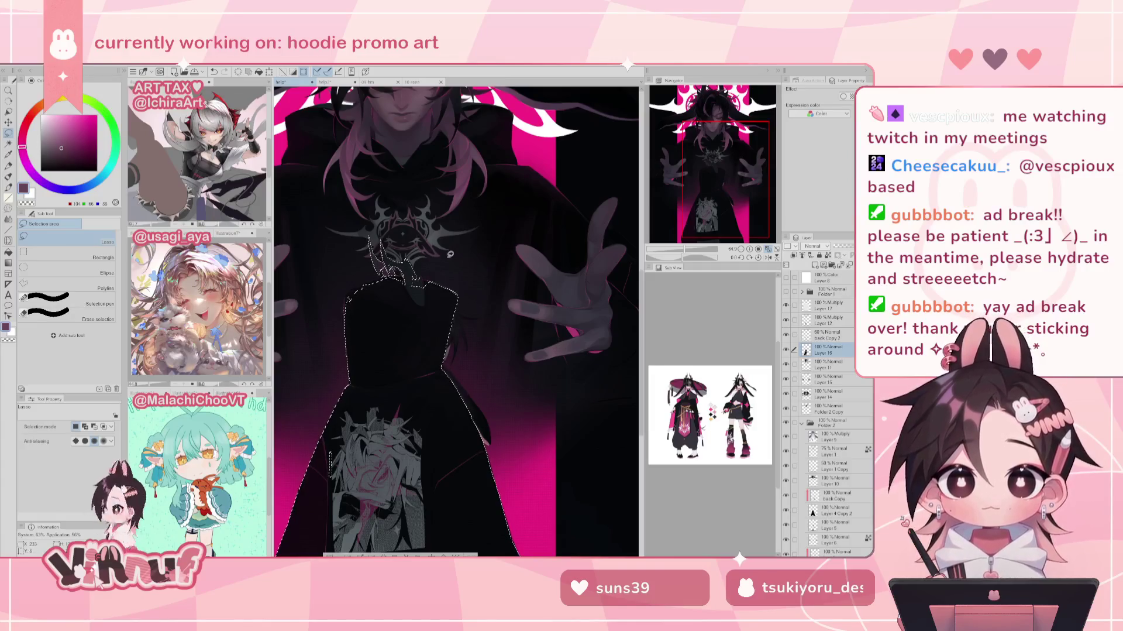
drag(415, 247, 412, 238)
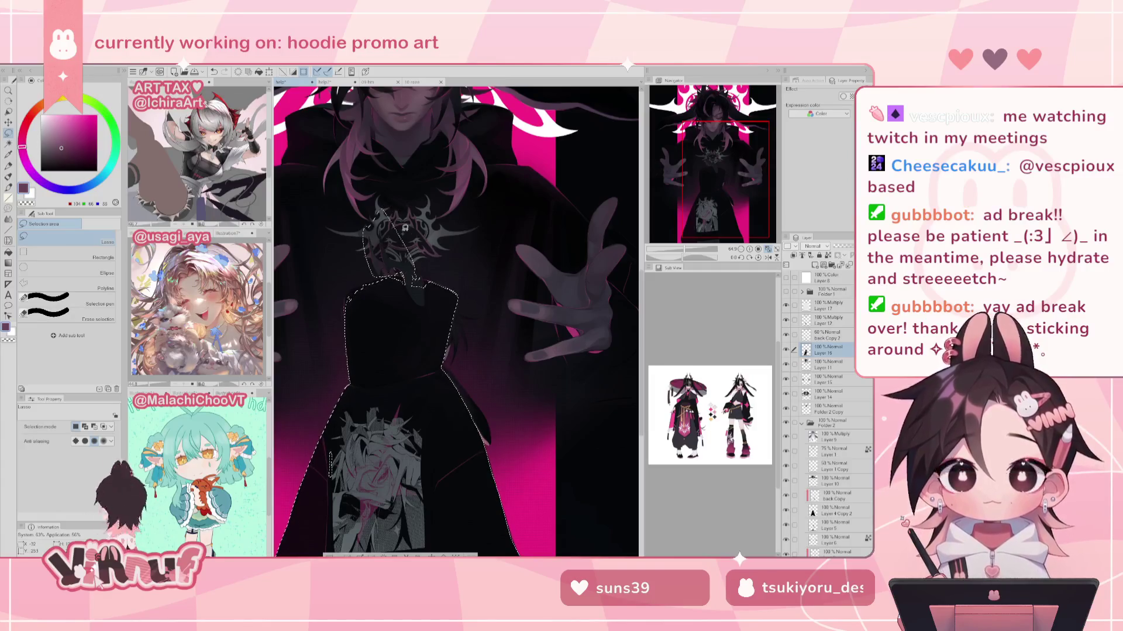
mouse_move(412, 238)
mouse_down()
mouse_move(430, 278)
mouse_move(417, 388)
mouse_move(428, 409)
mouse_up()
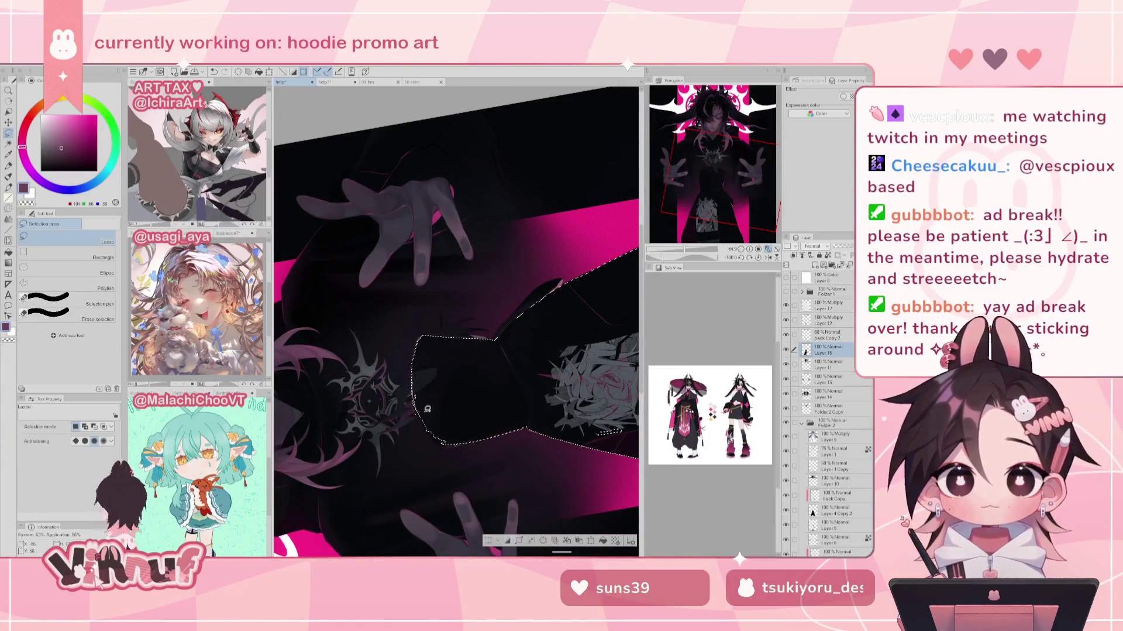
drag(427, 420, 456, 439)
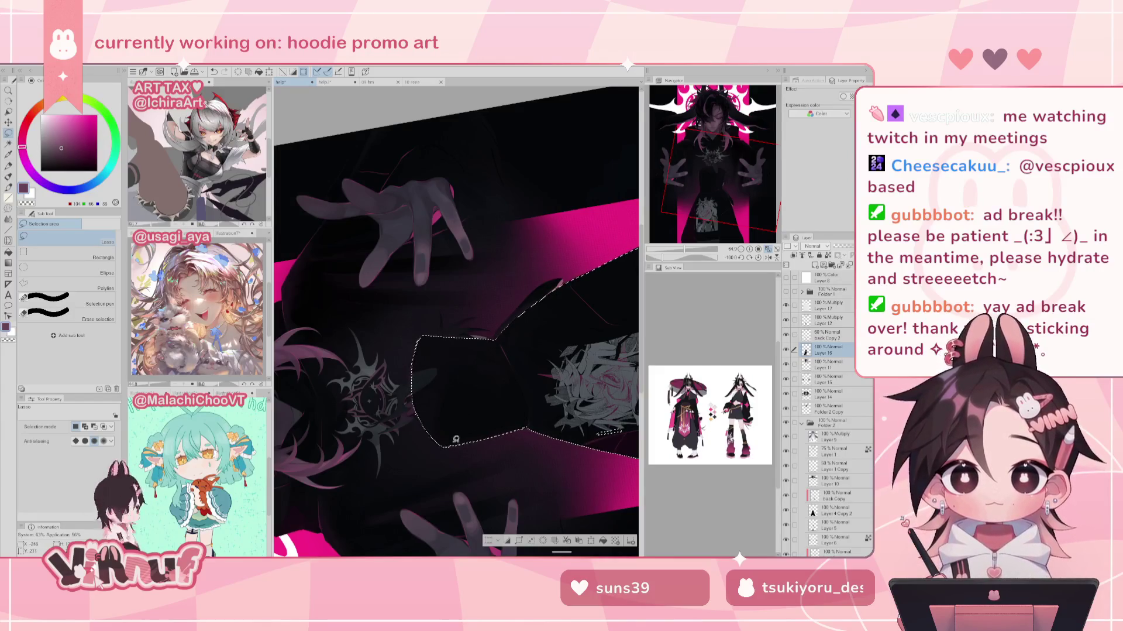
click(759, 258)
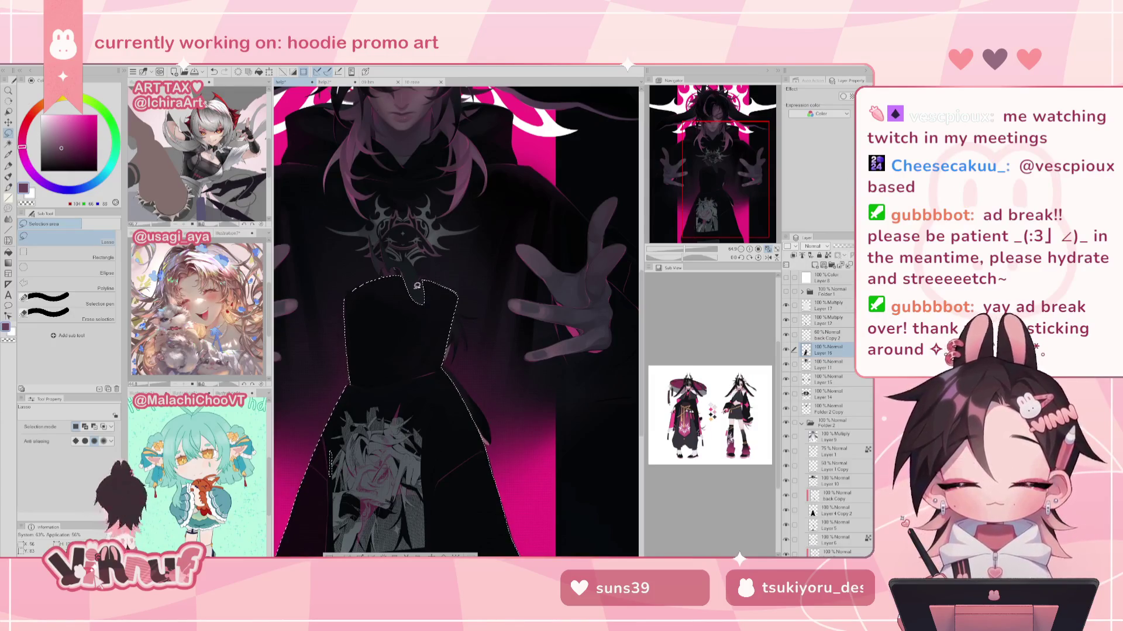
scroll(688, 250, down, 3)
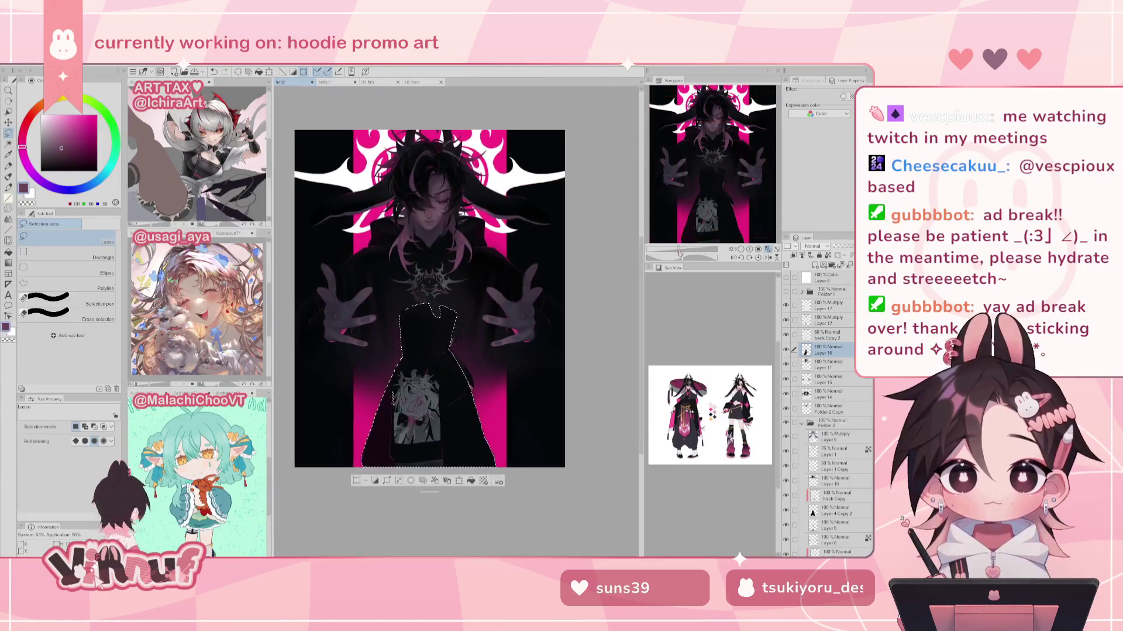
Step: Invert the selection and softly erase around the lower hoodie
click(689, 225)
scroll(708, 211, up, 1)
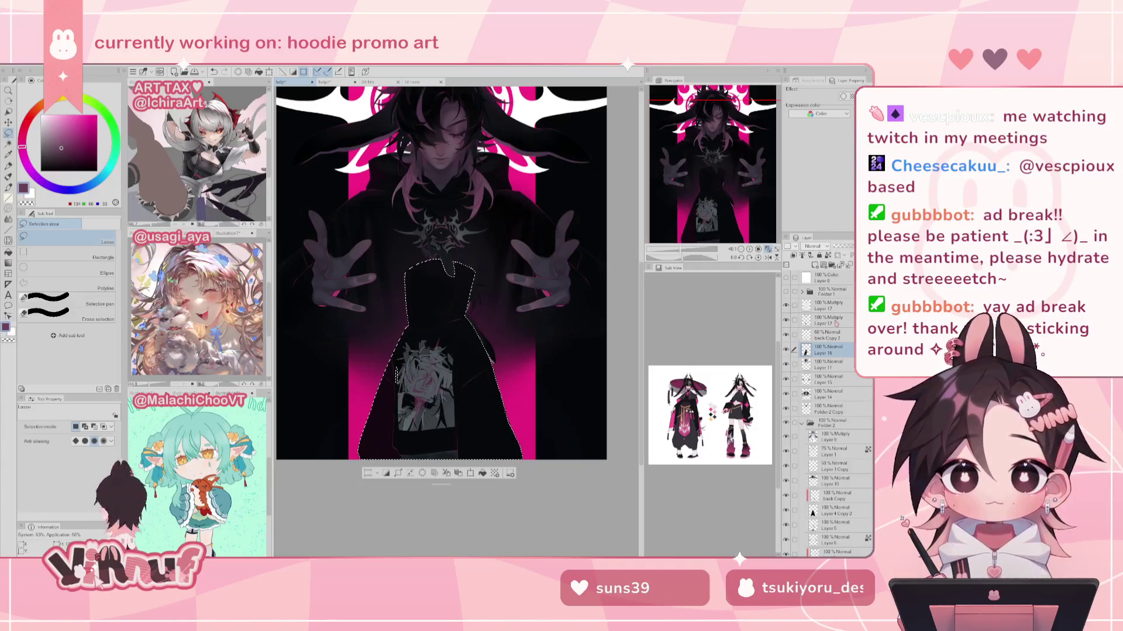
click(387, 475)
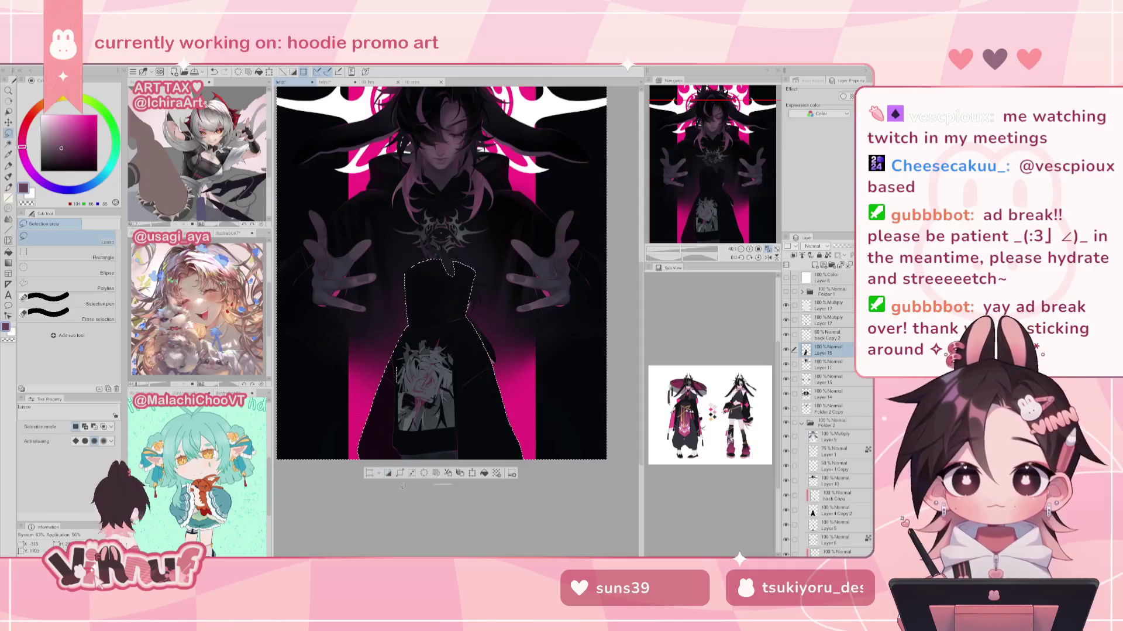
key(e)
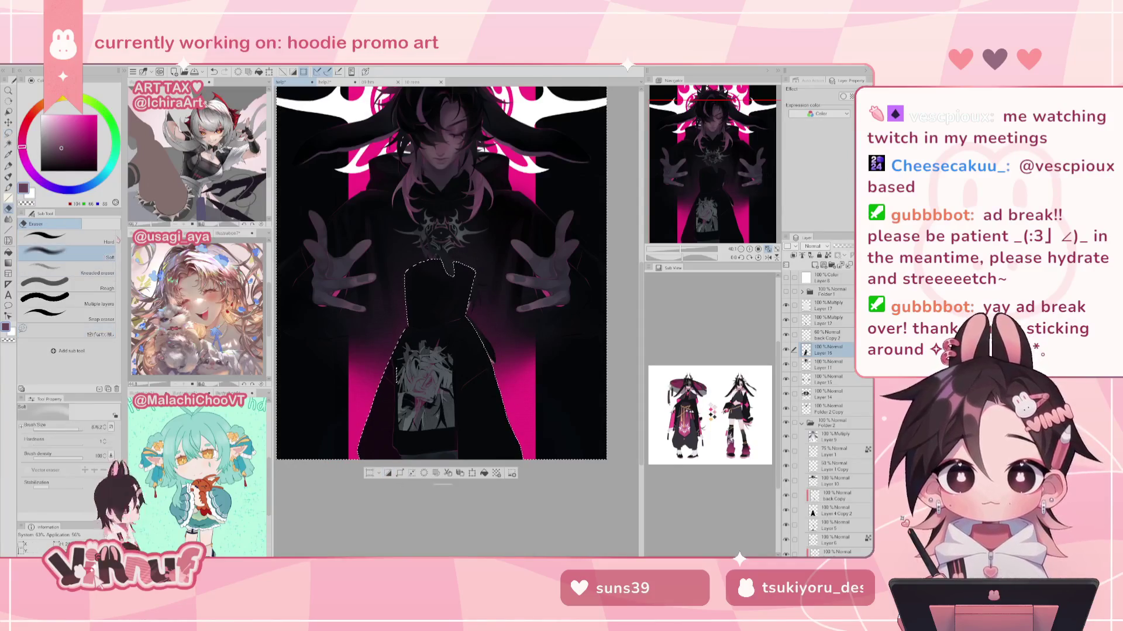
mouse_move(366, 385)
mouse_down()
mouse_move(371, 453)
mouse_move(539, 440)
mouse_up()
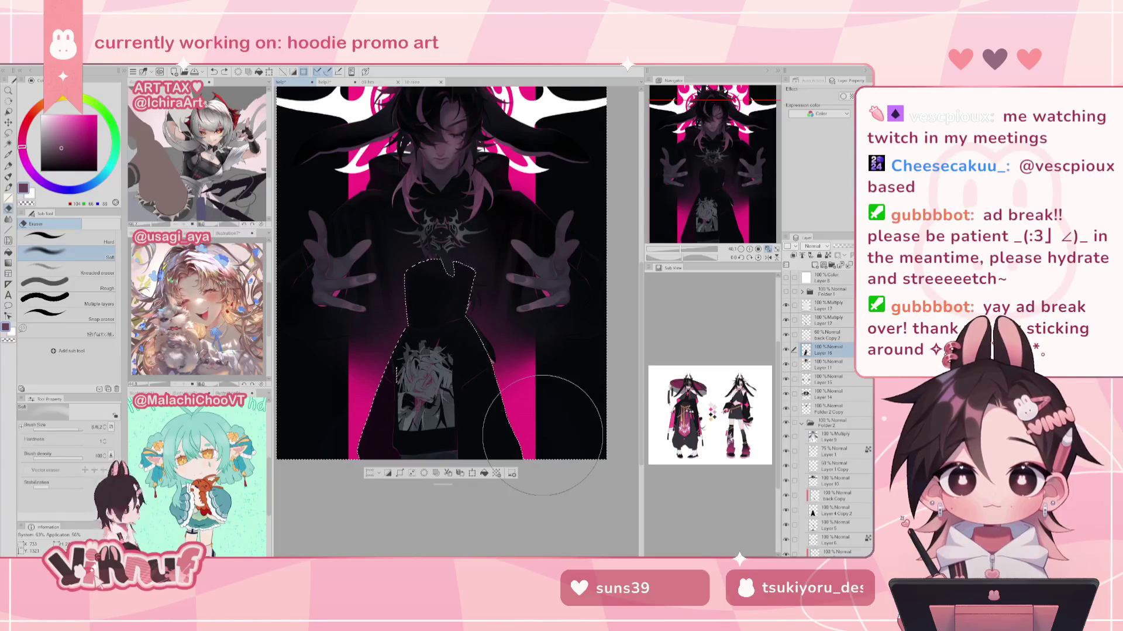
Step: On Multiply Layer 17, erase shading outside the hoodie with the eraser at about 79, then 45
click(828, 305)
scroll(715, 224, up, 1)
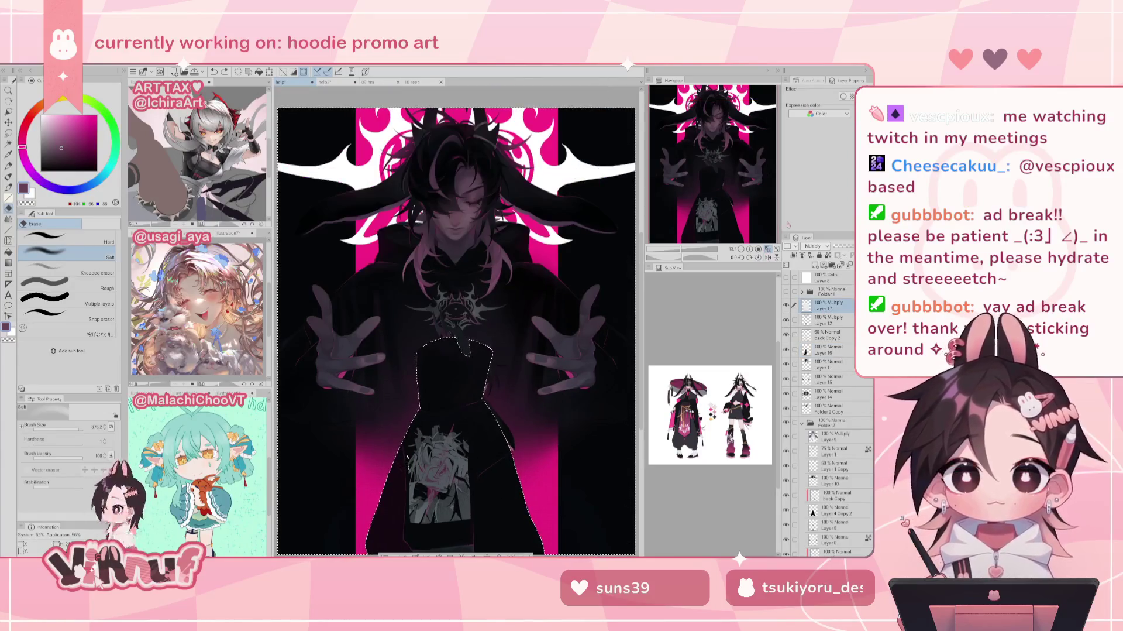
scroll(715, 224, up, 1)
scroll(714, 224, up, 2)
scroll(715, 224, up, 1)
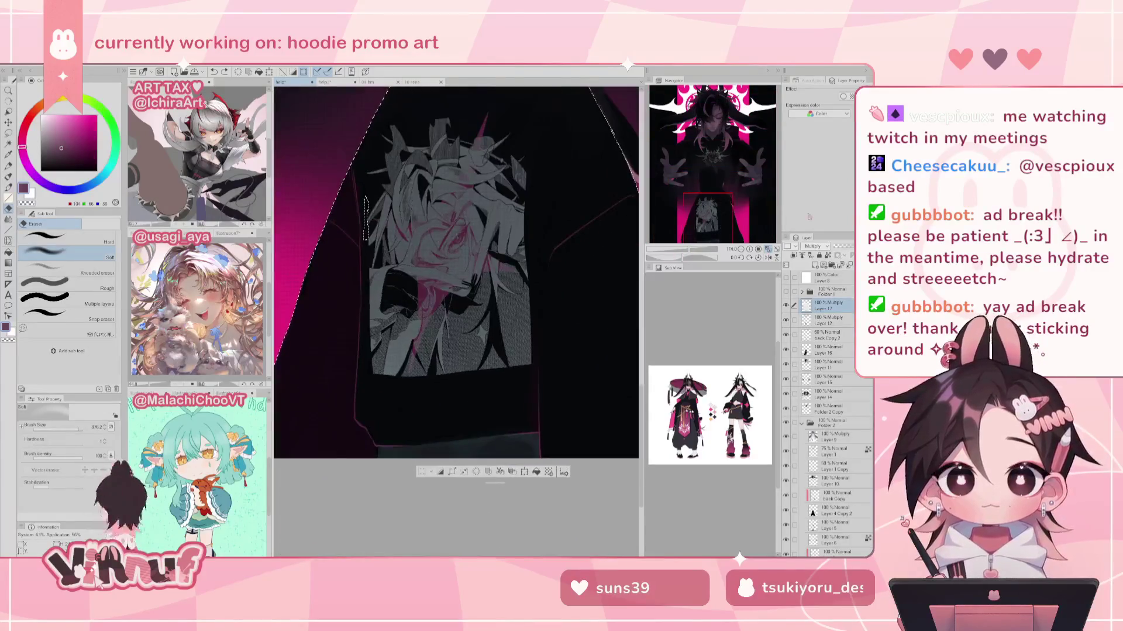
drag(704, 251, 694, 252)
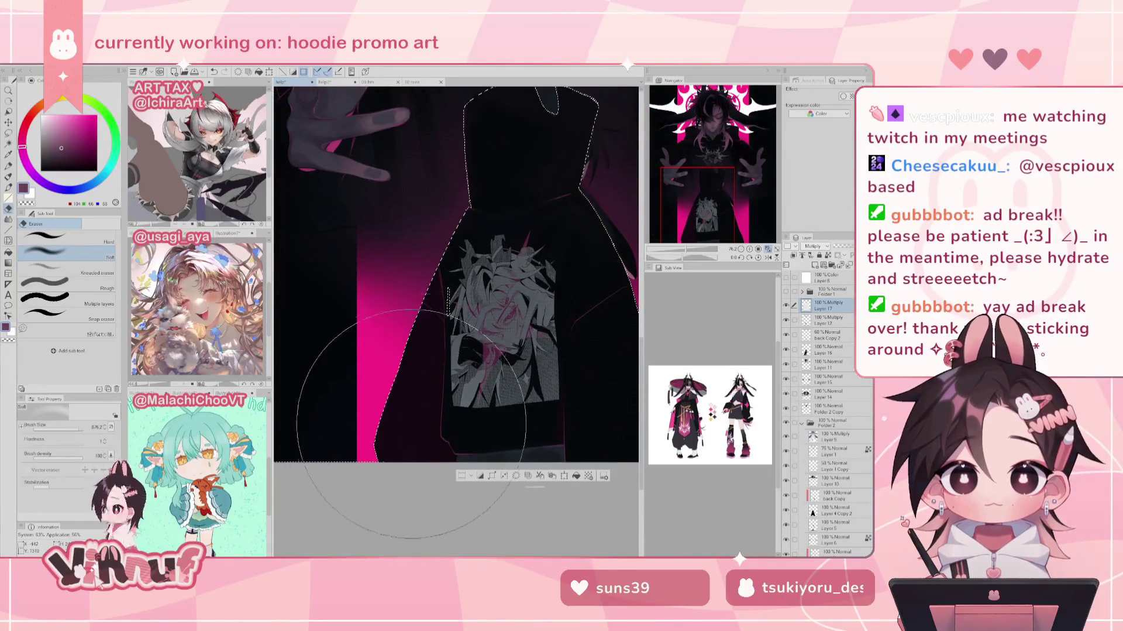
drag(417, 407, 254, 412)
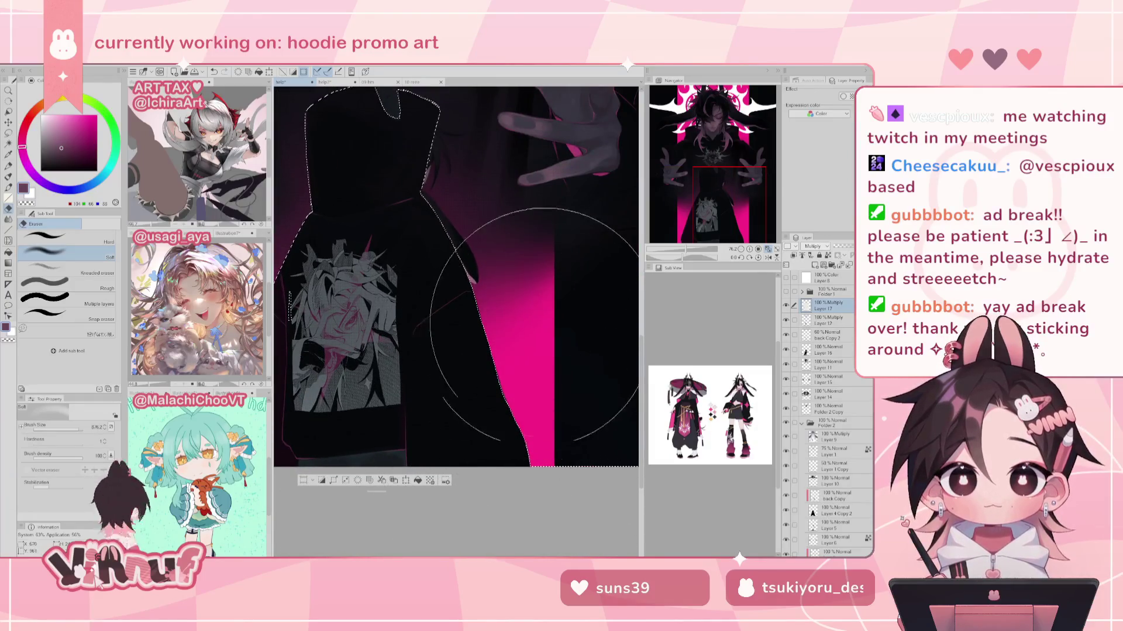
drag(519, 398, 583, 515)
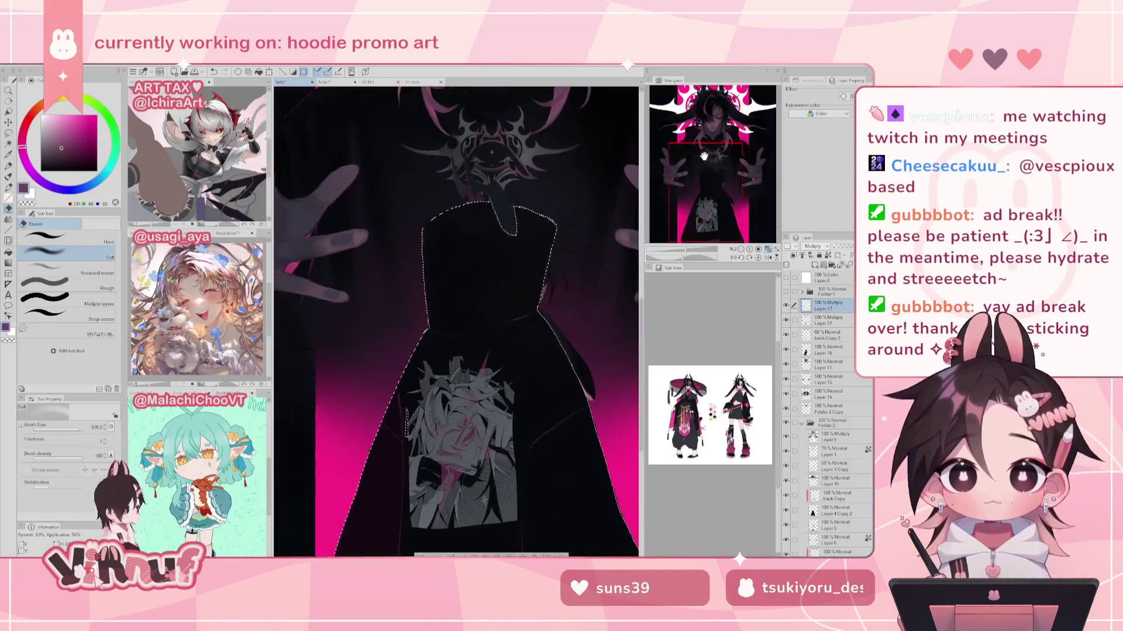
drag(468, 331, 454, 330)
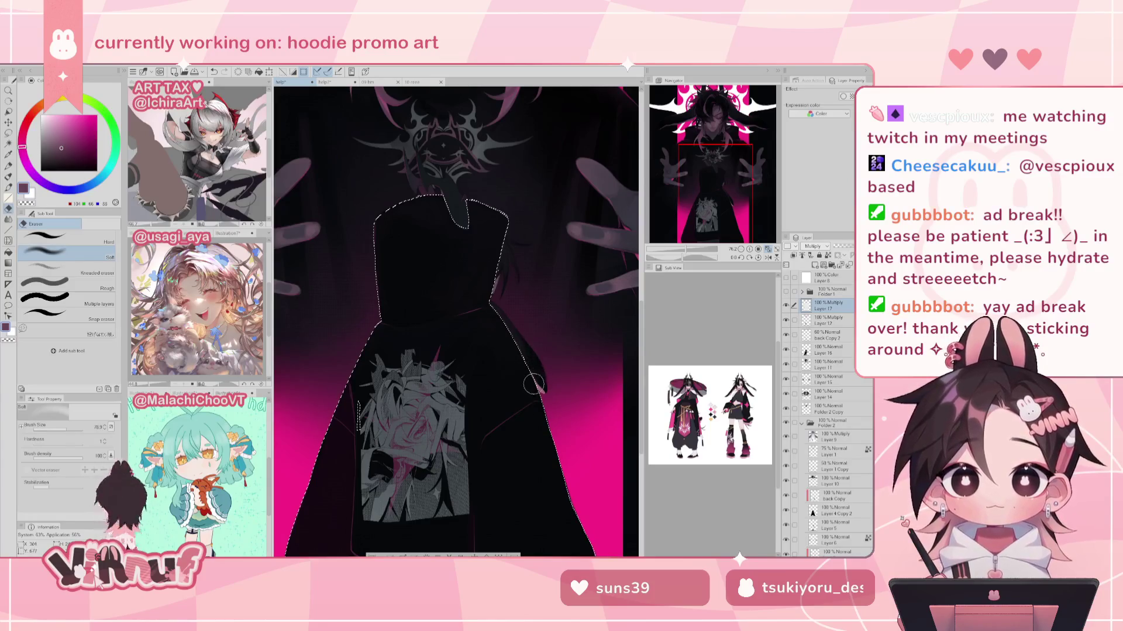
drag(395, 312, 424, 312)
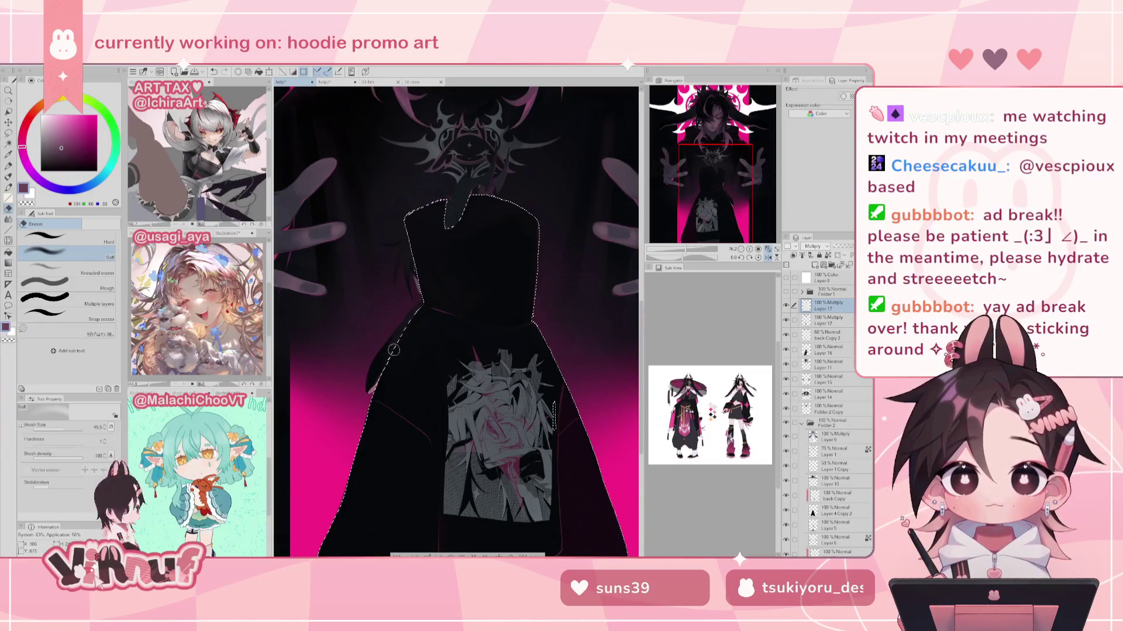
scroll(389, 362, up, 3)
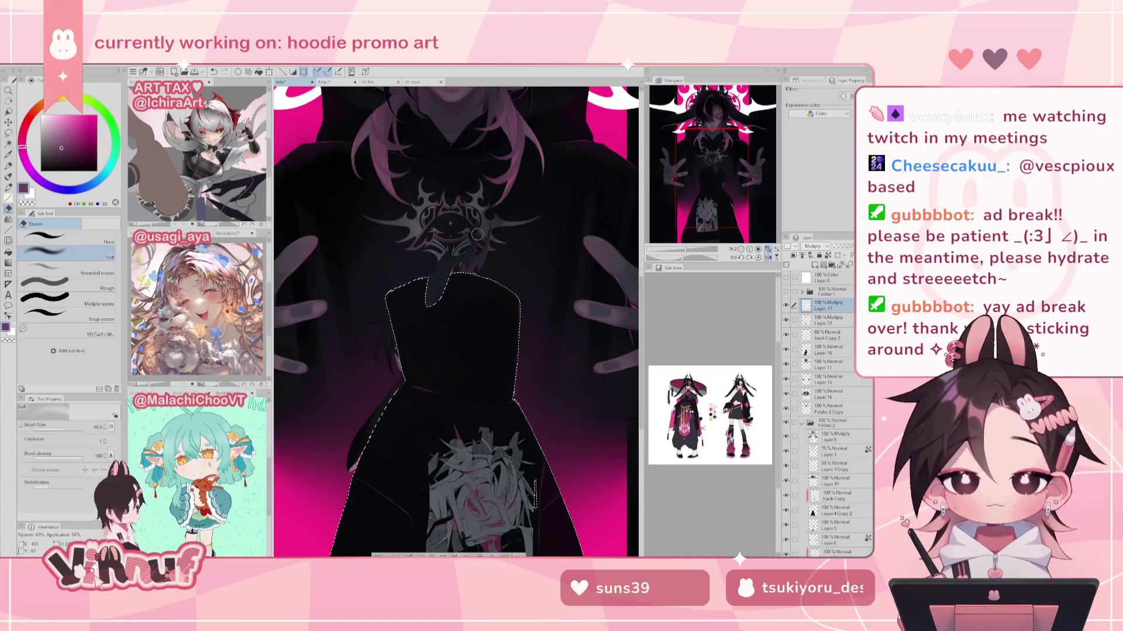
Step: Check the mirrored view, clear the selection, and fit the artwork to the window
key(h)
key(ctrl+d)
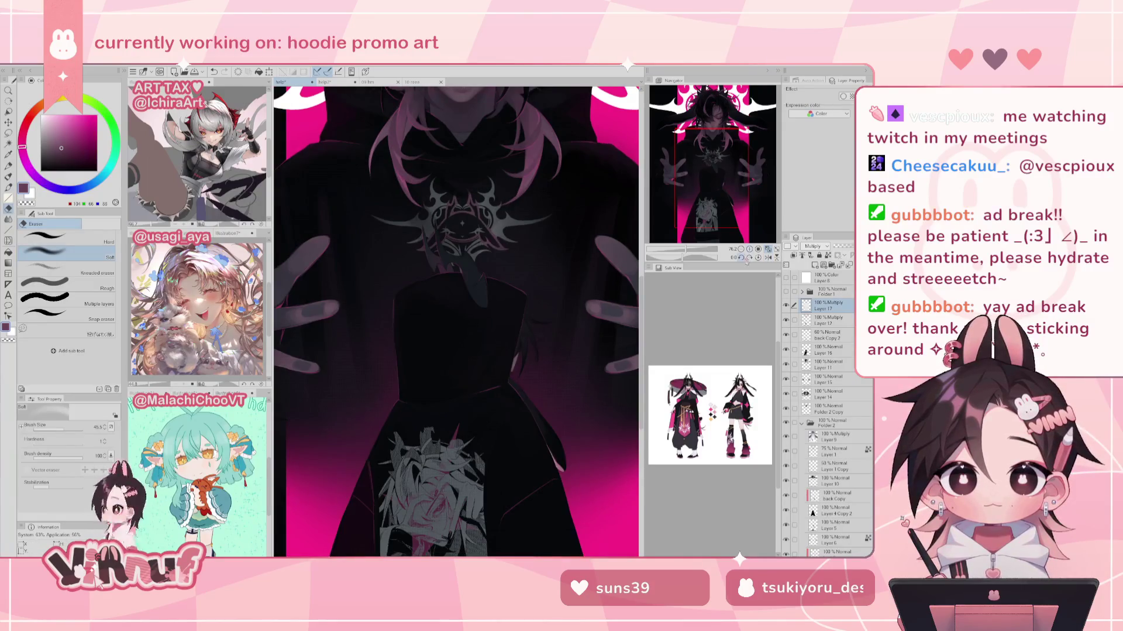
click(769, 249)
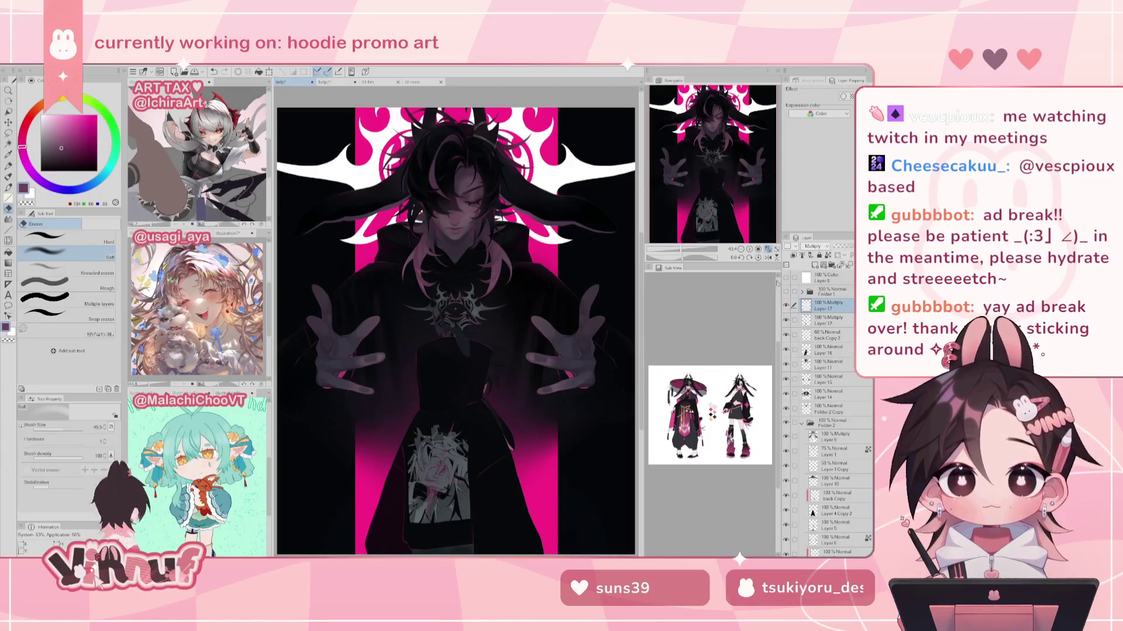
Step: Inspect the chest emblem and lower hoodie, then fit the poster and reveal the 'THE BUNNY CULT' title
scroll(712, 158, up, 5)
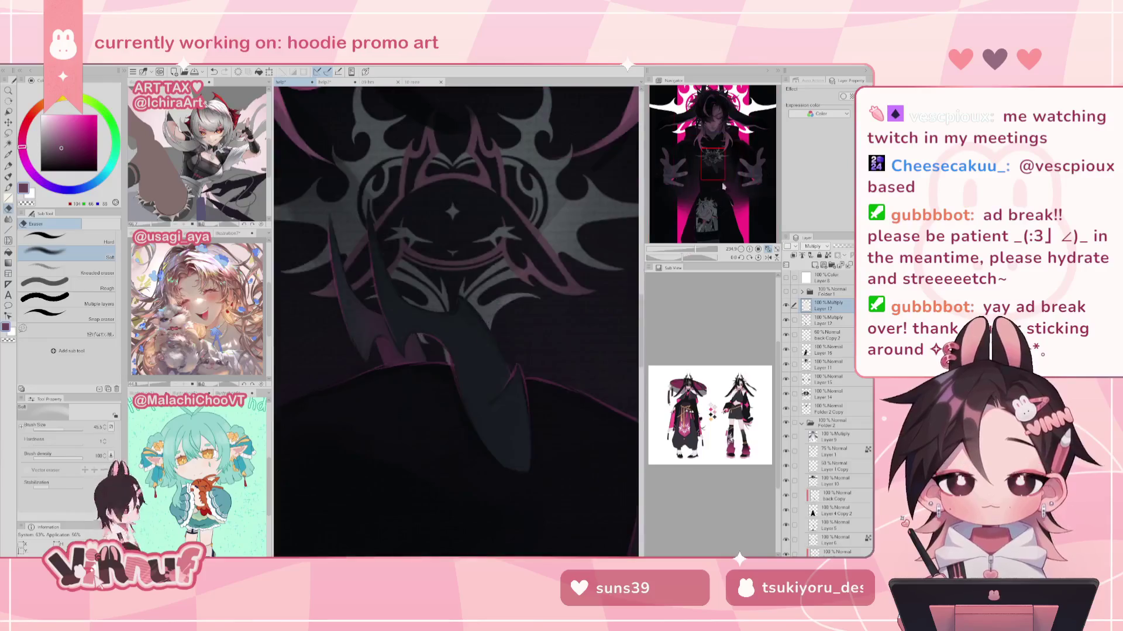
scroll(709, 166, down, 3)
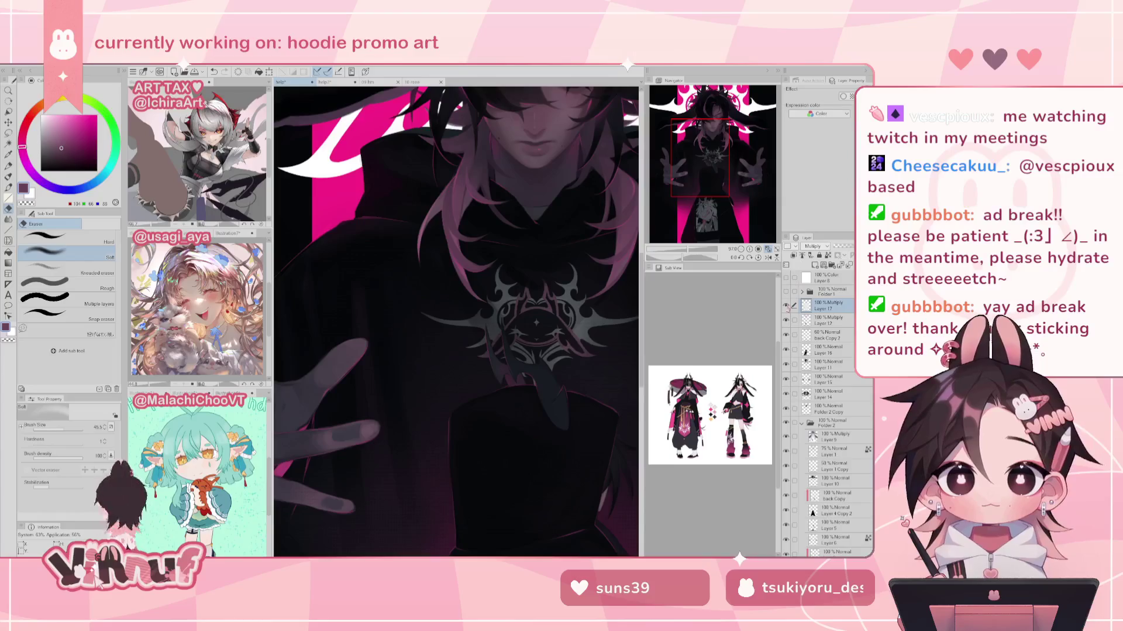
mouse_move(714, 191)
mouse_down()
mouse_move(720, 237)
mouse_move(707, 238)
mouse_move(700, 200)
mouse_up()
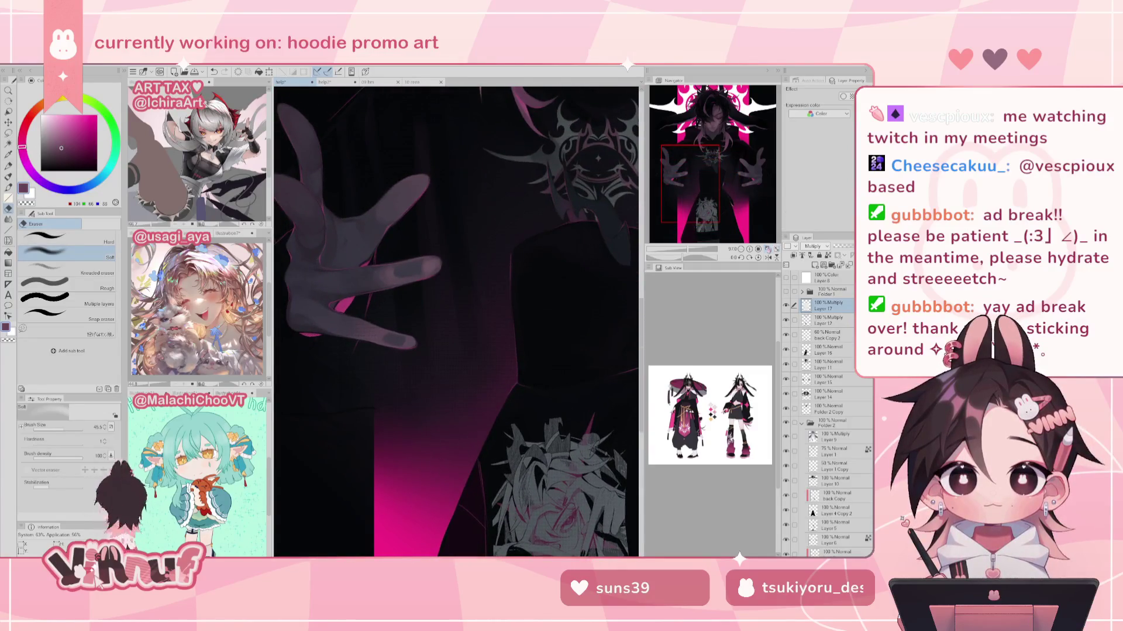
click(768, 249)
click(786, 291)
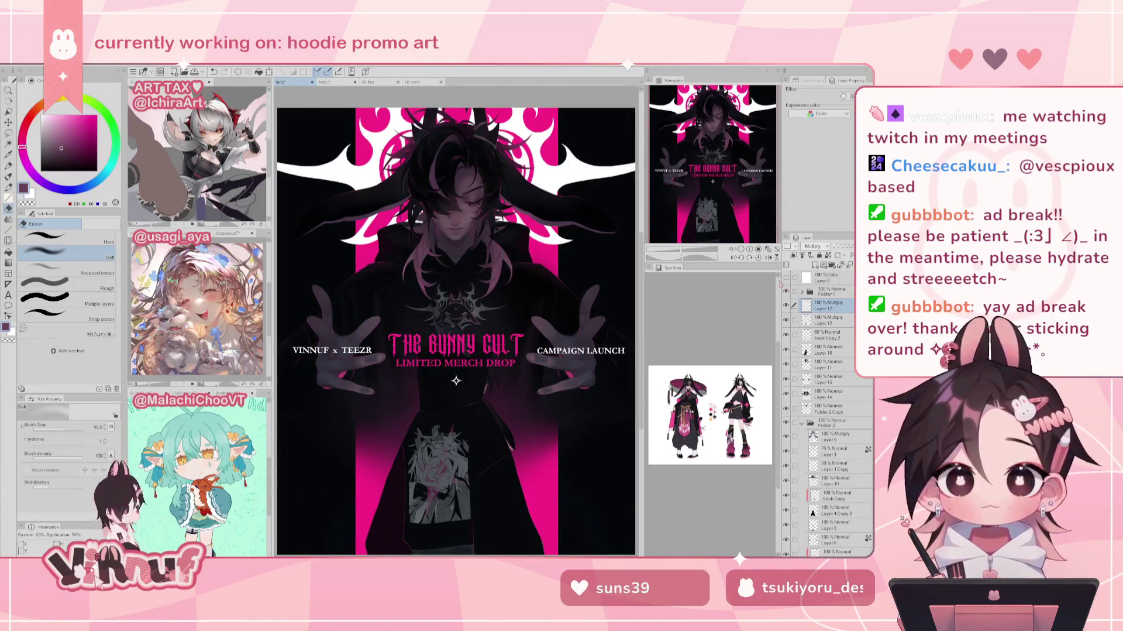
Step: On Layer 16, lasso a lower-hoodie area and airbrush it with sampled pink at size about 338
click(711, 191)
drag(685, 254, 680, 239)
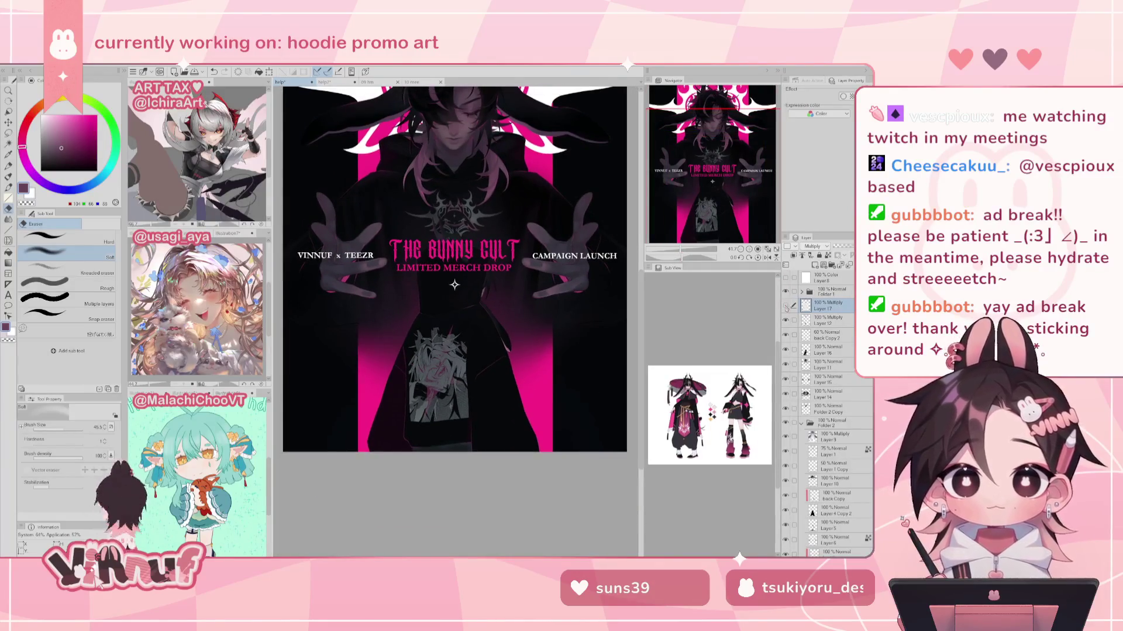
click(834, 349)
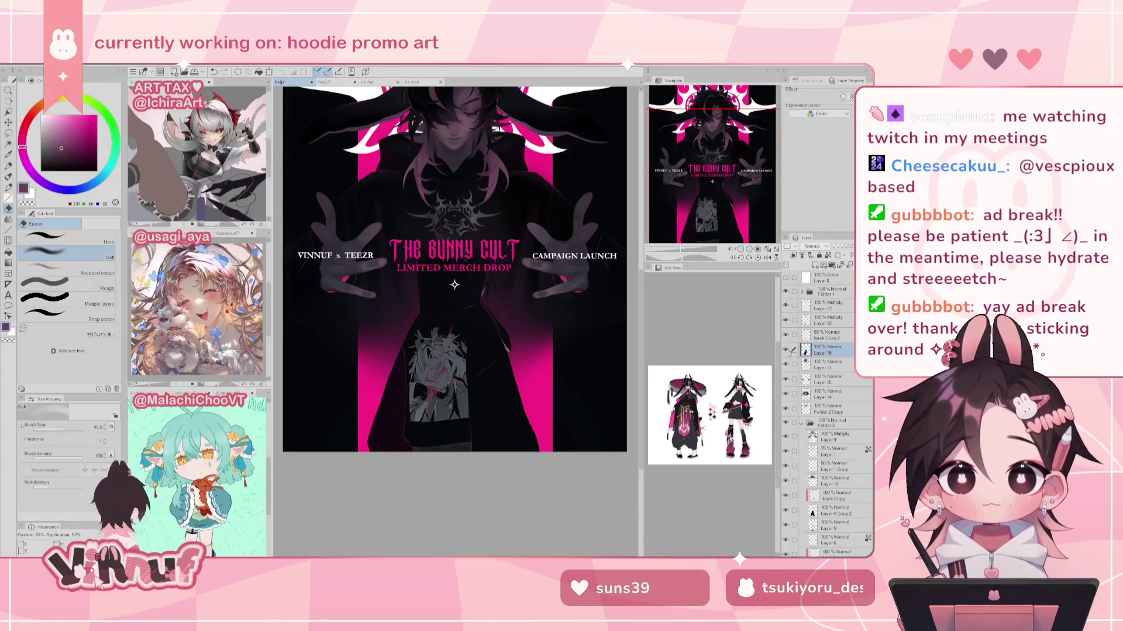
key(m)
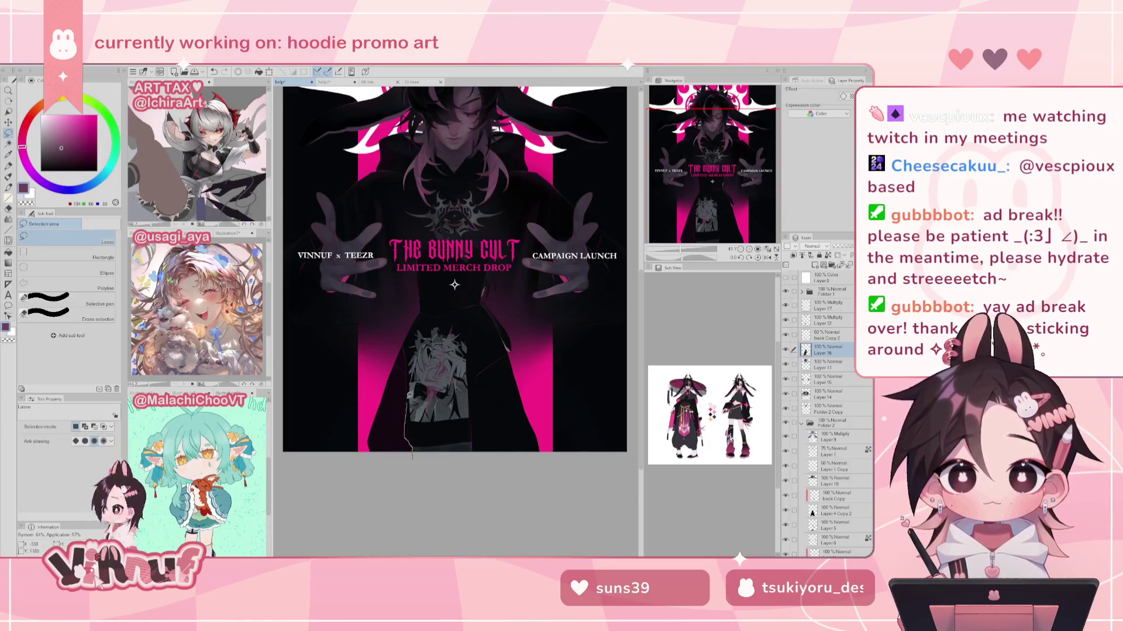
drag(372, 446, 373, 448)
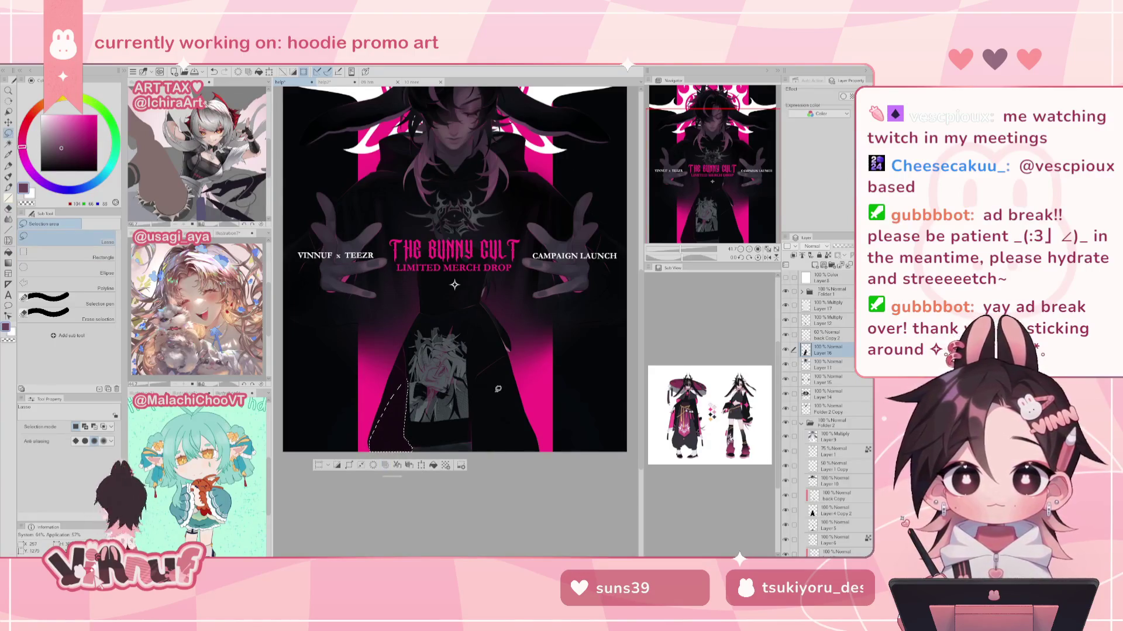
key(b)
alt+click(533, 380)
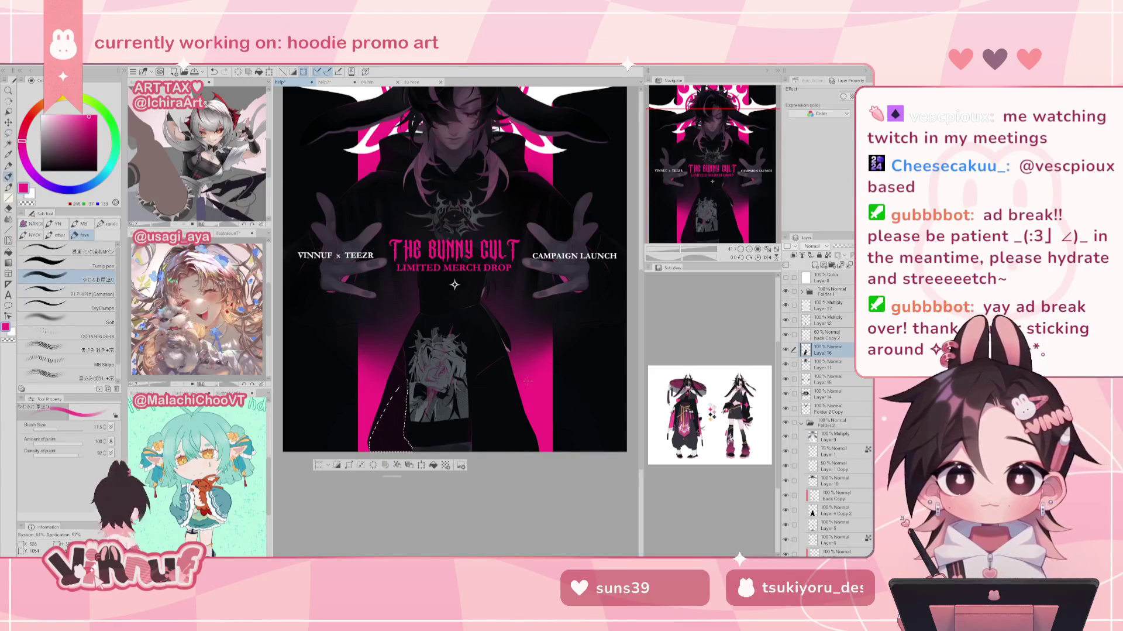
ctrl+alt+drag(456, 330, 452, 483)
ctrl+alt+drag(456, 332, 455, 399)
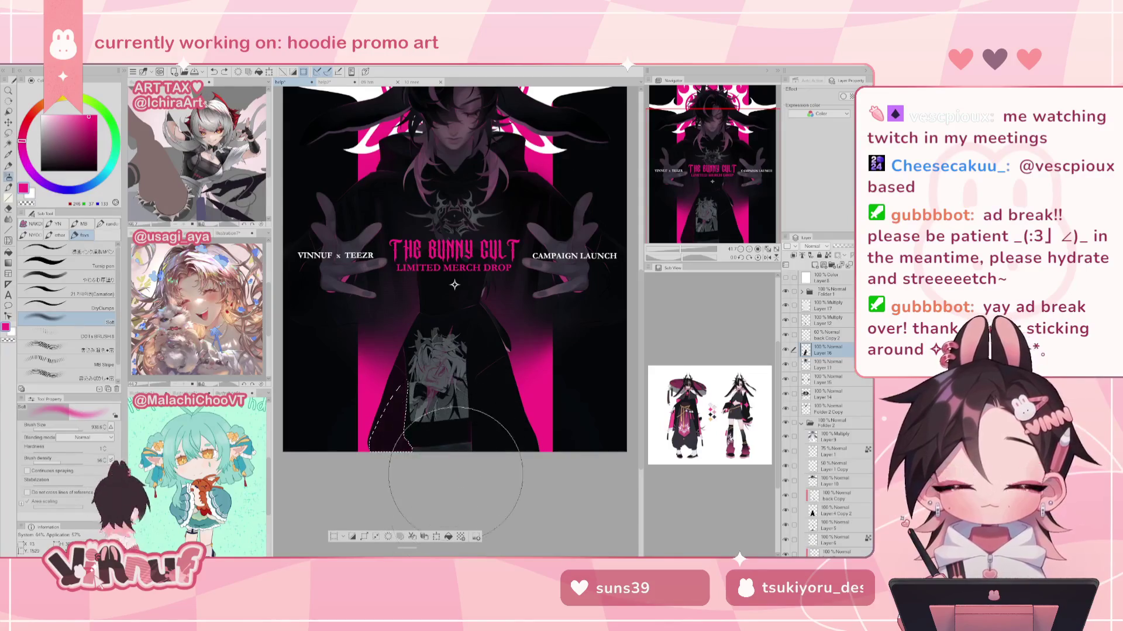
key(ctrl+d)
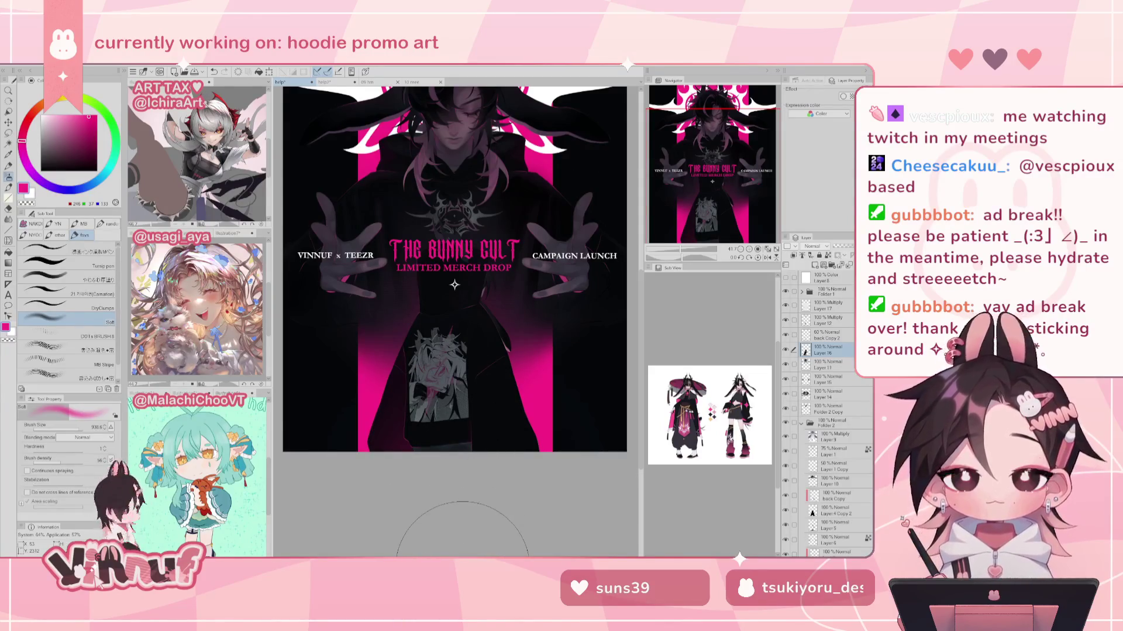
Step: Lasso another area near the hoodie print, paint it pink, and deselect
drag(721, 212, 719, 202)
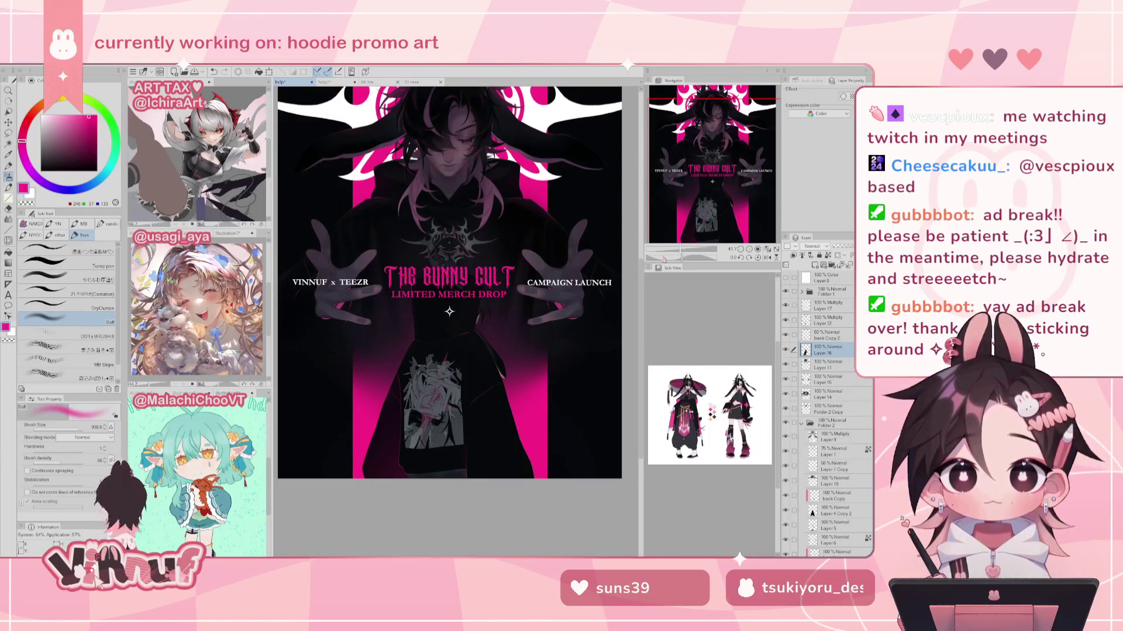
key(m)
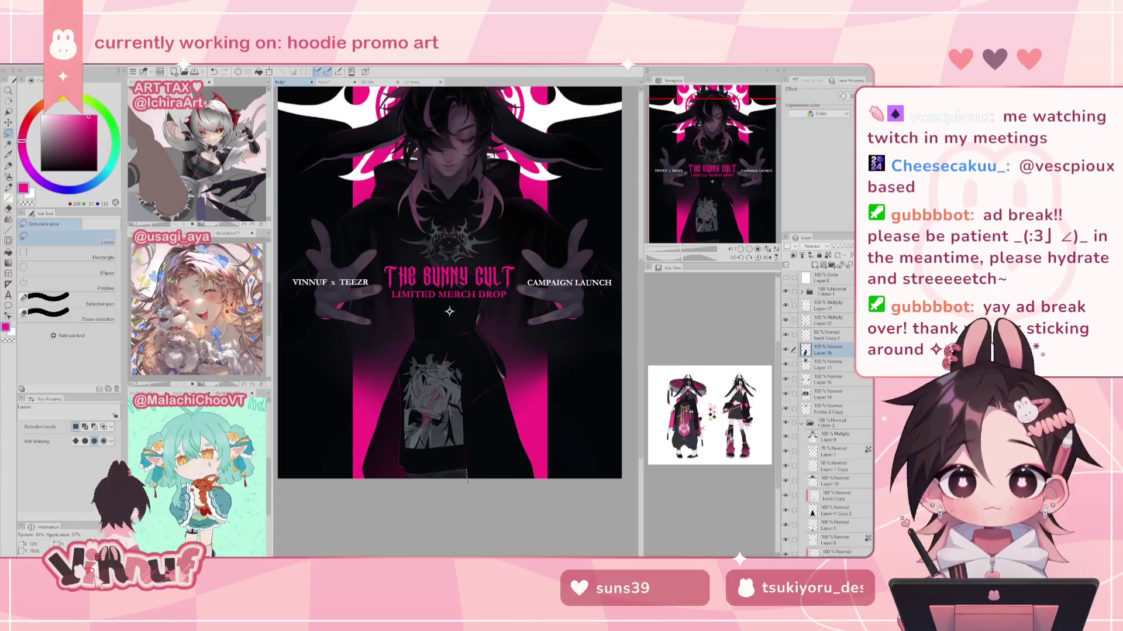
drag(468, 385, 474, 422)
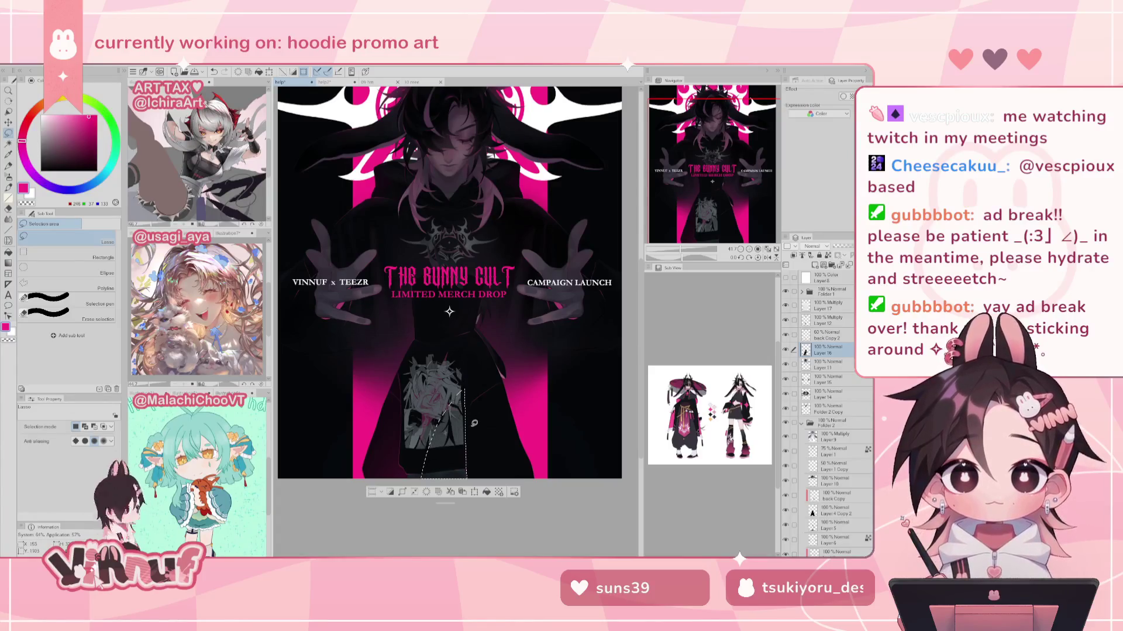
key(b)
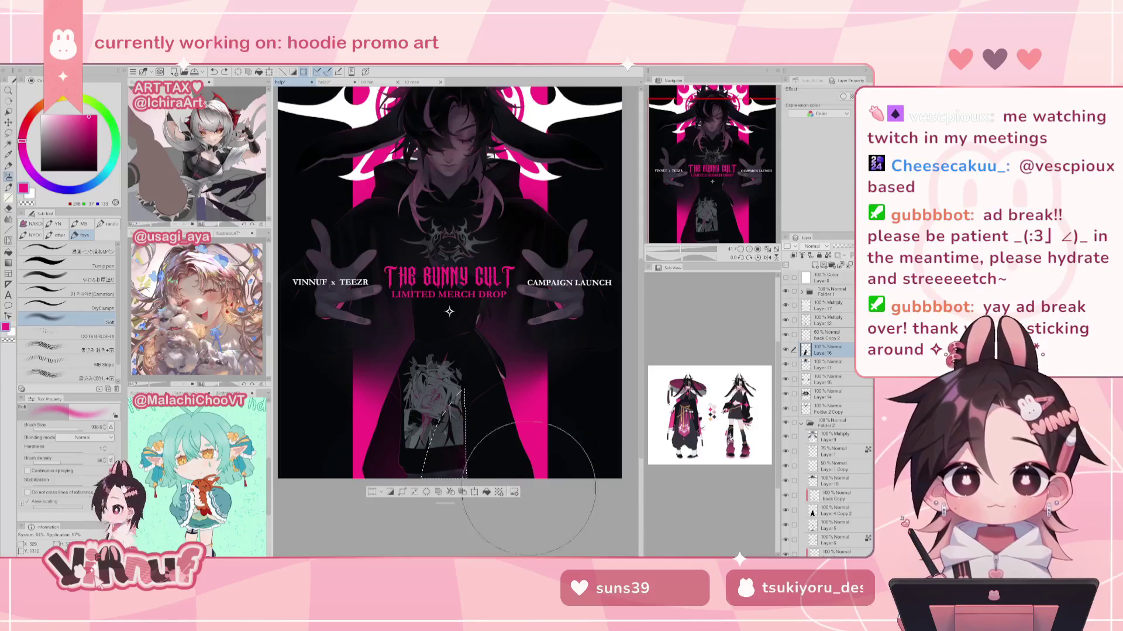
key(ctrl+d)
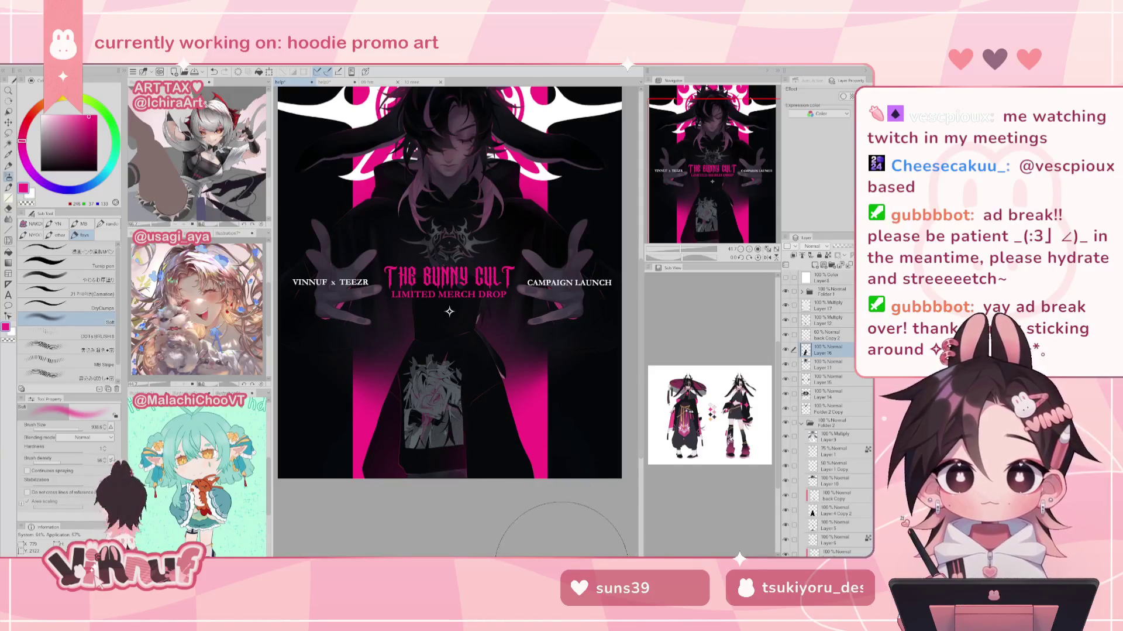
key(ctrl+z)
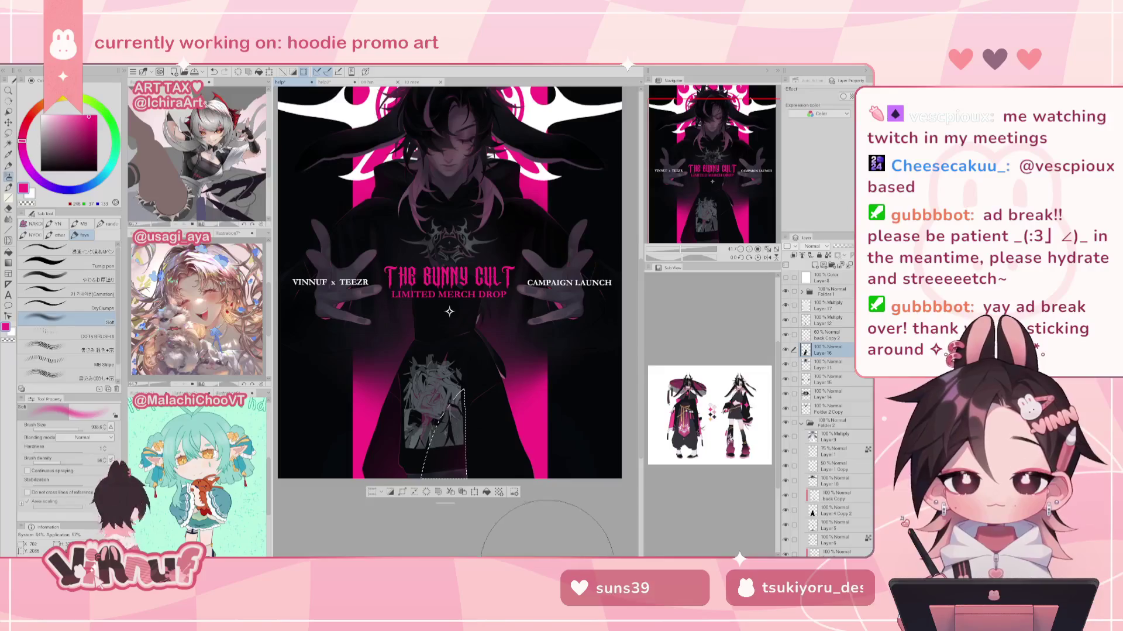
key(ctrl+d)
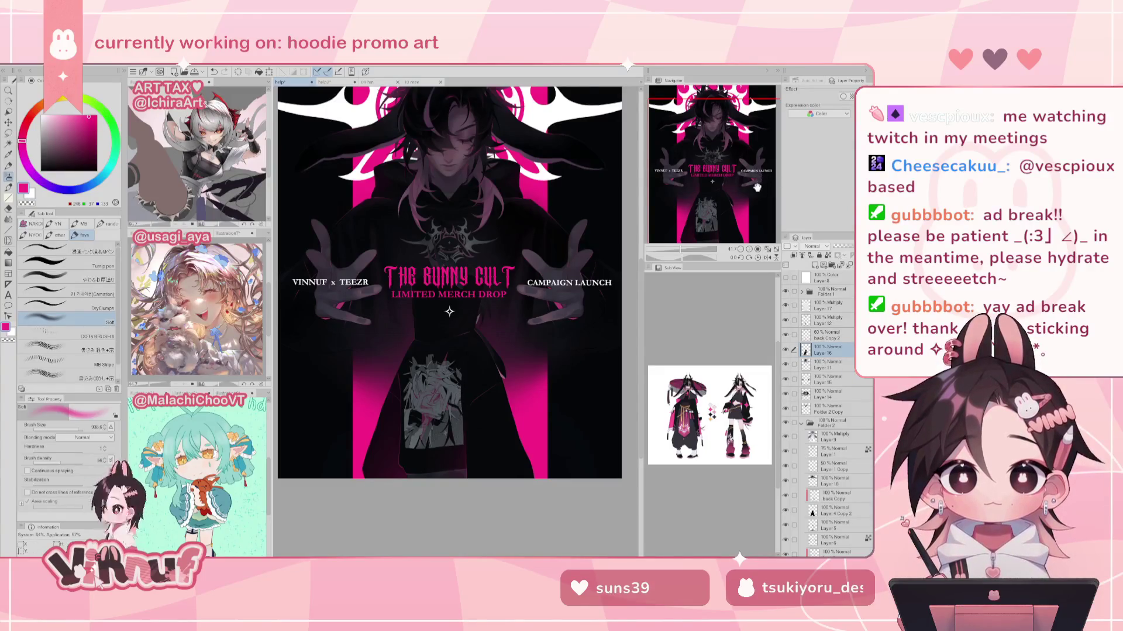
key(ctrl+z)
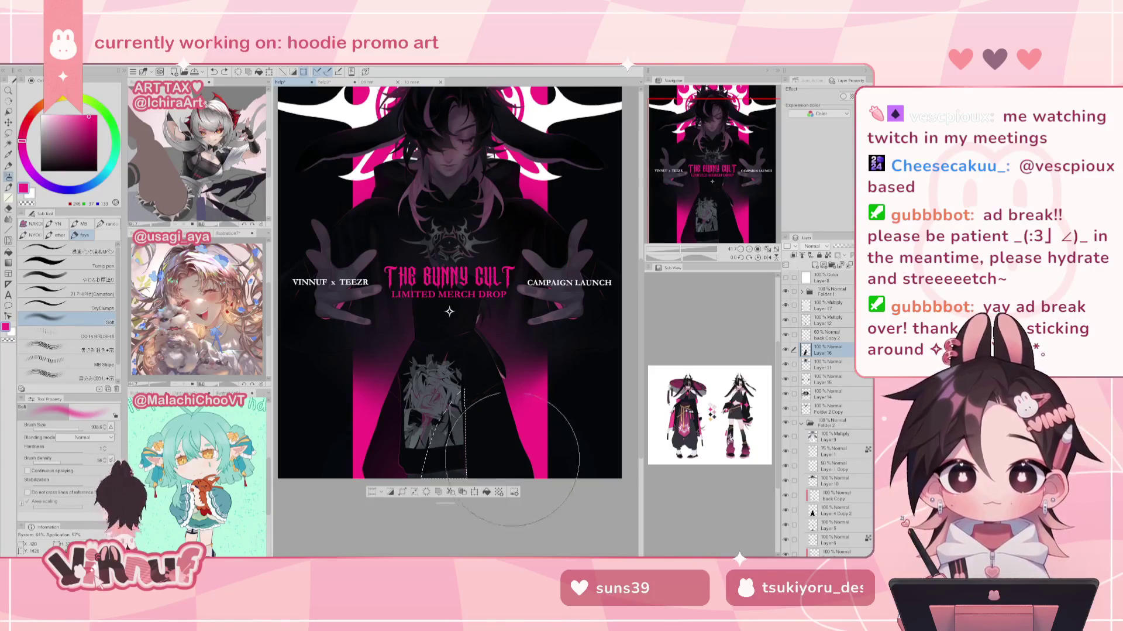
key(ctrl+d)
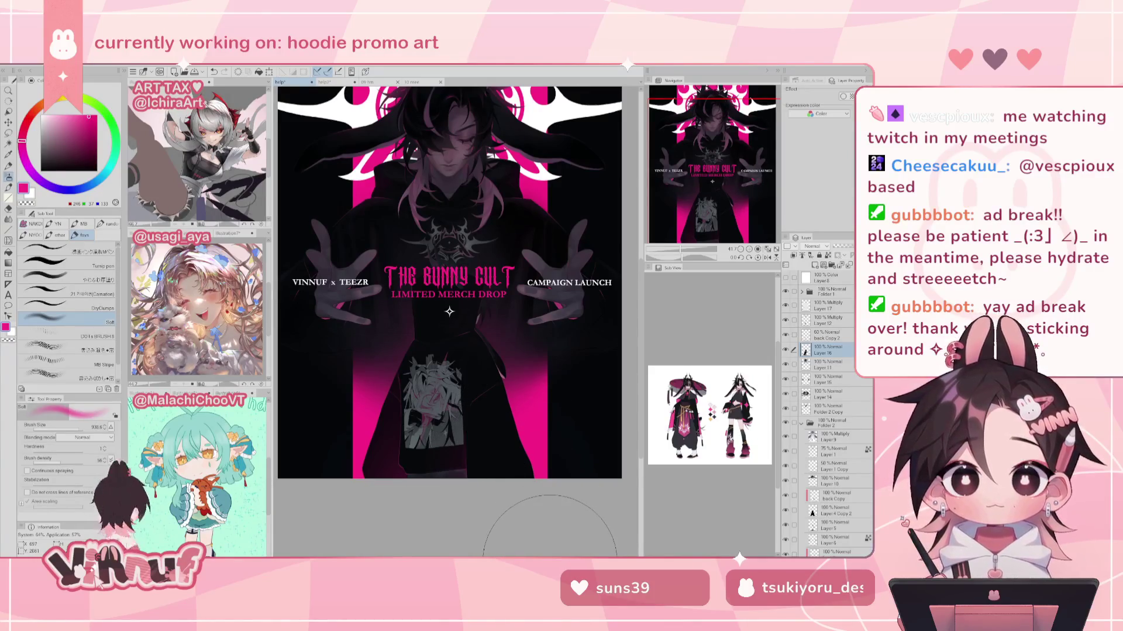
Step: Lasso the hoodie's right side, airbrush it pink, and deselect
key(m)
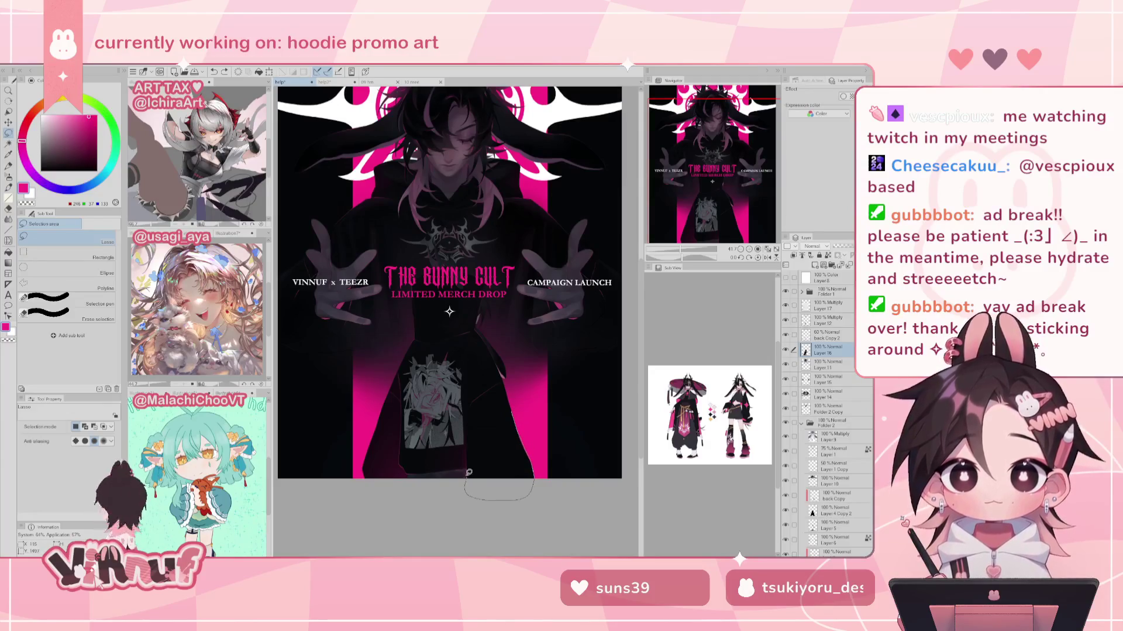
drag(469, 471, 523, 417)
key(b)
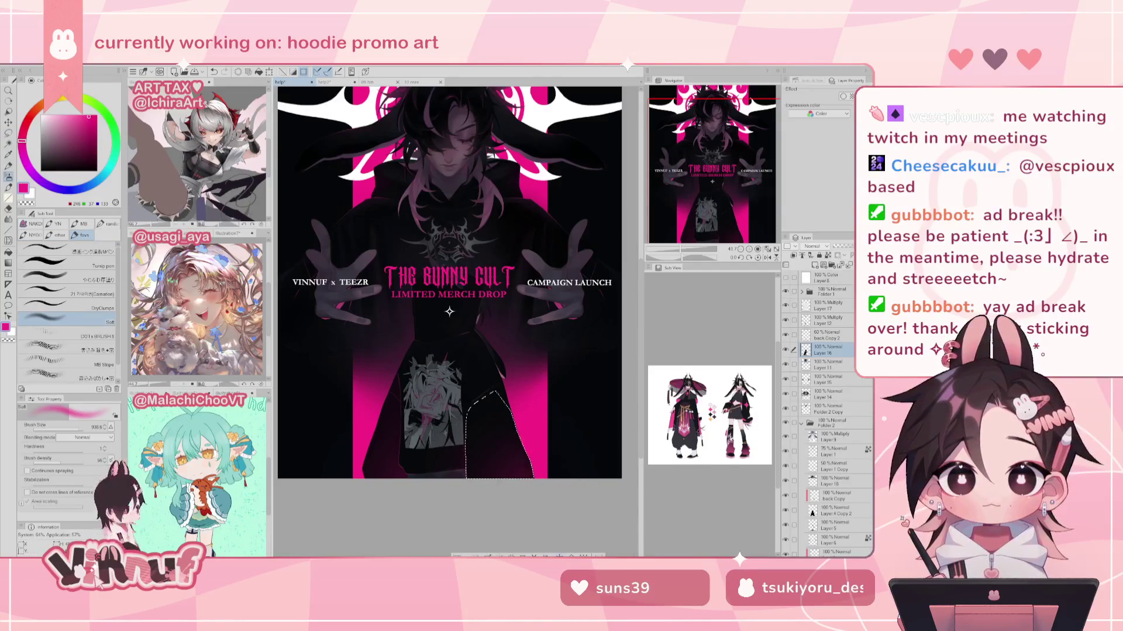
key(ctrl+d)
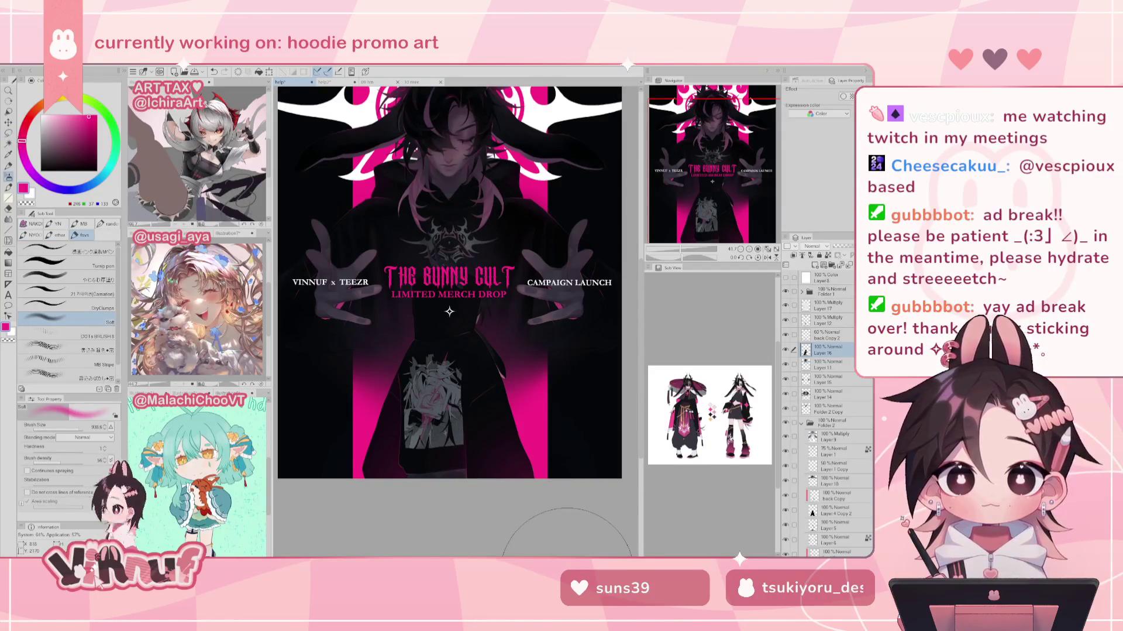
click(770, 242)
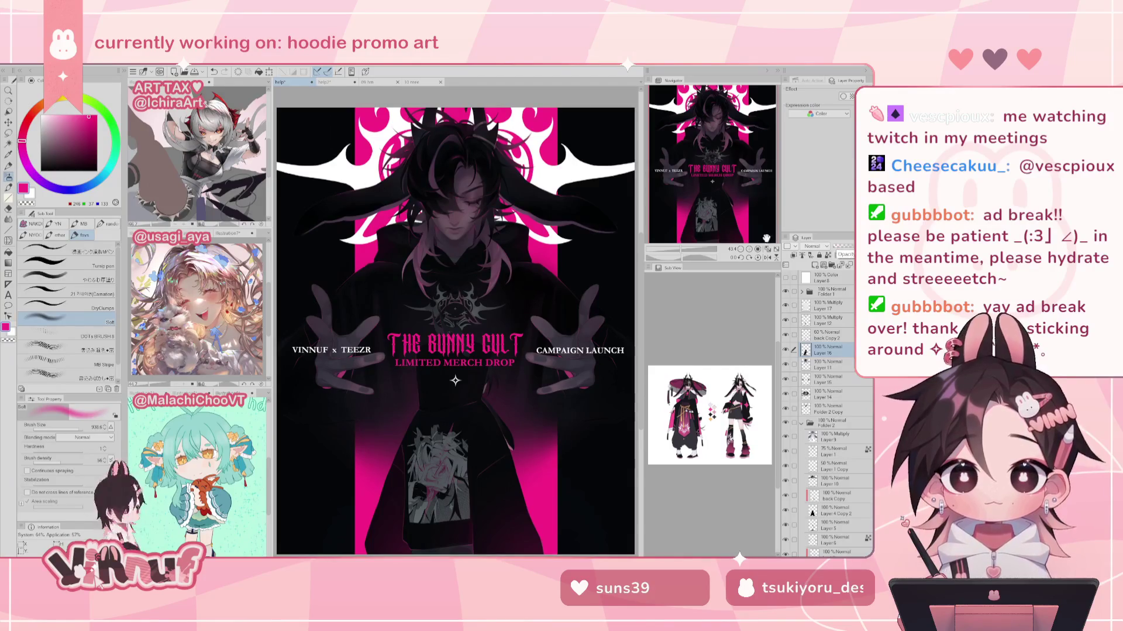
Step: Mirror the canvas, make Layer 14 visible, and bring up Layer 4 Copy 2's context menu
key(h)
key(h)
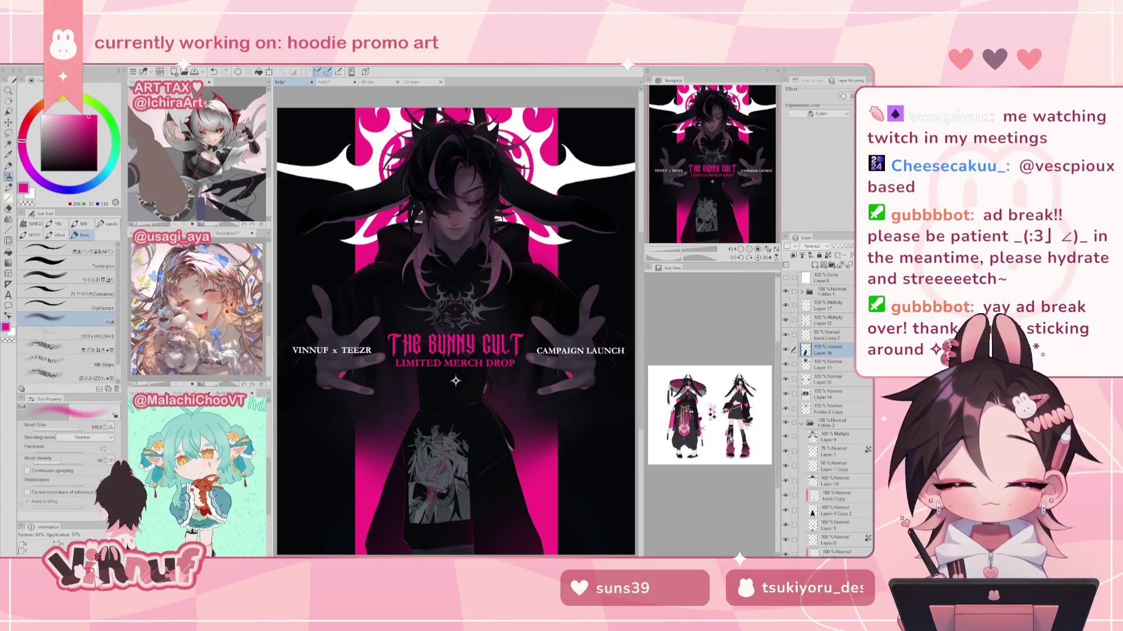
click(831, 393)
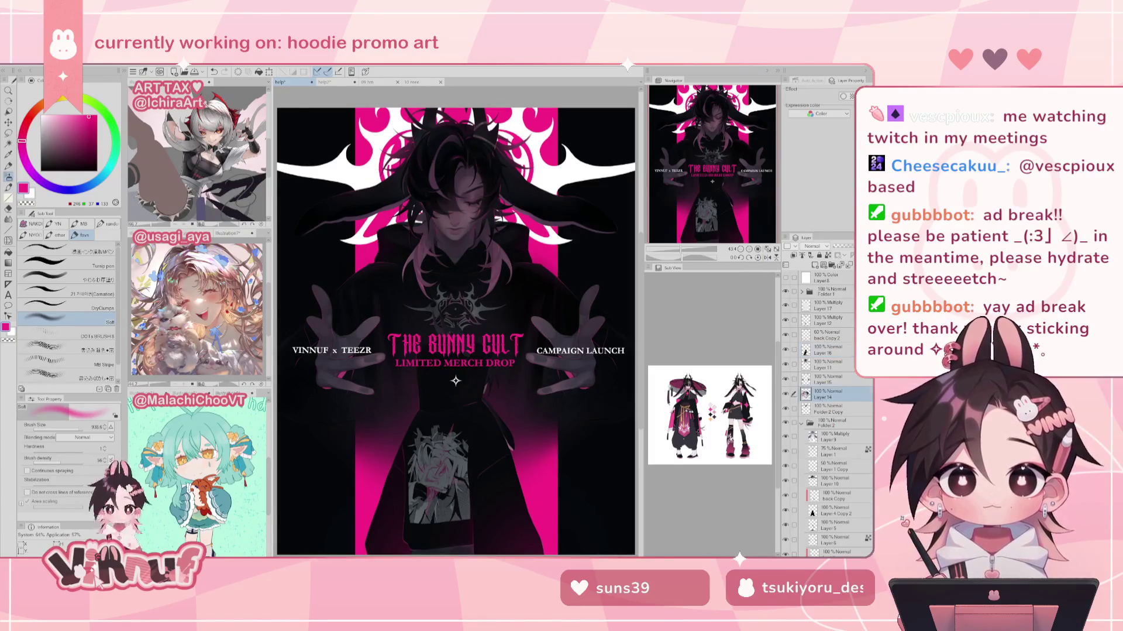
click(785, 393)
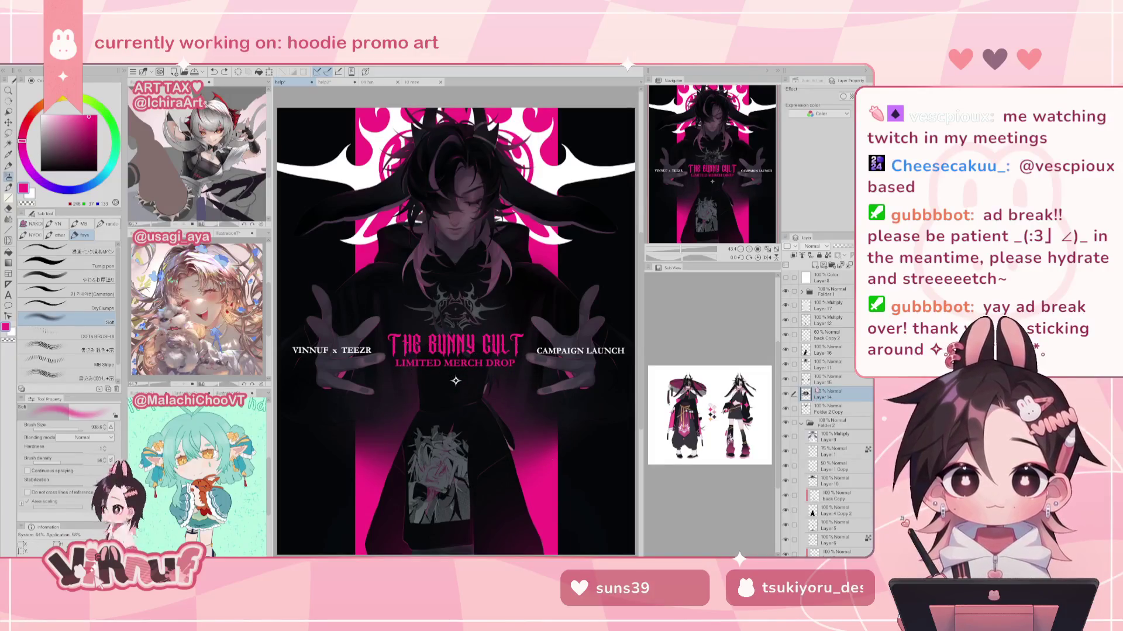
click(828, 514)
right_click(828, 514)
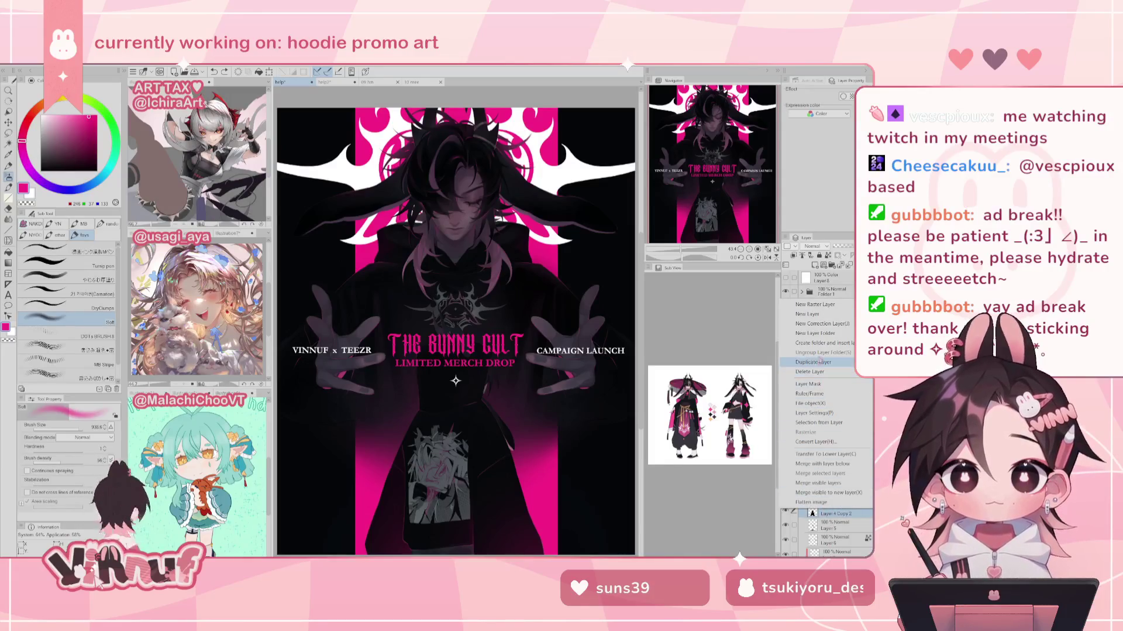
mouse_move(819, 422)
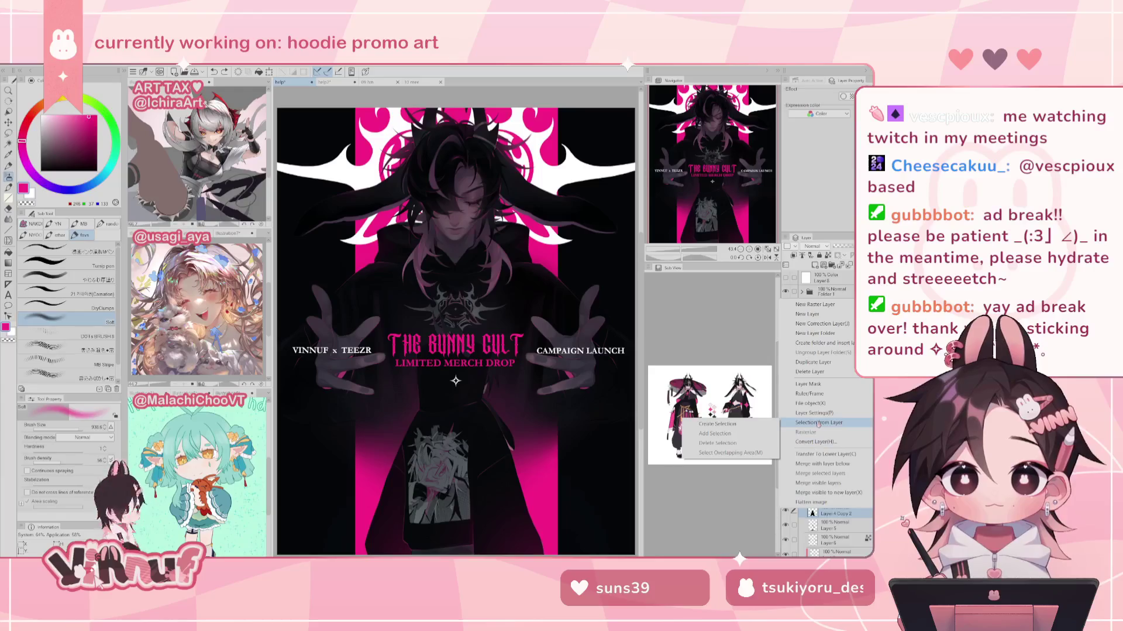
Step: Select the figure's outline from Layer 4 Copy 2, work on Layer 14, then deselect
click(731, 423)
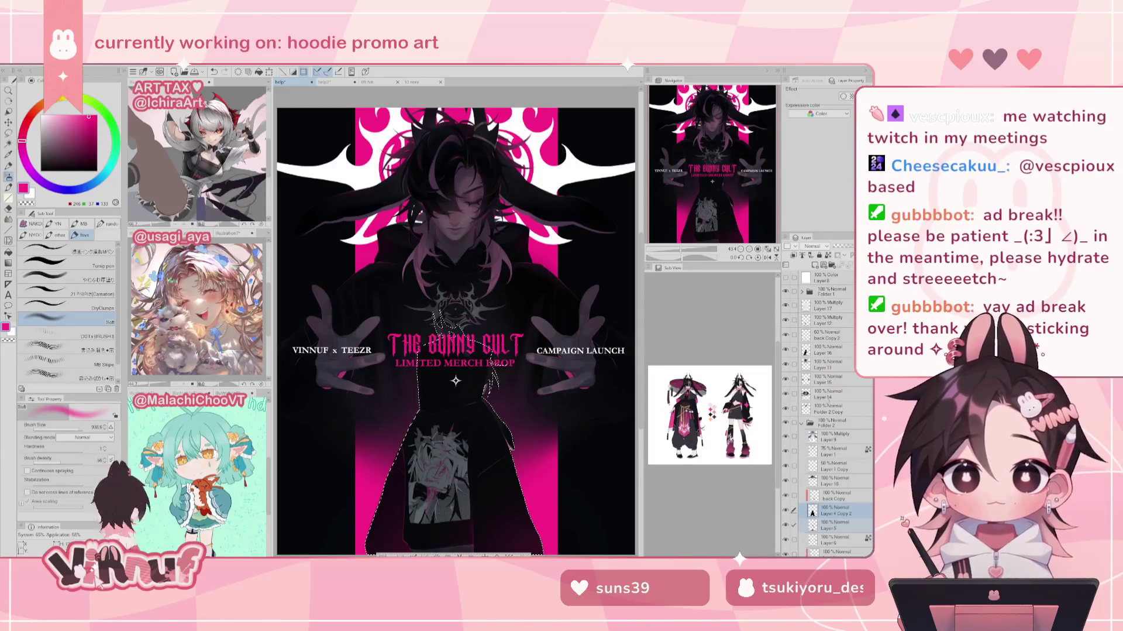
click(823, 396)
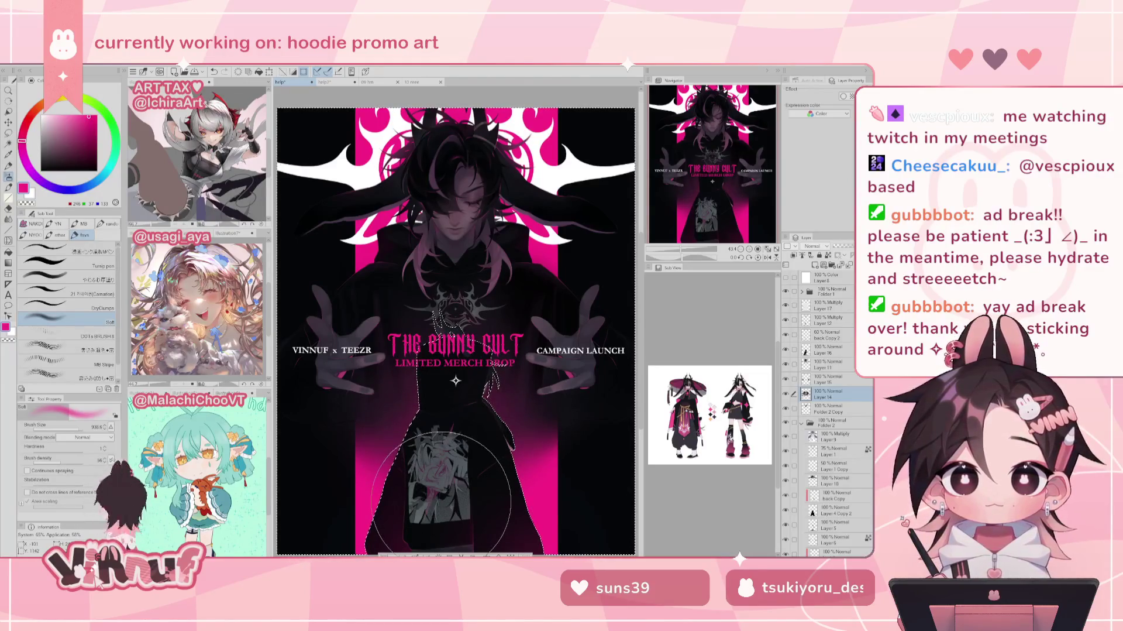
key(ctrl+d)
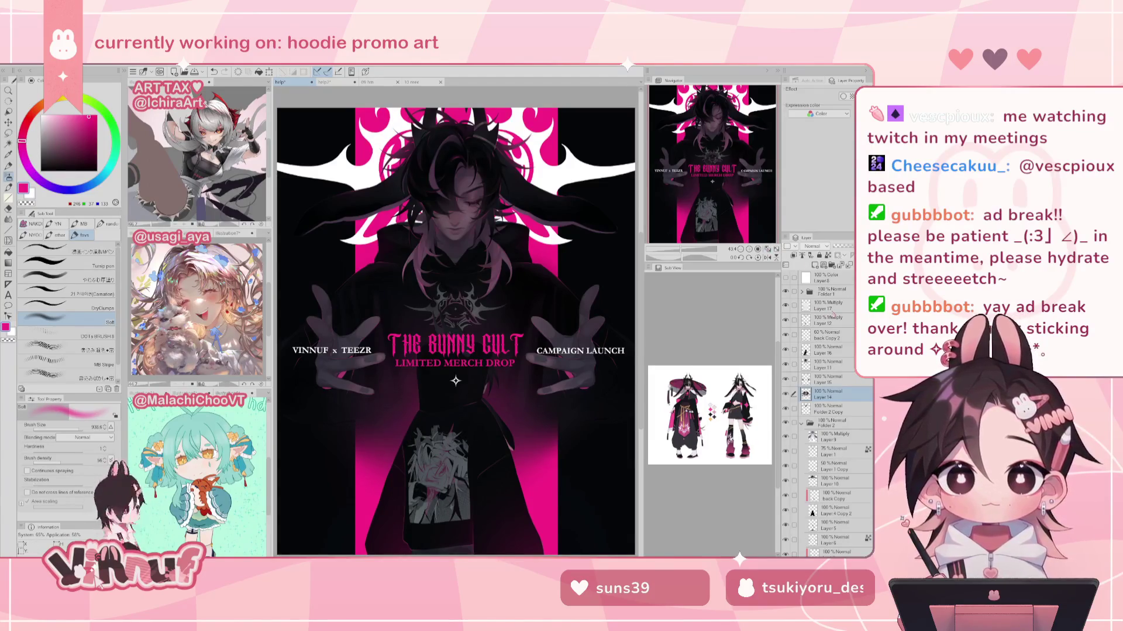
Step: Flip the poster view back to its normal orientation and pan it slightly
click(768, 257)
click(768, 257)
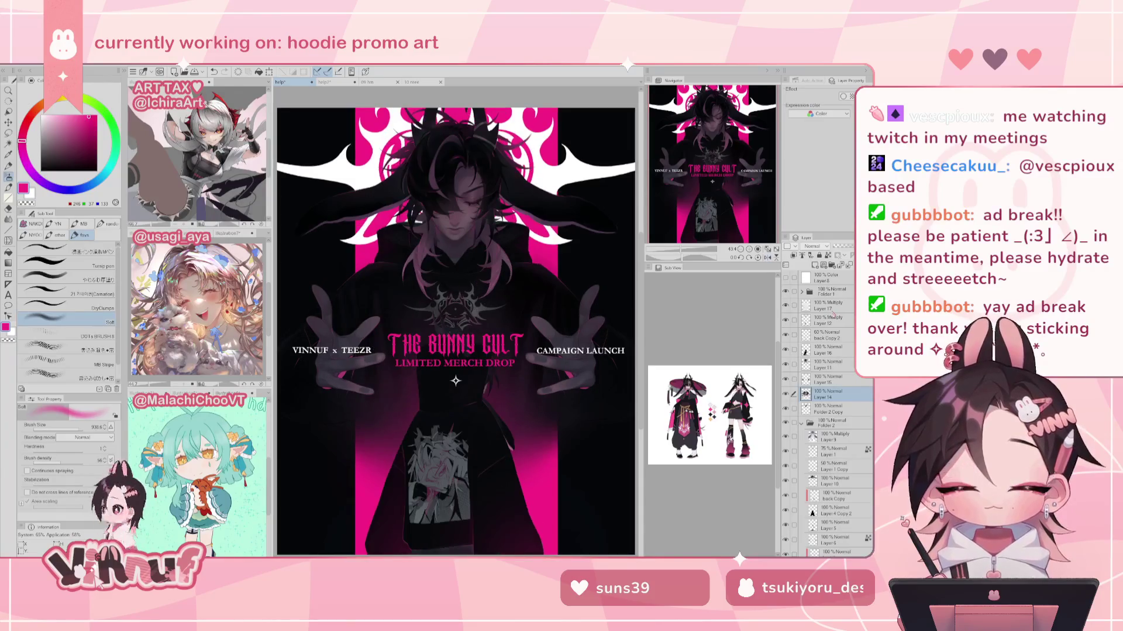
drag(743, 156, 727, 181)
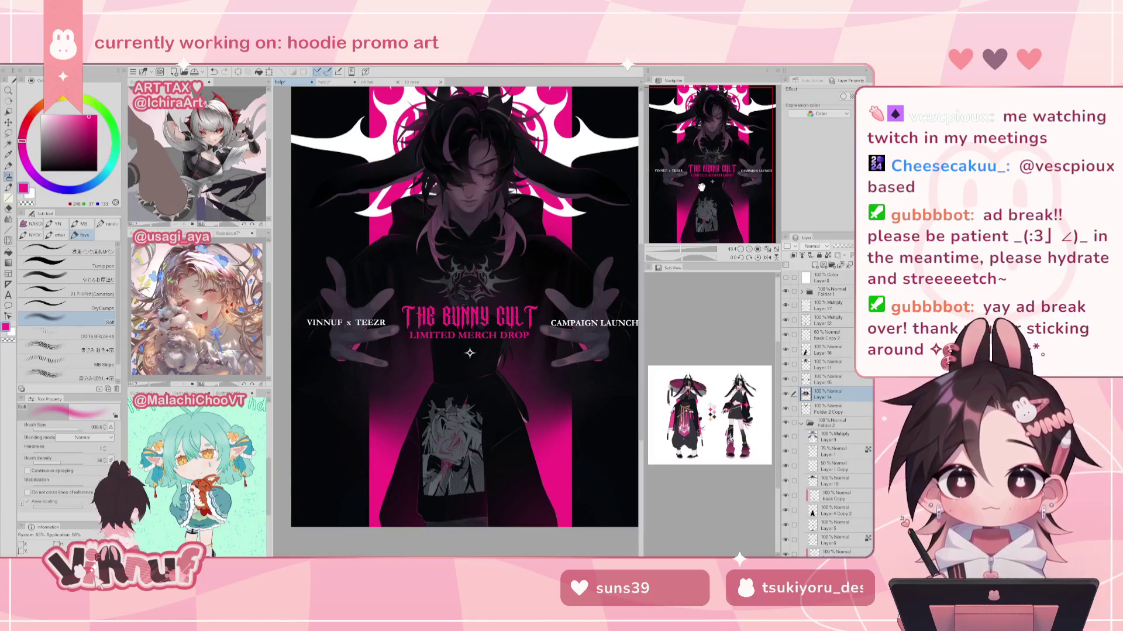
Step: Select the figure and paint dark purple and near-black shadows with a smaller brush, then pick magenta
key(ctrl+shift+d)
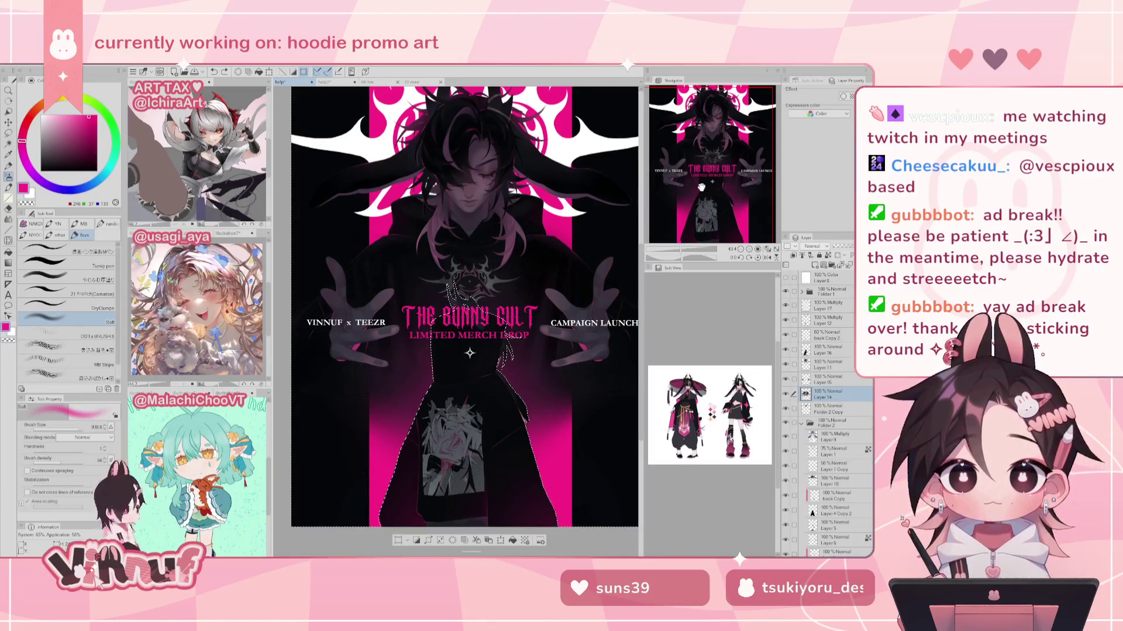
alt+click(412, 387)
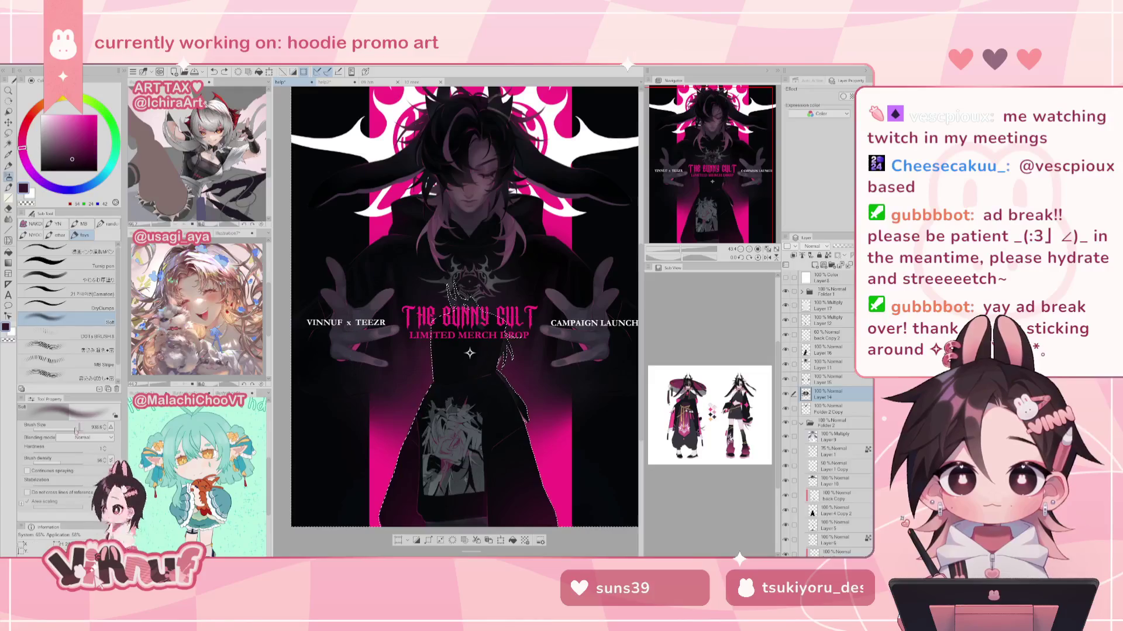
drag(74, 431, 69, 431)
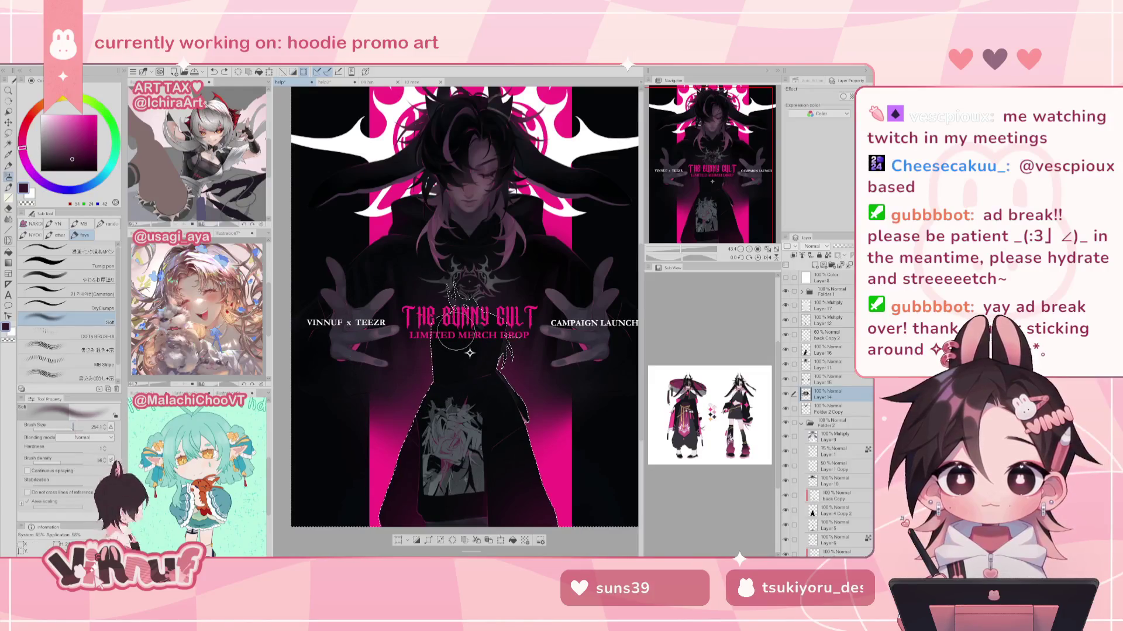
alt+click(363, 389)
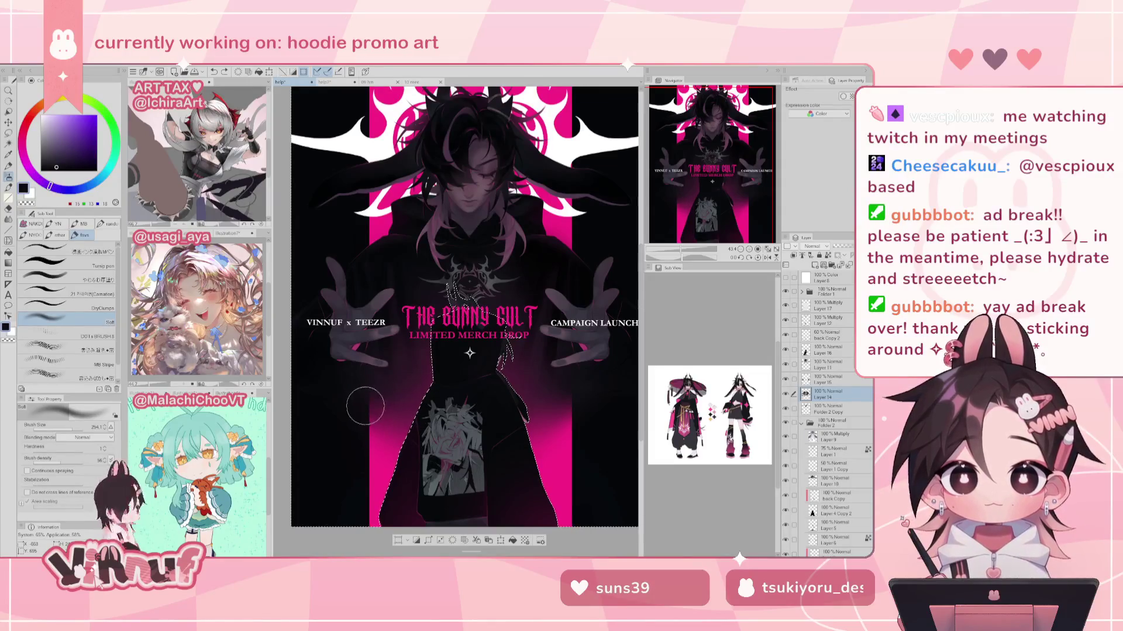
alt+click(359, 406)
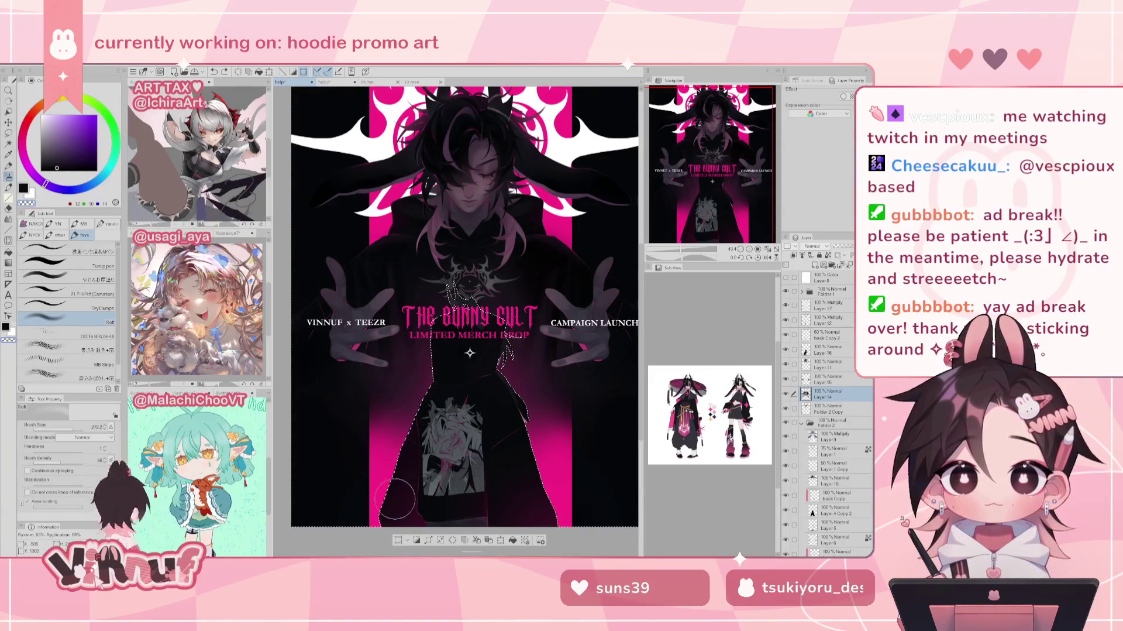
alt+click(397, 465)
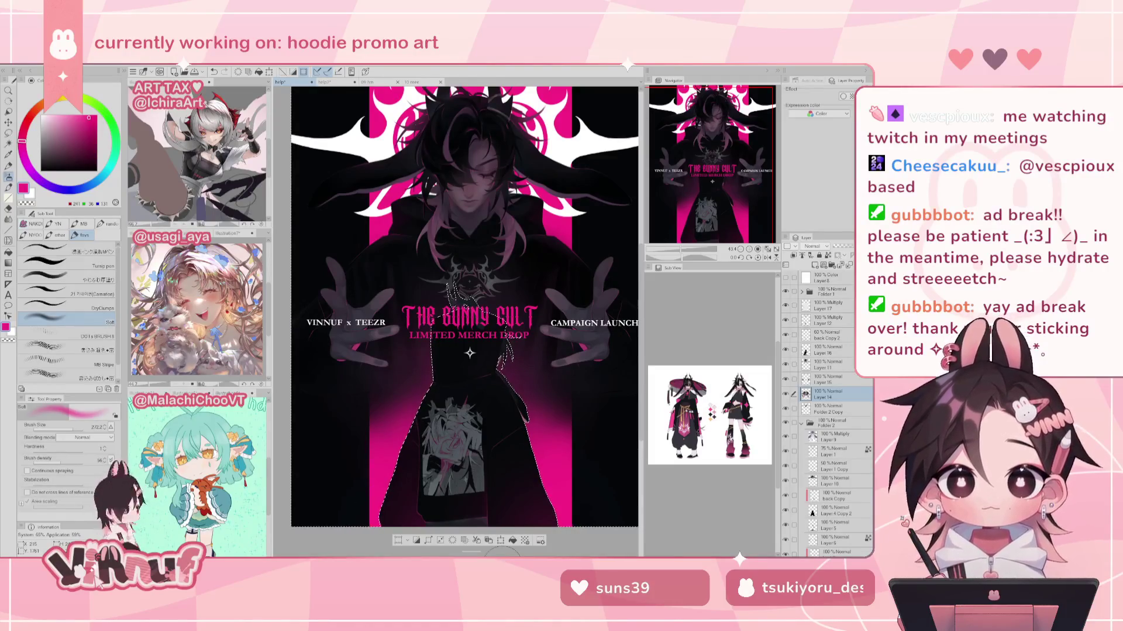
scroll(727, 196, up, 1)
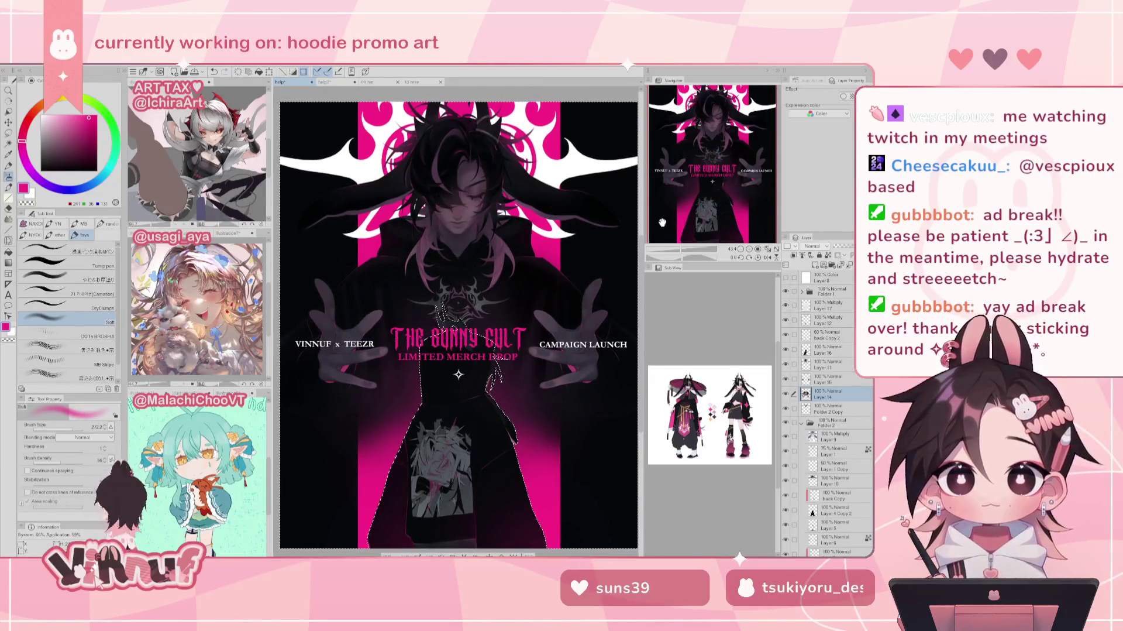
Step: Sample dark purple and bright pink from the poster and greatly enlarge the brush
alt+click(374, 427)
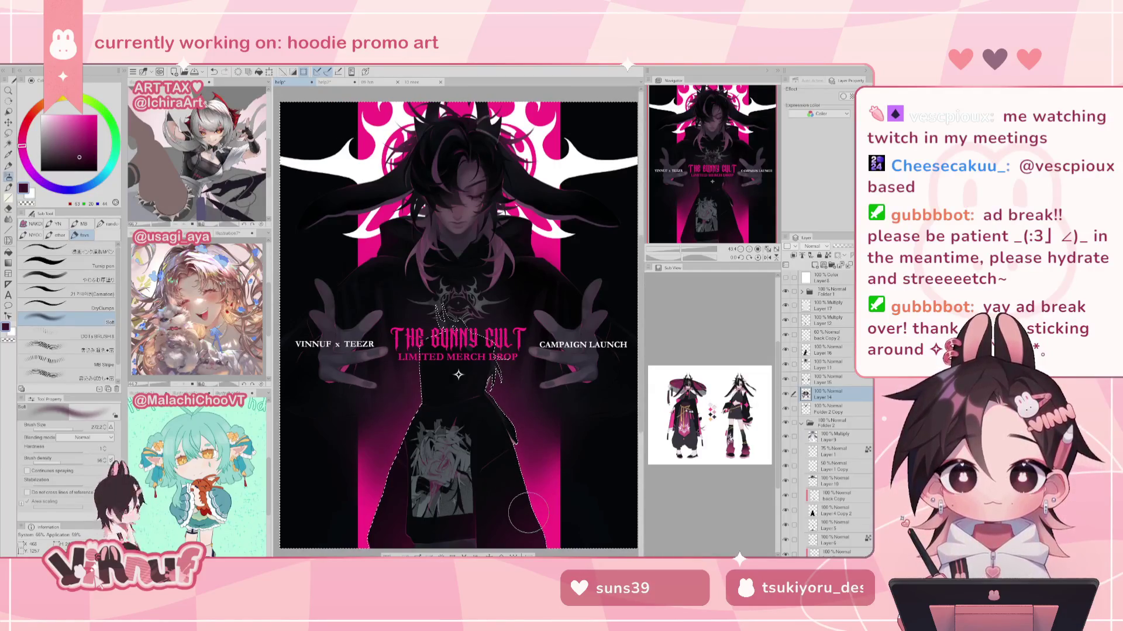
scroll(419, 393, down, 2)
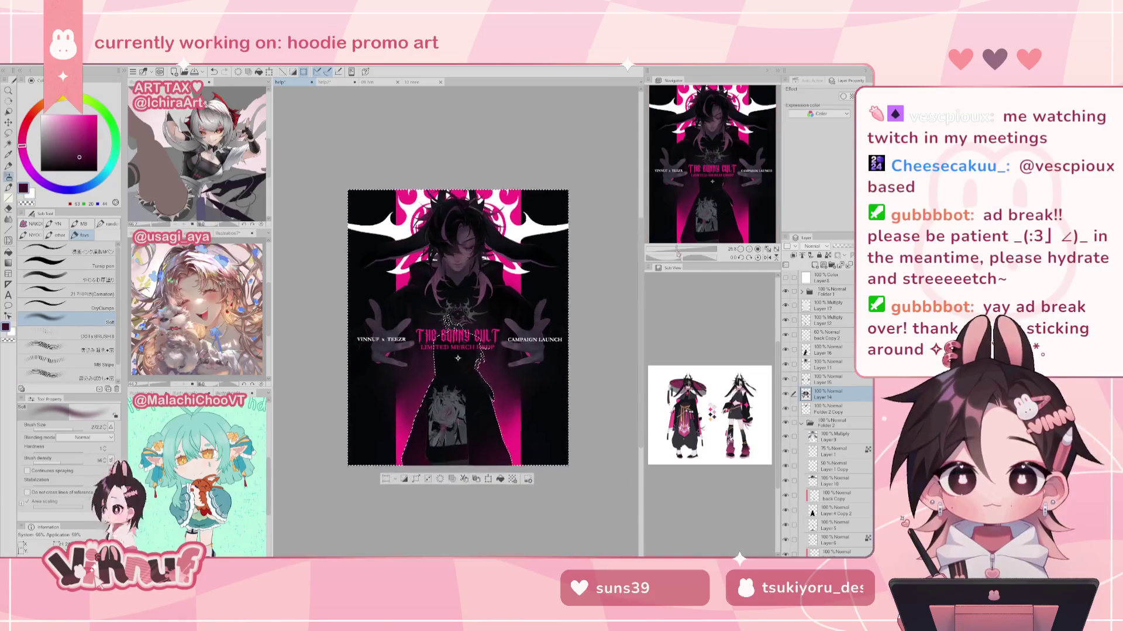
alt+click(522, 381)
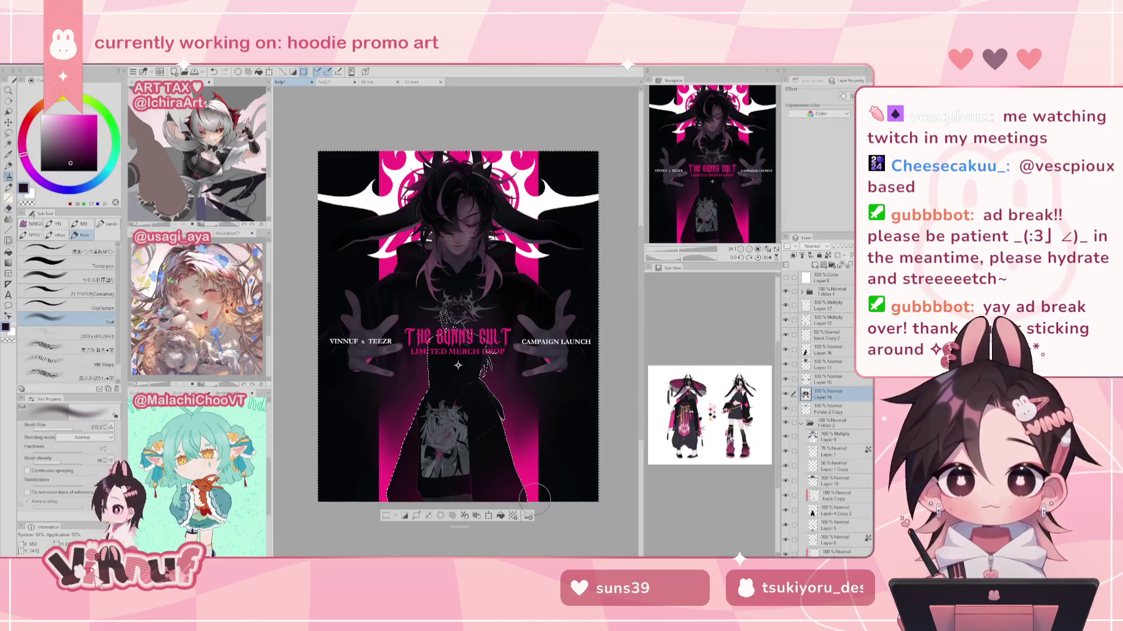
alt+click(533, 477)
key(])
key(])
key(])
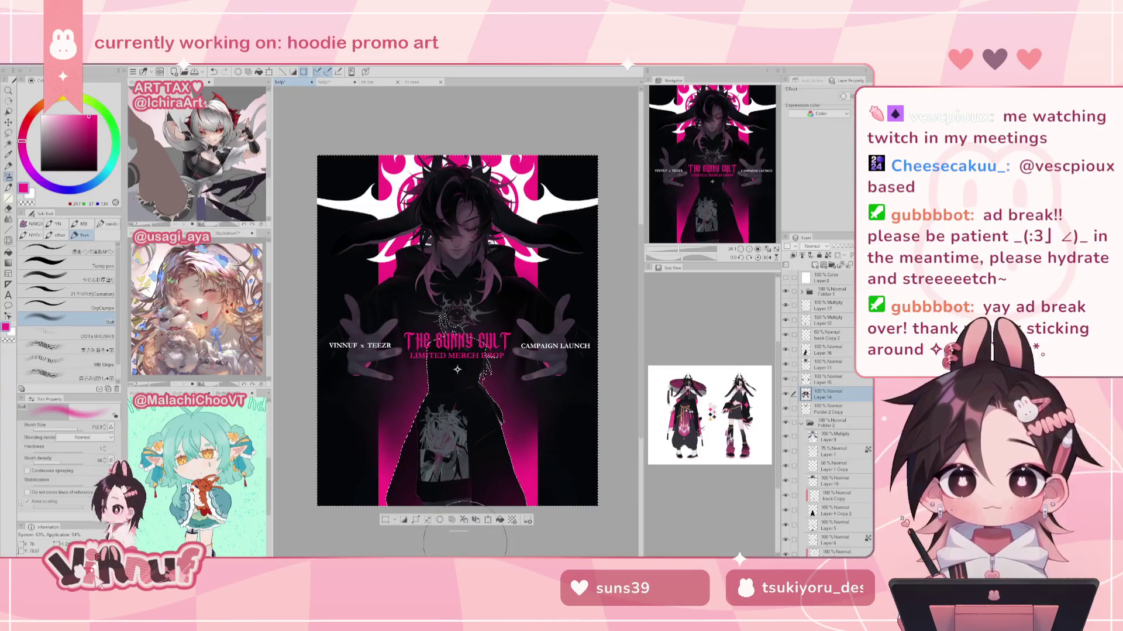
Step: Shrink the brush to about 272, check the mirrored view, clear the figure selection, and zoom back in
key(ctrl+d)
key(h)
key(h)
key(h)
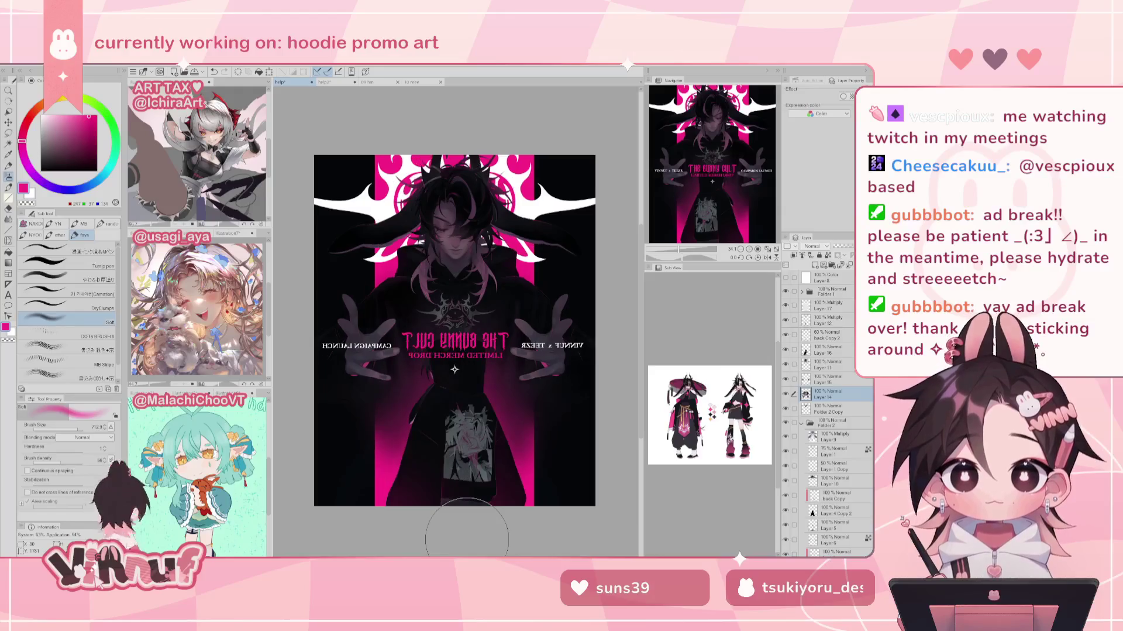
key(h)
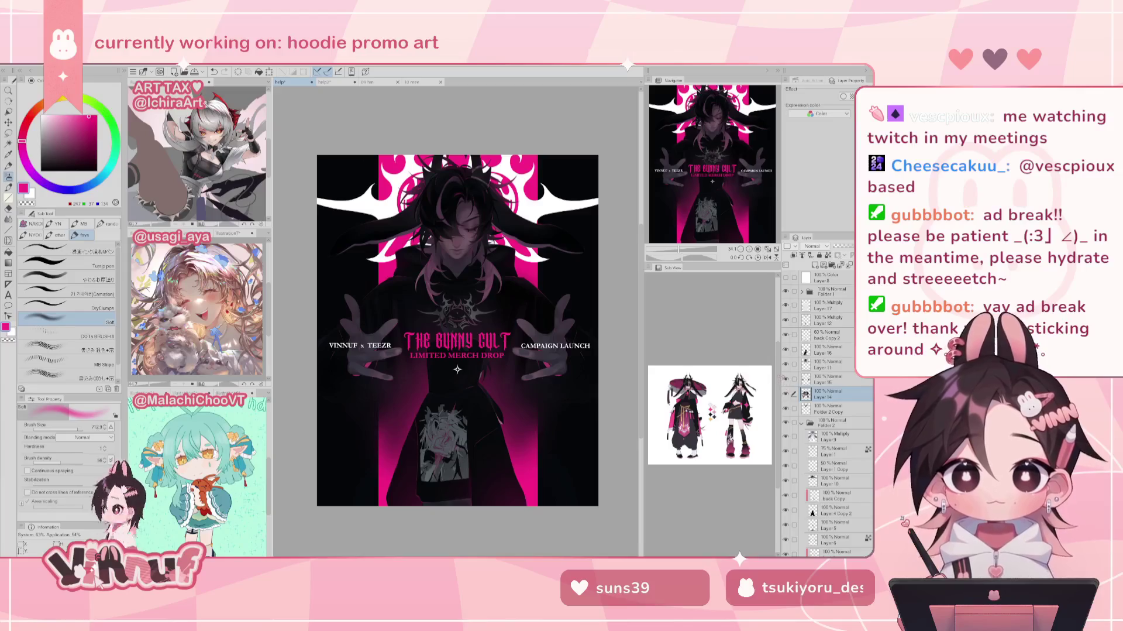
drag(82, 429, 76, 433)
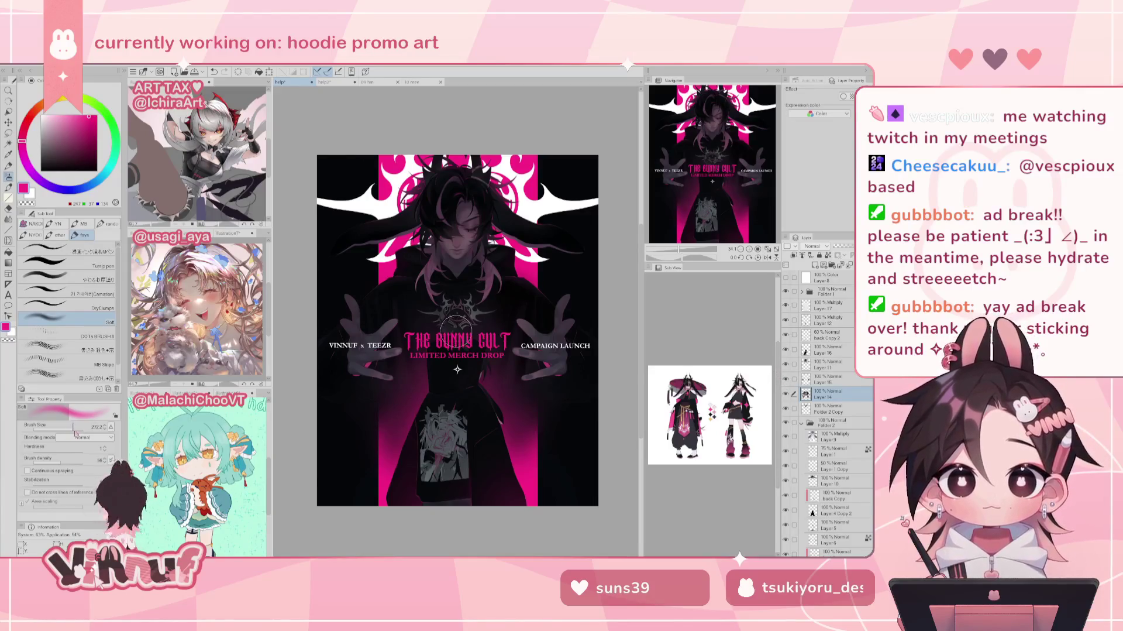
key(ctrl+h)
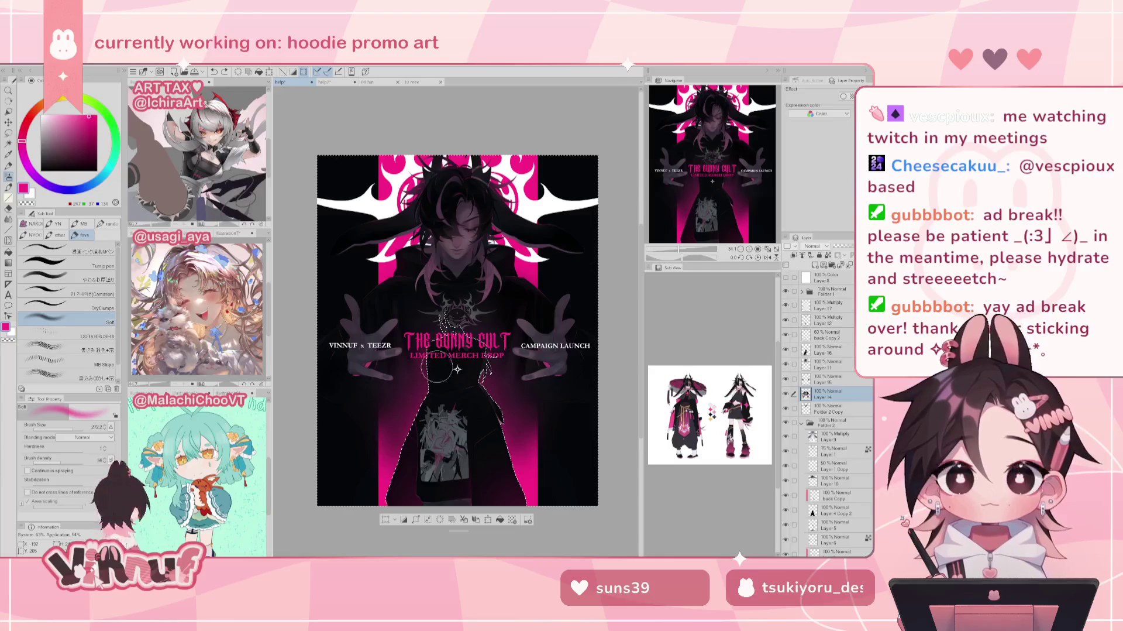
key(ctrl+d)
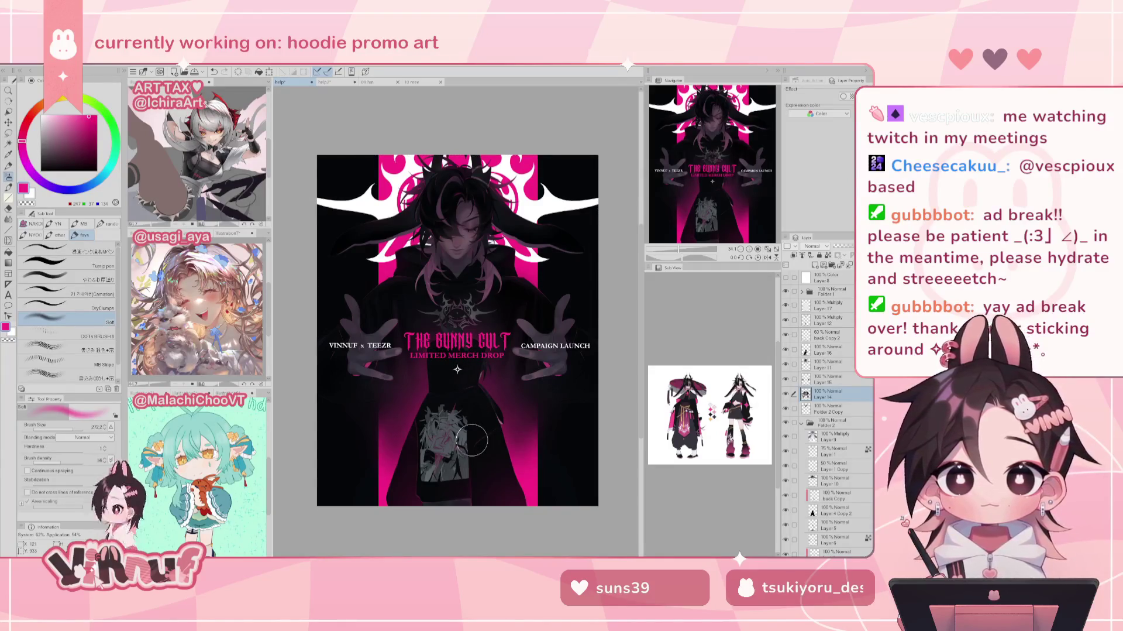
key(ctrl+h)
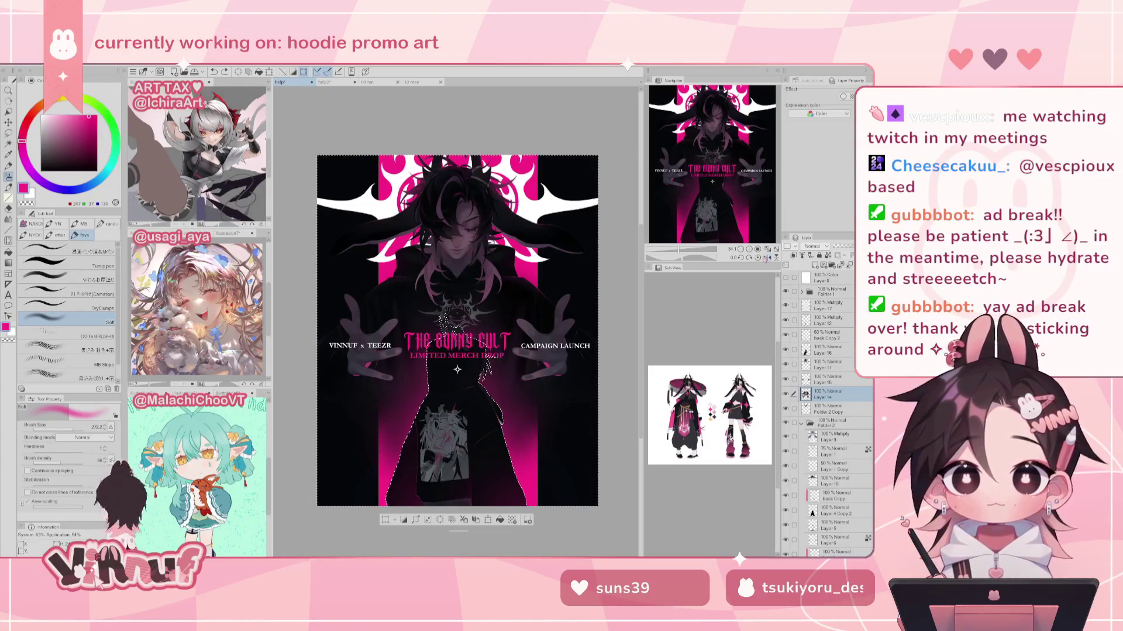
key(ctrl+d)
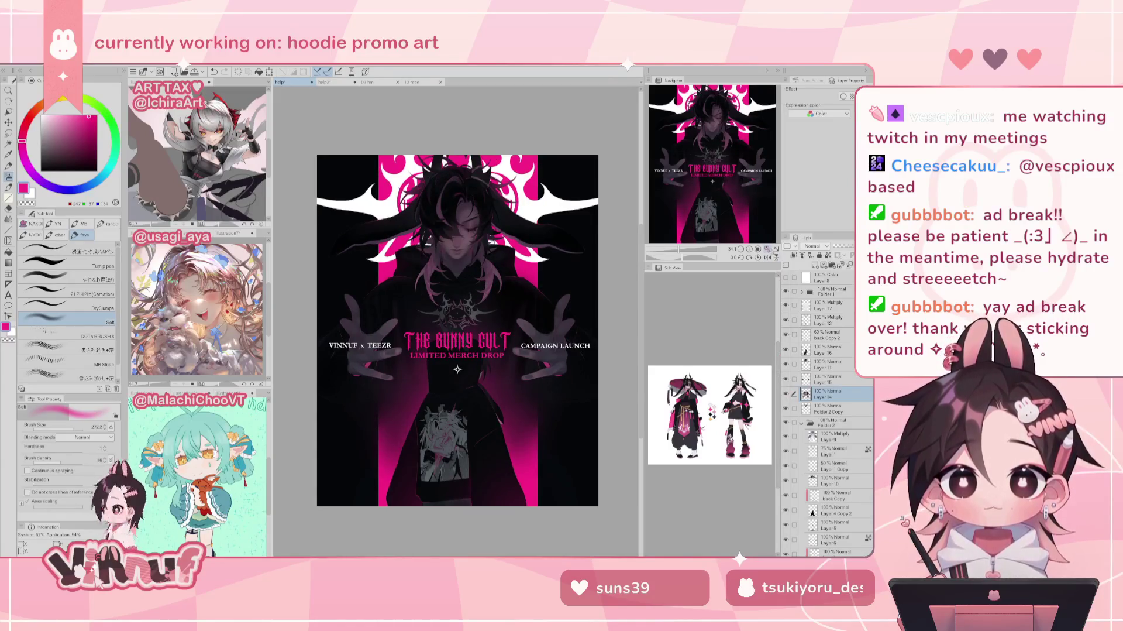
click(767, 249)
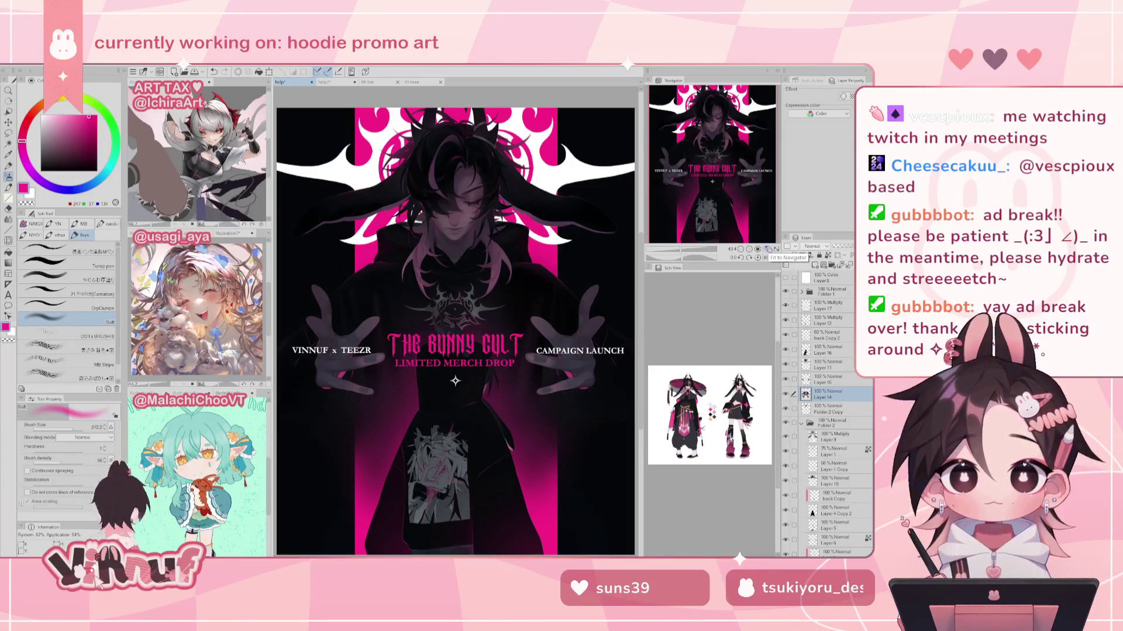
Step: On Layer 15, hide the poster text and lasso around the left hand's fingers
click(820, 379)
drag(684, 251, 696, 250)
drag(702, 193, 686, 195)
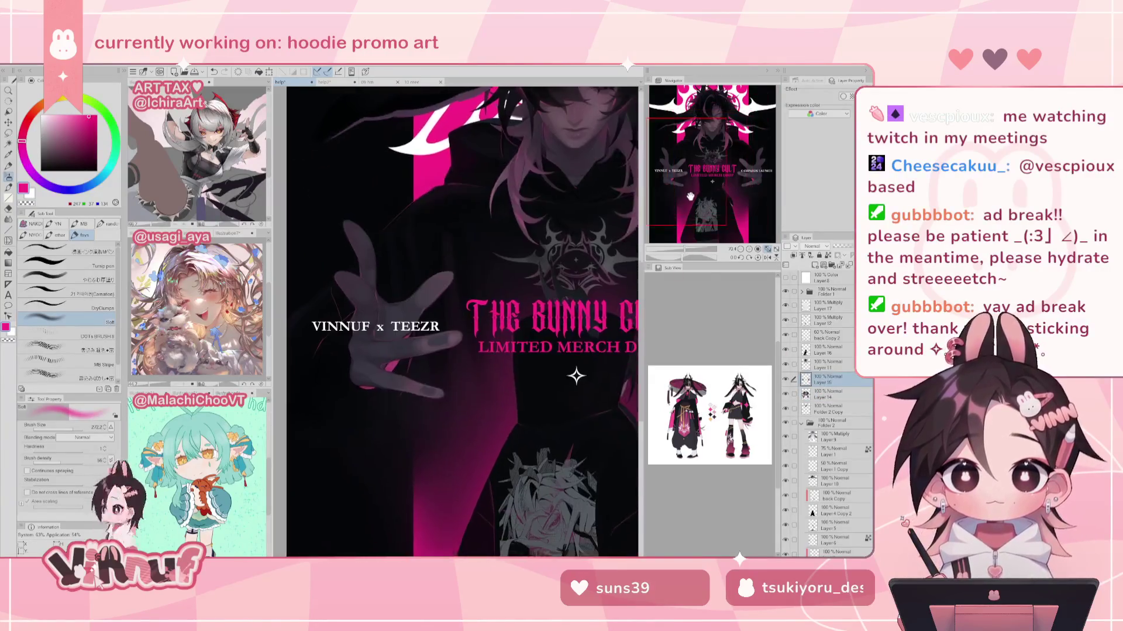
click(785, 290)
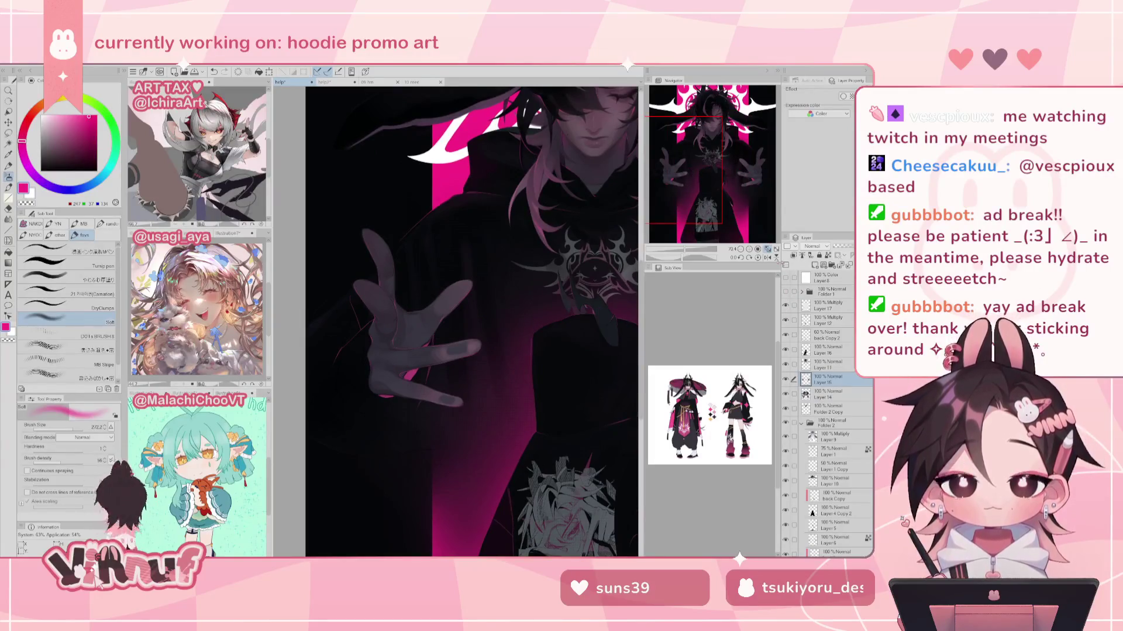
key(m)
drag(430, 344, 396, 338)
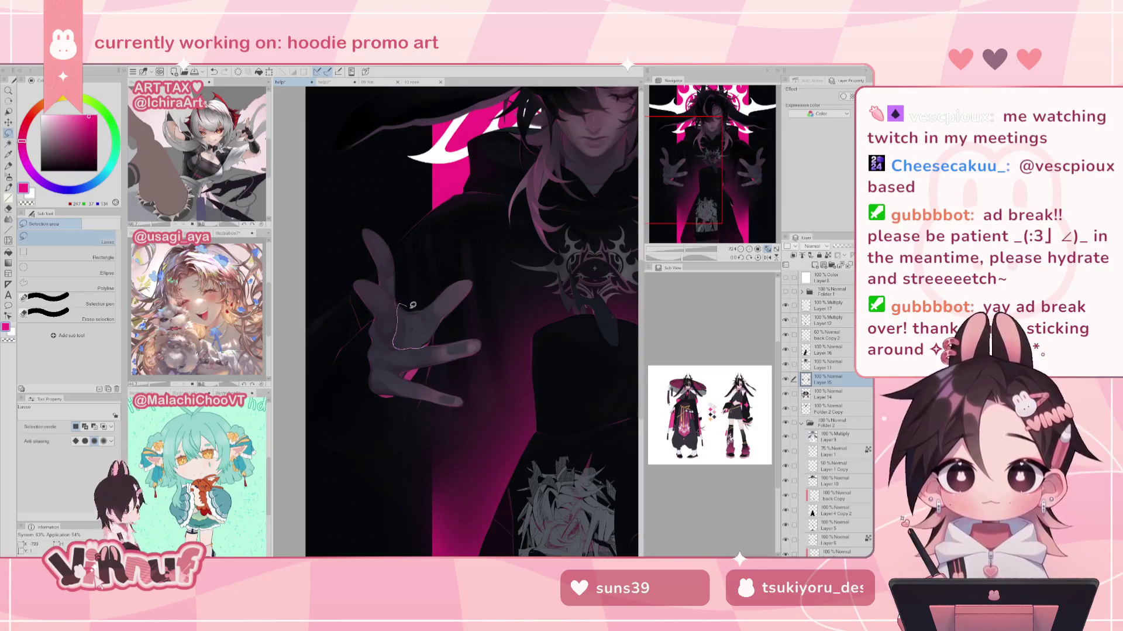
drag(401, 314, 433, 328)
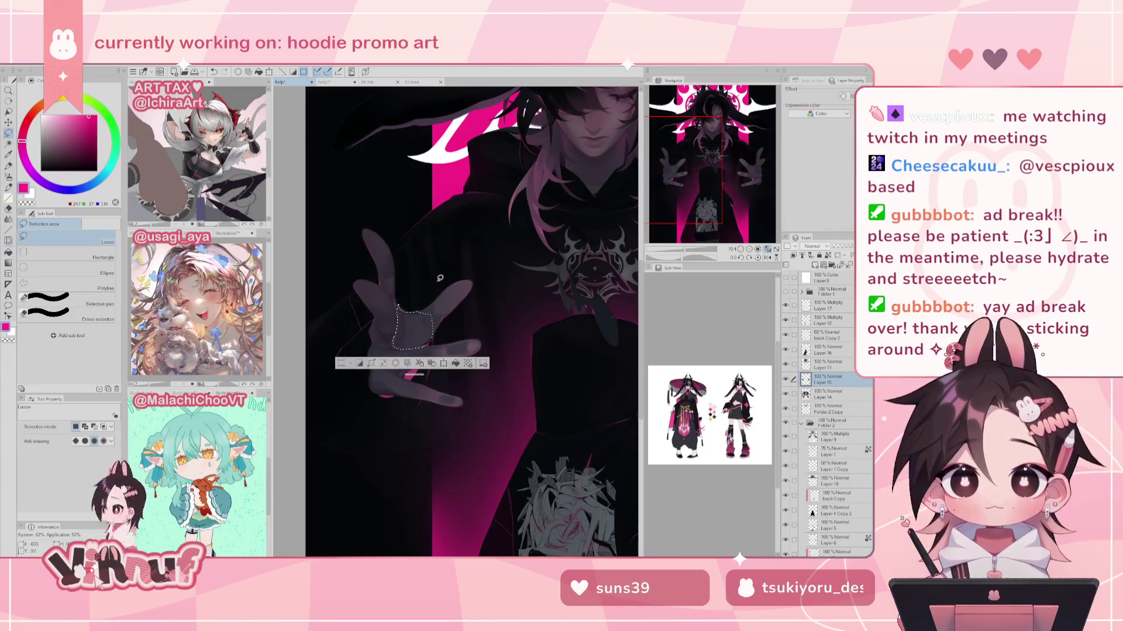
Step: Switch to Multiply Layer 17 with the lasso eraser and outline part of the hand's palm
key(b)
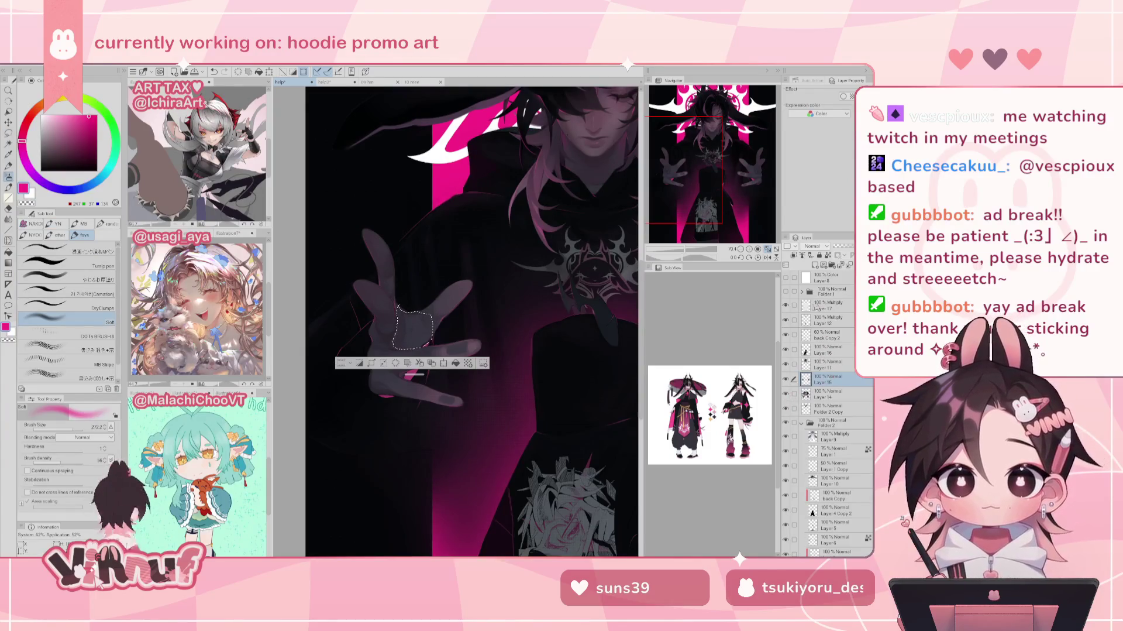
click(828, 305)
key(e)
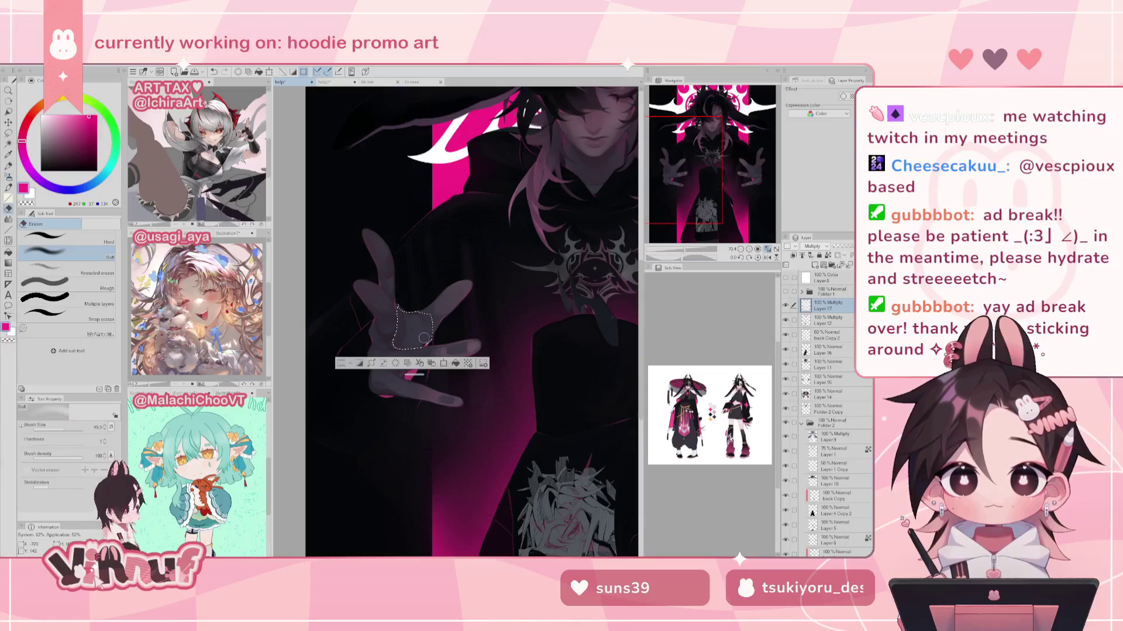
click(68, 329)
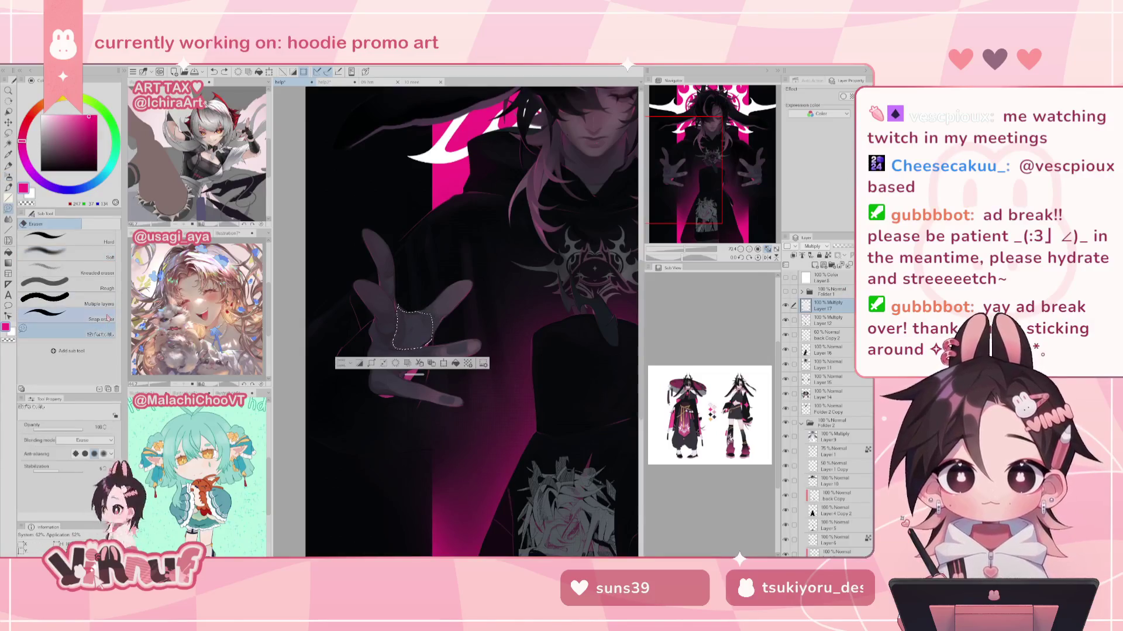
key(ctrl+d)
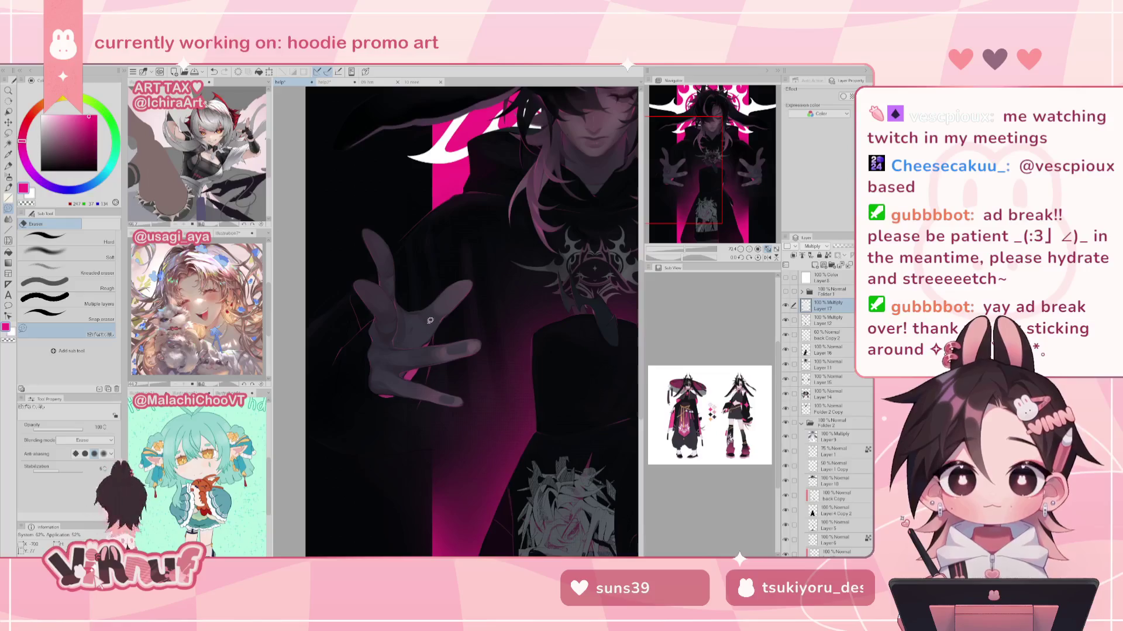
drag(428, 318, 432, 312)
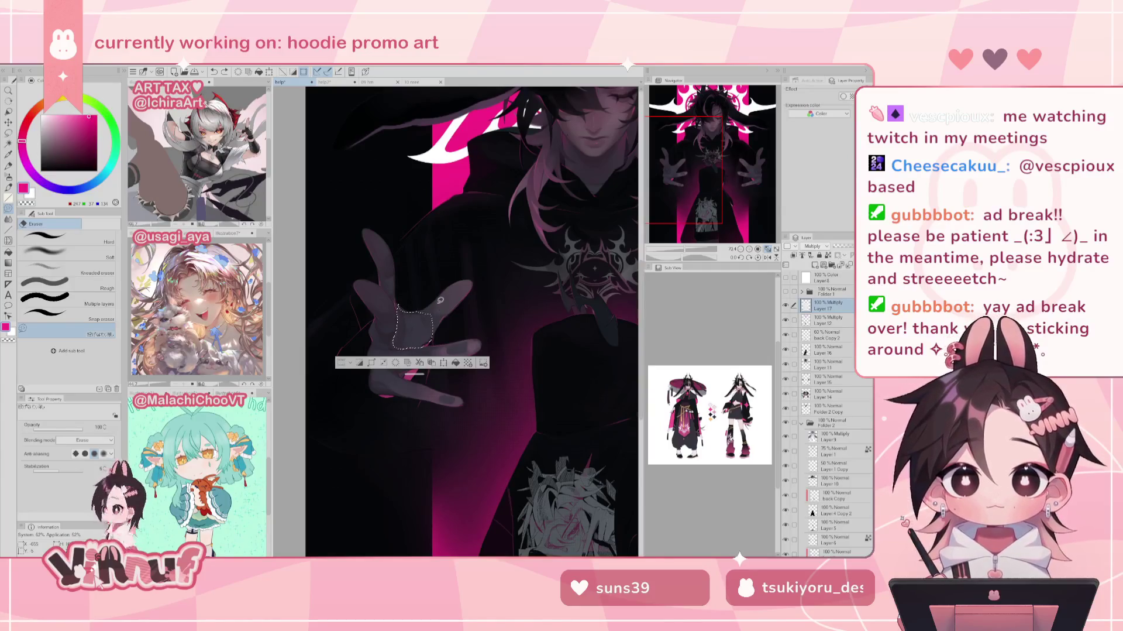
drag(687, 250, 694, 251)
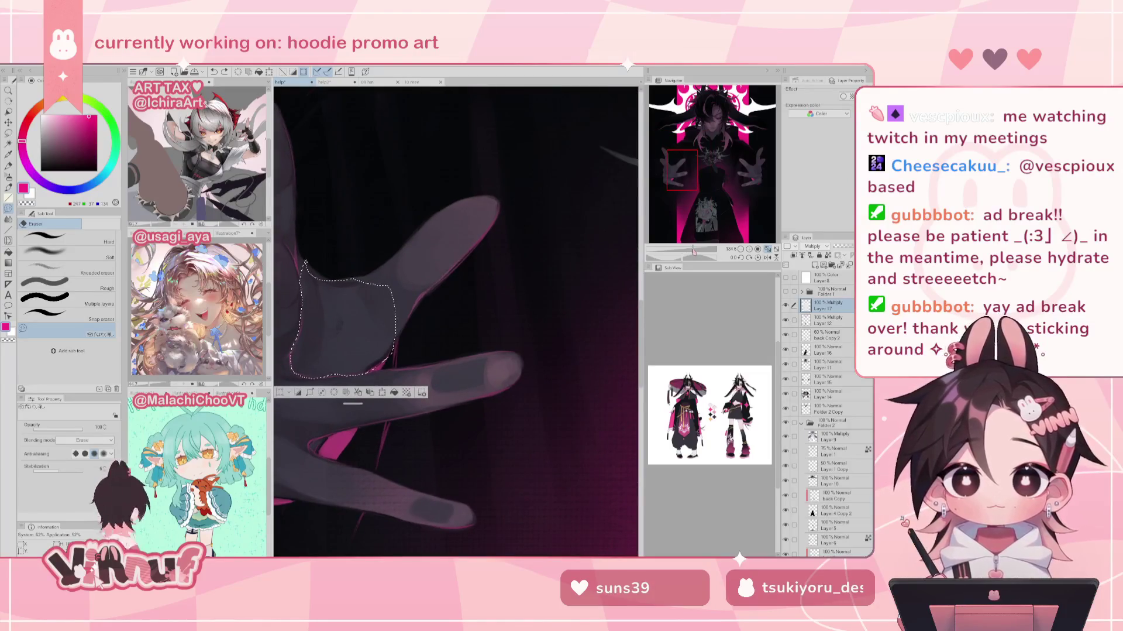
Step: Create a selection from everything painted on Layer 15
drag(694, 250, 689, 250)
key(ctrl+d)
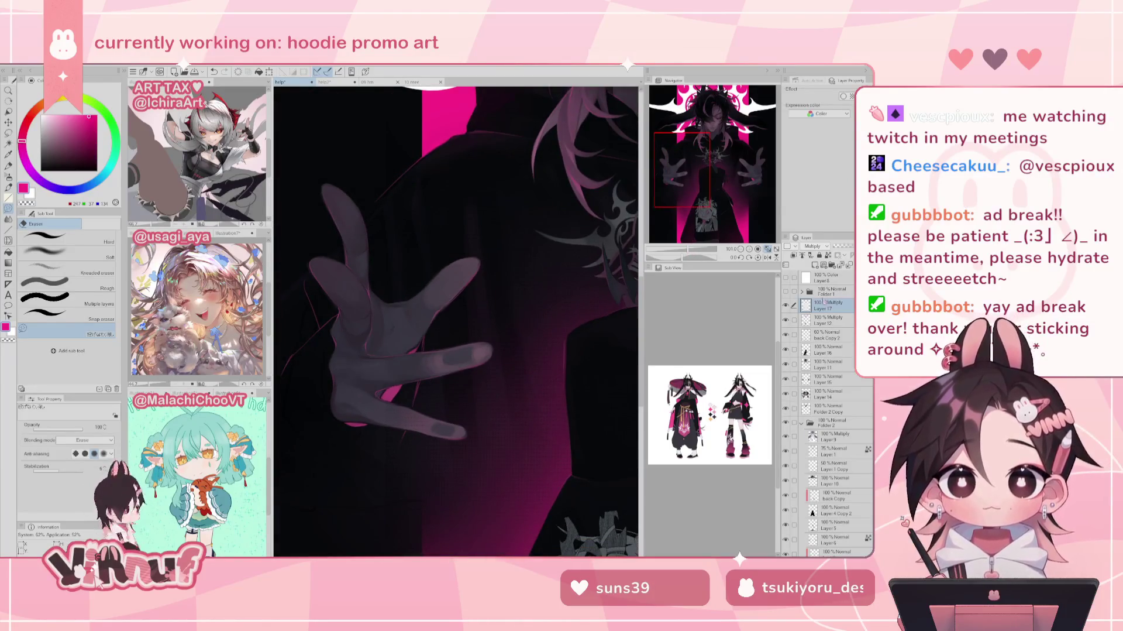
click(822, 381)
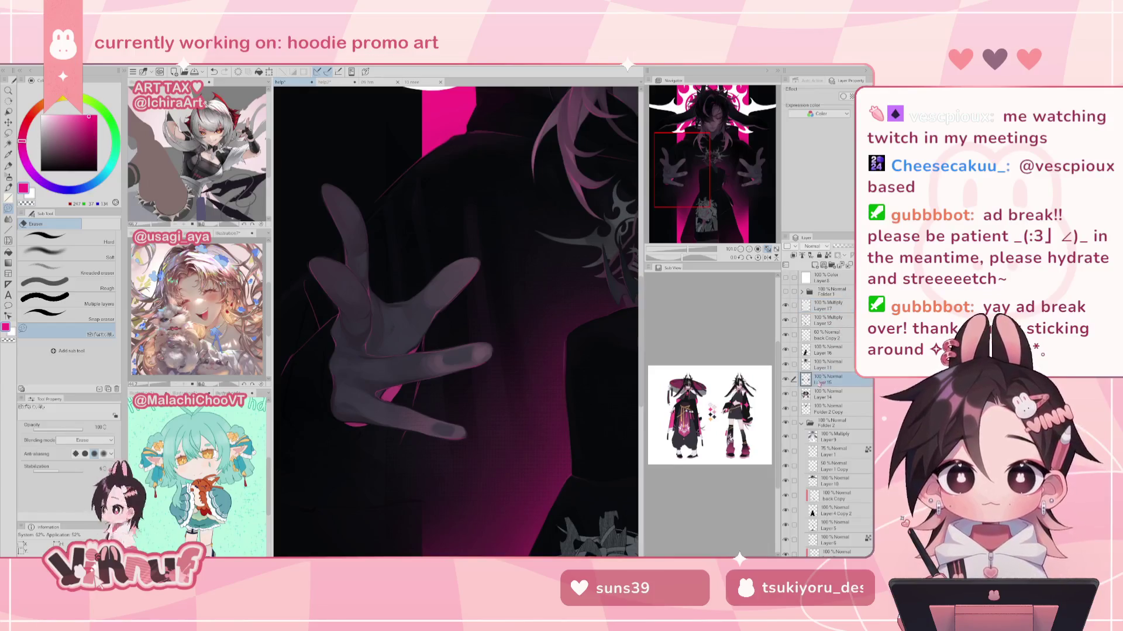
right_click(817, 383)
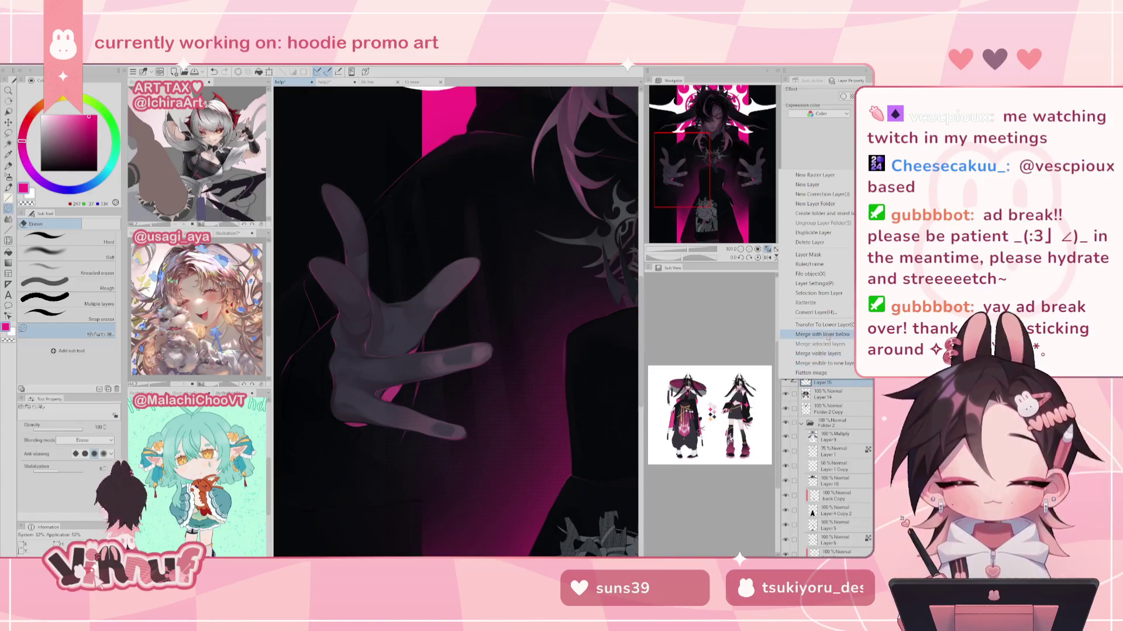
click(732, 294)
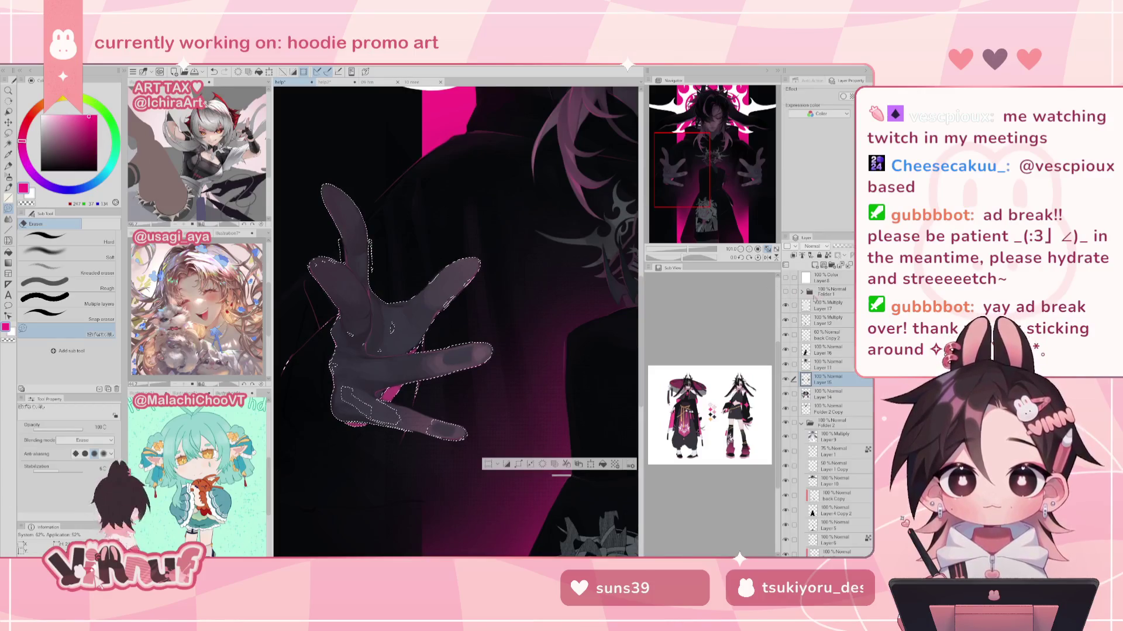
Step: Replace the selection with Layer 6's painted outline using Selection from Layer
drag(688, 250, 684, 250)
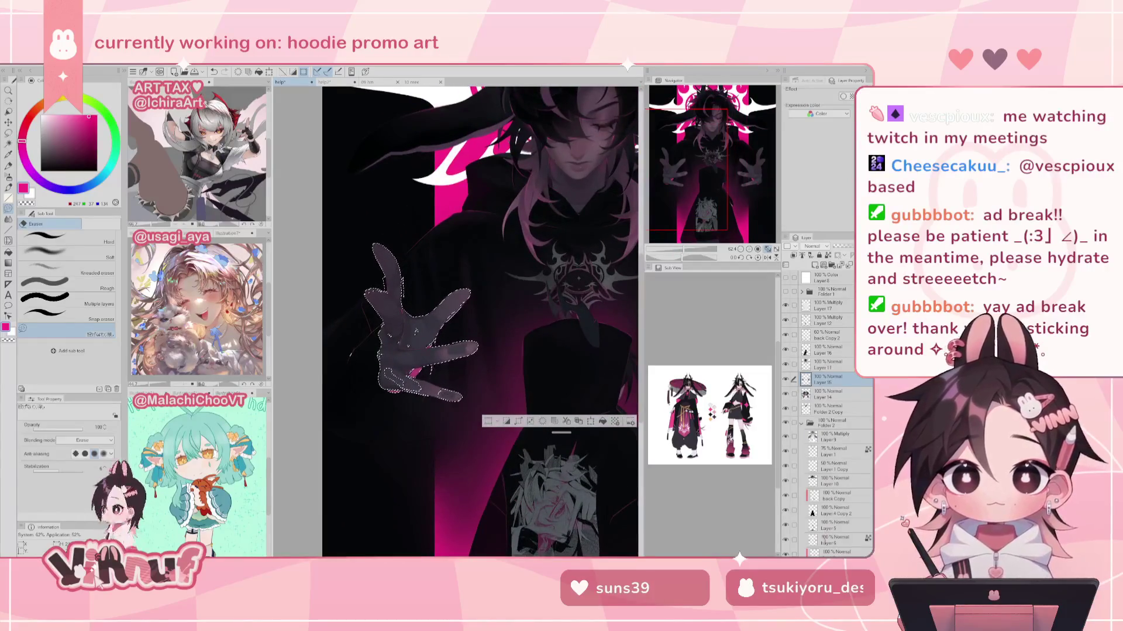
click(837, 539)
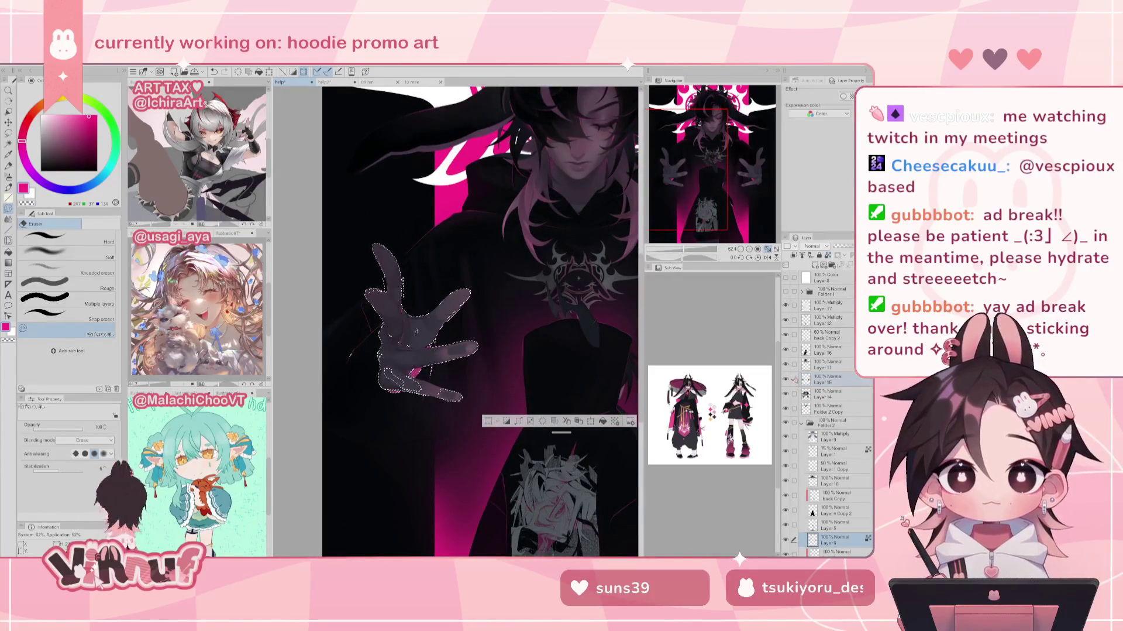
right_click(819, 380)
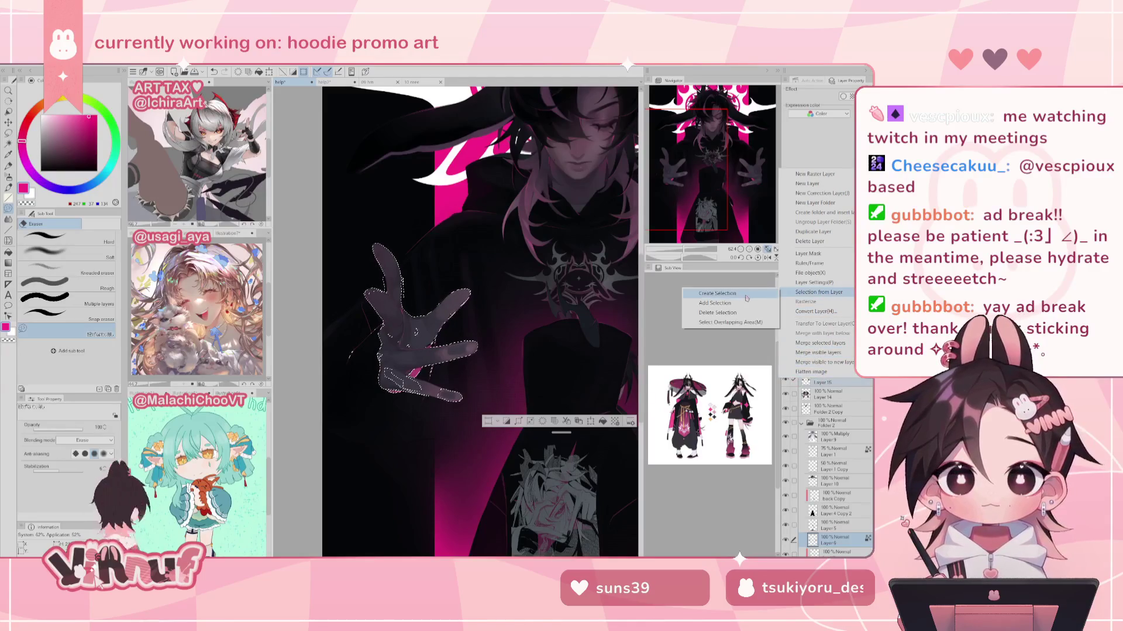
click(752, 291)
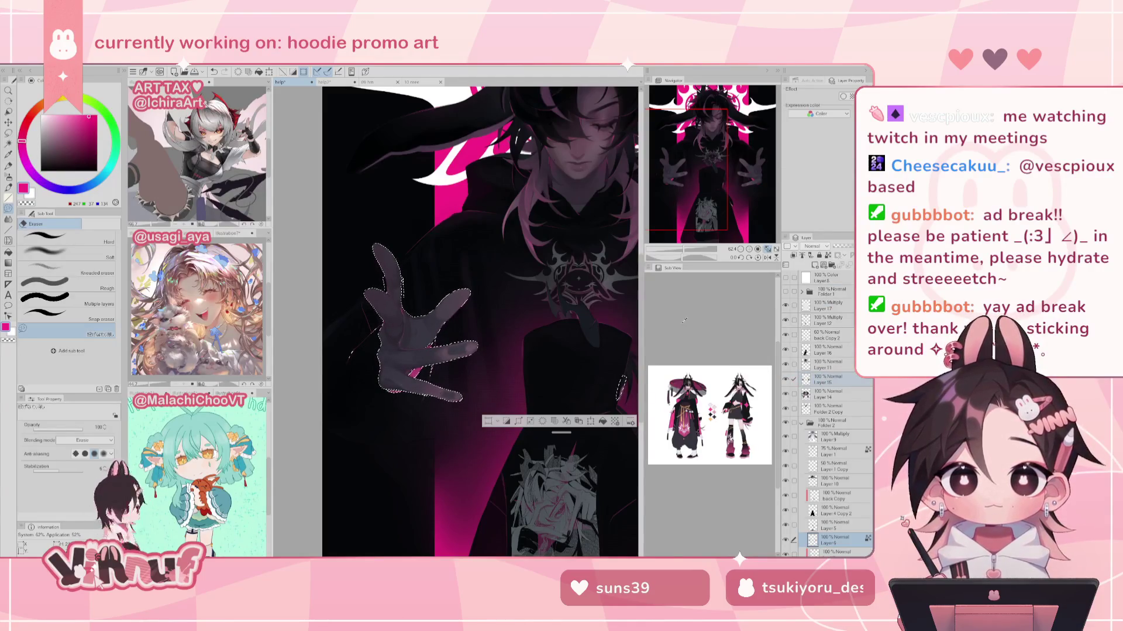
Step: Switch to the Lasso tool and make multiply Layer 17 active, keeping the hand selection
key(m)
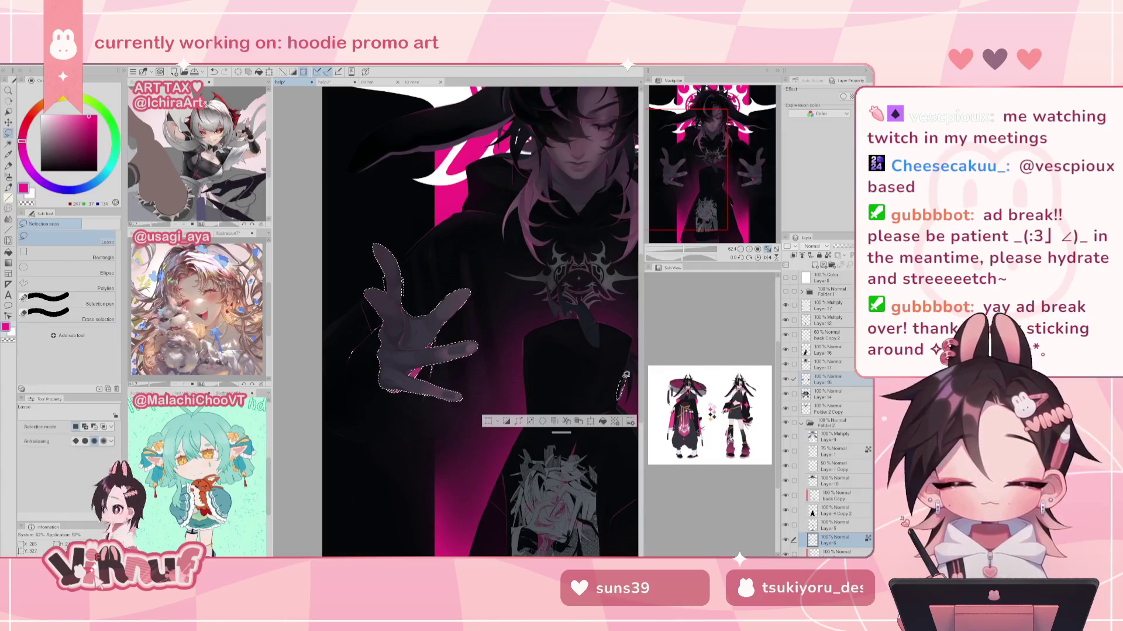
click(849, 303)
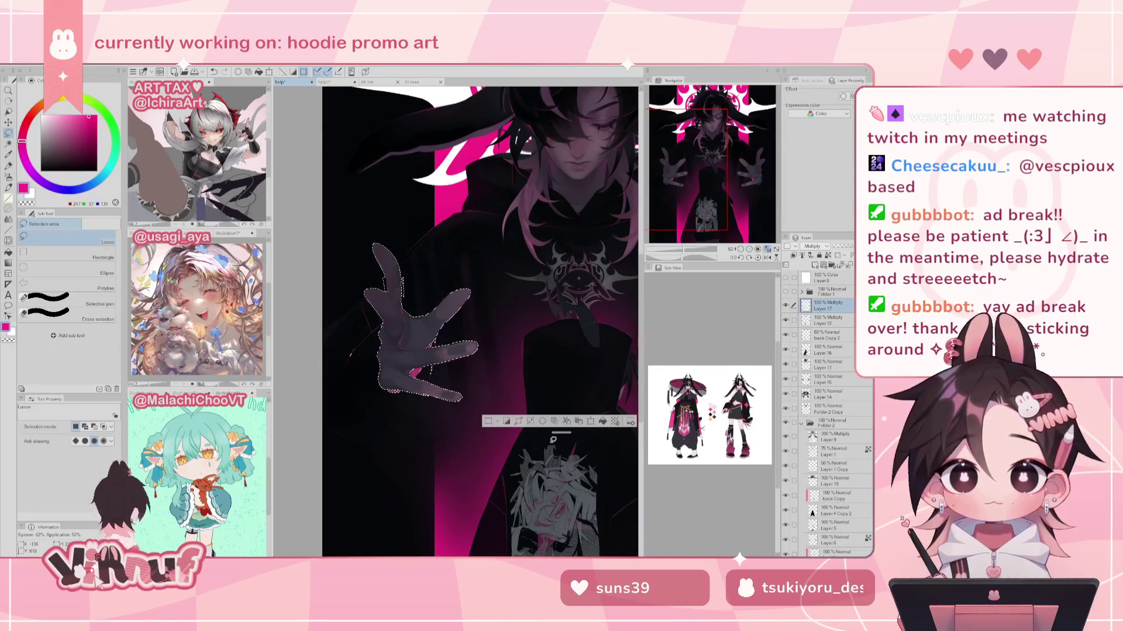
key(ctrl+d)
key(ctrl+z)
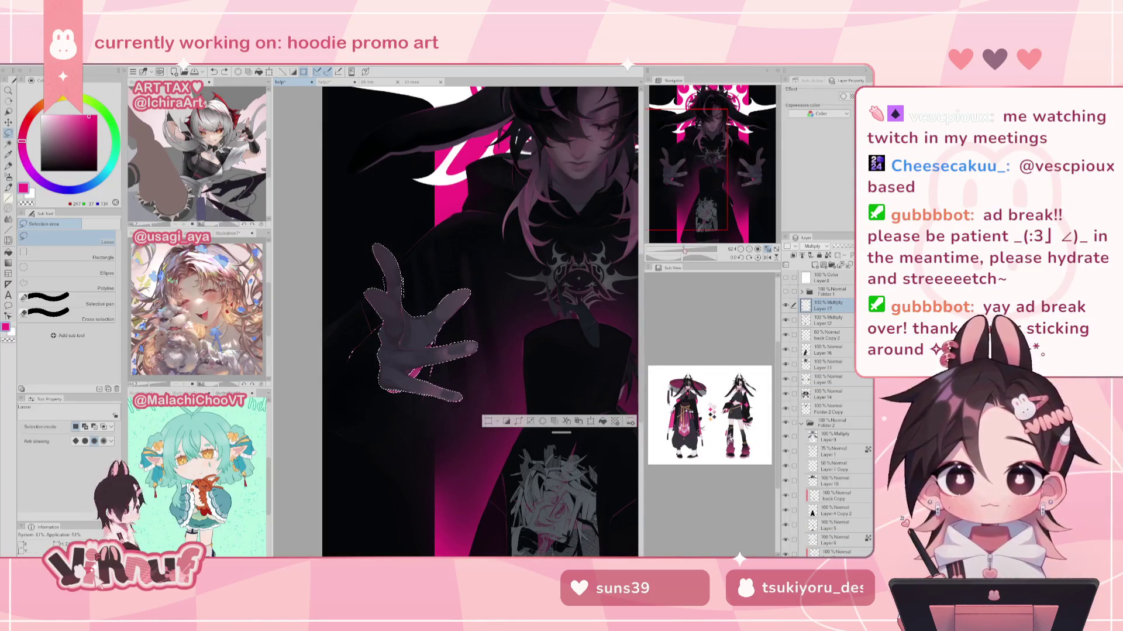
drag(685, 250, 683, 248)
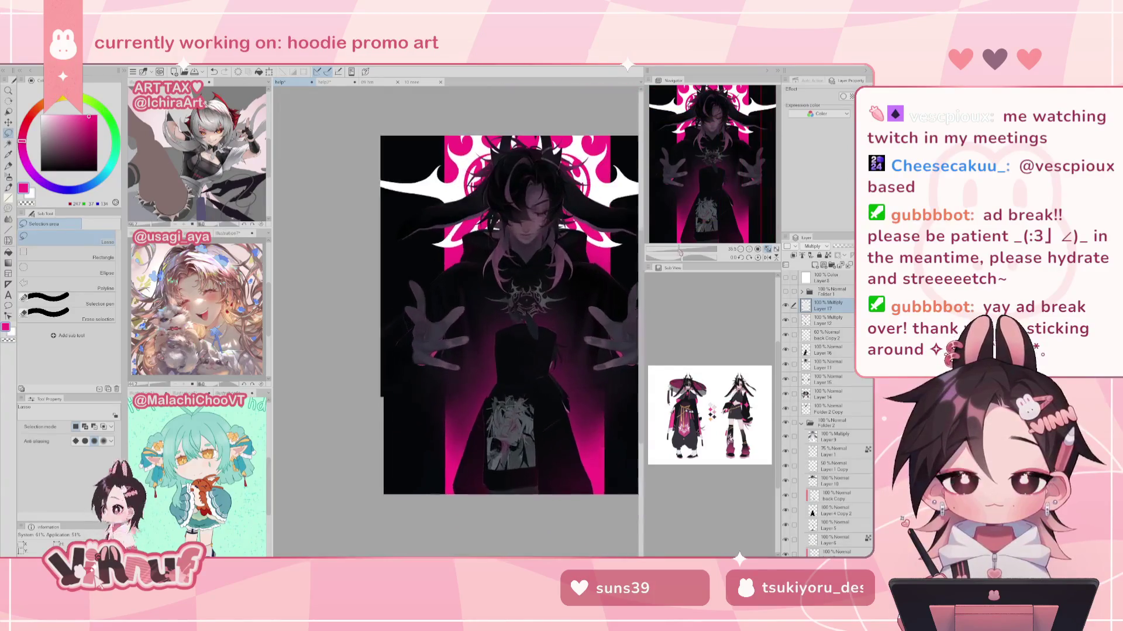
Step: Clear the selection, zoom in, and on Layer 15 lasso around the left palm
key(ctrl+d)
drag(711, 213, 705, 215)
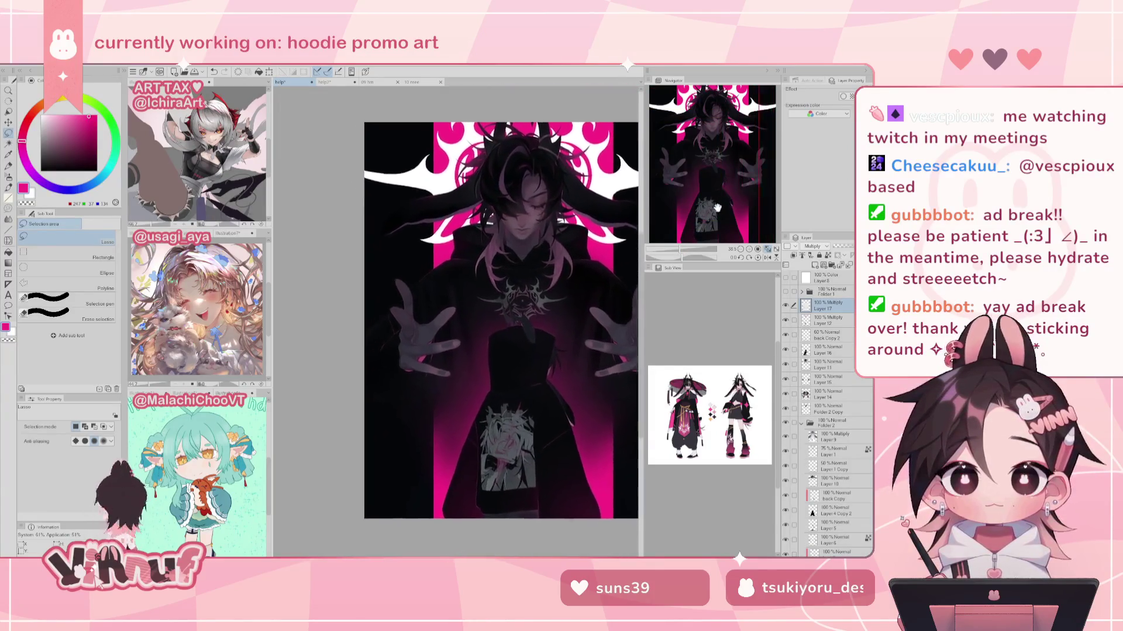
scroll(705, 238, up, 2)
scroll(705, 238, up, 2)
scroll(705, 239, up, 2)
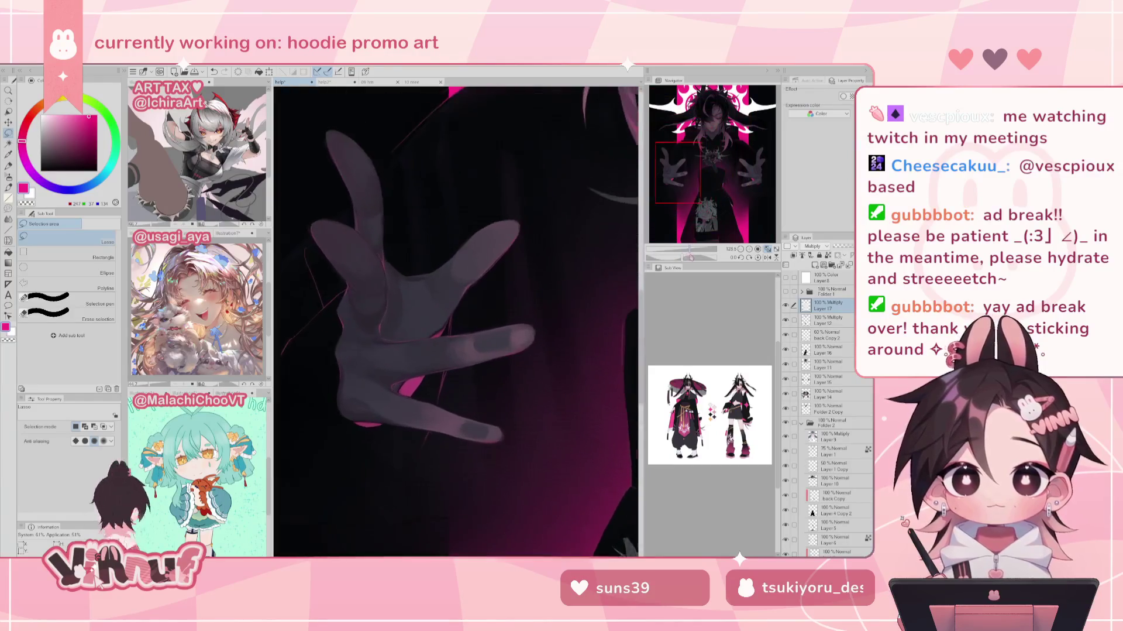
scroll(705, 239, up, 2)
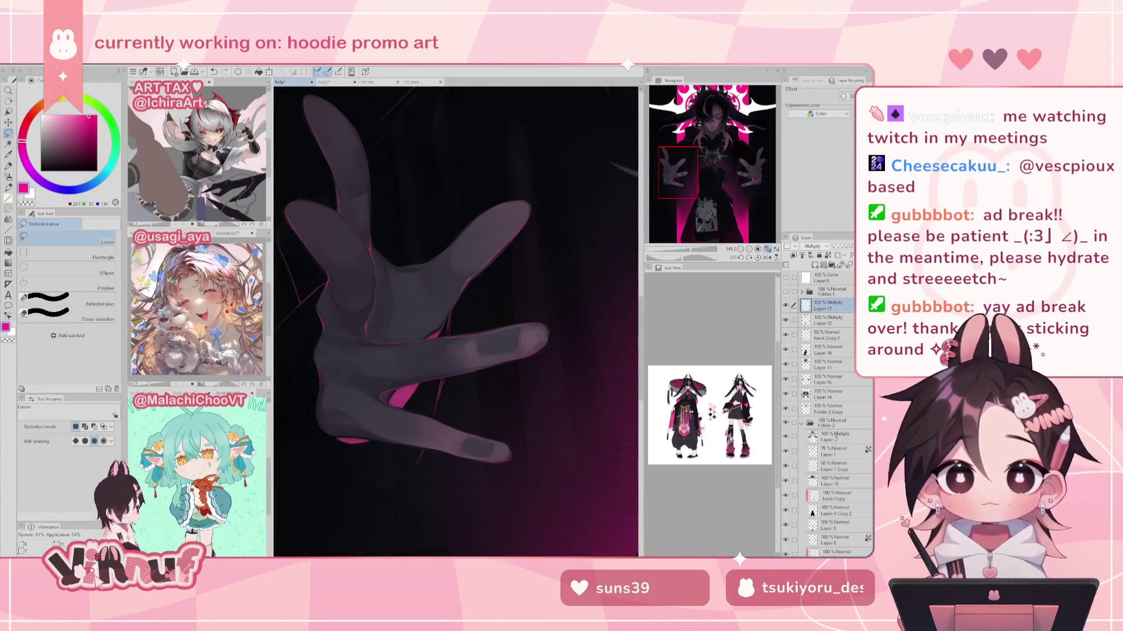
click(825, 380)
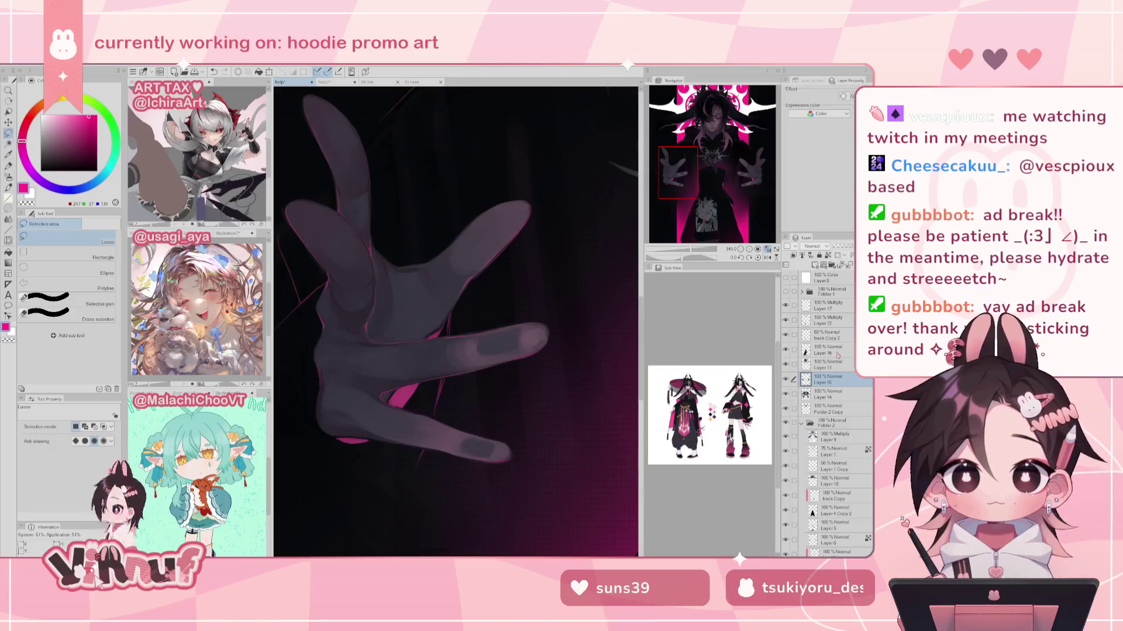
mouse_move(377, 268)
mouse_down()
mouse_move(431, 337)
mouse_move(455, 284)
mouse_up()
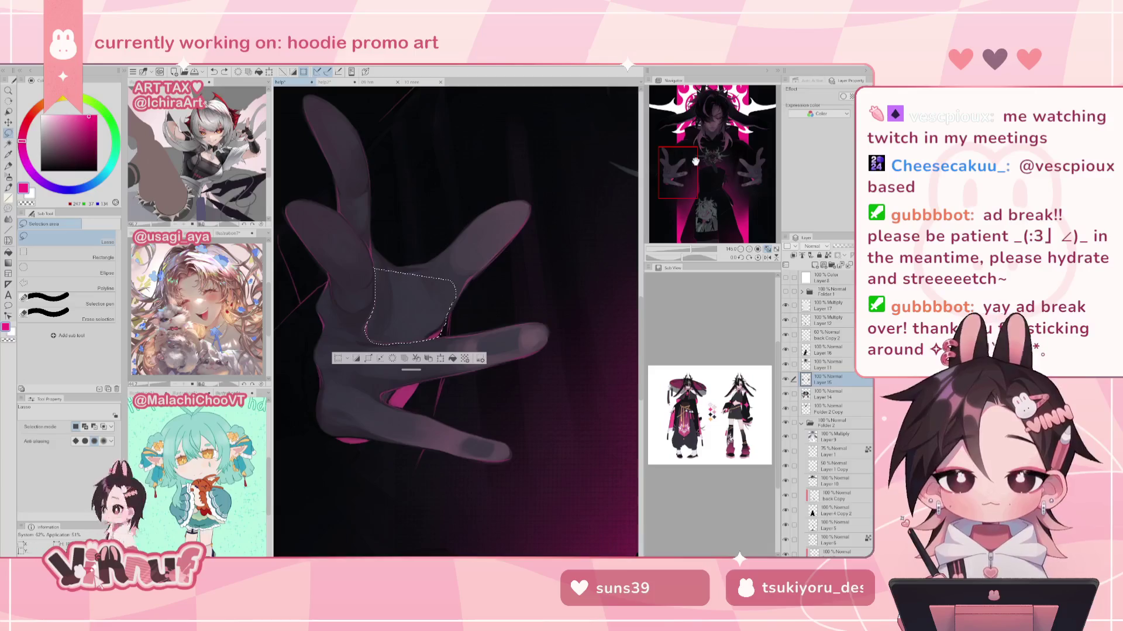
Step: Bring the right hand into view and lasso around its palm as well
drag(696, 161, 689, 164)
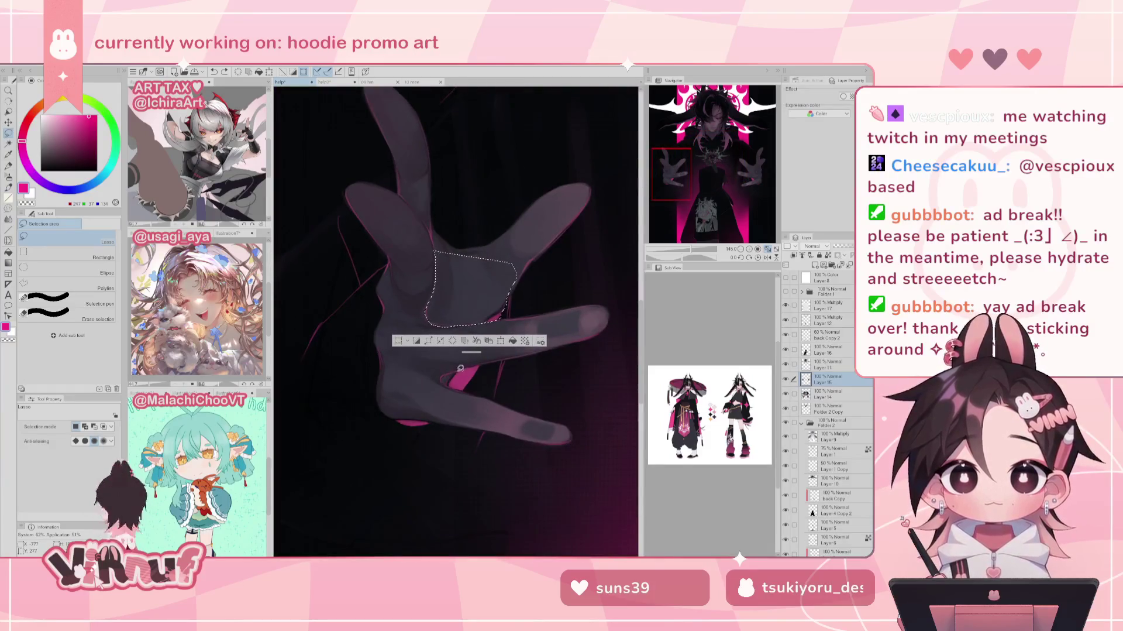
drag(672, 174, 756, 180)
drag(465, 336, 468, 335)
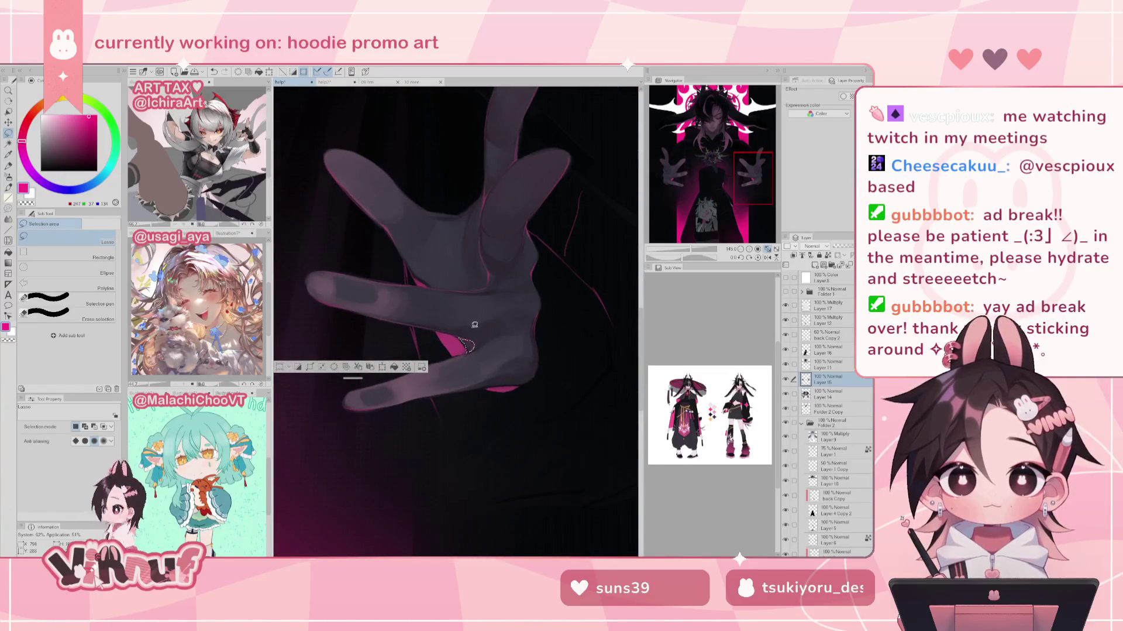
drag(430, 282, 483, 213)
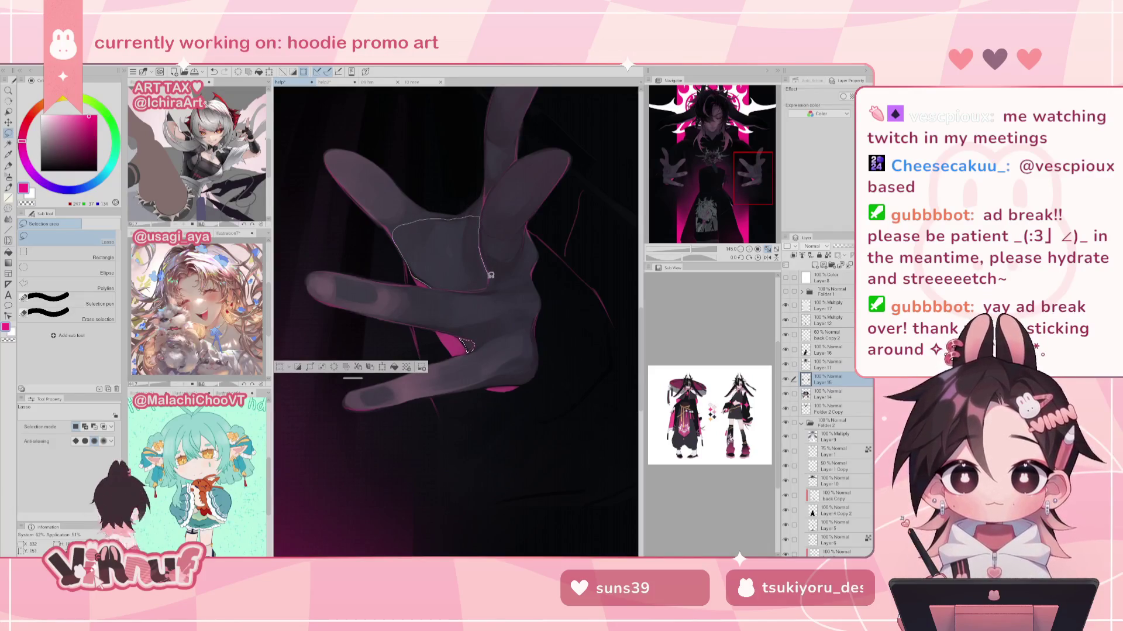
drag(483, 214, 450, 290)
scroll(459, 264, down, 5)
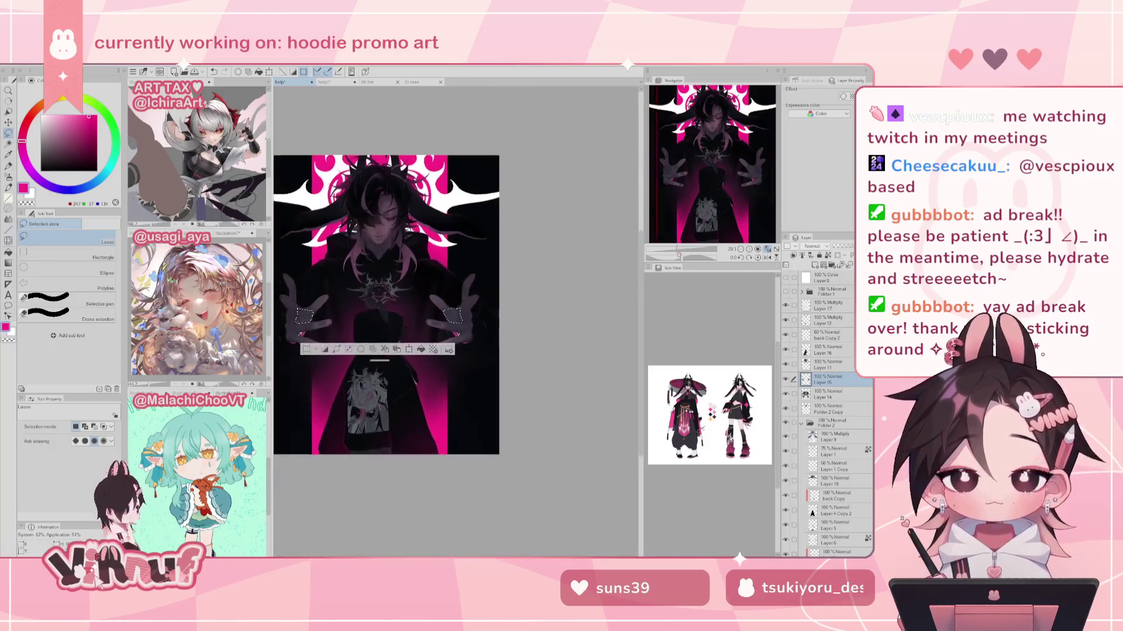
Step: Switch to the Soft airbrush and reduce its size to about 254 for the palms
key(b)
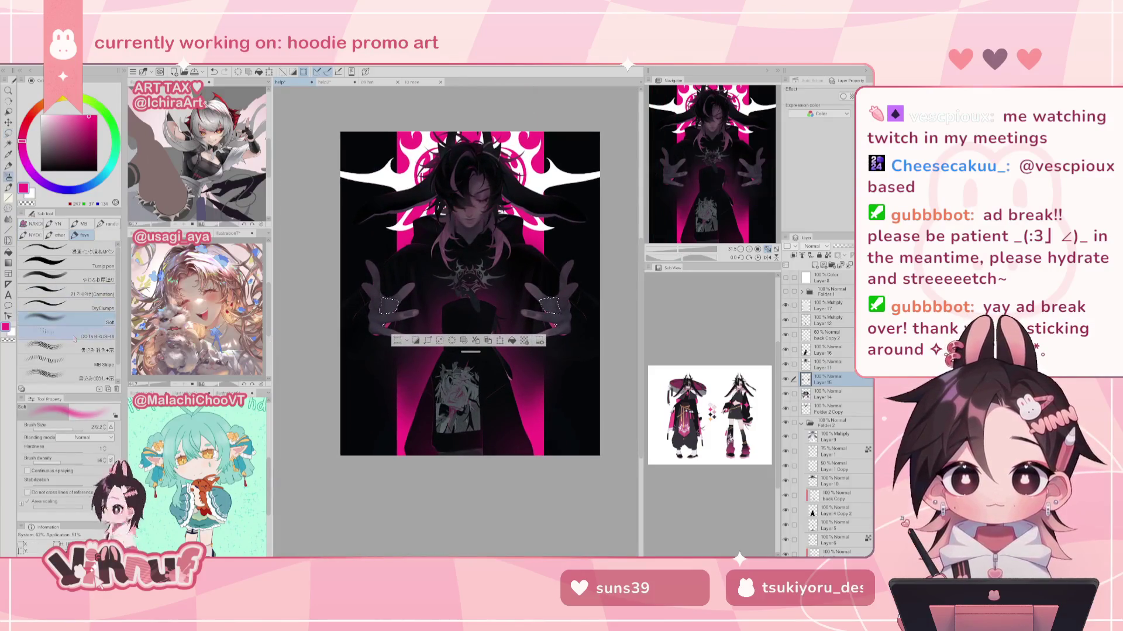
scroll(386, 318, up, 2)
scroll(386, 318, up, 2)
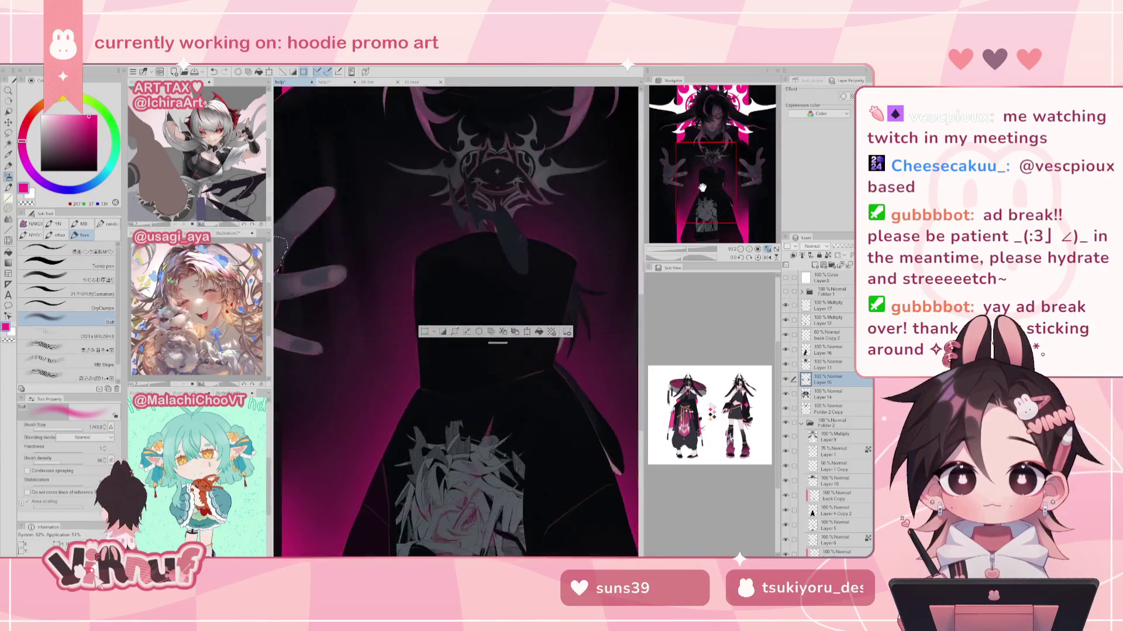
scroll(386, 319, up, 2)
drag(81, 427, 64, 427)
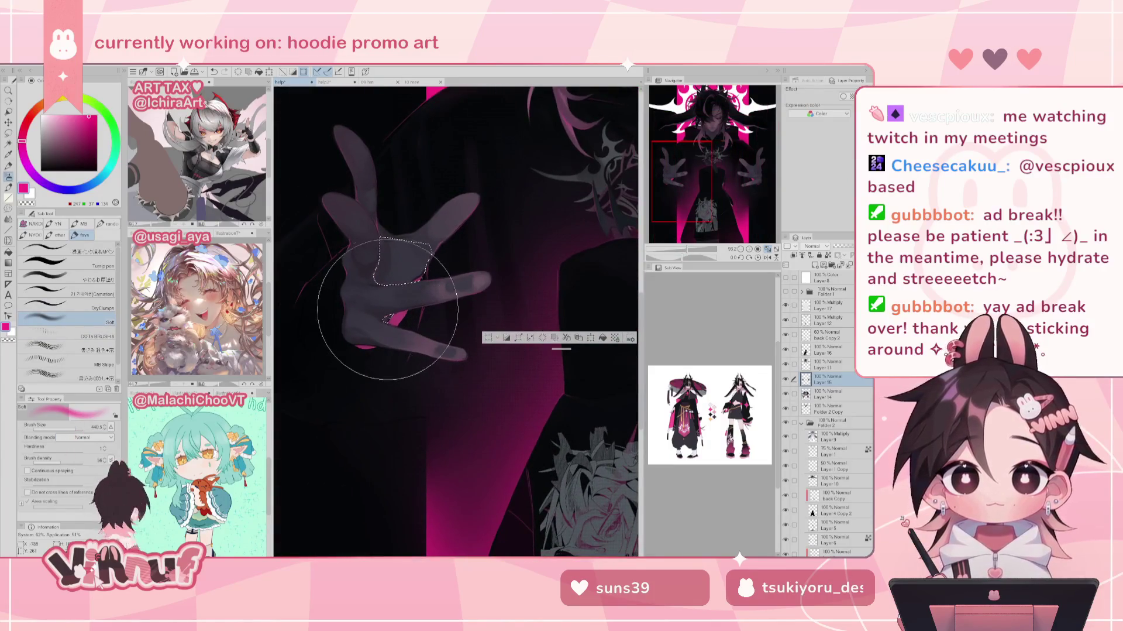
drag(475, 314, 375, 351)
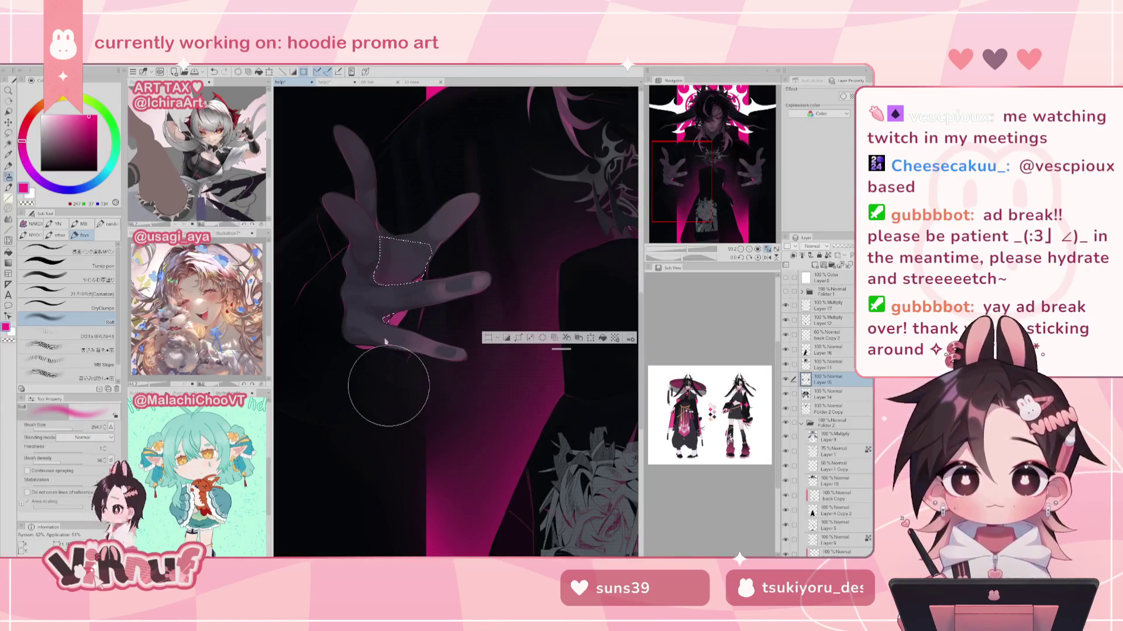
Step: Mirror the canvas to check the shaded palms, then deselect and zoom out
key(h)
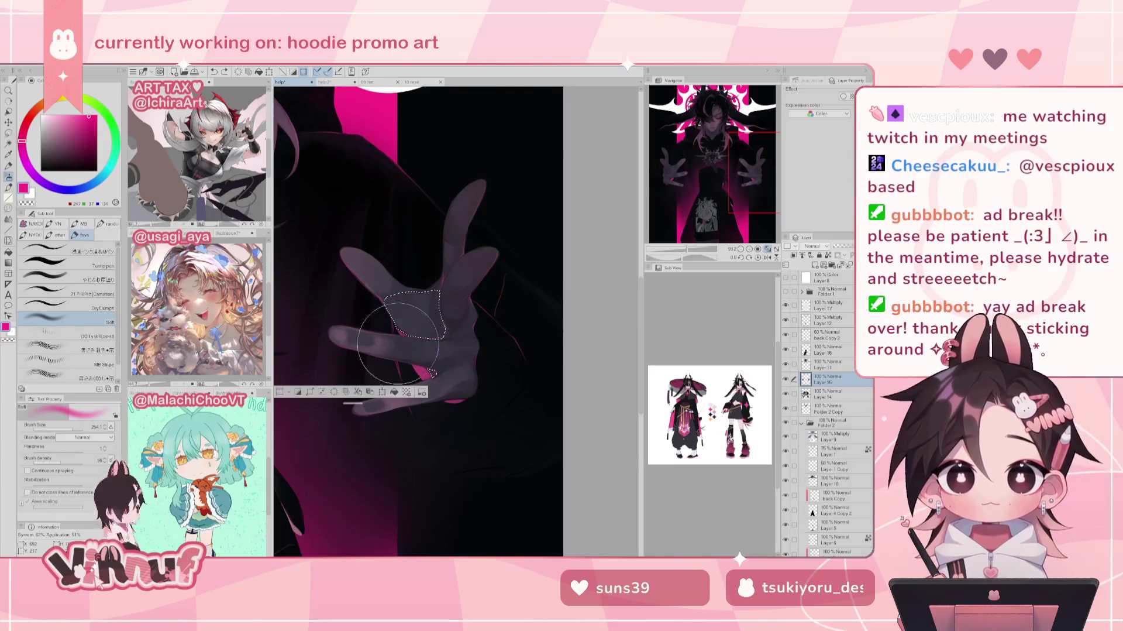
key(h)
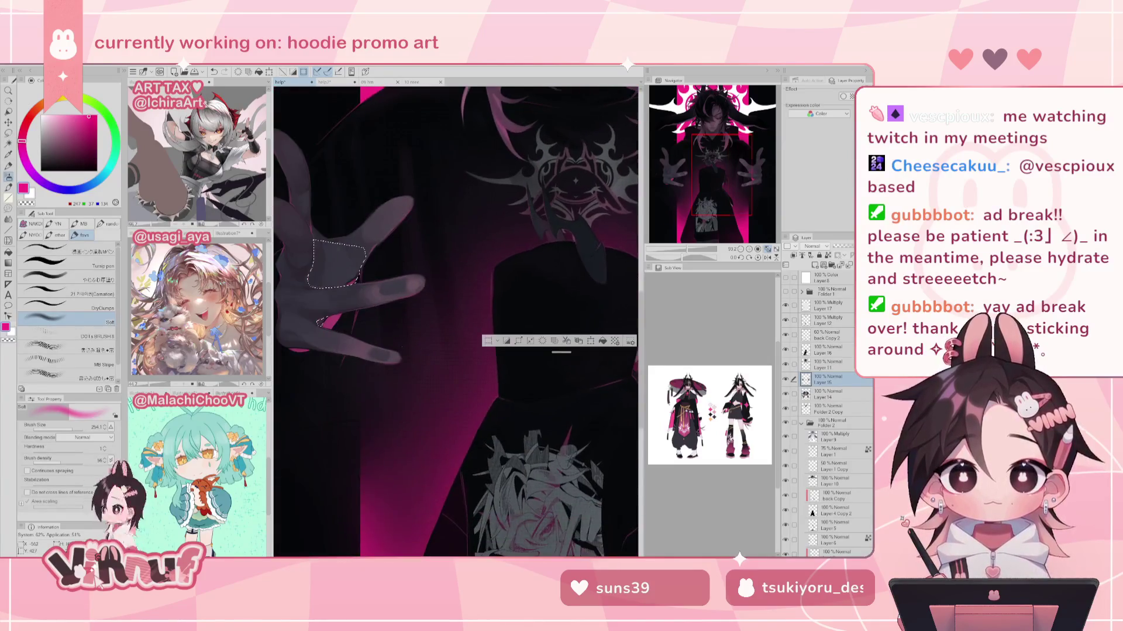
key(ctrl+d)
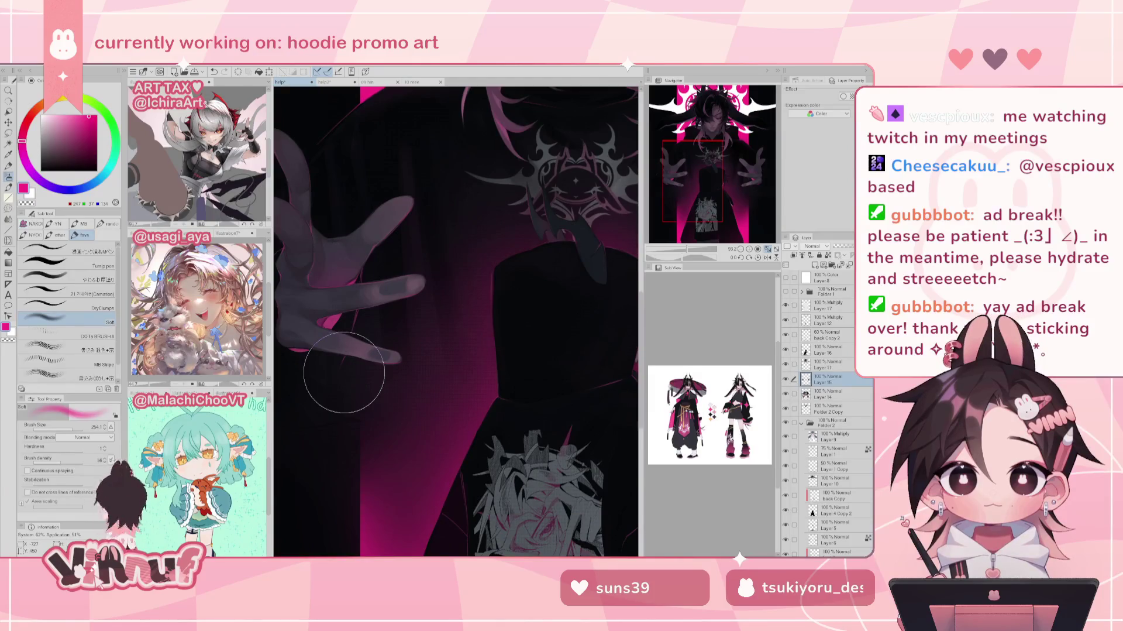
click(767, 249)
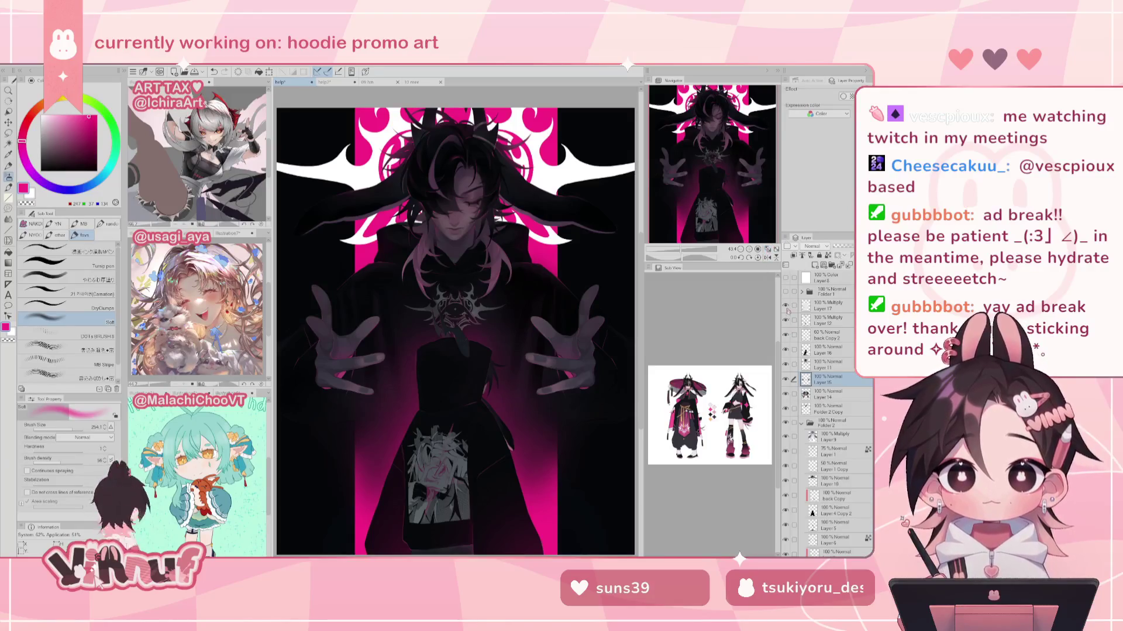
click(786, 291)
click(785, 291)
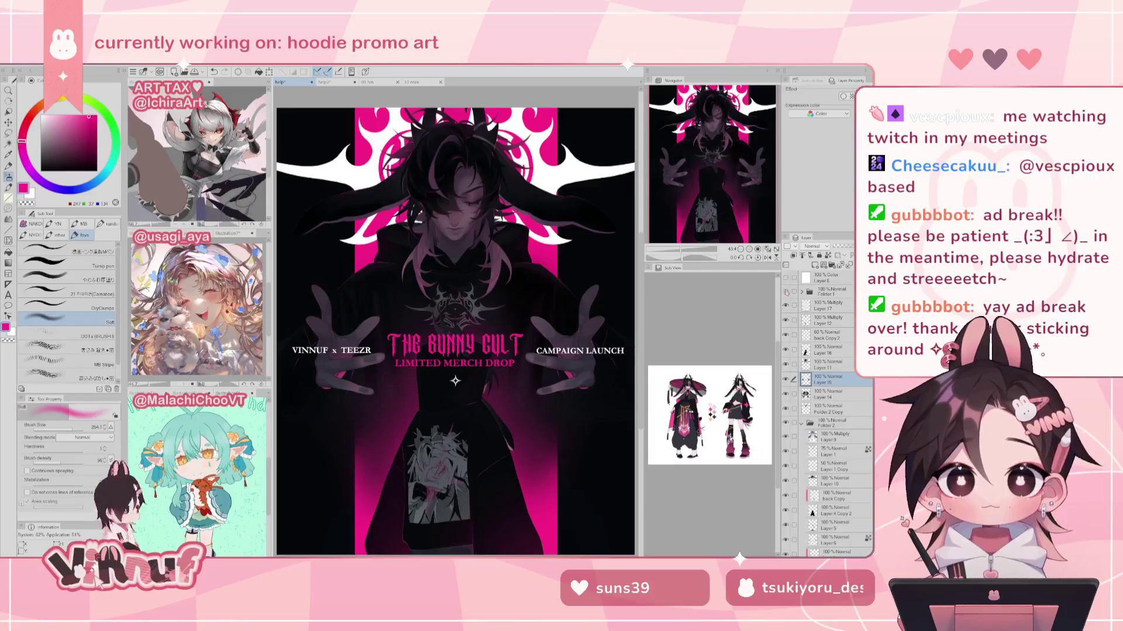
click(786, 290)
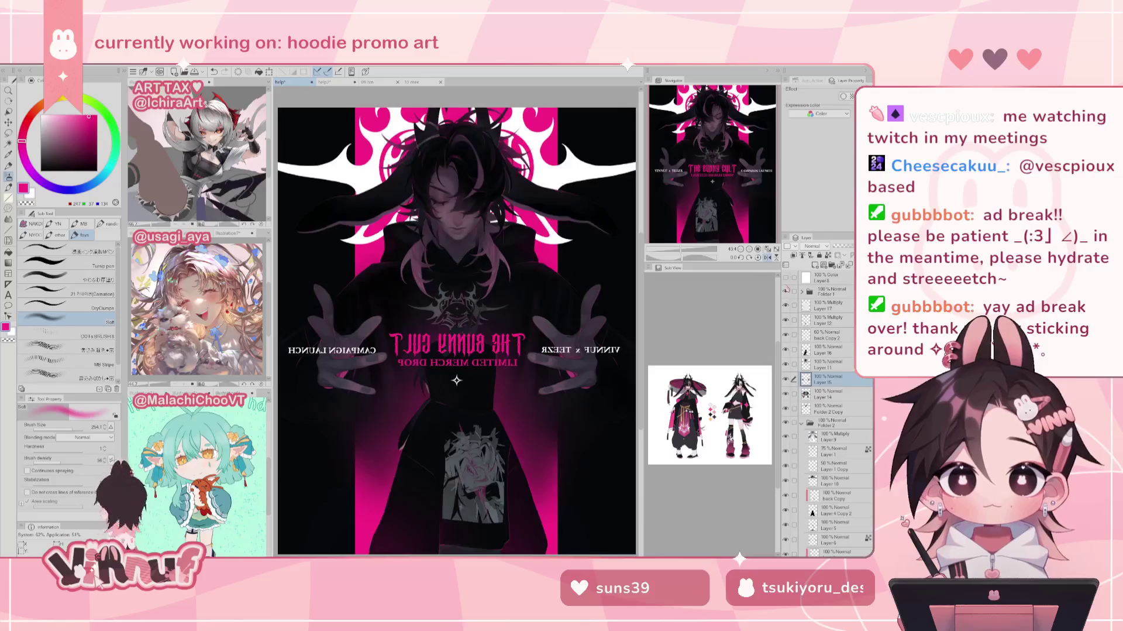
click(786, 290)
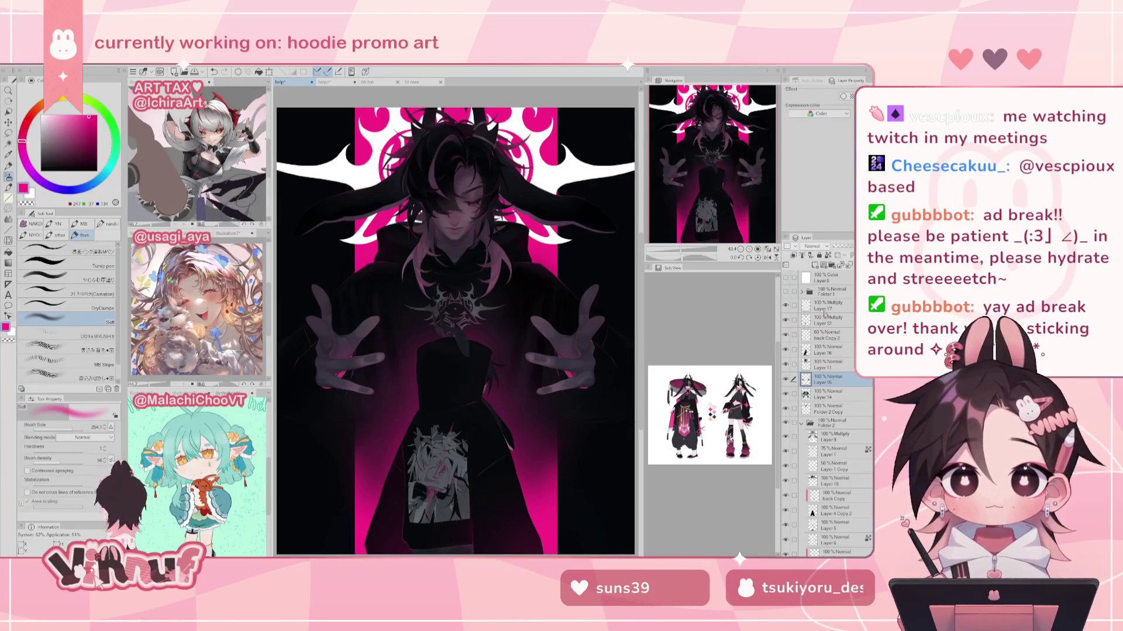
Step: Add a new empty raster layer above Layer 17 and collapse Folder 2
click(824, 309)
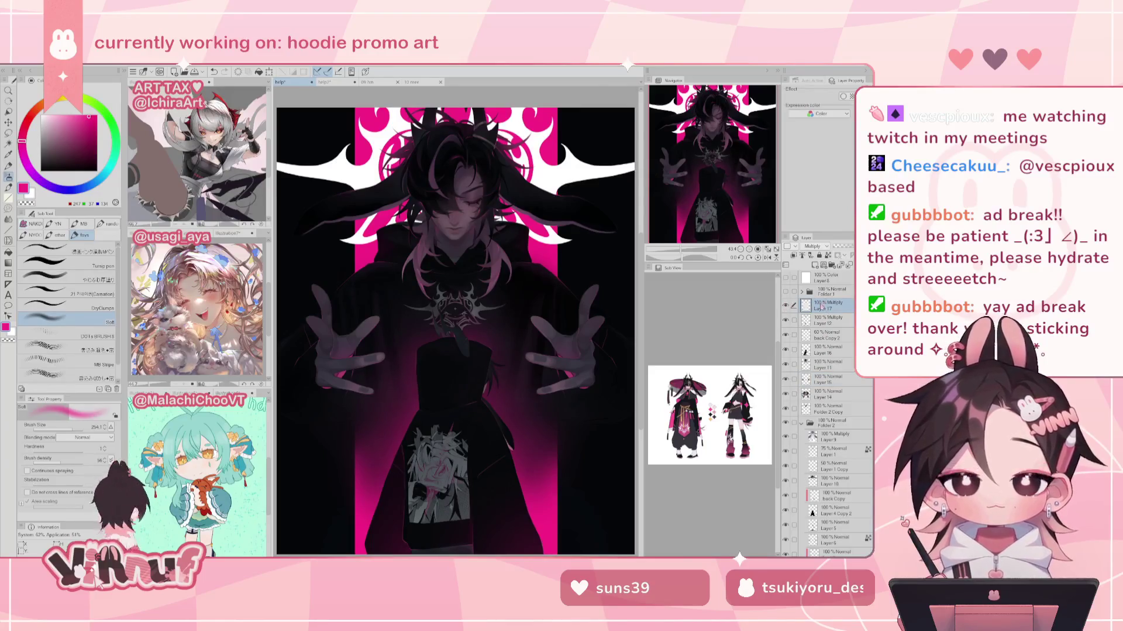
scroll(773, 216, up, 5)
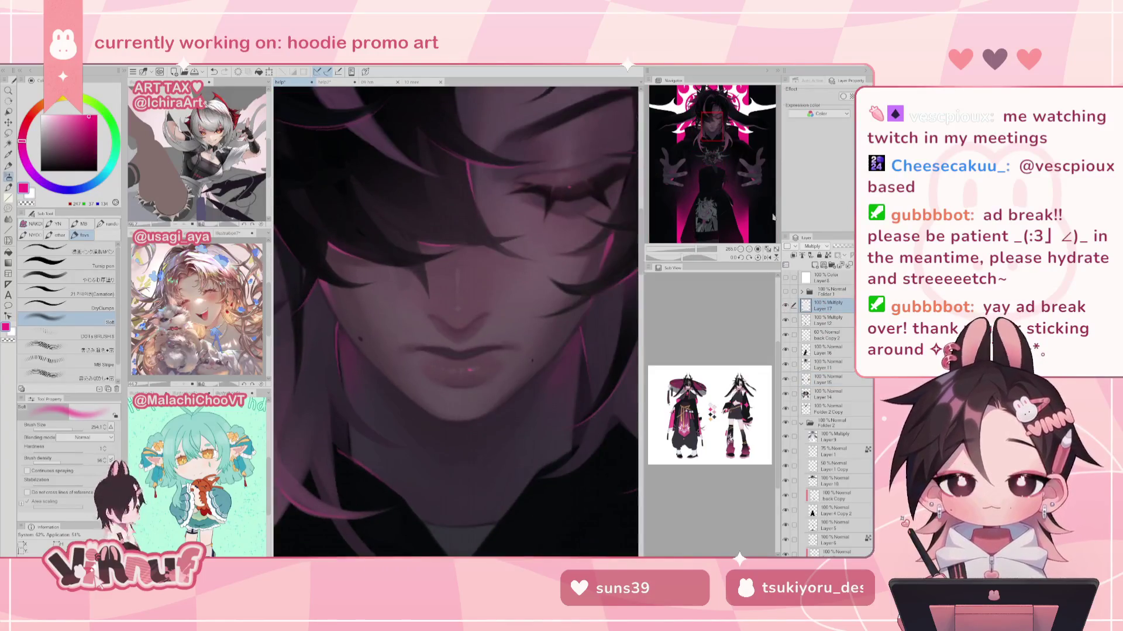
click(768, 248)
click(817, 264)
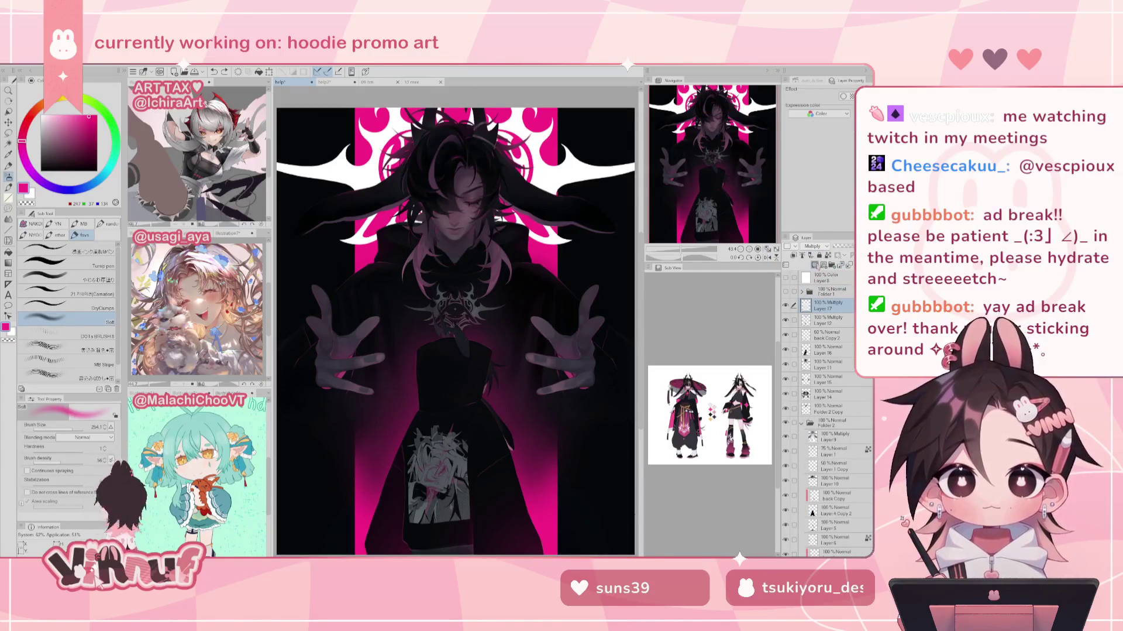
click(785, 290)
click(786, 291)
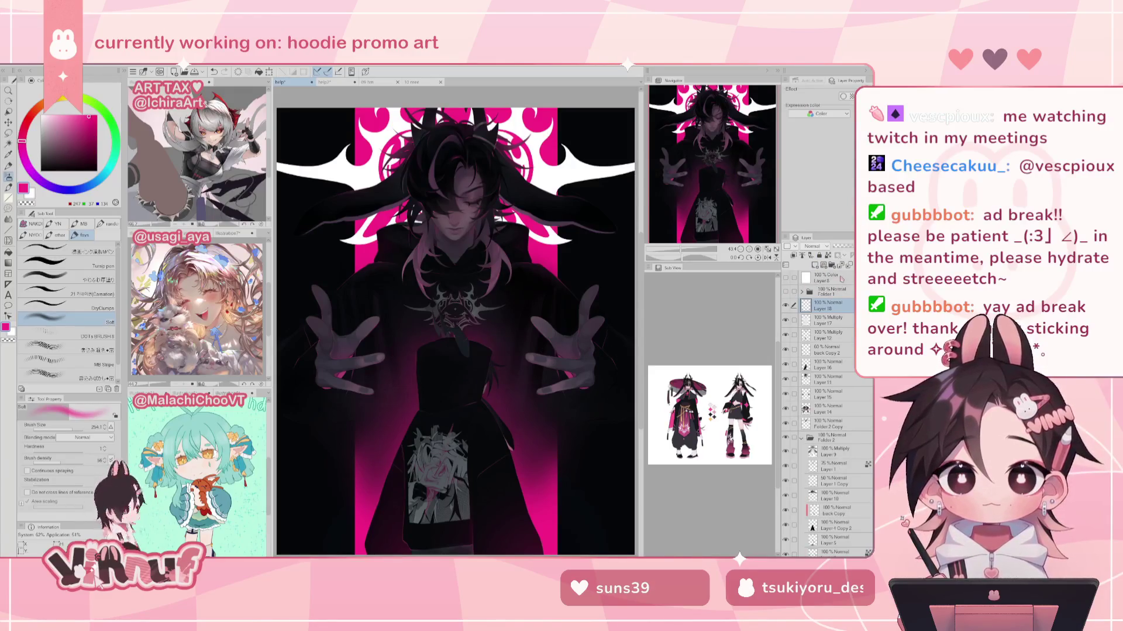
click(802, 437)
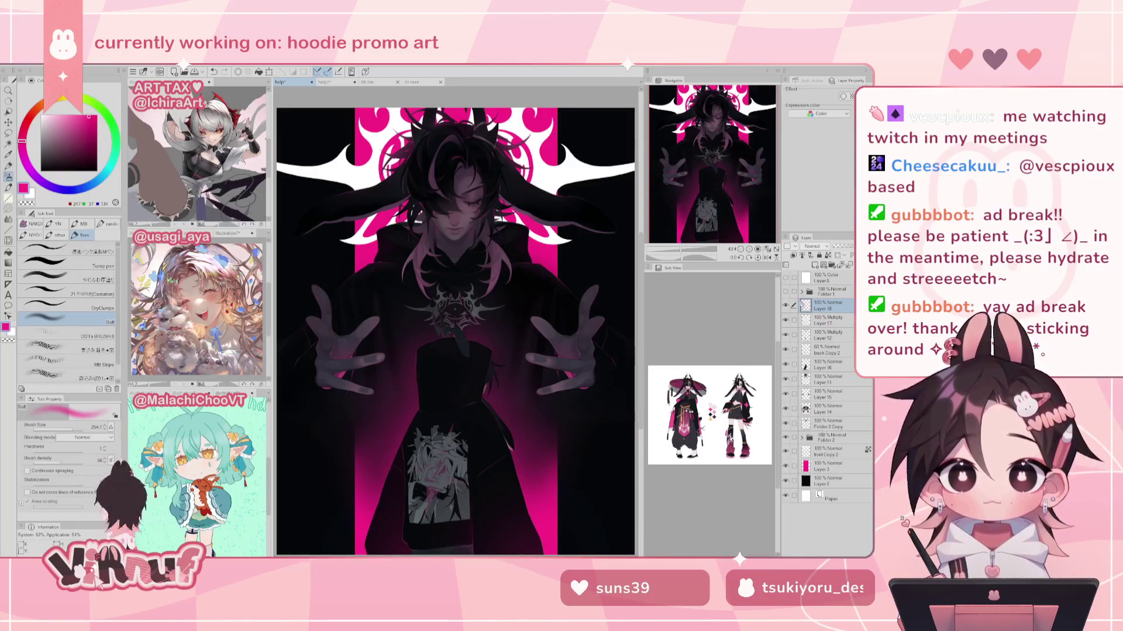
click(786, 437)
click(787, 436)
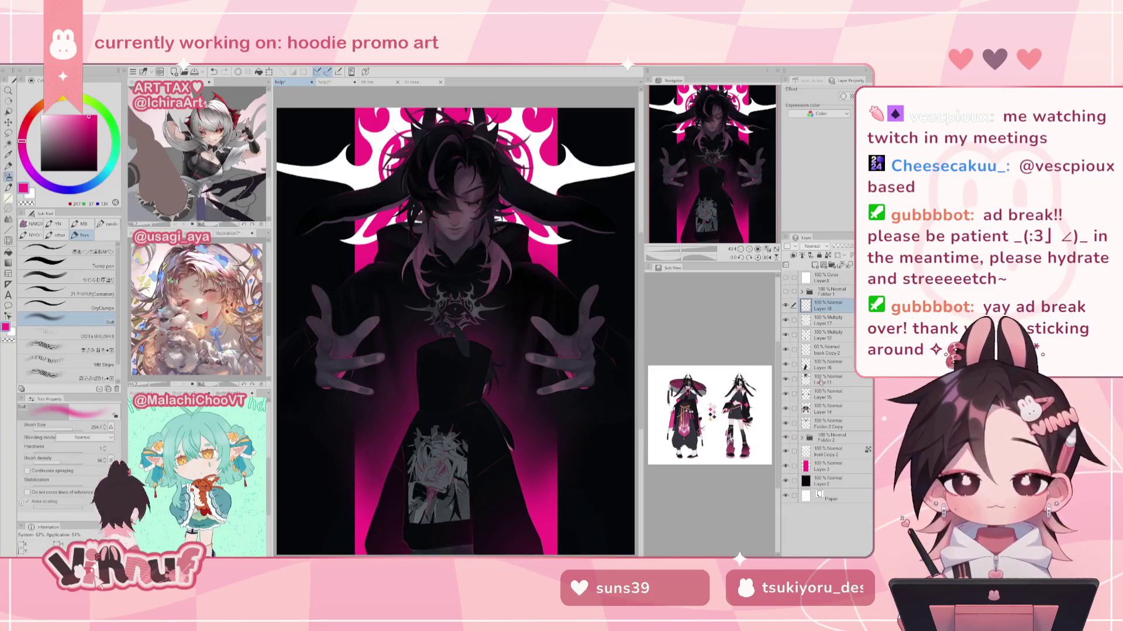
Step: Create Folder 3, move Layer 18 through Folder 2 into it, and make Layer 18 active
click(837, 268)
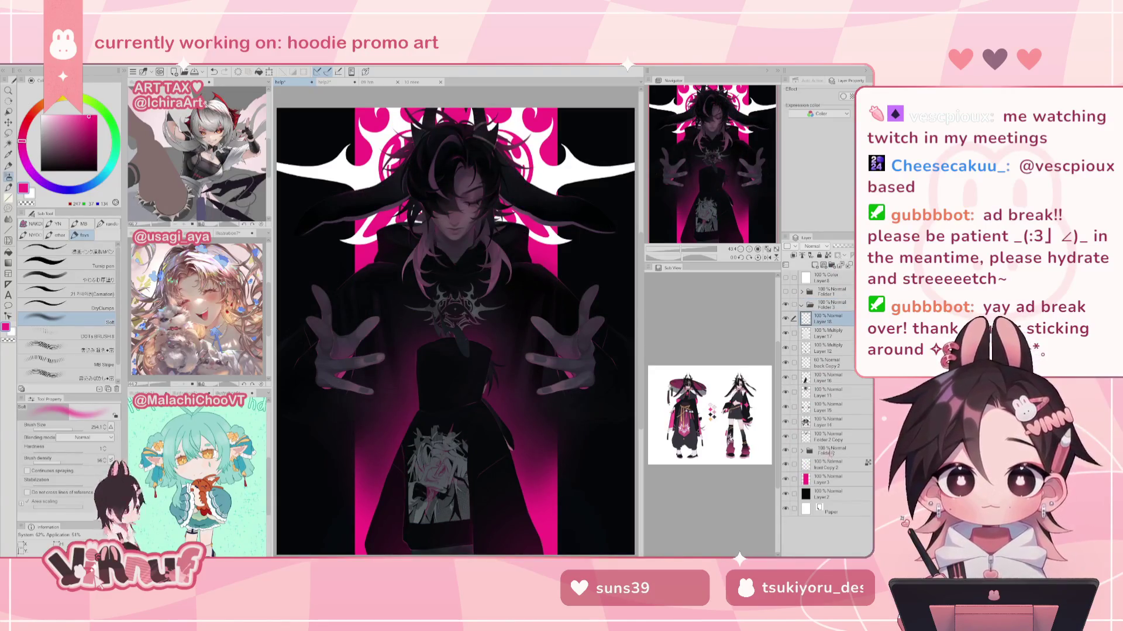
shift+click(828, 453)
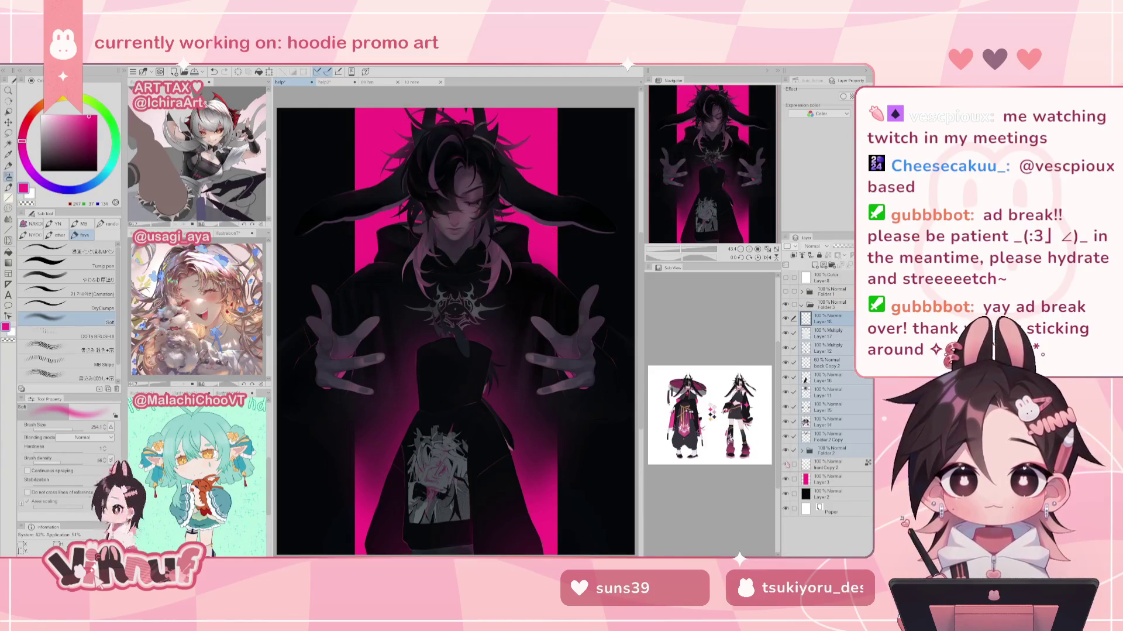
drag(828, 452, 828, 306)
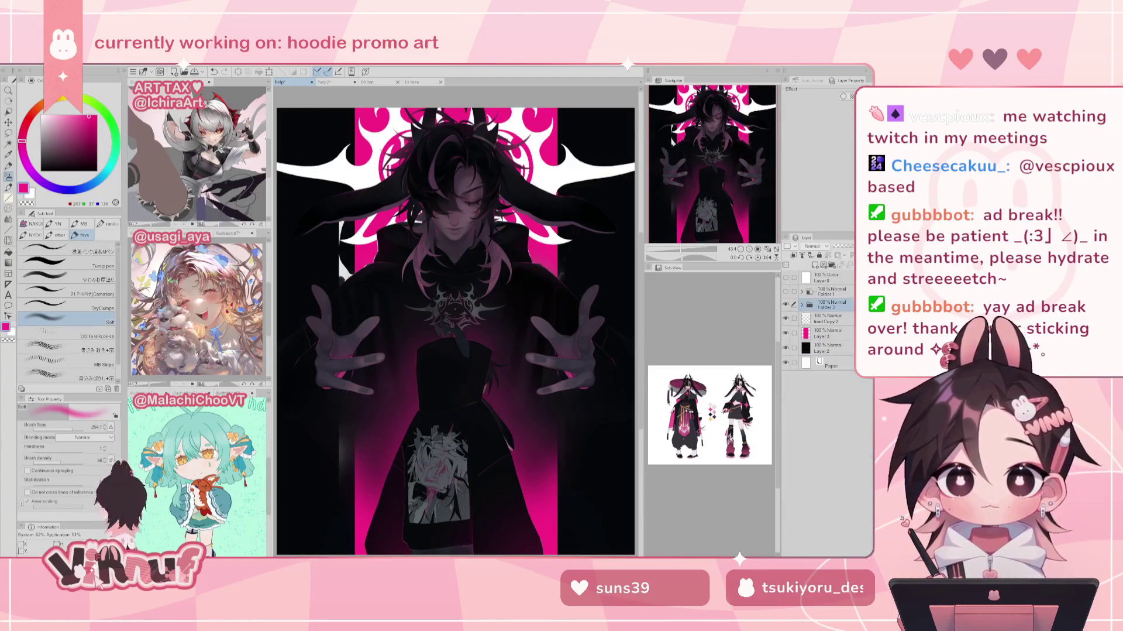
click(802, 304)
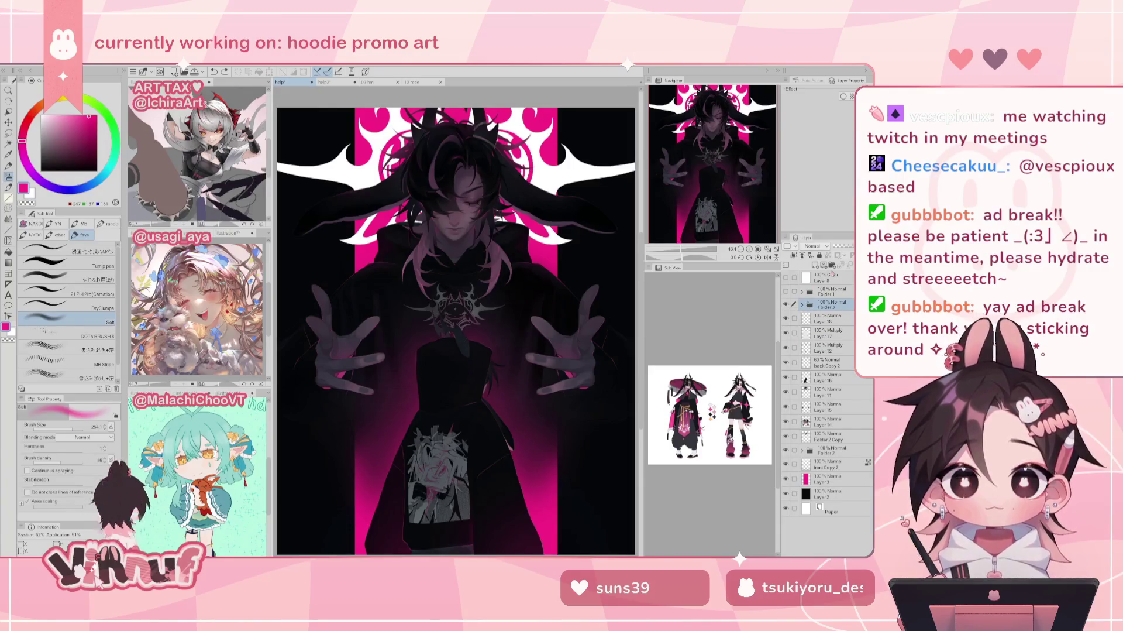
click(802, 304)
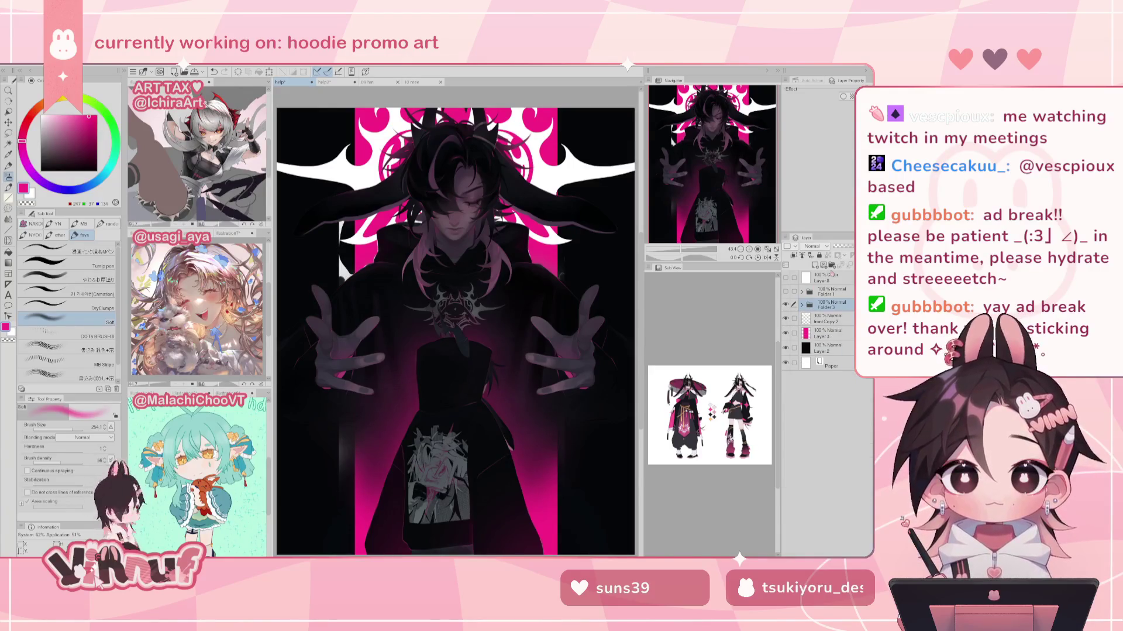
click(802, 305)
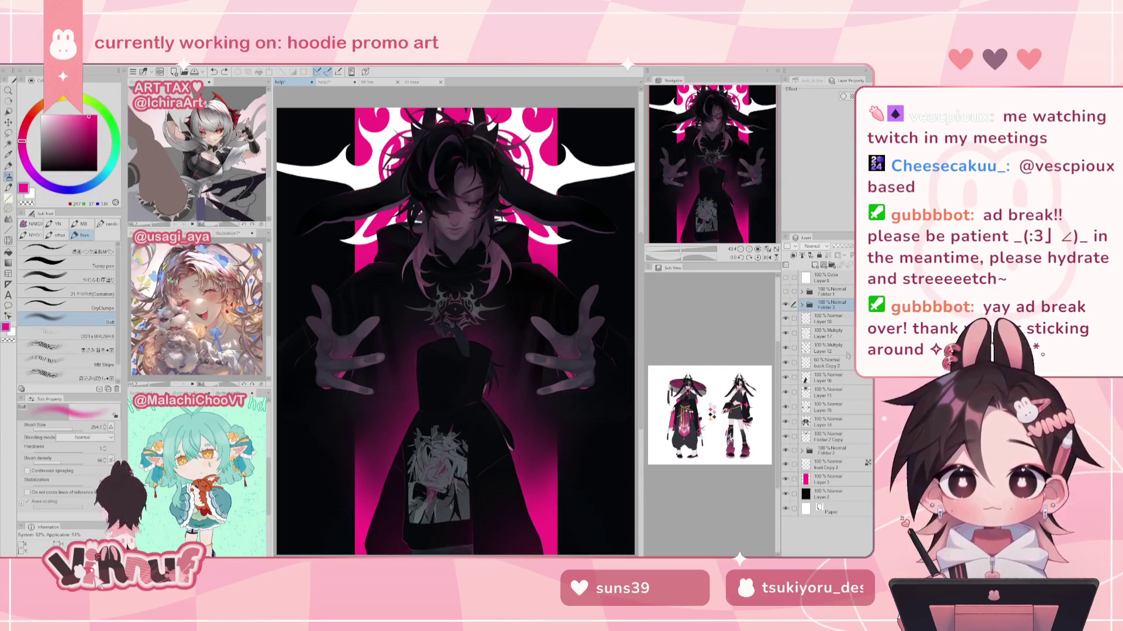
click(844, 317)
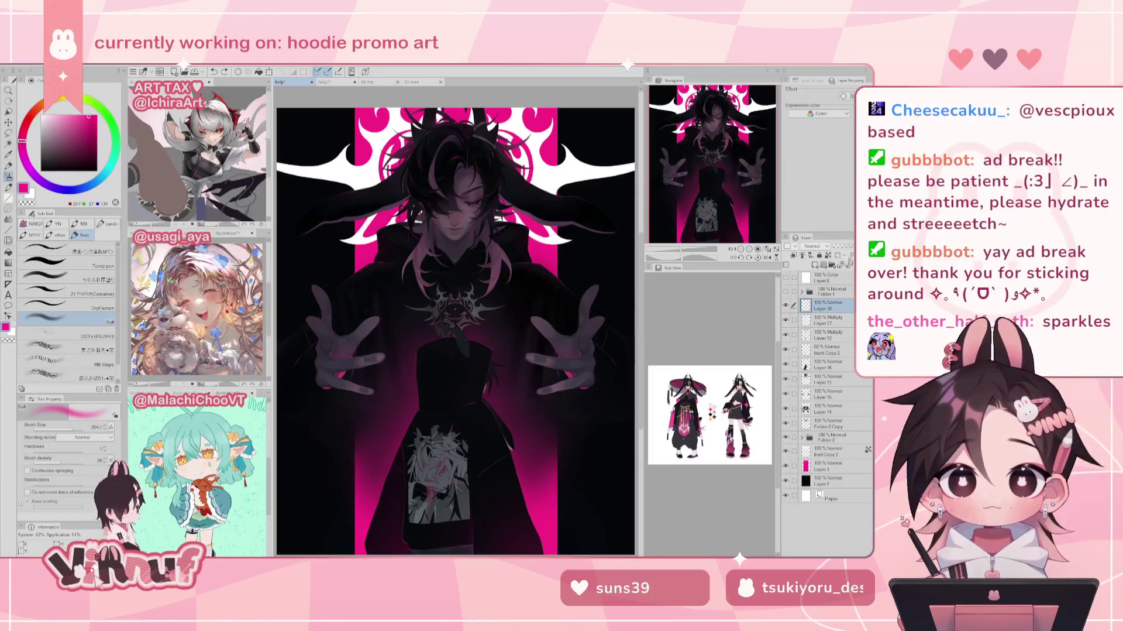
Step: Zoom in, choose the pen sub tool, undo a stray stroke, and recentre the view
scroll(709, 164, up, 1)
scroll(710, 164, up, 1)
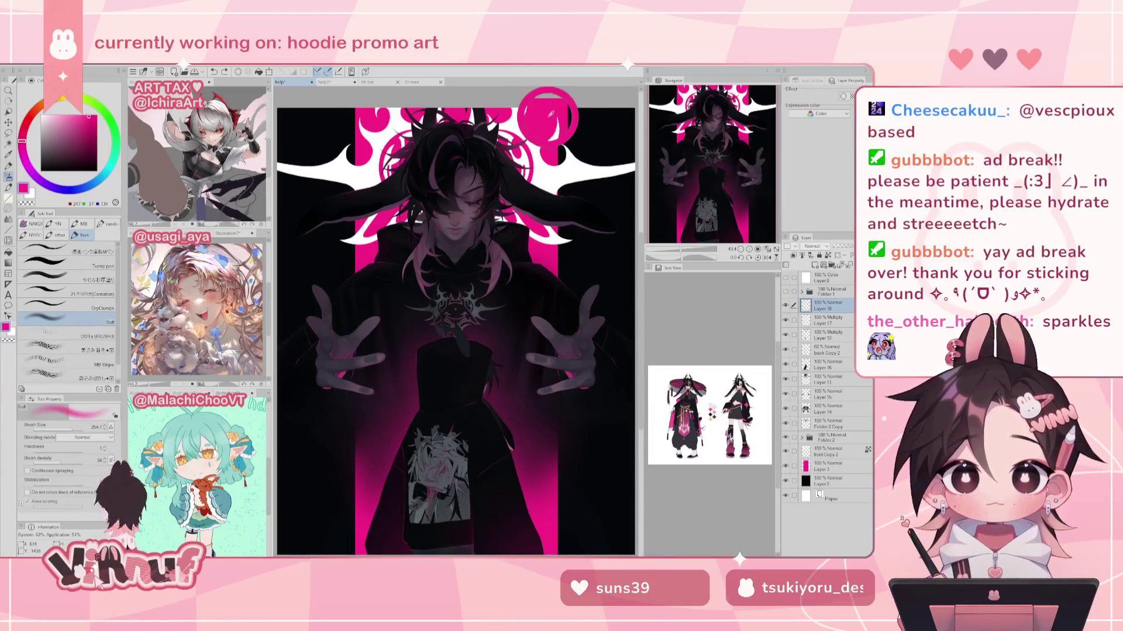
click(80, 236)
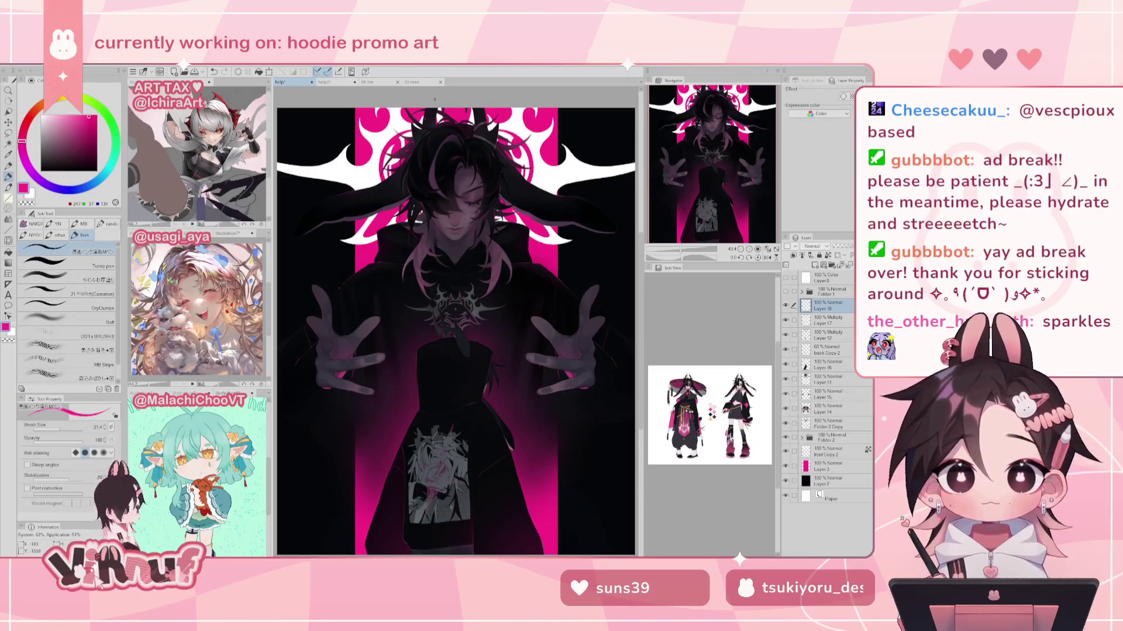
scroll(454, 331, up, 1)
scroll(455, 331, up, 3)
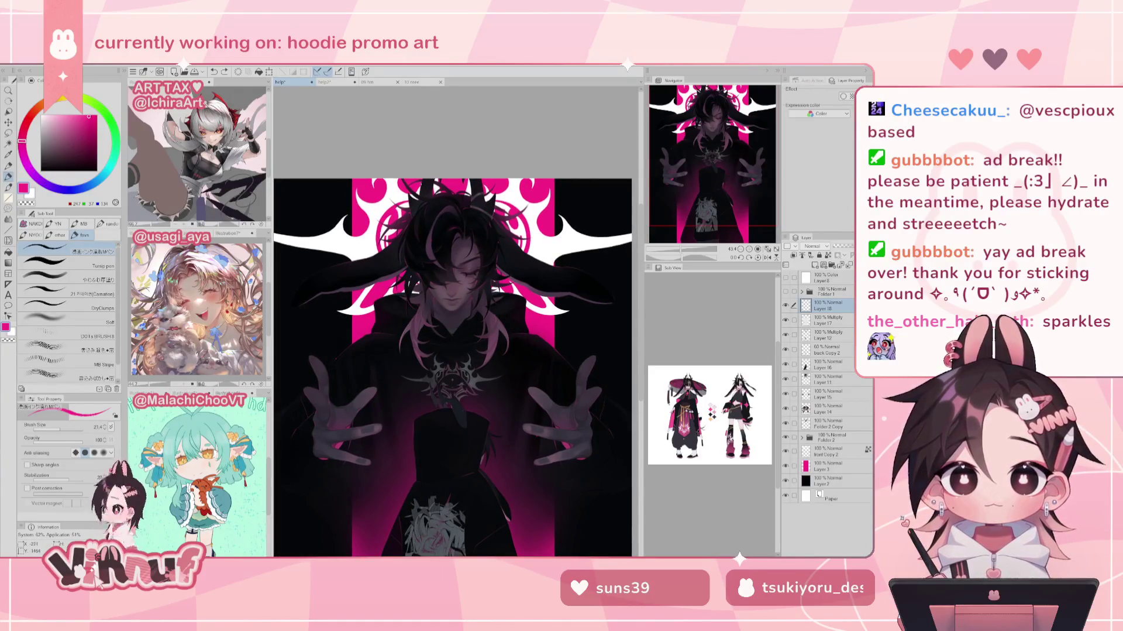
key(ctrl+z)
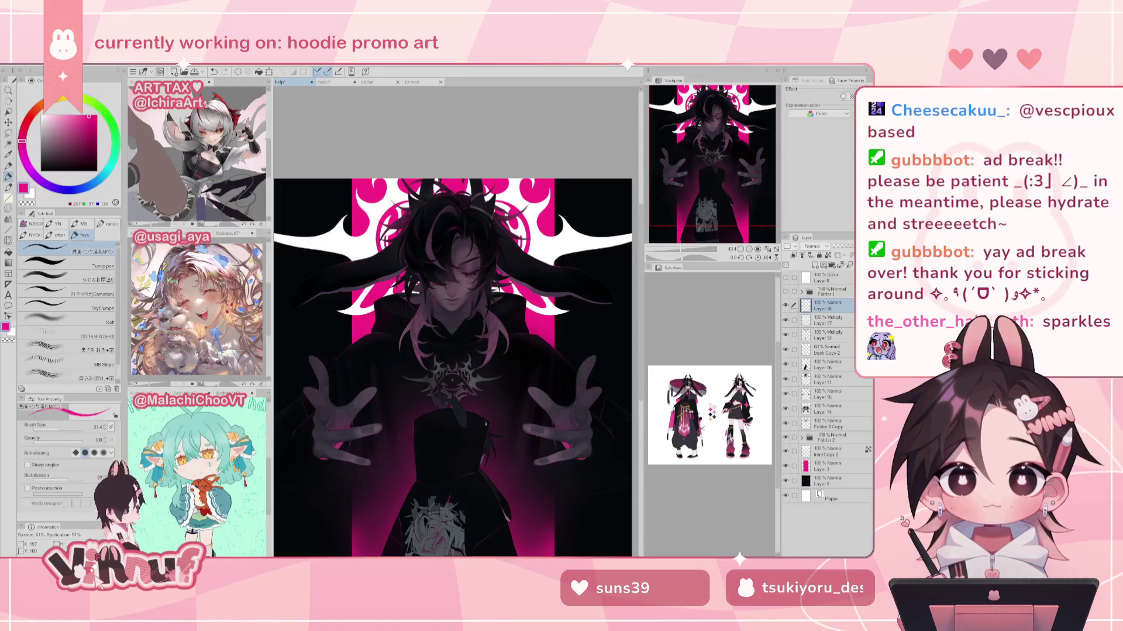
scroll(550, 348, down, 4)
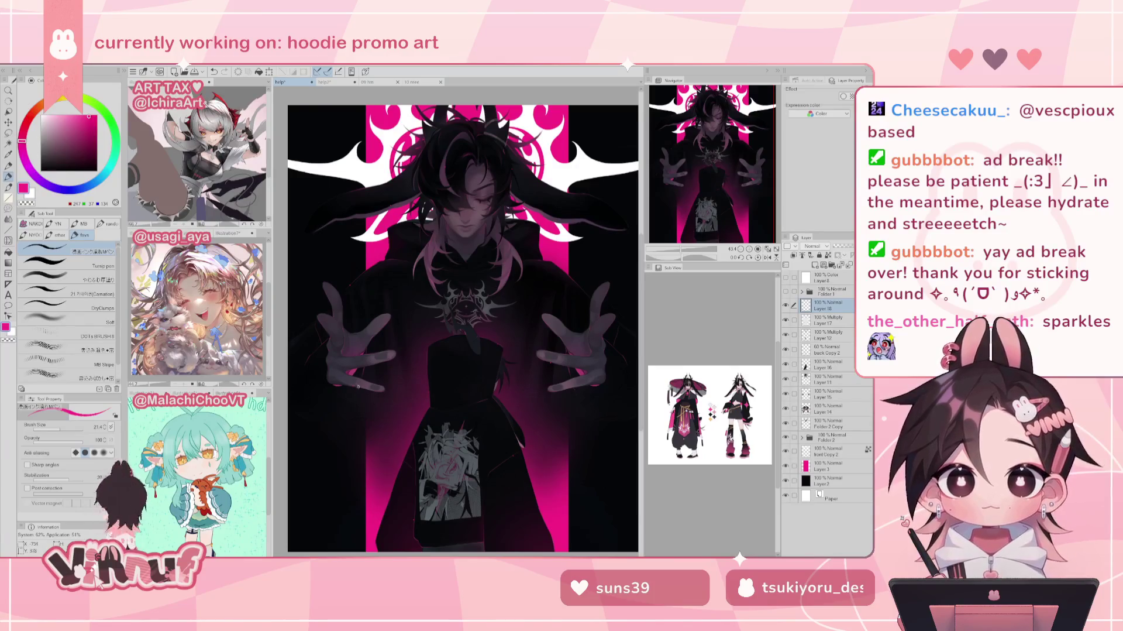
click(762, 183)
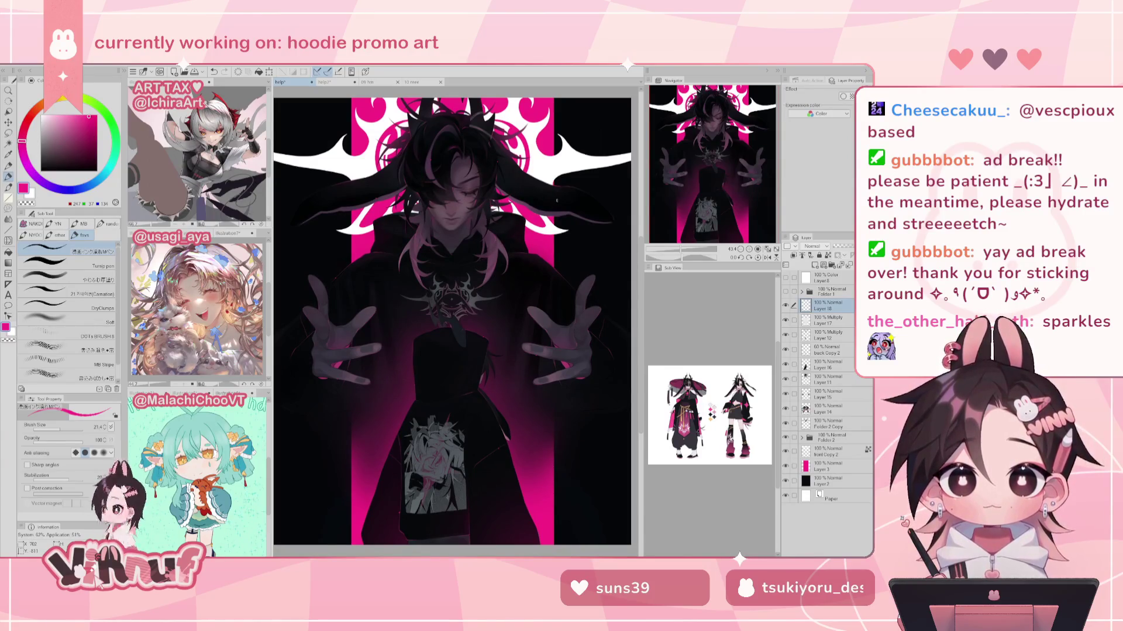
Step: Swap the drawing colour to white and paint white strokes, undoing two unwanted ones
key(x)
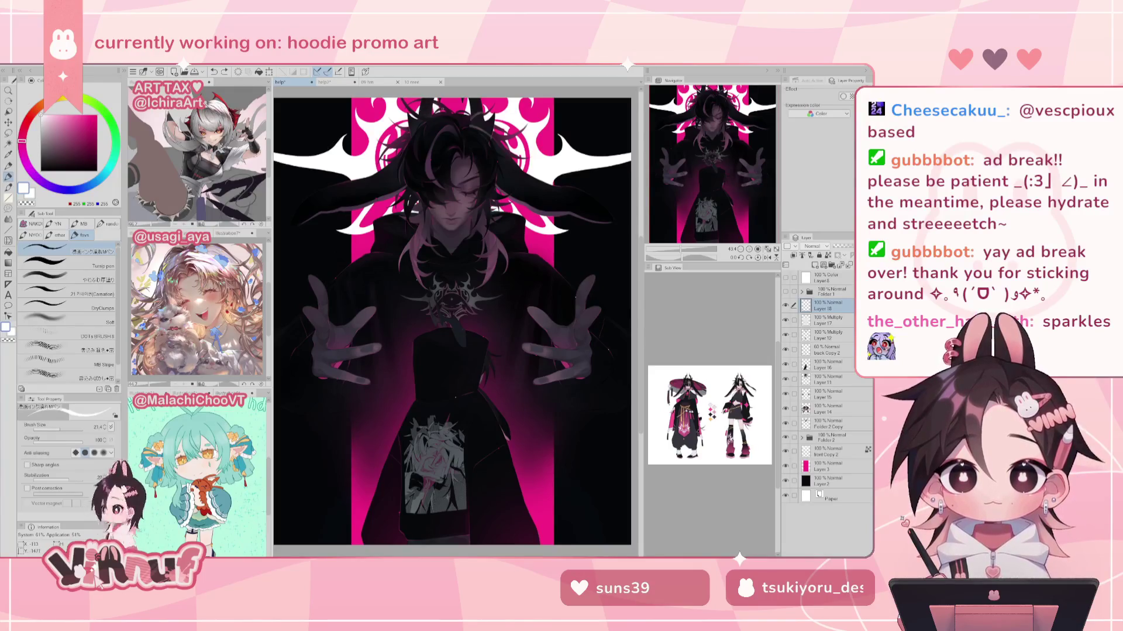
scroll(421, 217, up, 5)
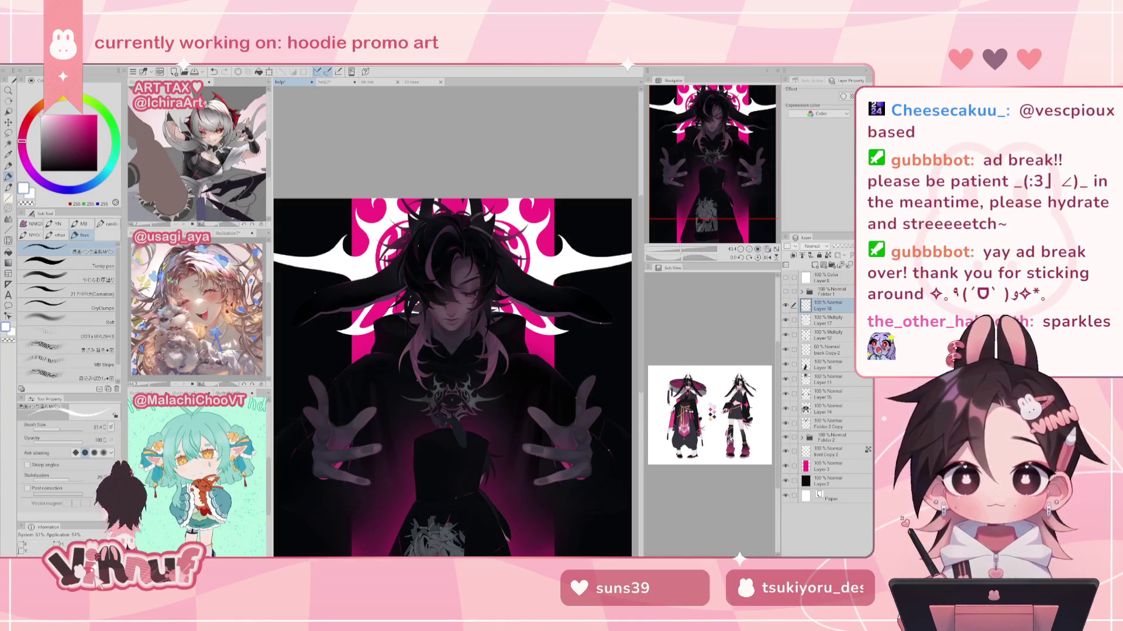
drag(417, 482, 421, 390)
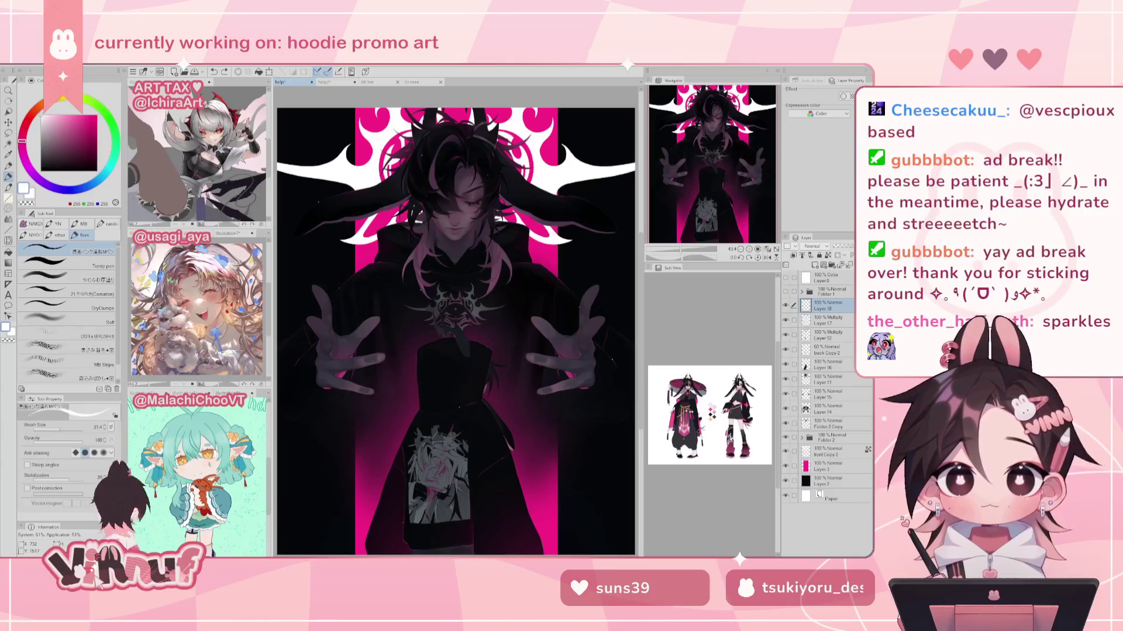
drag(425, 143, 425, 152)
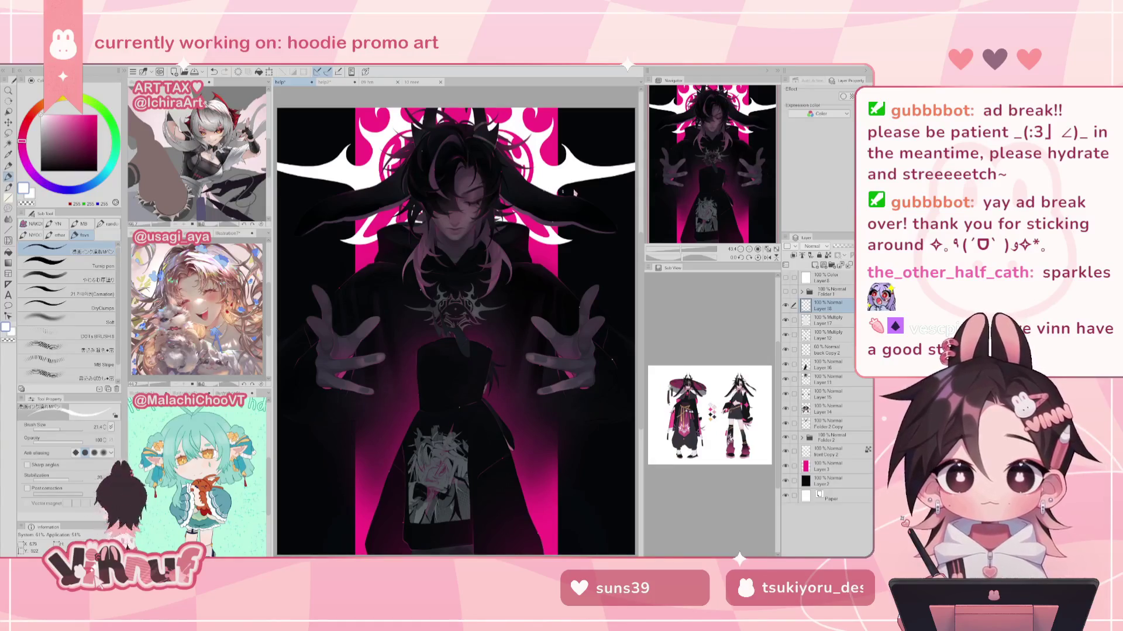
key(ctrl+z)
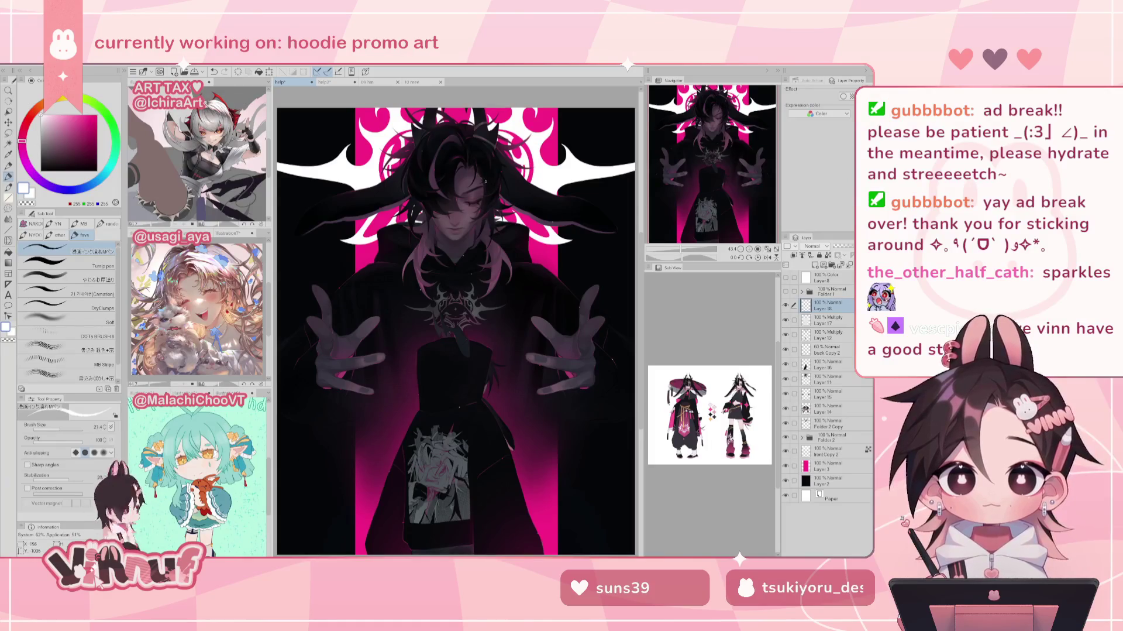
key(ctrl+z)
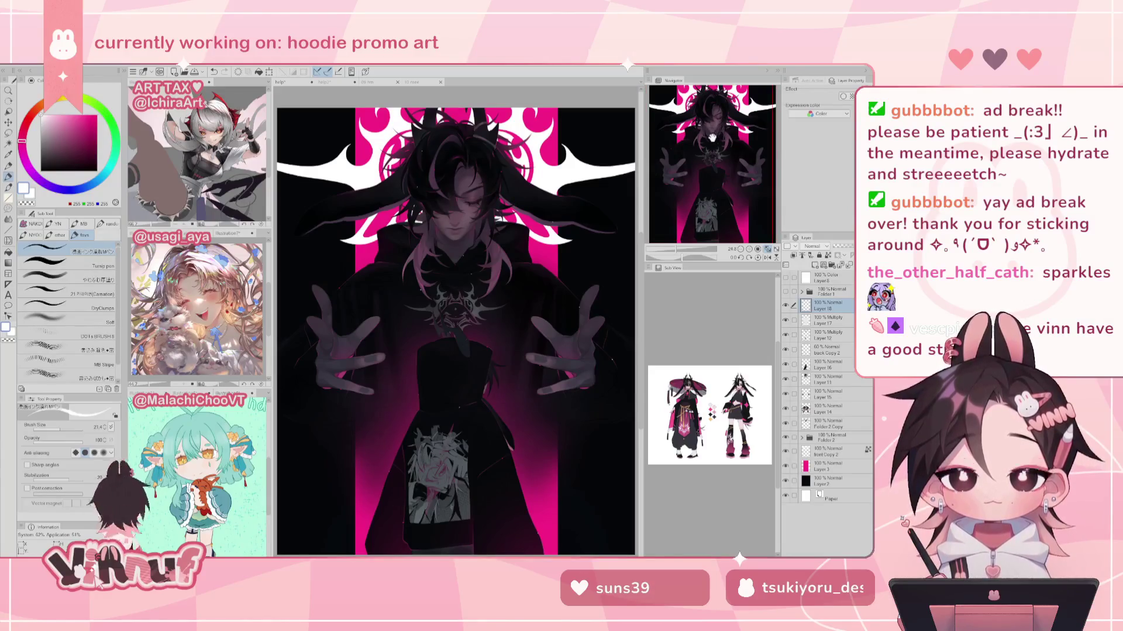
mouse_move(718, 145)
mouse_down()
mouse_move(717, 158)
mouse_move(714, 135)
mouse_up()
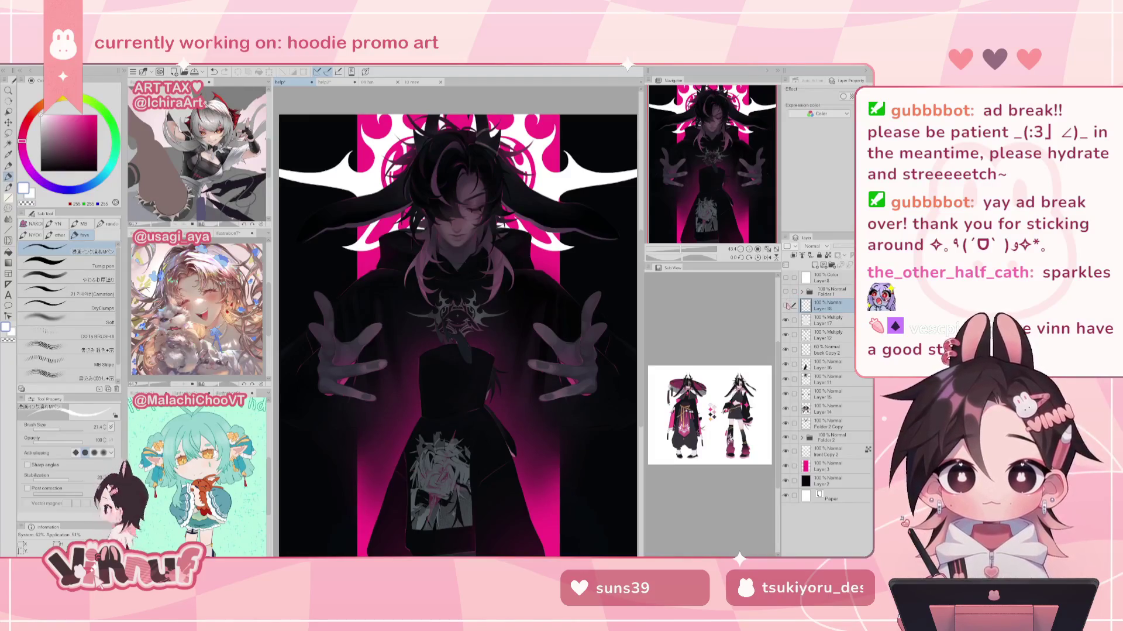
Step: Alternate between Eraser and brush, then open the Decoration tool's Sparkle brushes
key(e)
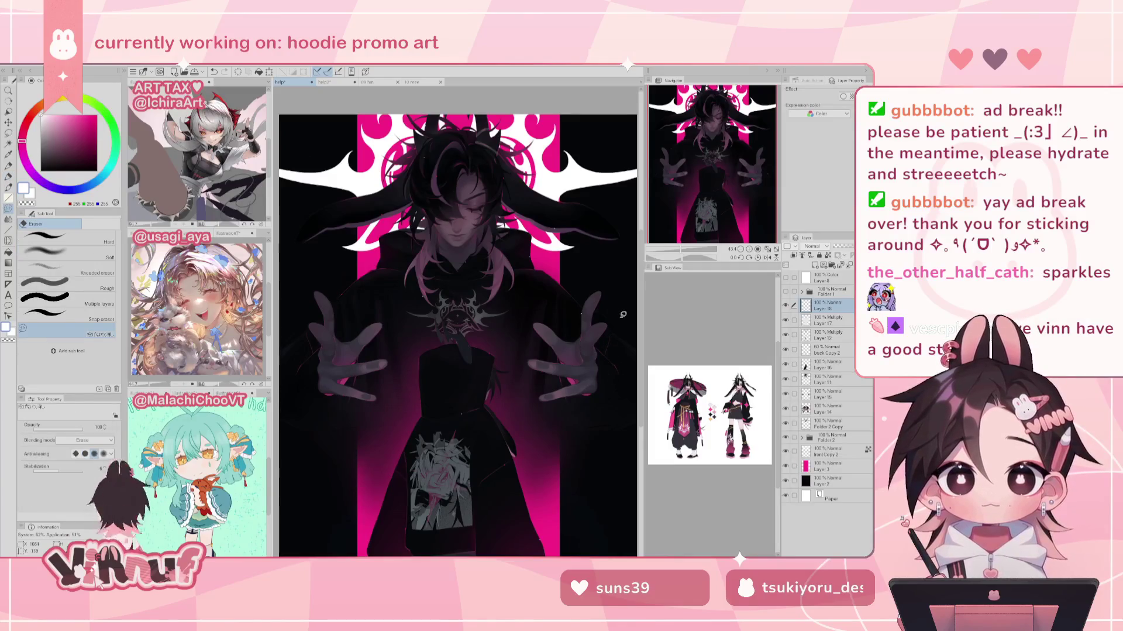
drag(713, 173, 715, 175)
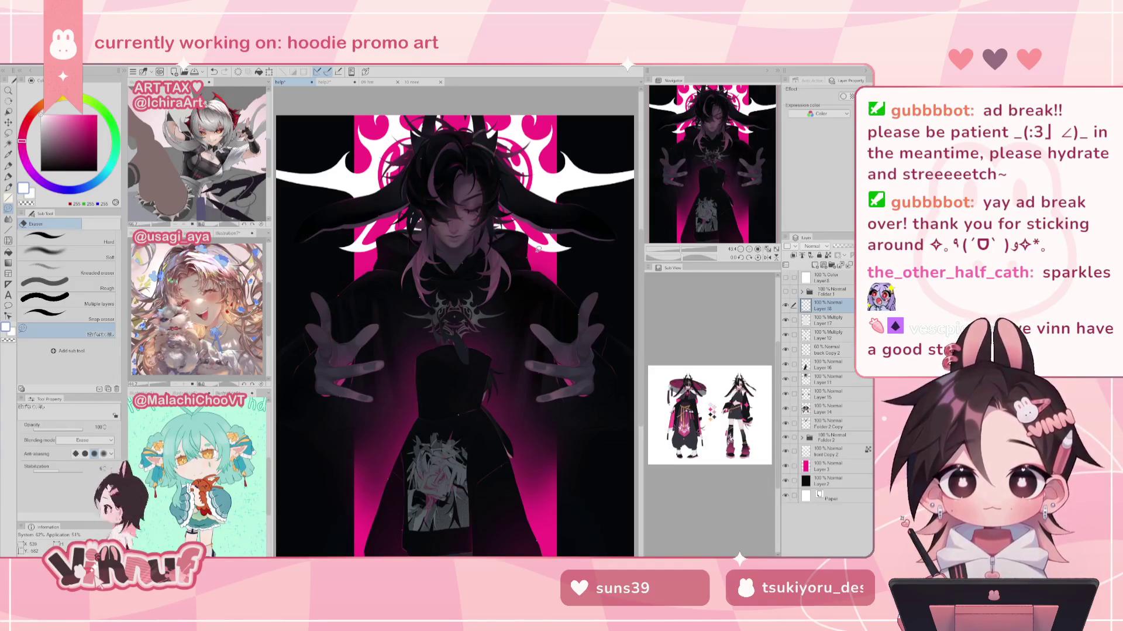
key(b)
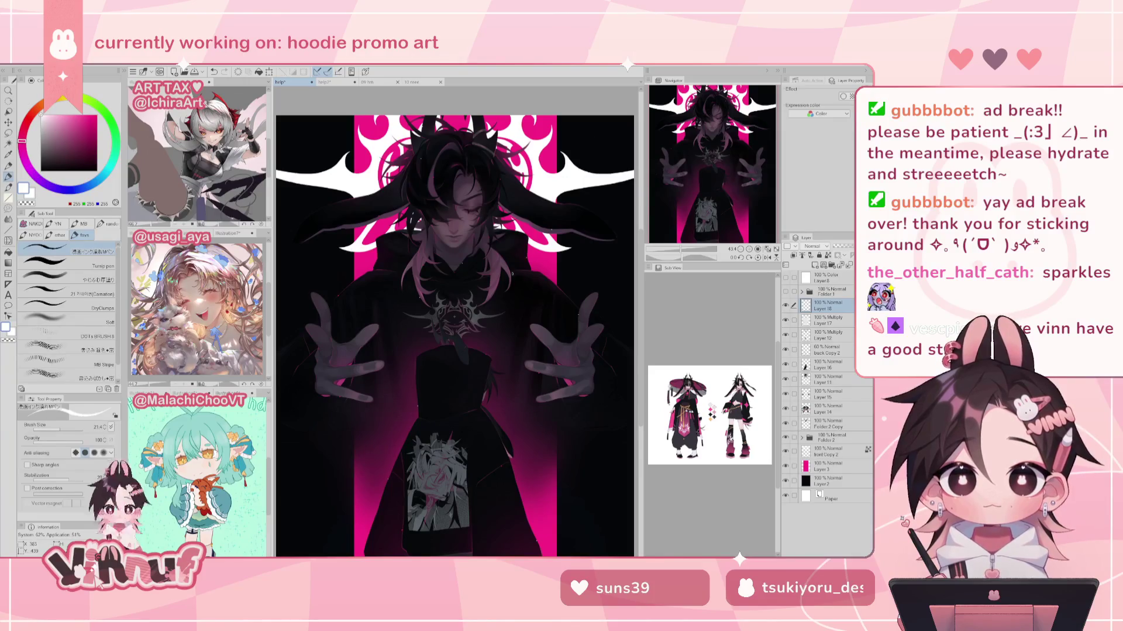
drag(701, 149, 705, 136)
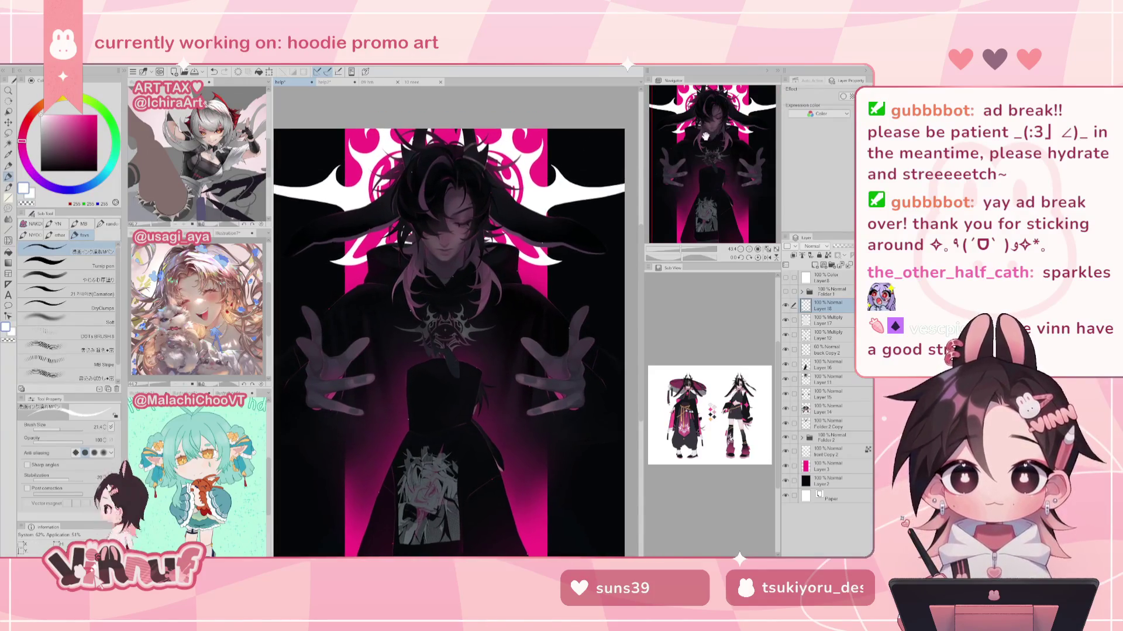
key(e)
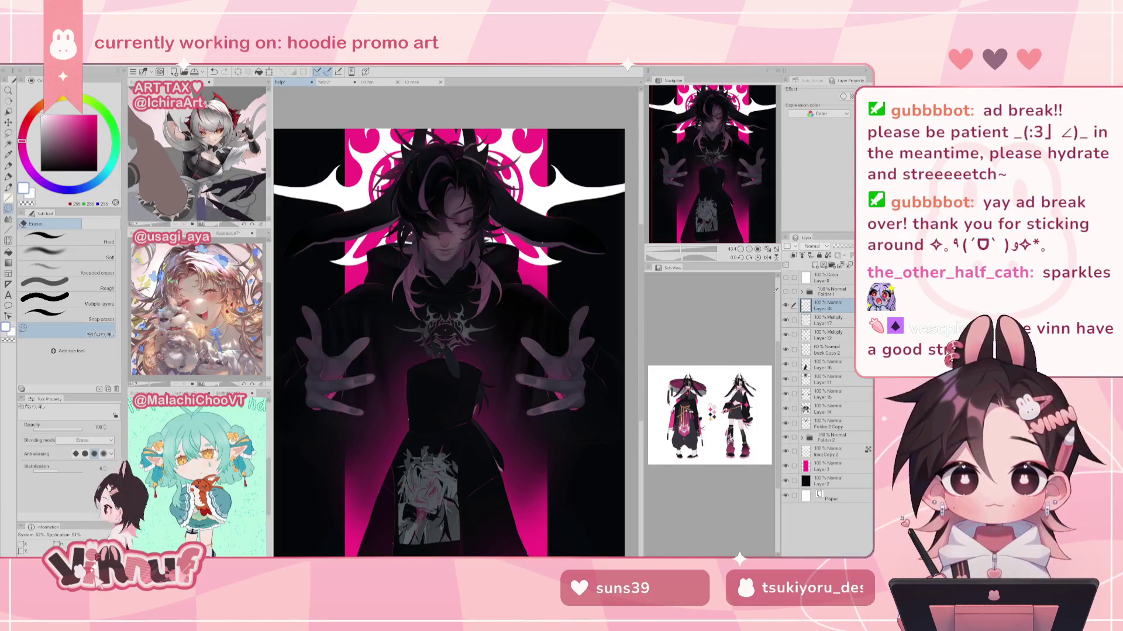
key(b)
click(61, 246)
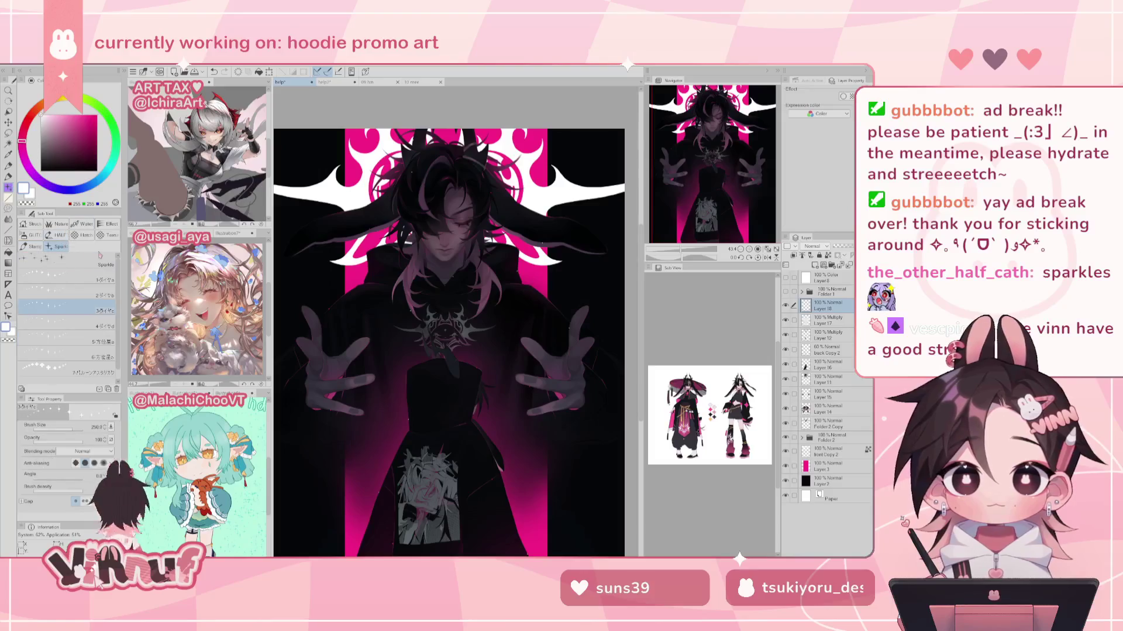
Step: Pick pink, shrink the sparkle brush to about 147, stamp chest sparkles, and show Folder 1's title
alt+click(537, 138)
key(bracketleft)
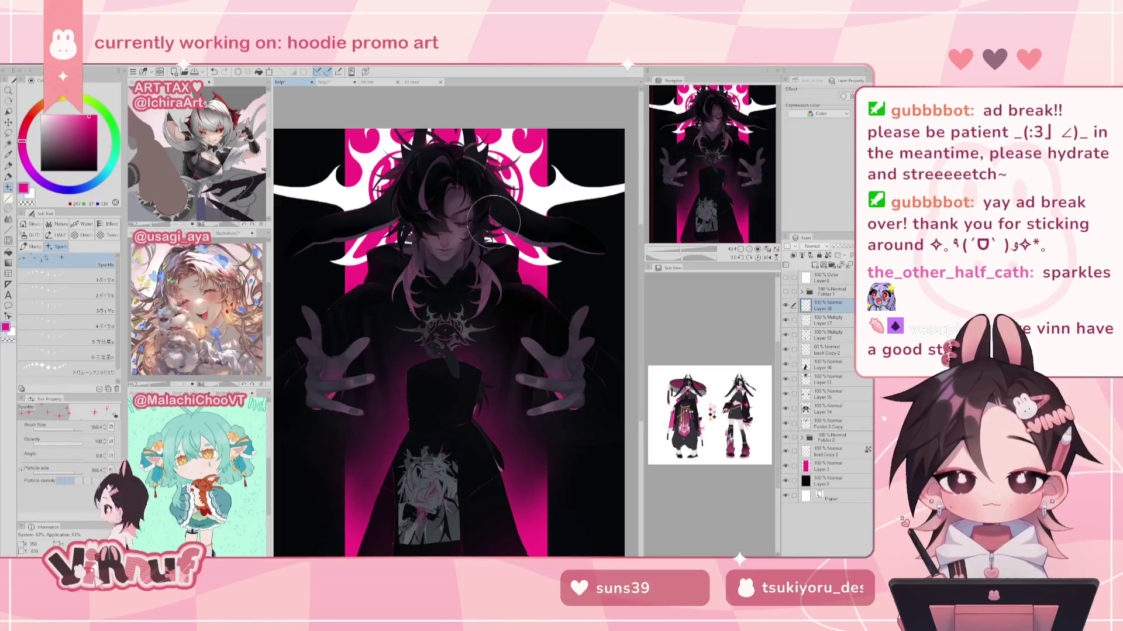
key(bracketleft)
key(bracketleft)
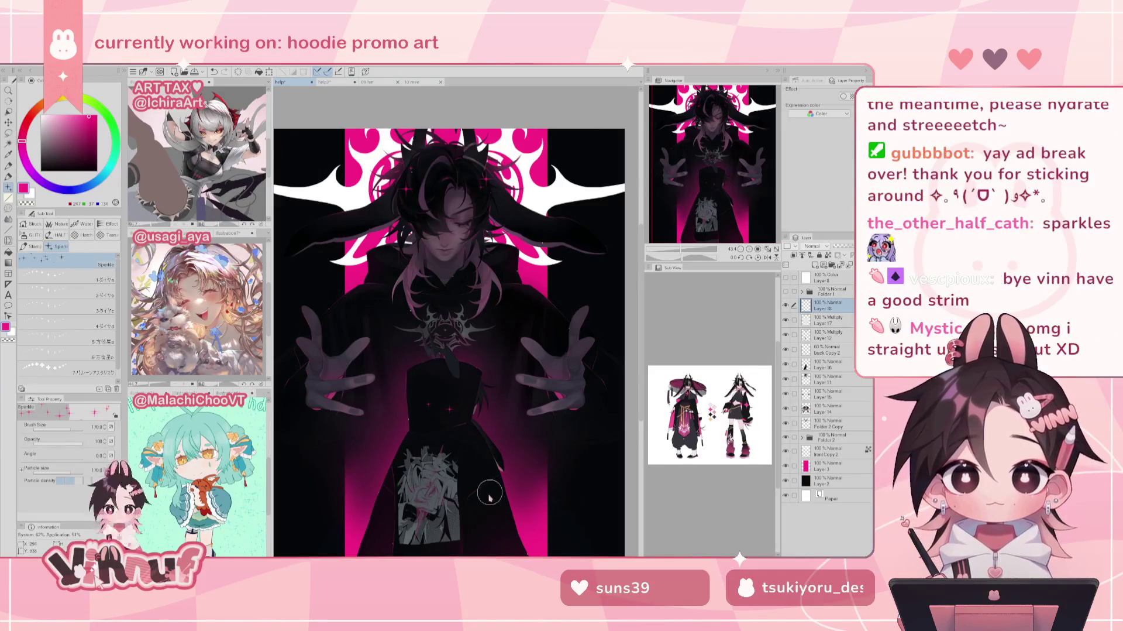
click(475, 448)
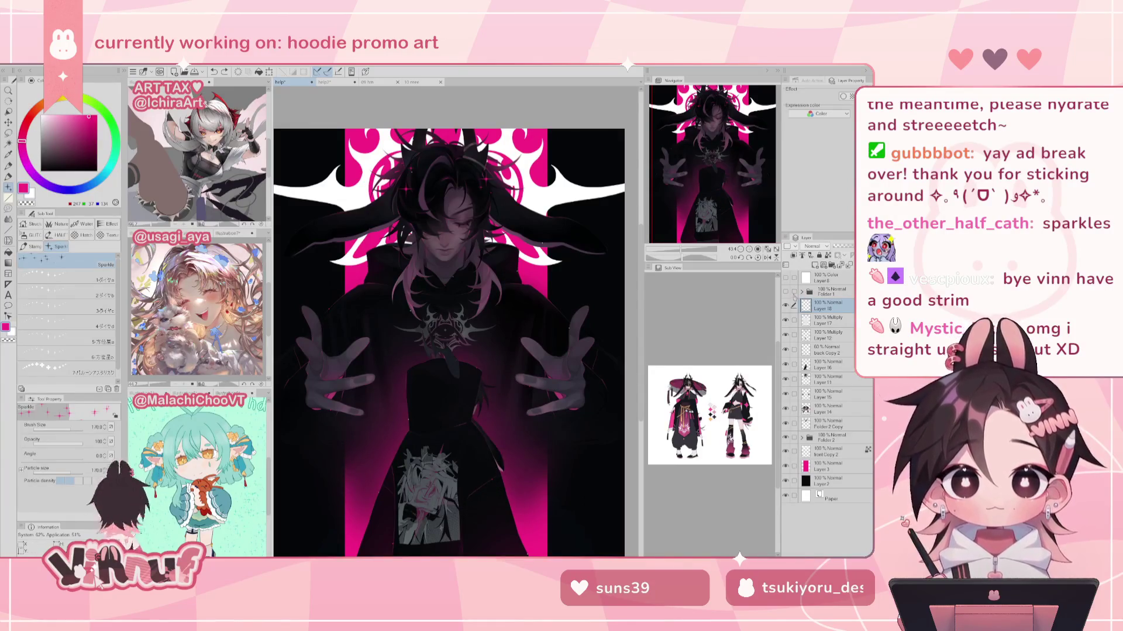
click(786, 290)
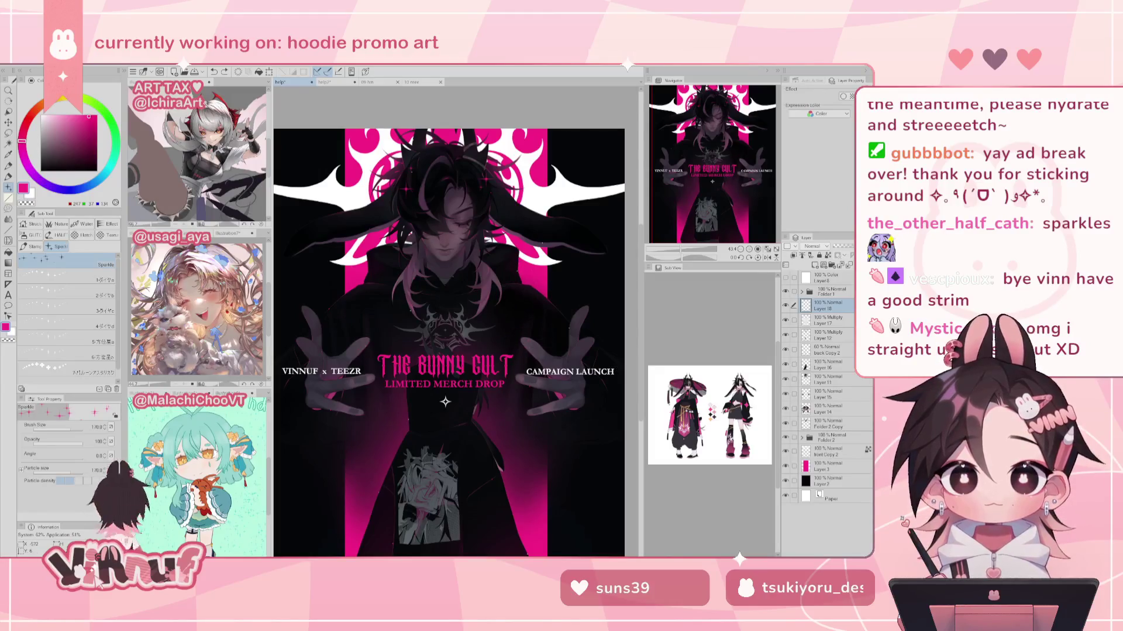
Step: Reposition the pink sparkle by the title so it sits after LIMITED MERCH DROP
key(ctrl+z)
click(346, 342)
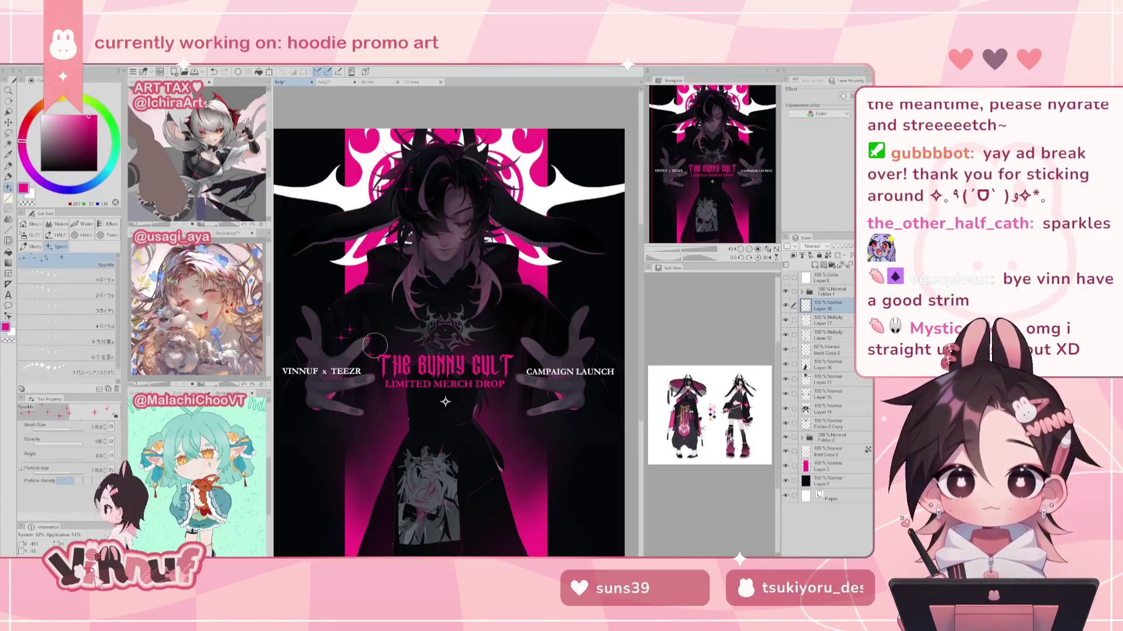
key(ctrl+z)
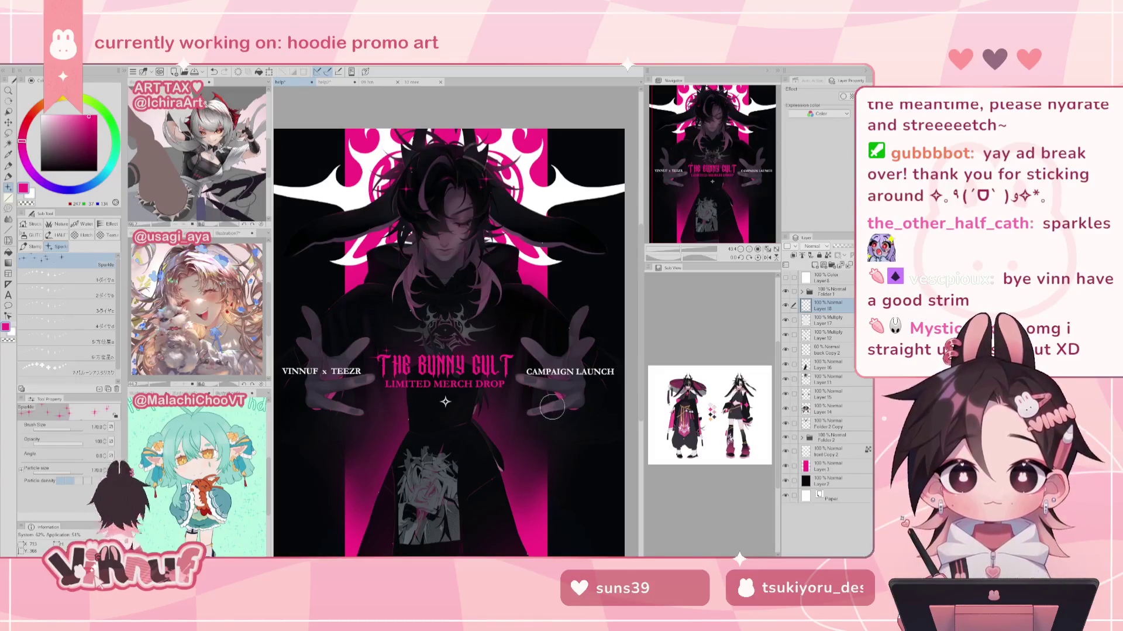
click(509, 383)
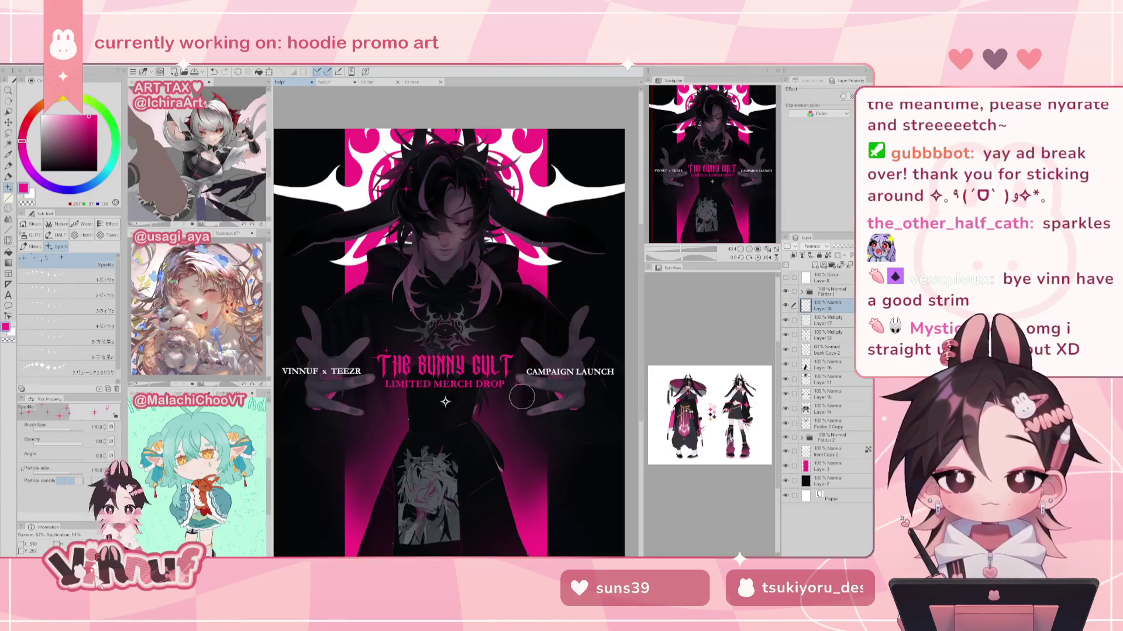
drag(730, 164, 727, 173)
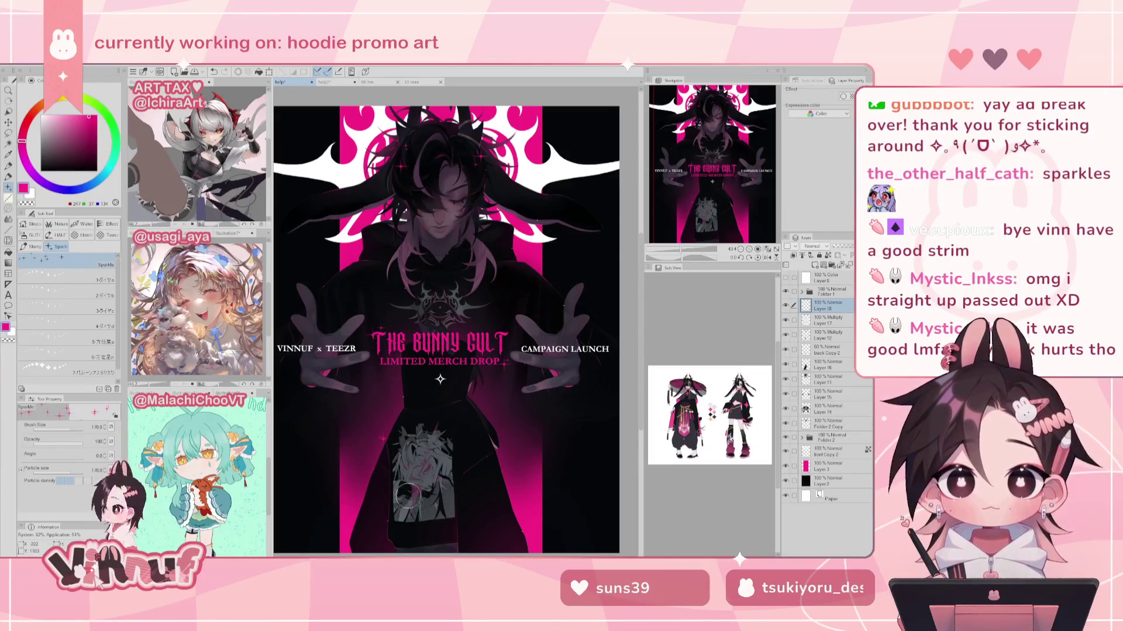
key(ctrl+z)
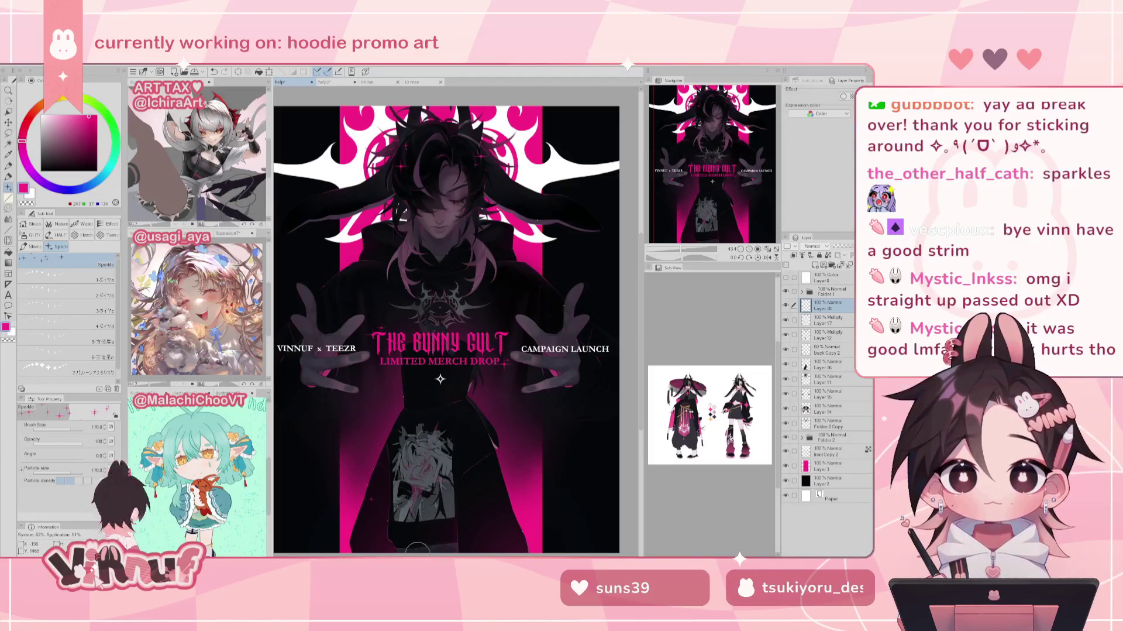
key(ctrl+y)
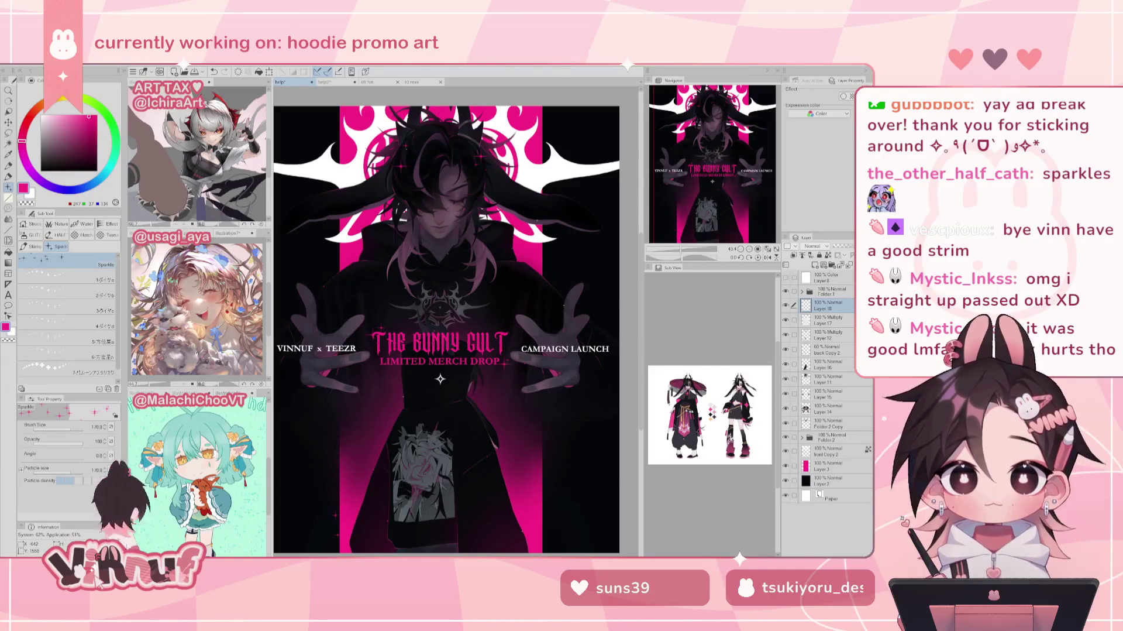
Step: Enlarge the sparkle brush to about 254 and reframe the view across the poster
drag(82, 430, 88, 430)
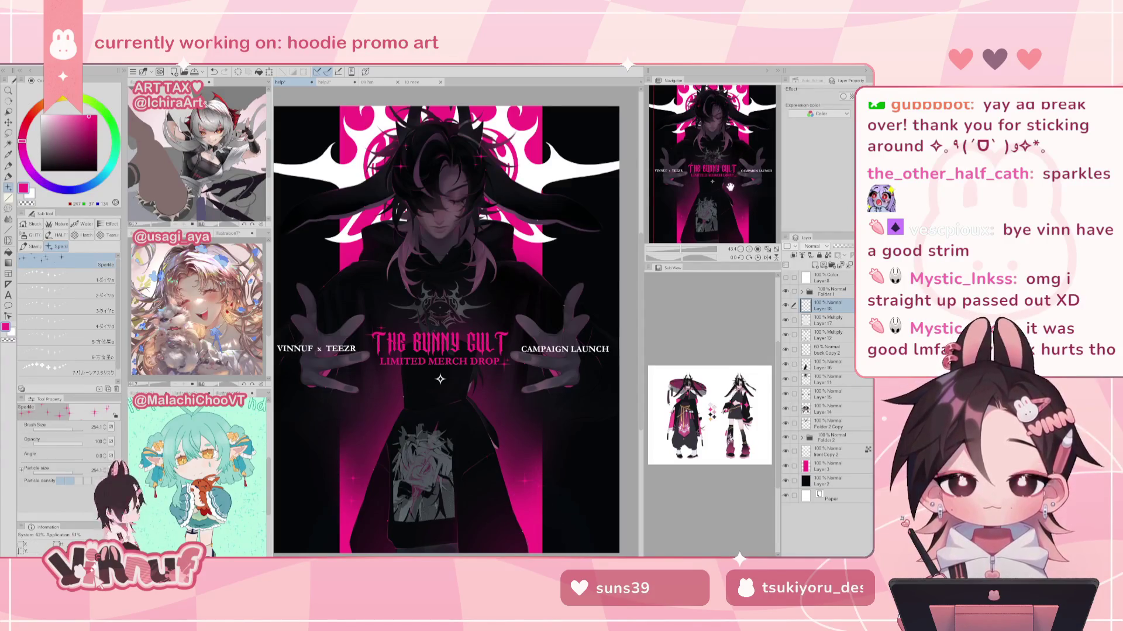
mouse_move(713, 208)
mouse_down()
mouse_move(722, 182)
mouse_move(717, 207)
mouse_up()
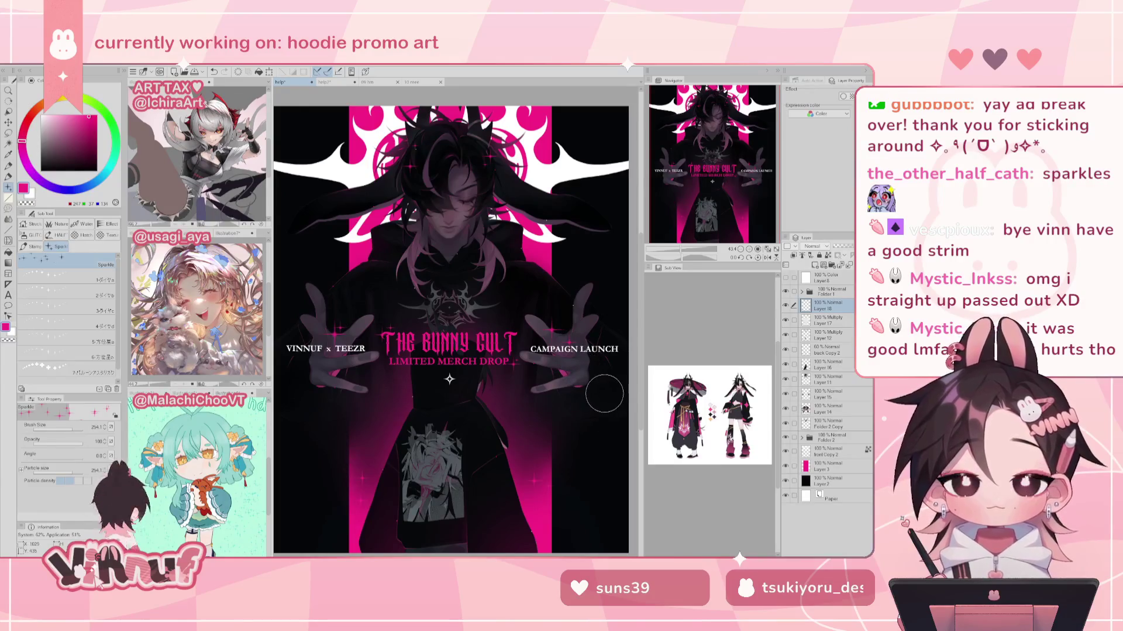
drag(742, 189, 740, 185)
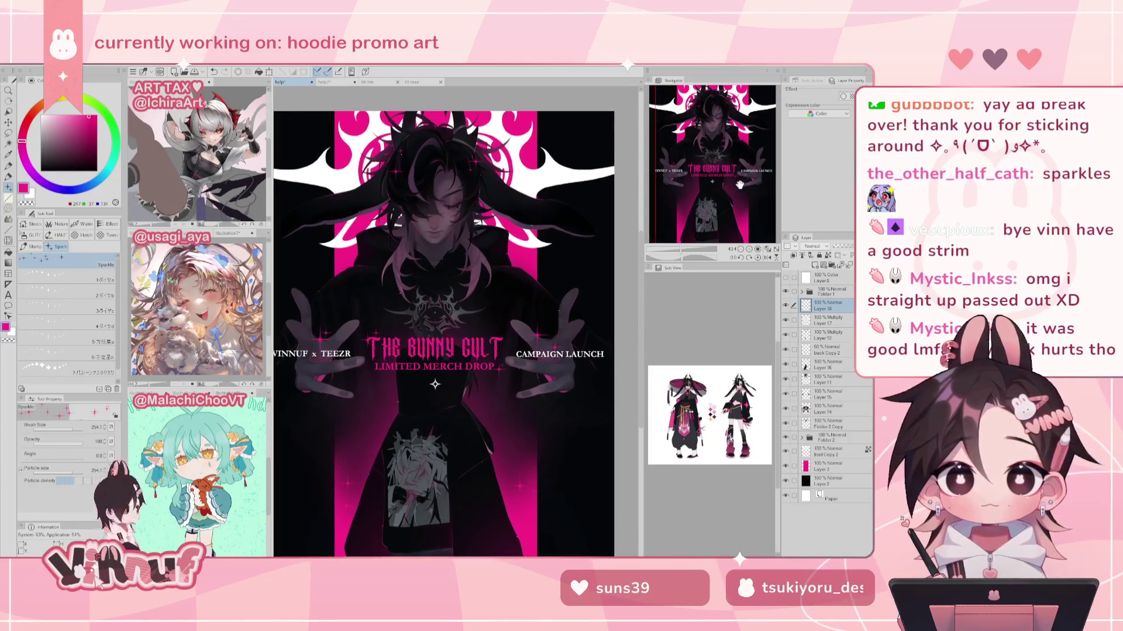
click(768, 249)
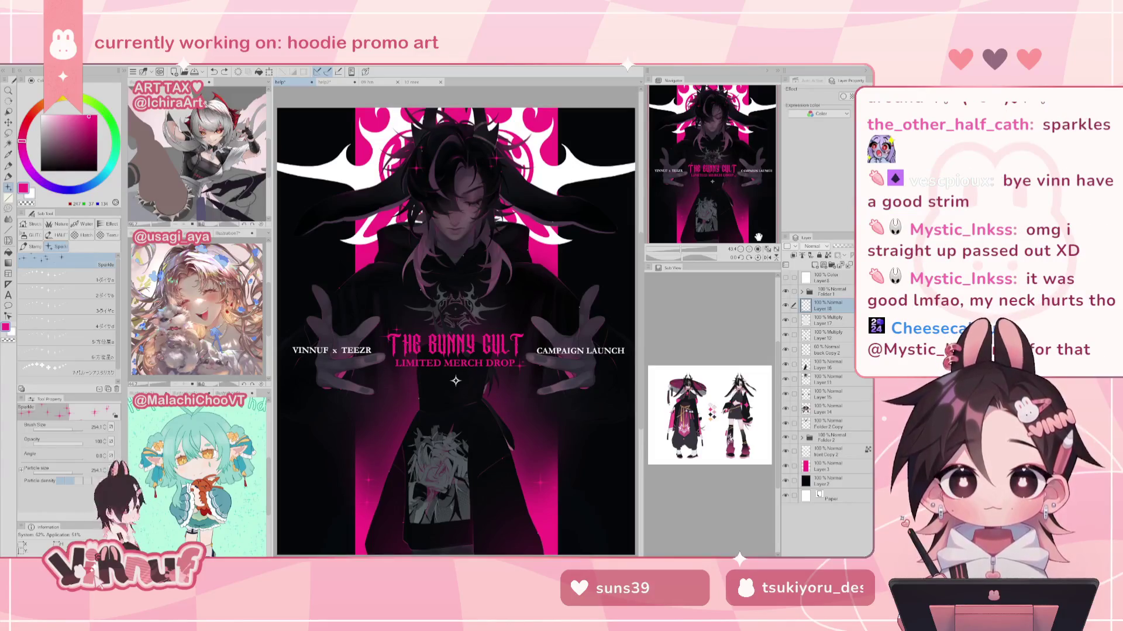
Step: Check the poster mirrored, stamp a small pink sparkle near the top, then zoom out to the full poster
key(h)
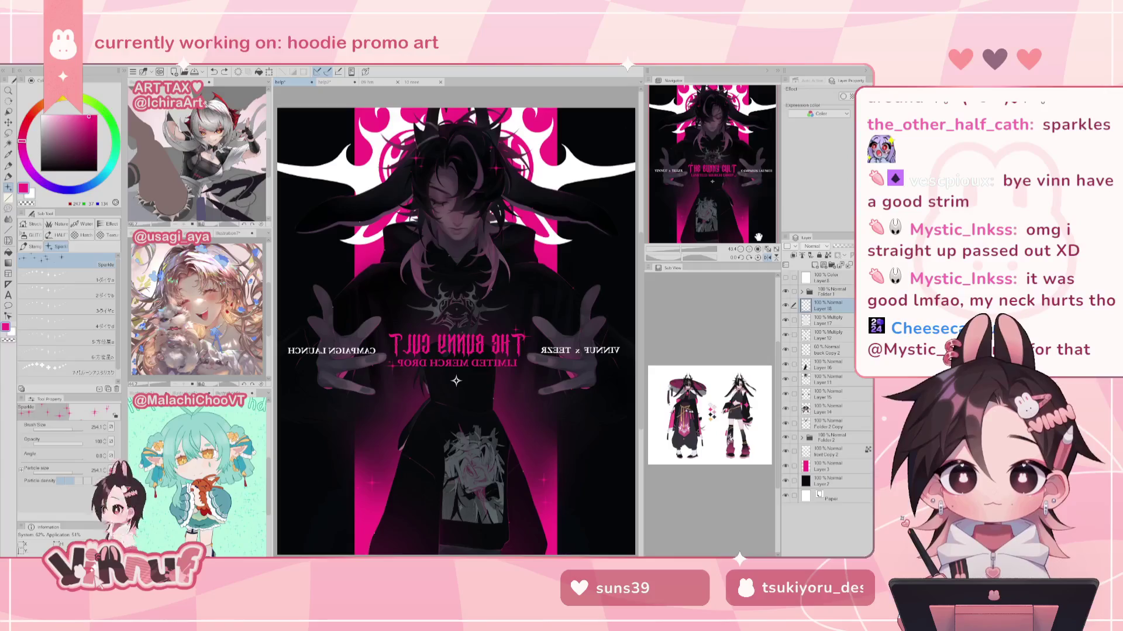
key(h)
drag(680, 249, 673, 249)
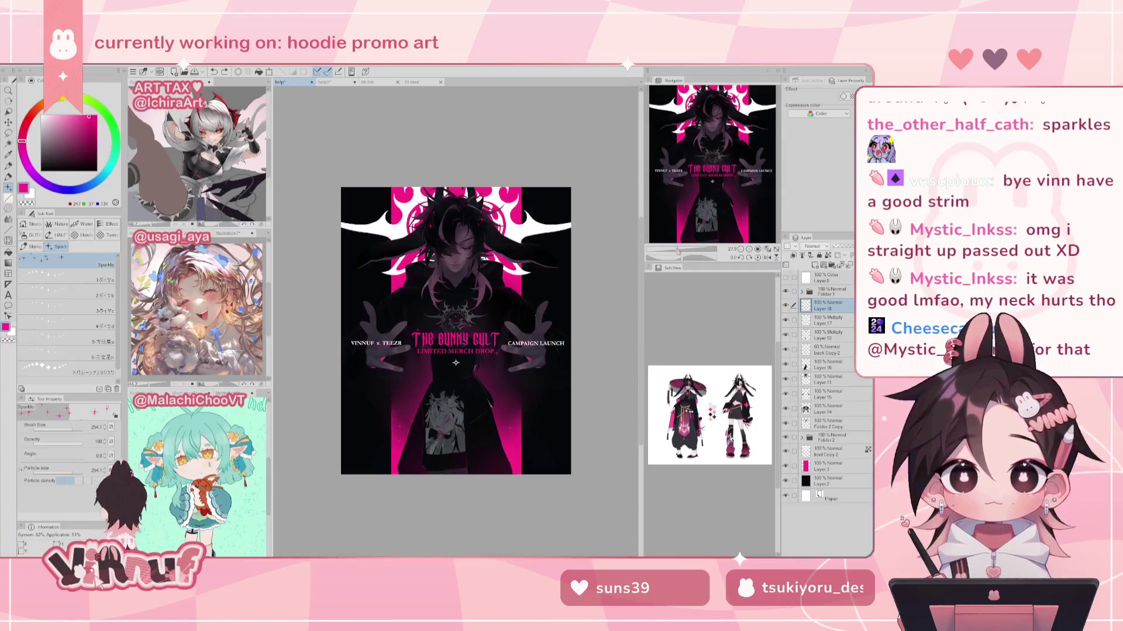
key(ctrl+0)
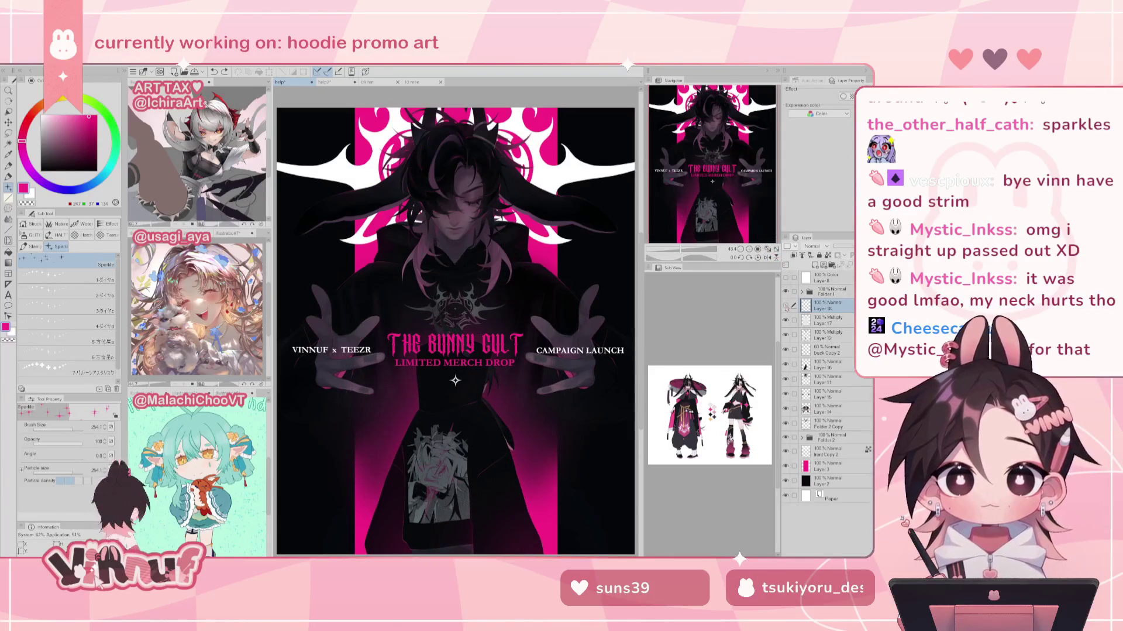
click(417, 169)
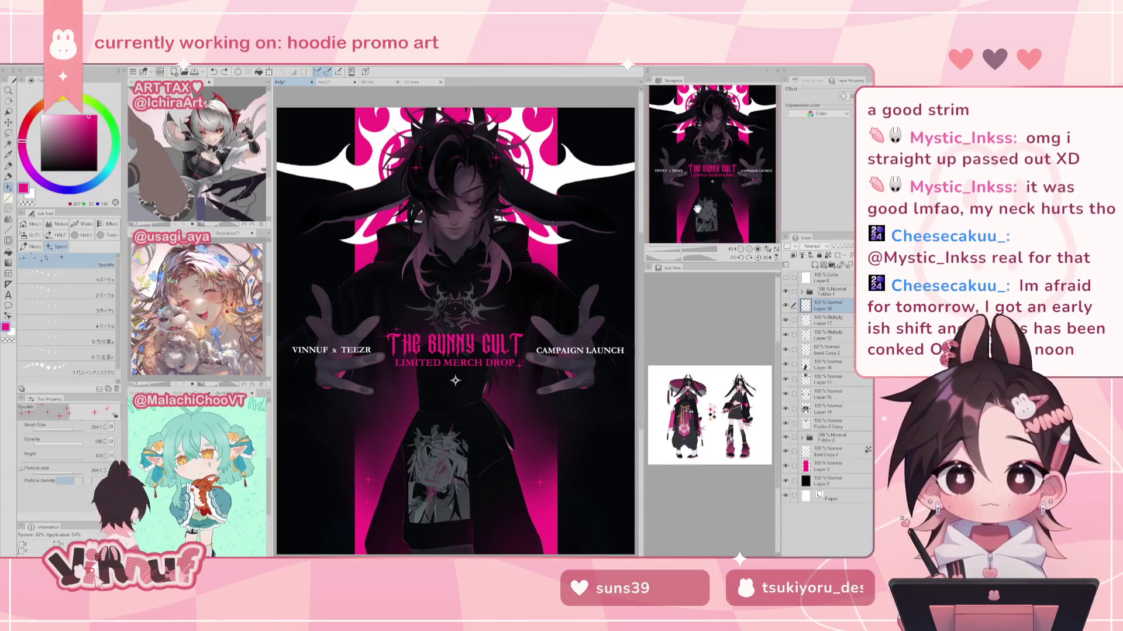
scroll(709, 228, up, 2)
scroll(709, 229, down, 3)
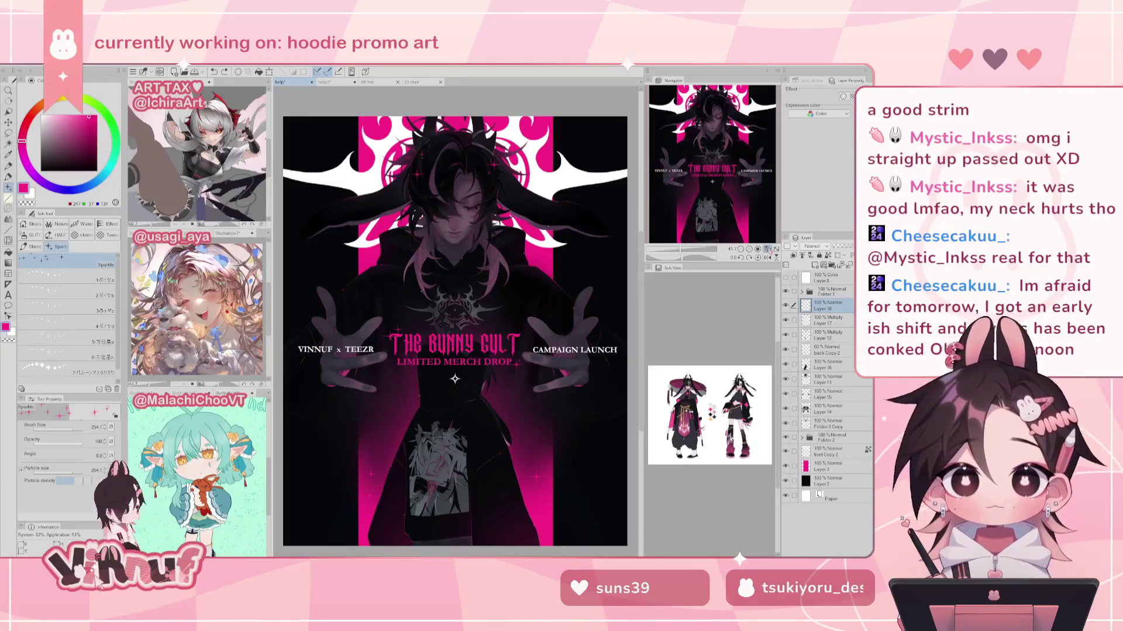
click(768, 248)
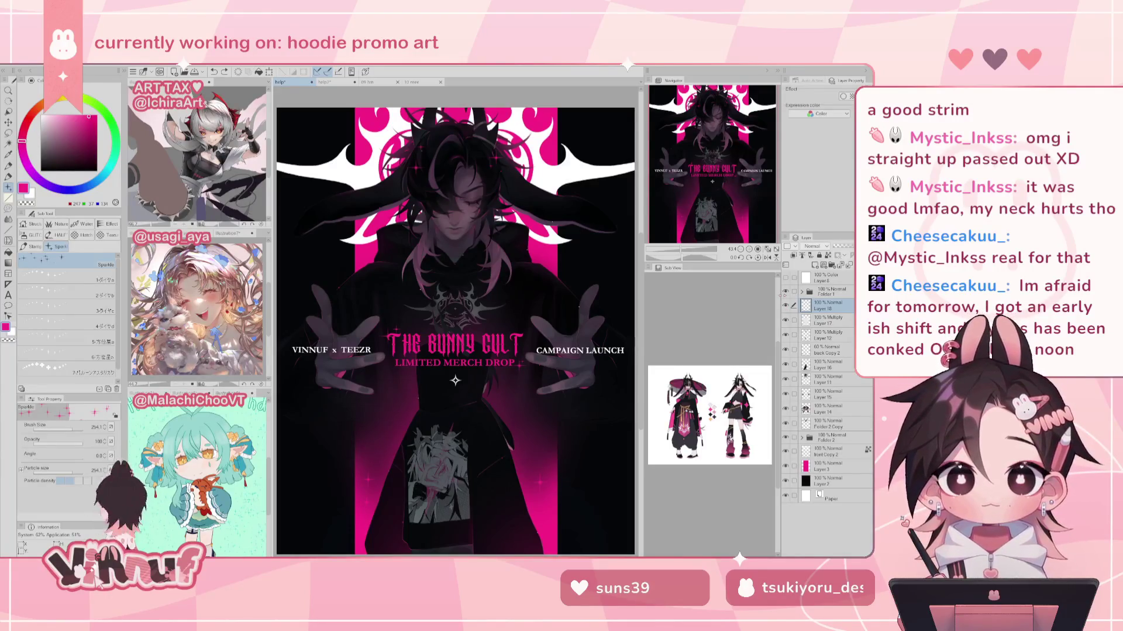
drag(681, 247, 677, 248)
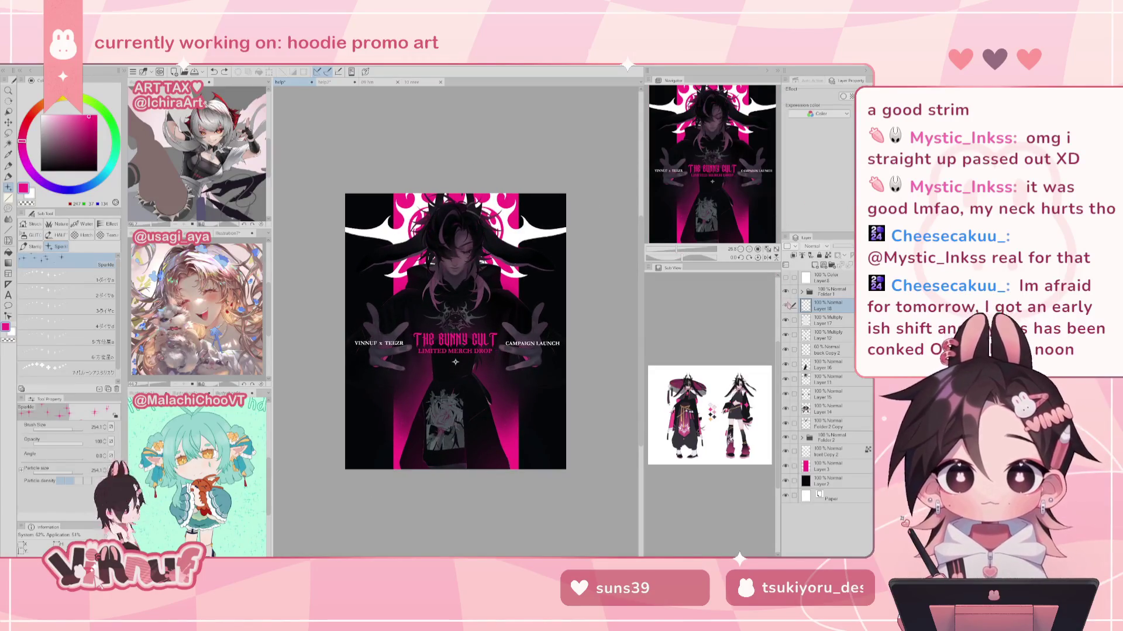
Step: Add a new Multiply layer, pick a dark purple colour and switch to the Pen tool
click(818, 265)
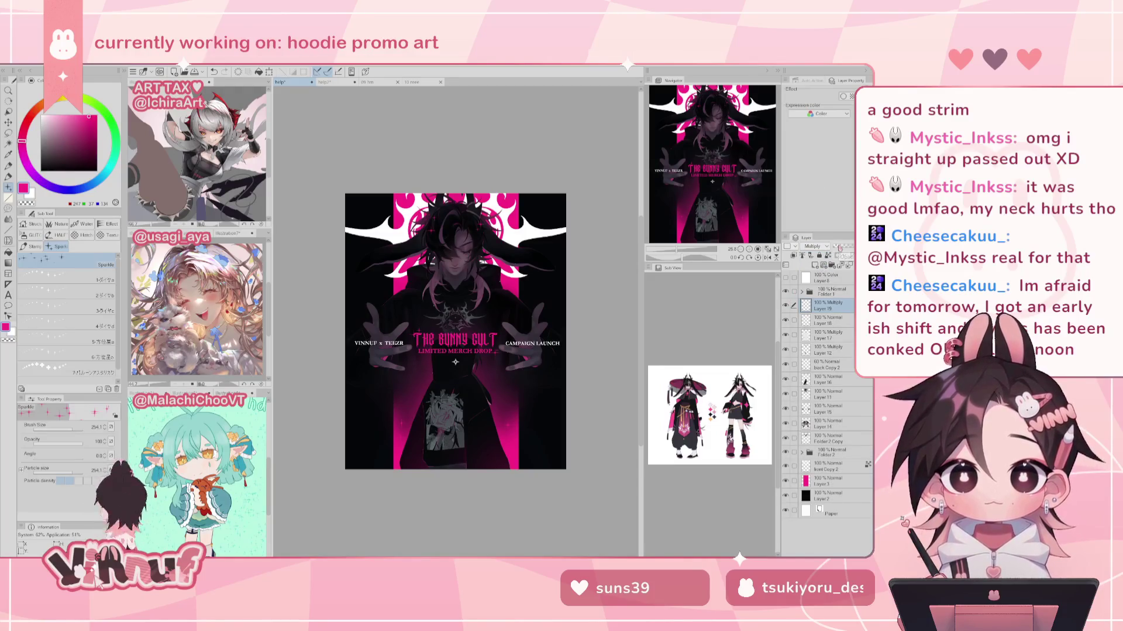
click(52, 153)
drag(54, 163, 62, 153)
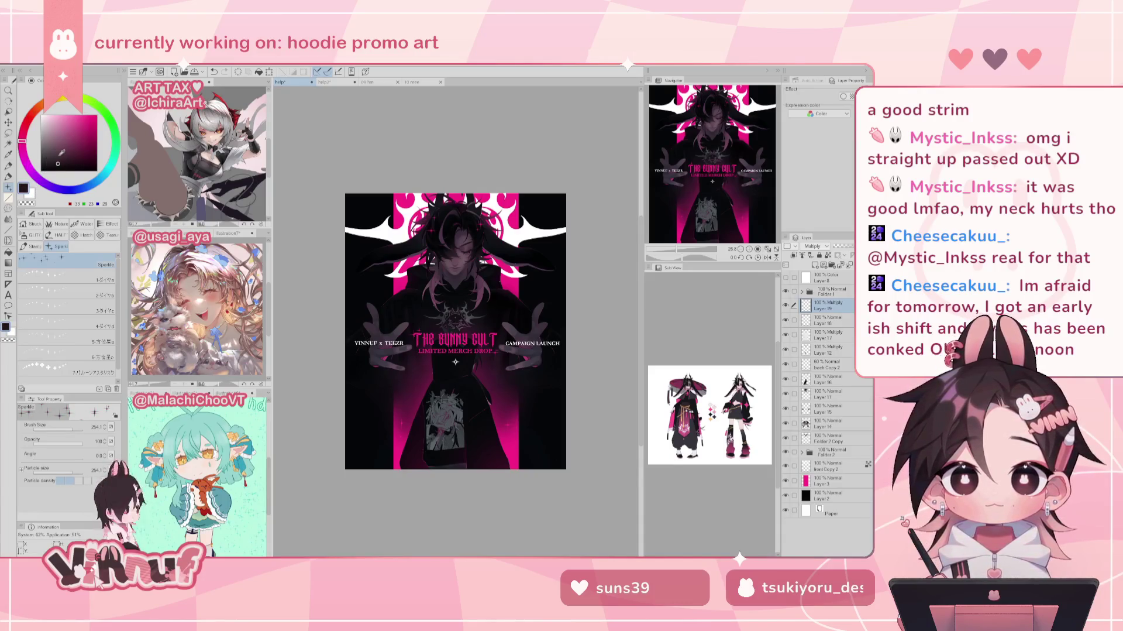
key(p)
click(97, 290)
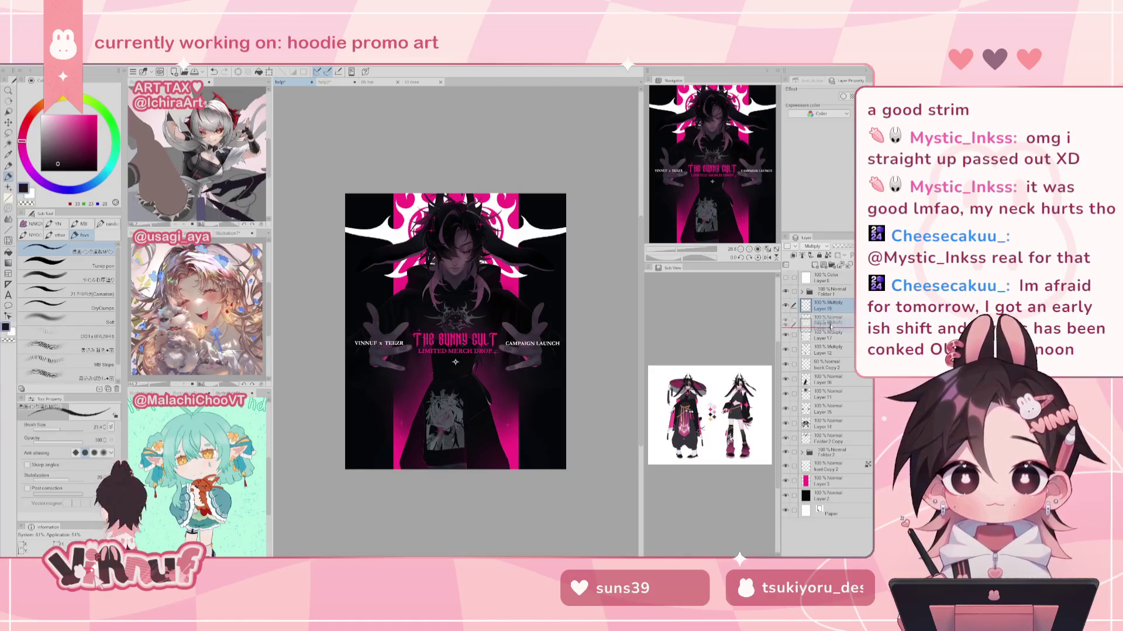
Step: Add a new Normal layer from Layer 18 and move it below Layer 17
click(831, 321)
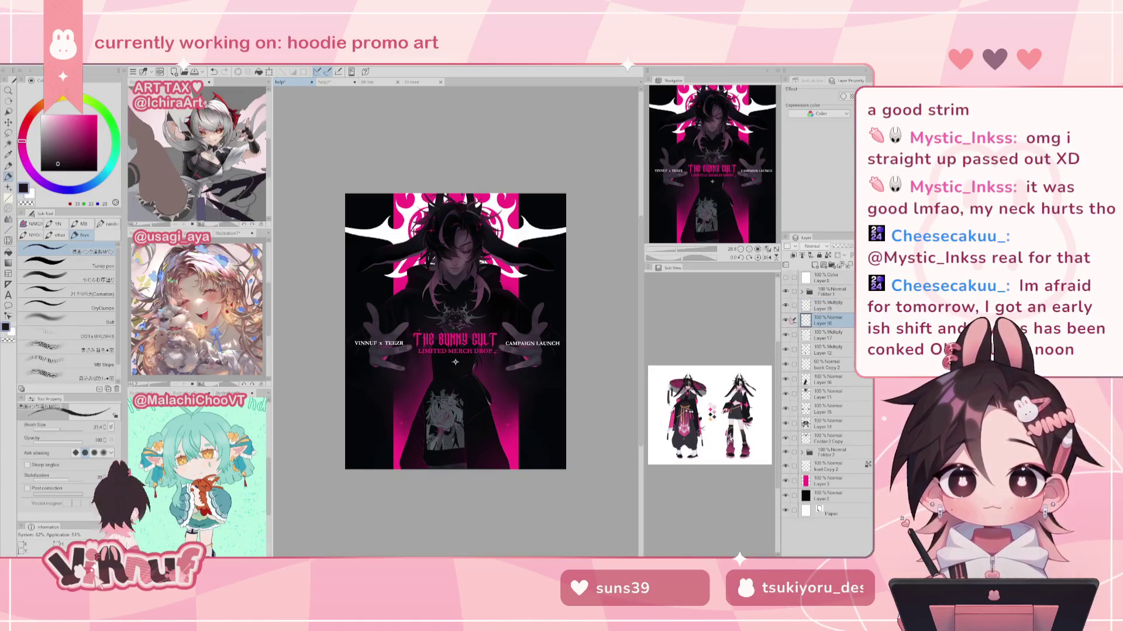
key(ctrl+shift+n)
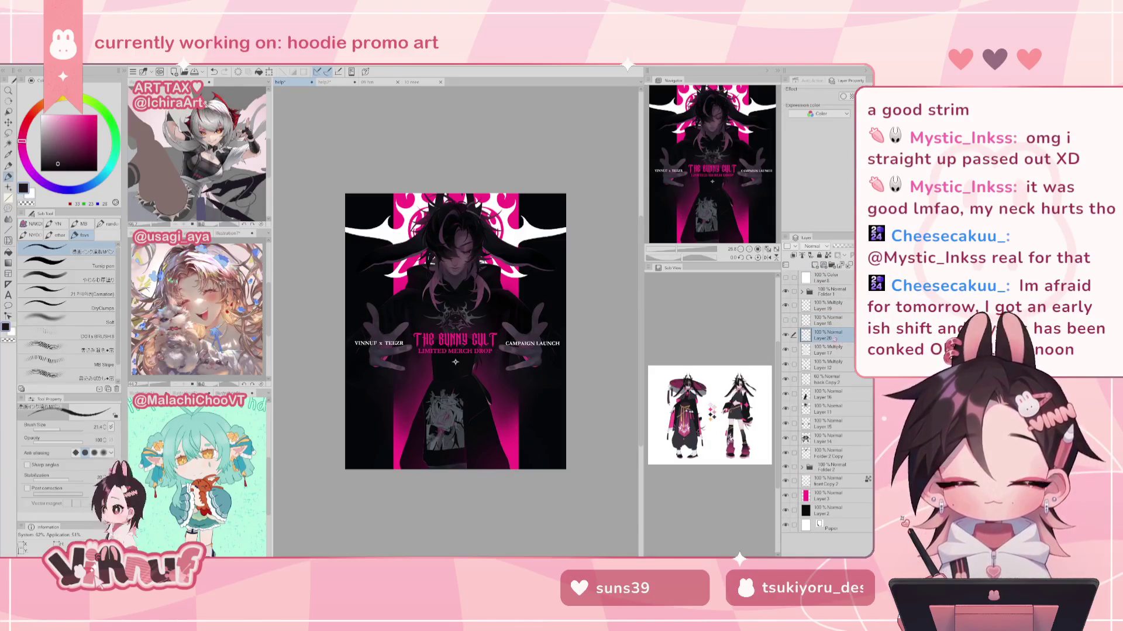
drag(832, 338, 840, 346)
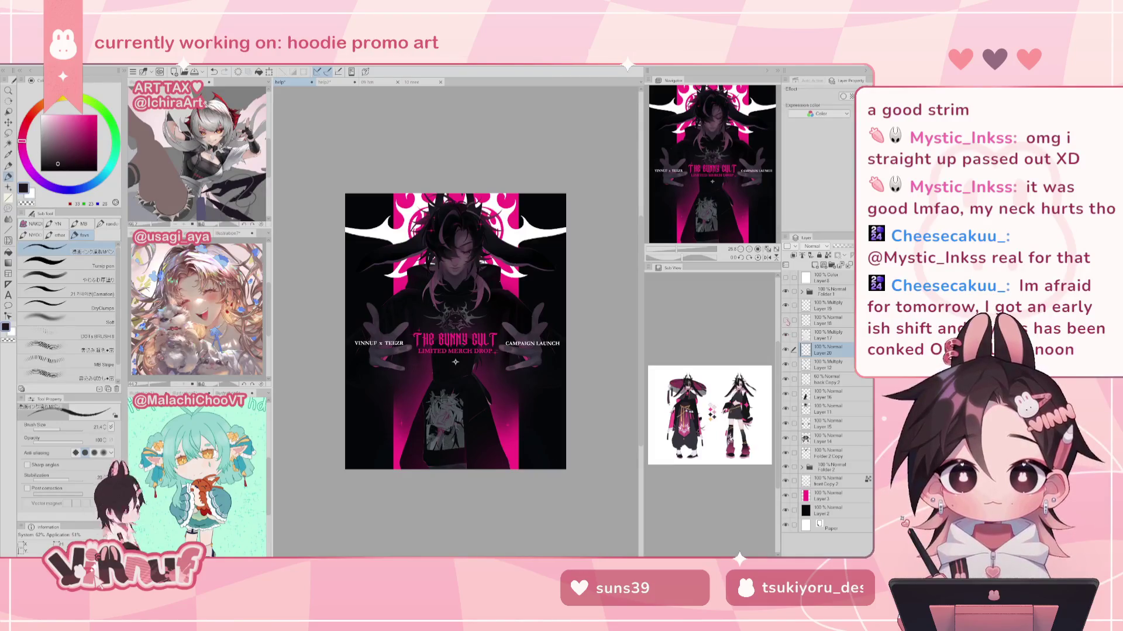
scroll(745, 229, up, 4)
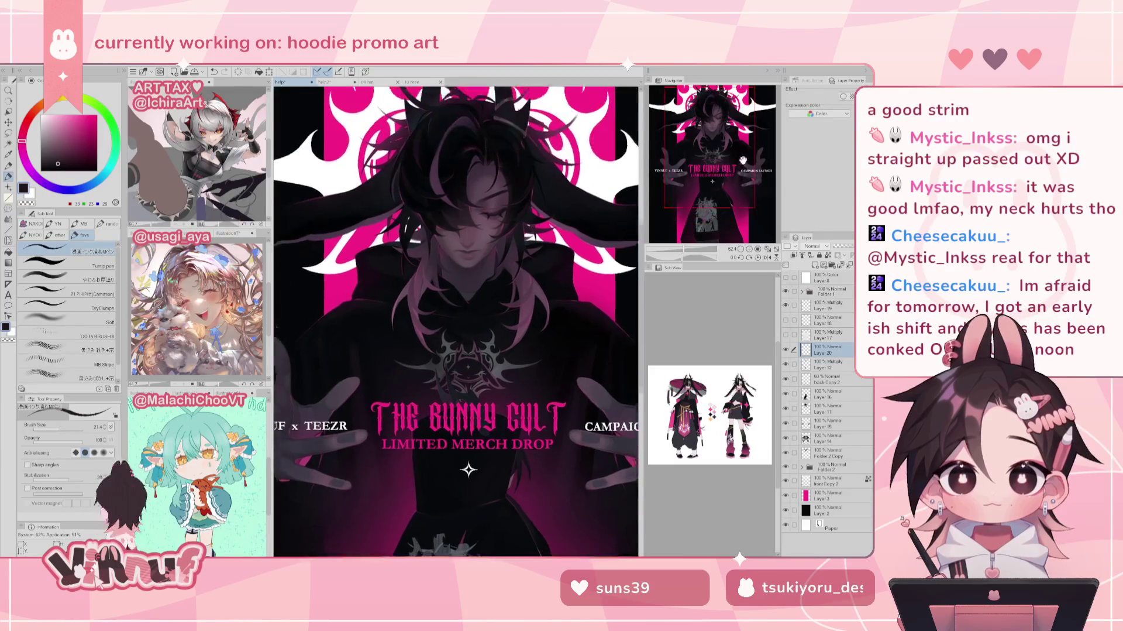
Step: Switch to a texture brush and shrink it to about 48.8
drag(410, 293, 453, 461)
scroll(725, 119, up, 2)
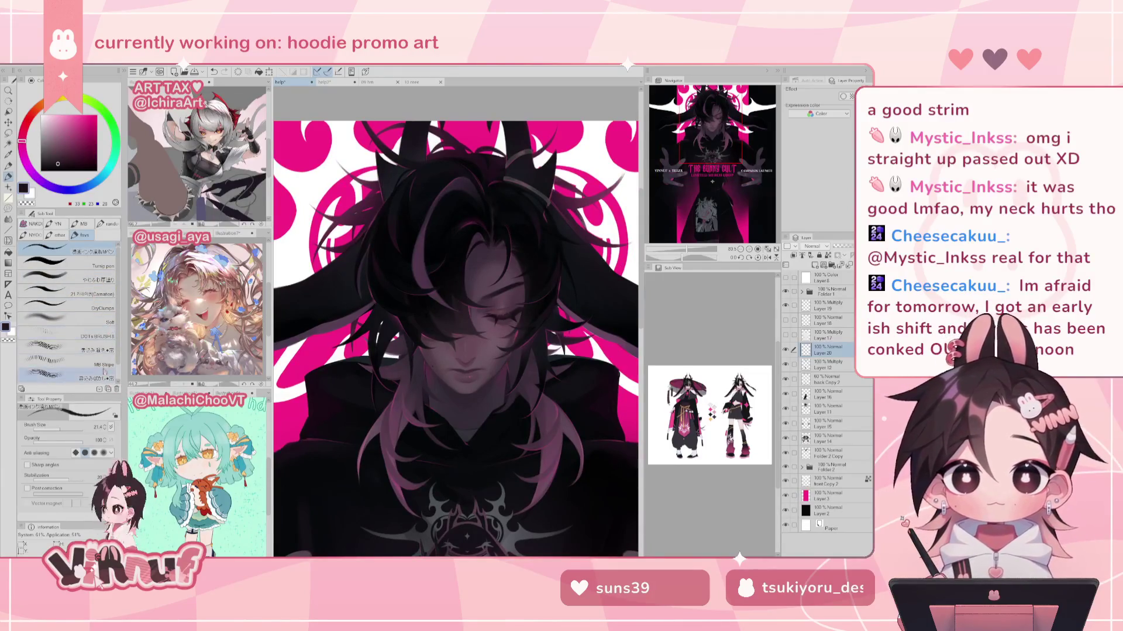
key(b)
click(101, 234)
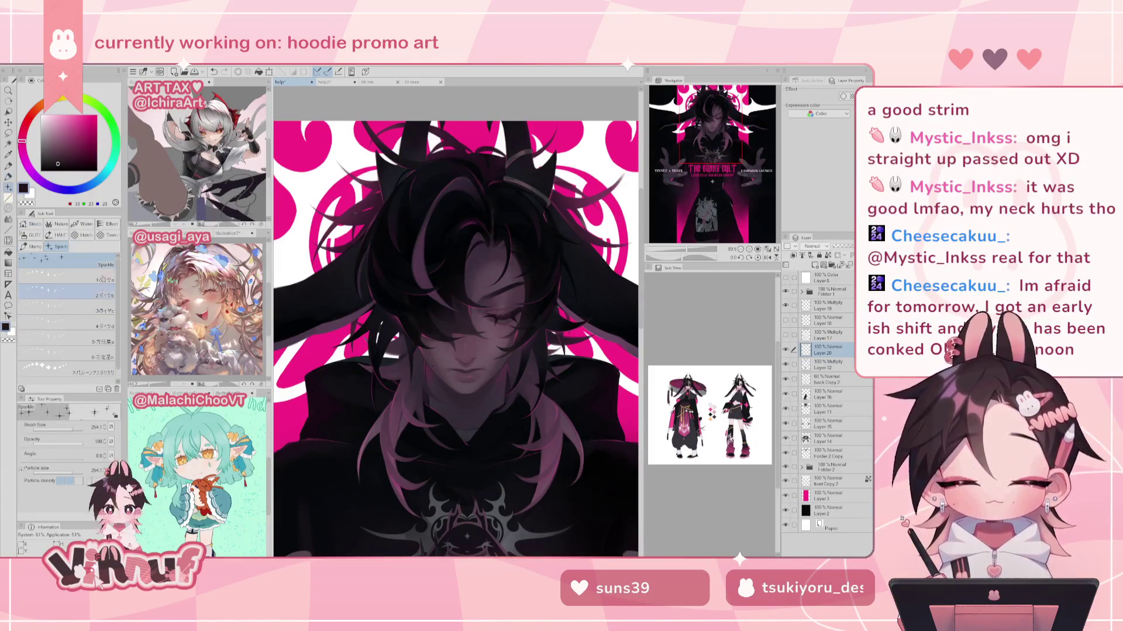
click(108, 234)
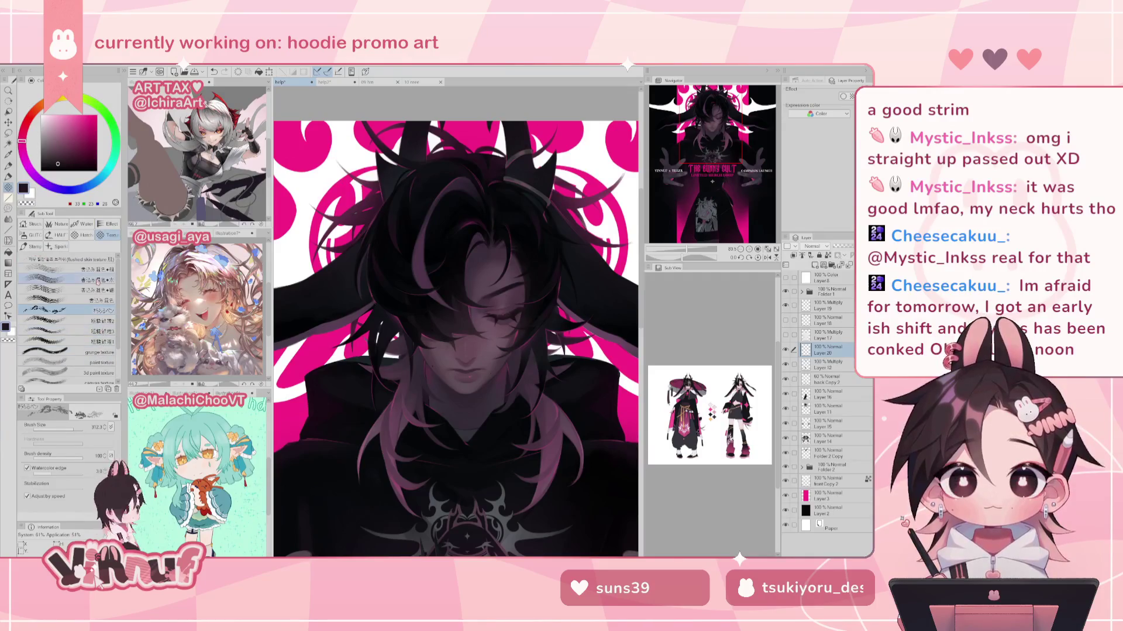
drag(74, 428, 62, 430)
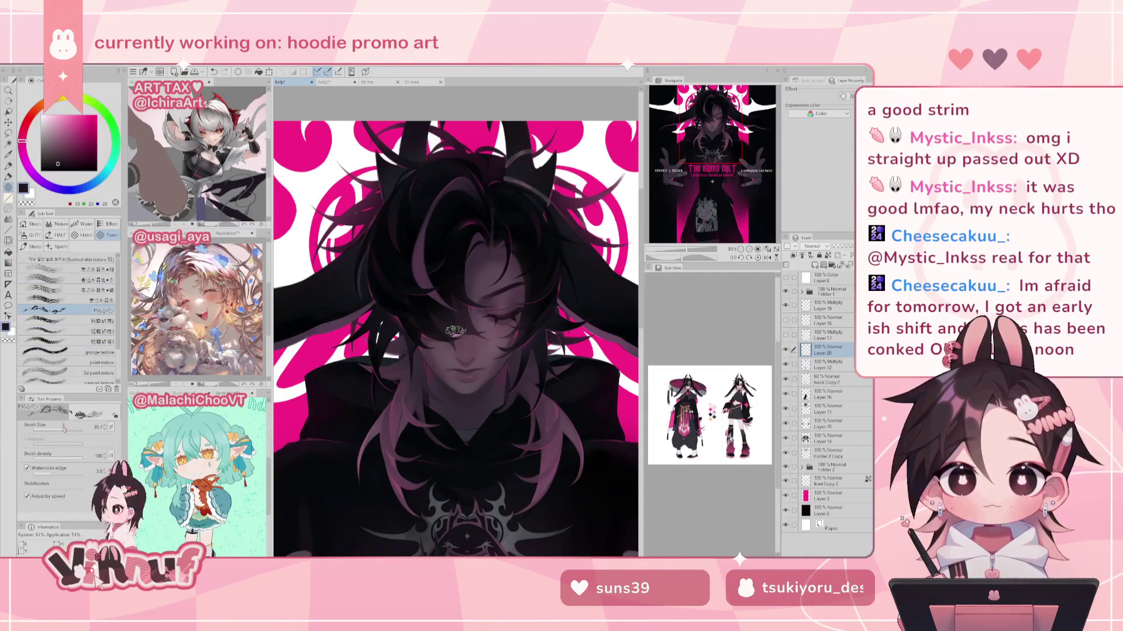
Step: Sample the hair's dark purple, darken it slightly, and enlarge the brush
alt+click(419, 226)
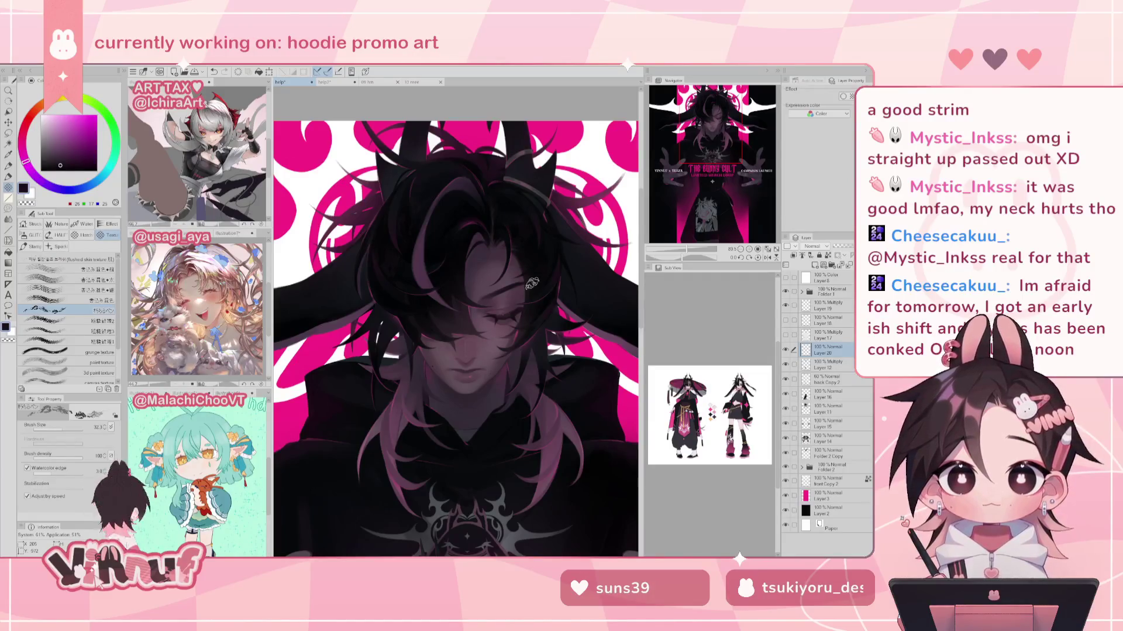
alt+click(586, 279)
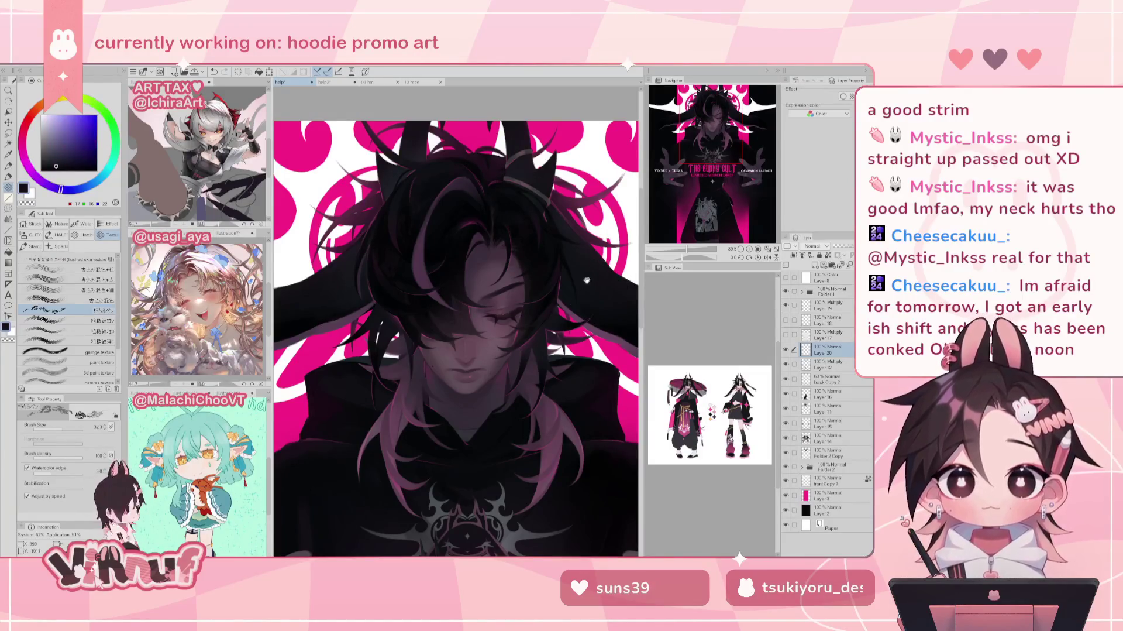
scroll(587, 280, up, 2)
alt+click(527, 287)
key(bracketright)
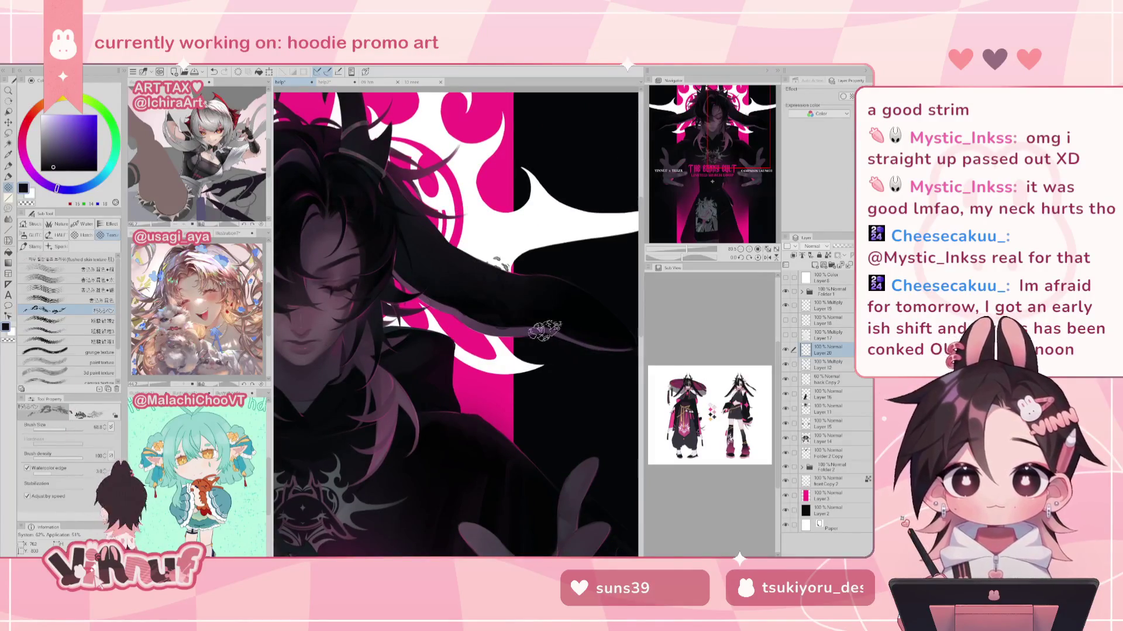
Step: Shrink the brush, survey face and hands, sample the hand's grey-purple, then view the whole figure
key(bracketleft)
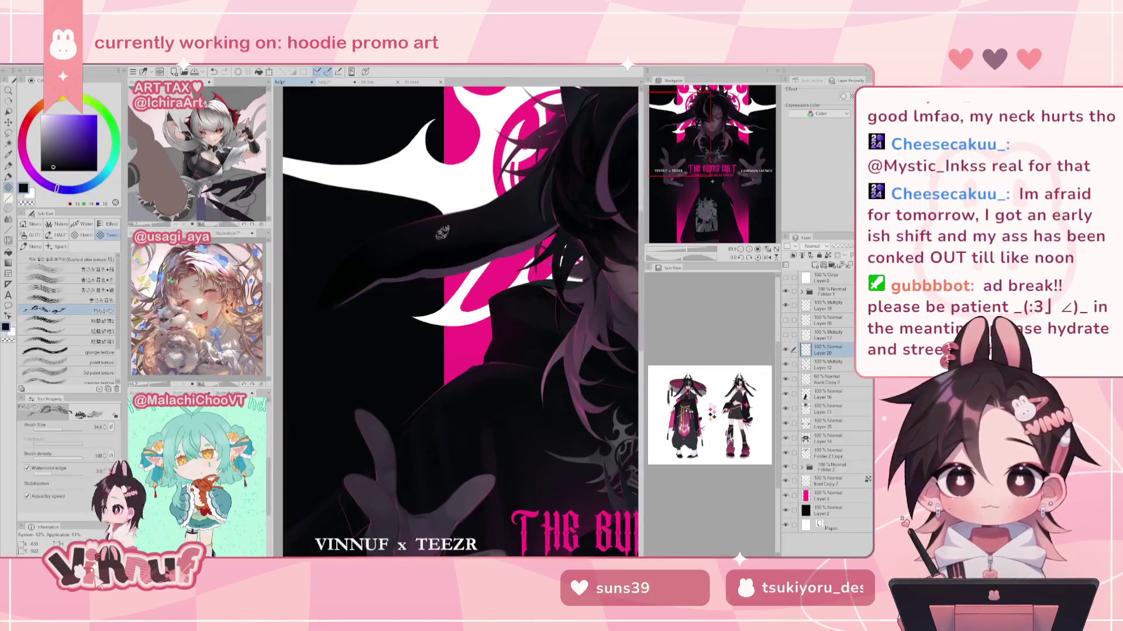
drag(520, 214, 414, 208)
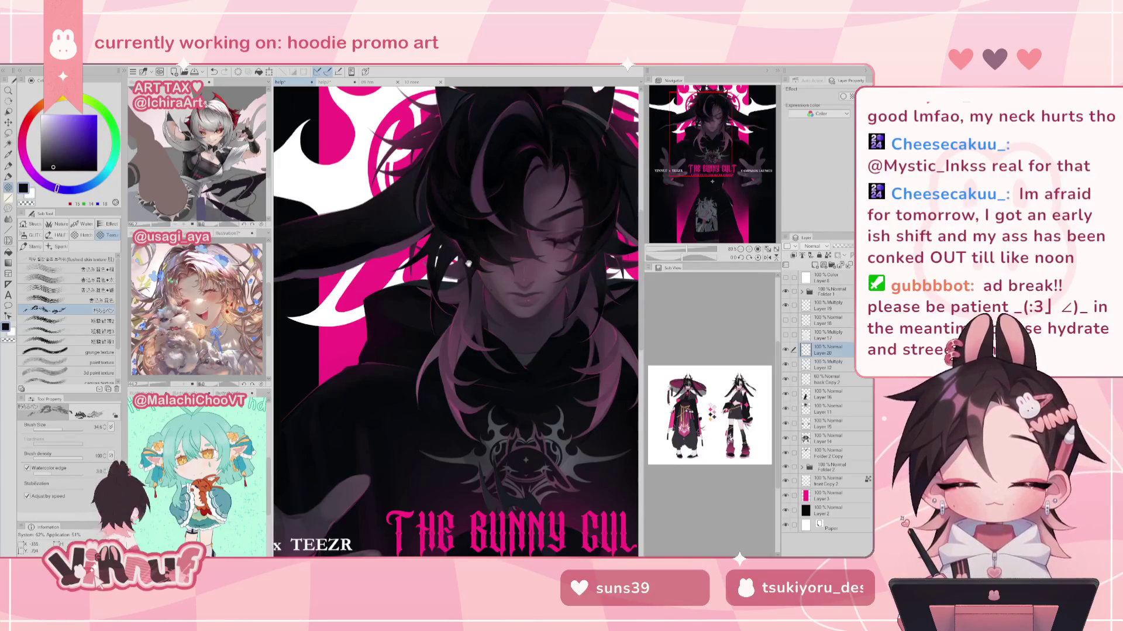
drag(468, 265, 445, 246)
drag(362, 515, 439, 279)
alt+click(383, 374)
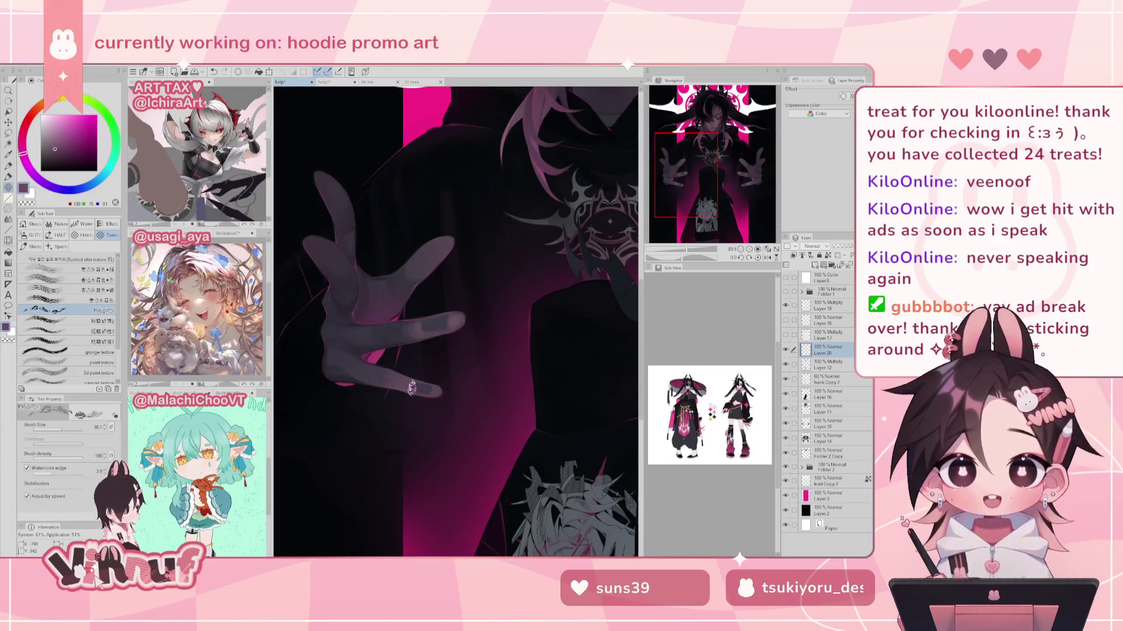
drag(495, 293, 117, 304)
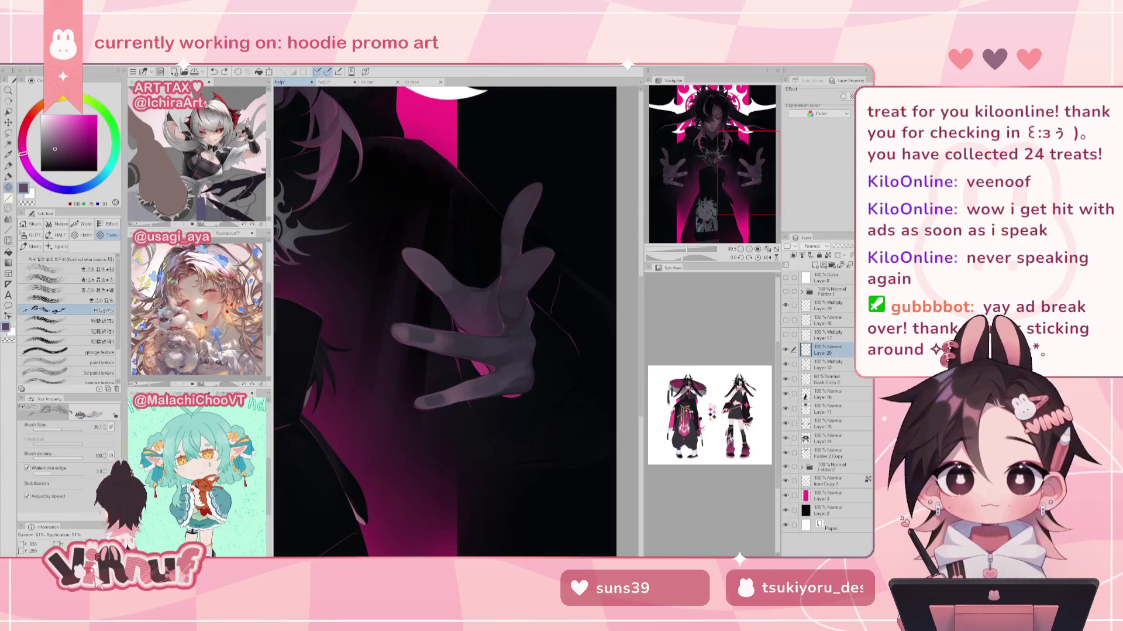
drag(689, 250, 682, 251)
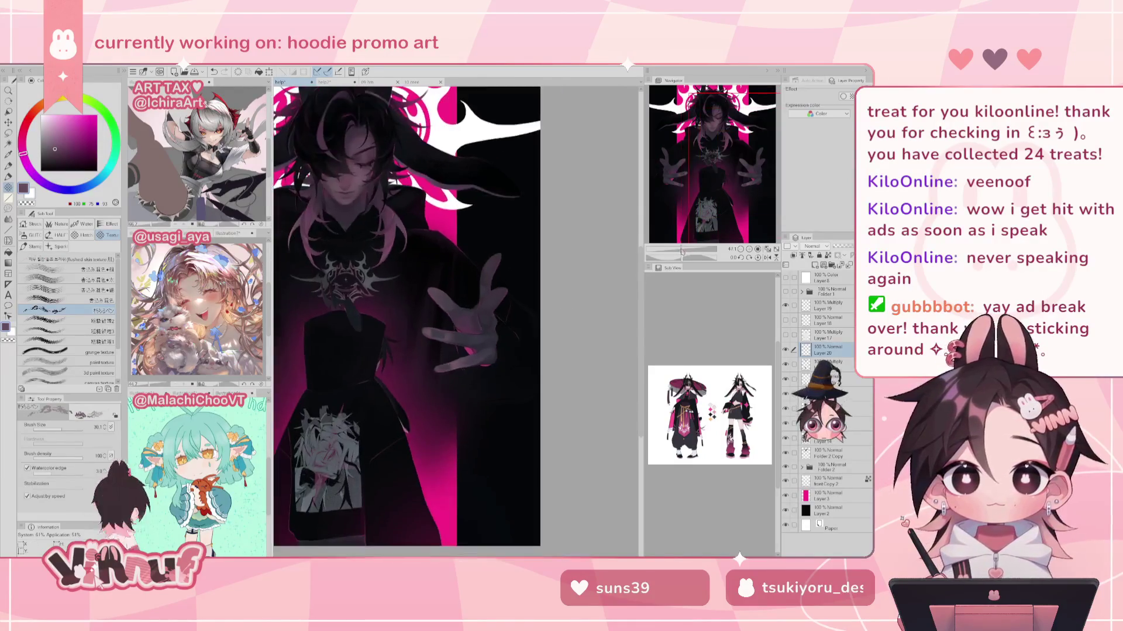
drag(690, 181, 684, 181)
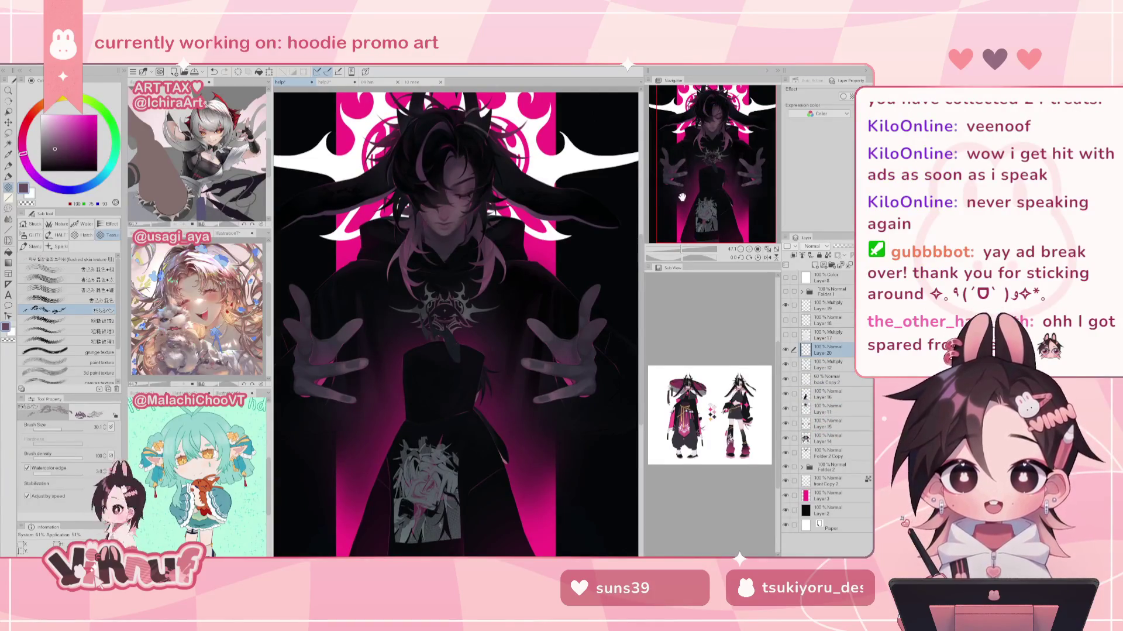
Step: Zoom in on the head and chest, sampling the hoodie's near-black and the hair's blue-grey
scroll(690, 182, up, 3)
drag(690, 182, 695, 159)
alt+click(359, 367)
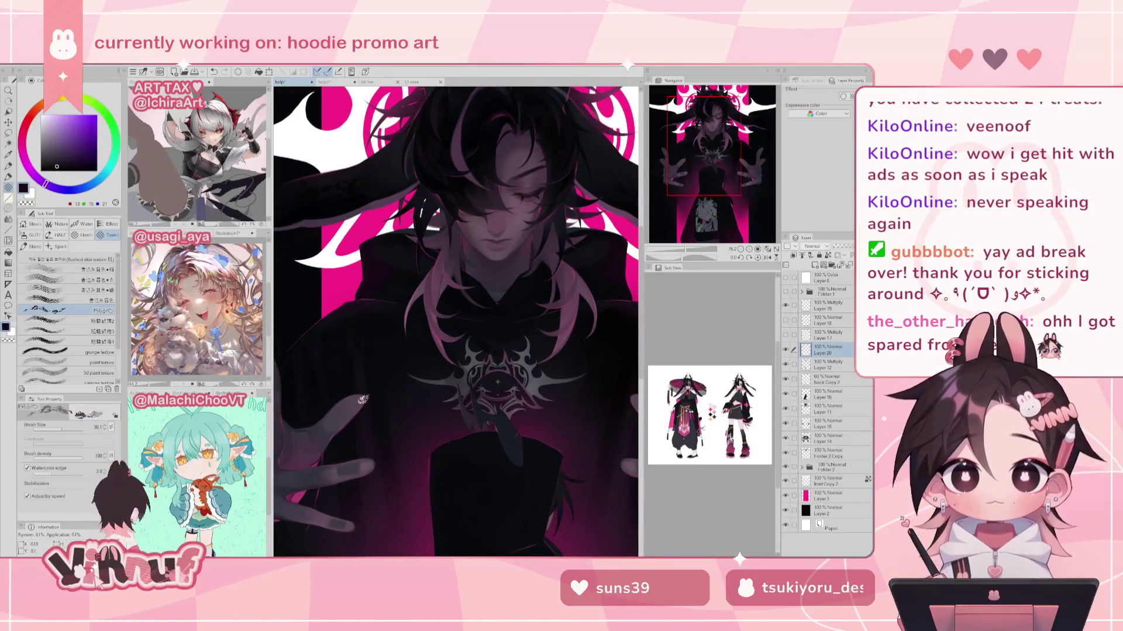
drag(517, 286, 391, 269)
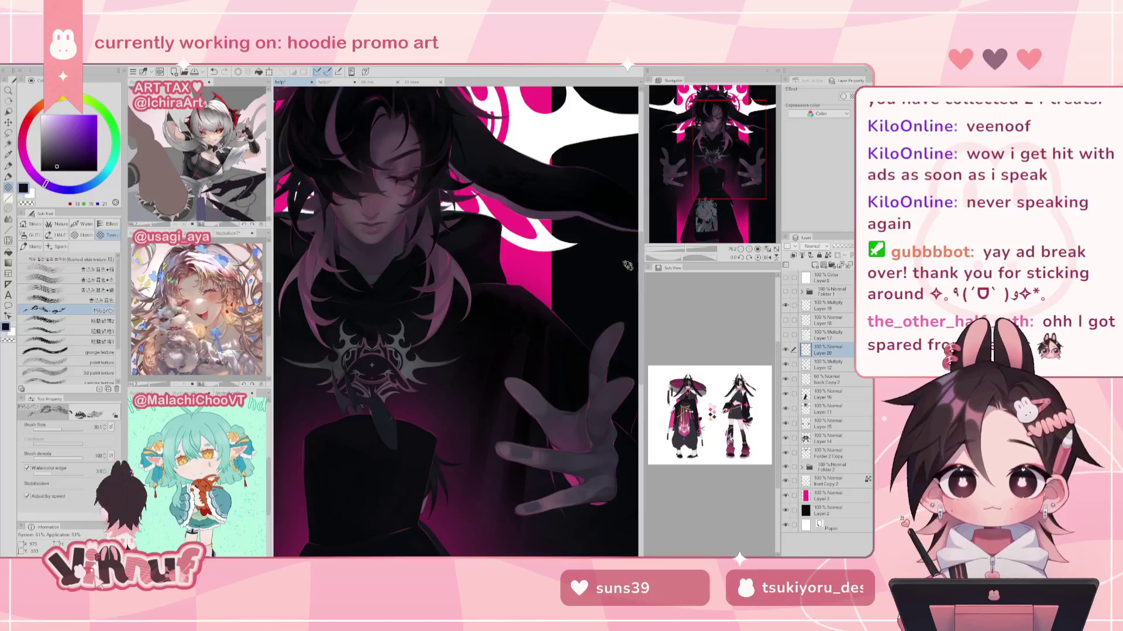
drag(715, 134, 707, 119)
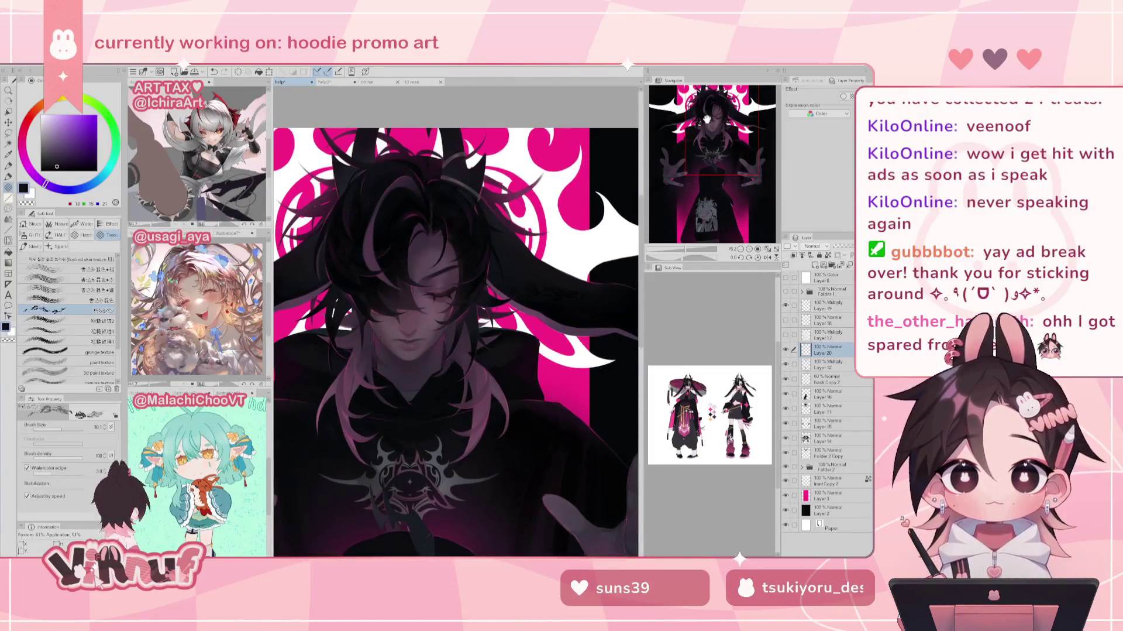
alt+click(397, 166)
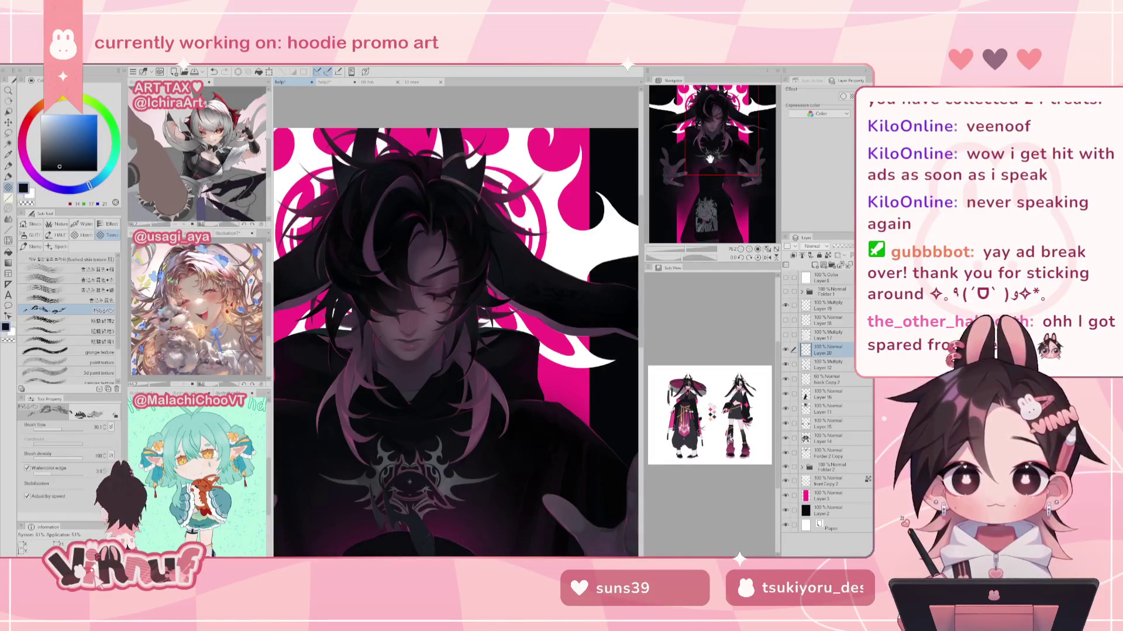
Step: Pan down the hoodie to its merch print, sampling a purple from the lower hoodie
drag(710, 159, 708, 199)
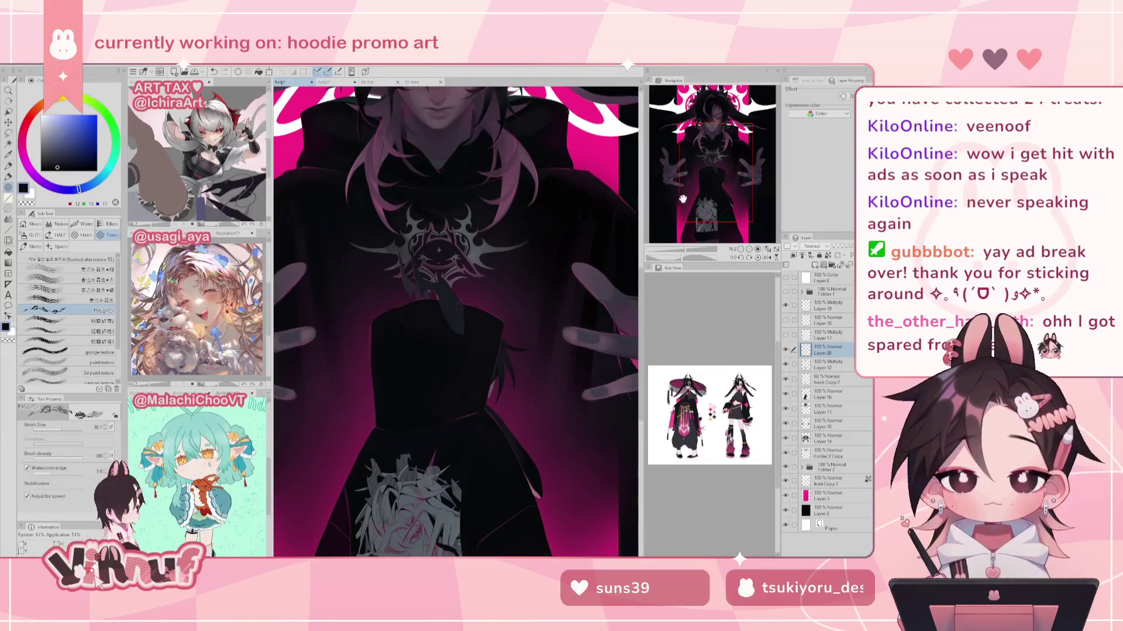
drag(721, 168, 706, 170)
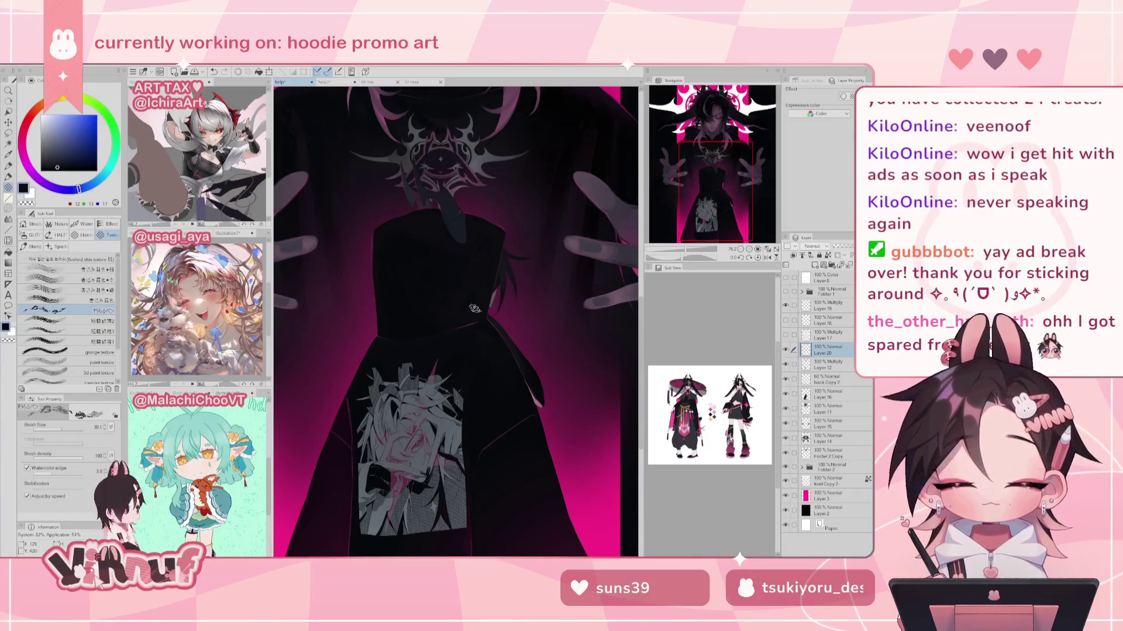
drag(728, 172, 733, 211)
alt+click(492, 276)
drag(62, 428, 85, 429)
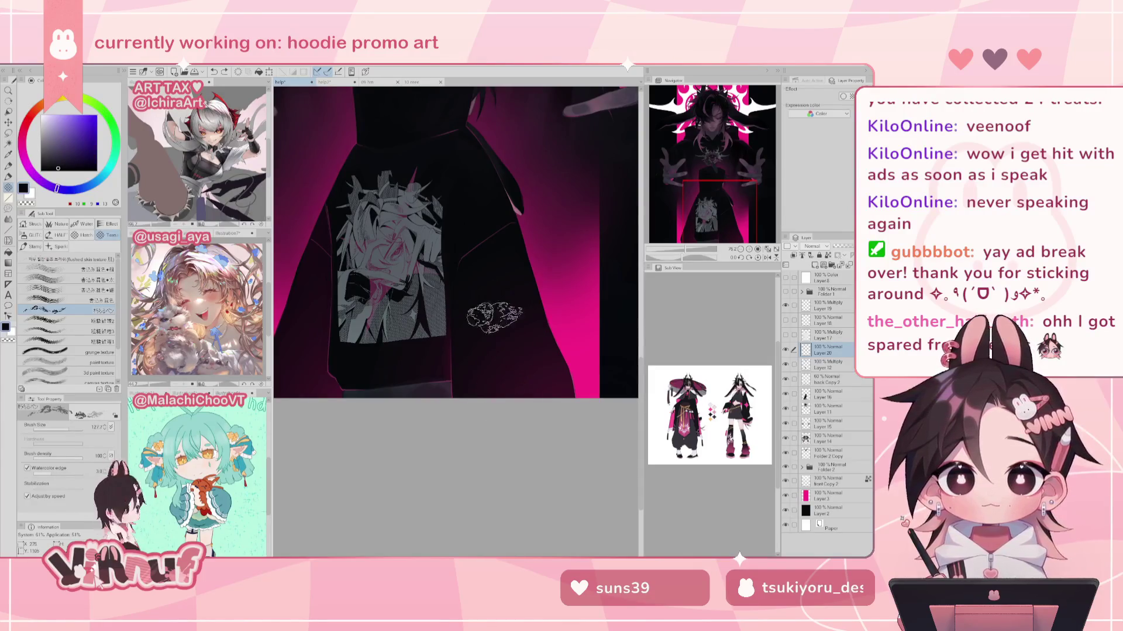
drag(539, 312, 615, 325)
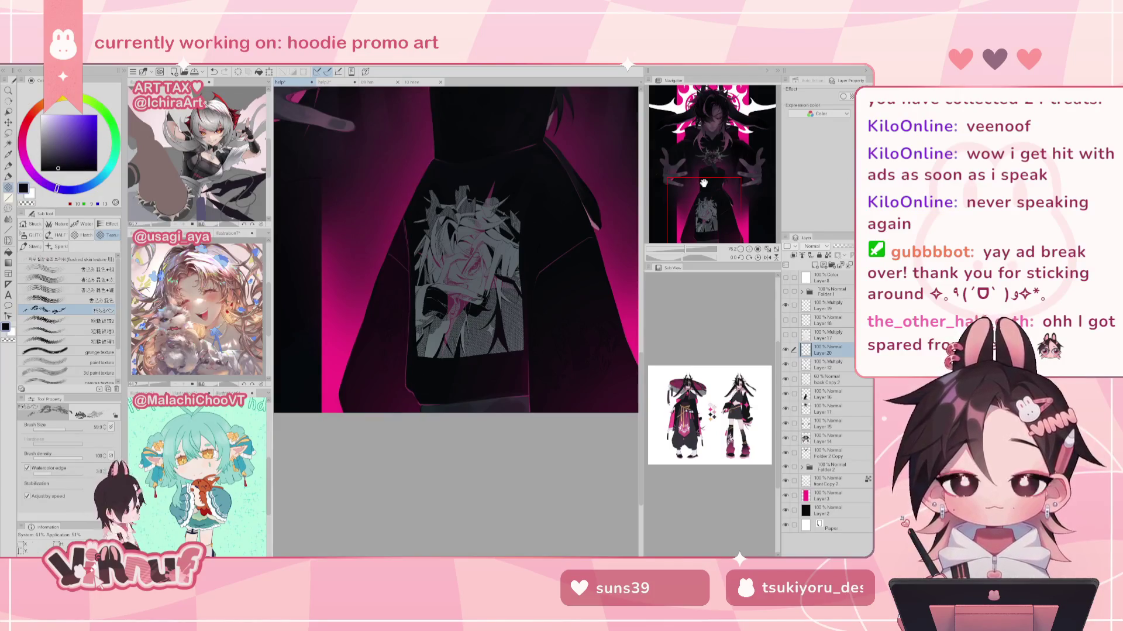
Step: Sample near-black tones near the face, hem and chest, then return to the chest ornament
mouse_move(725, 154)
mouse_down()
mouse_move(719, 138)
mouse_move(697, 172)
mouse_up()
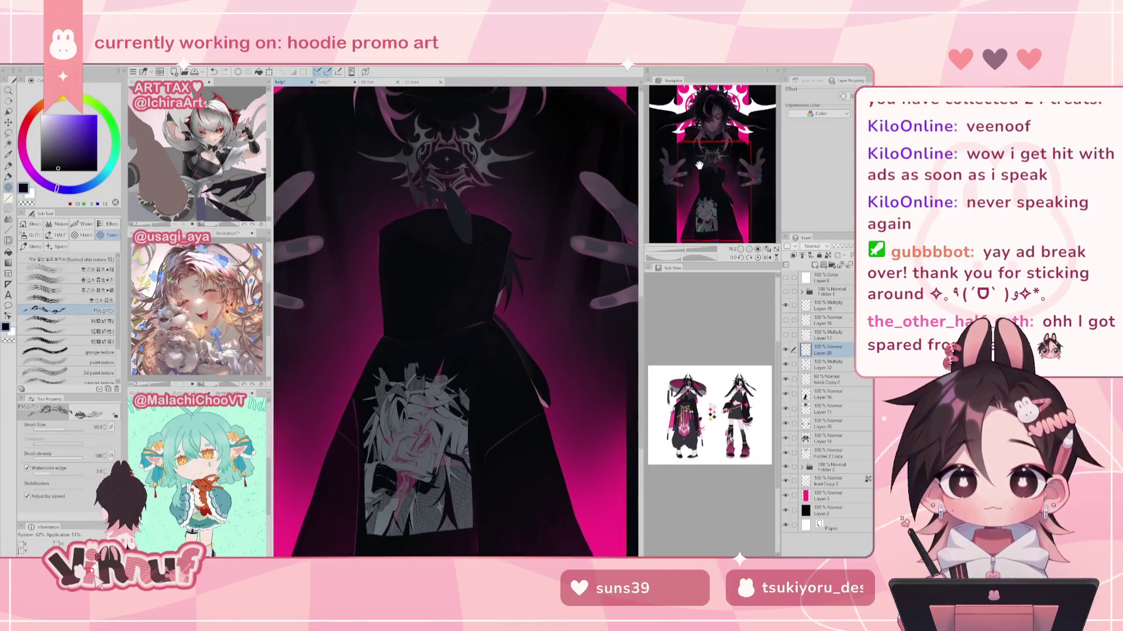
alt+click(385, 533)
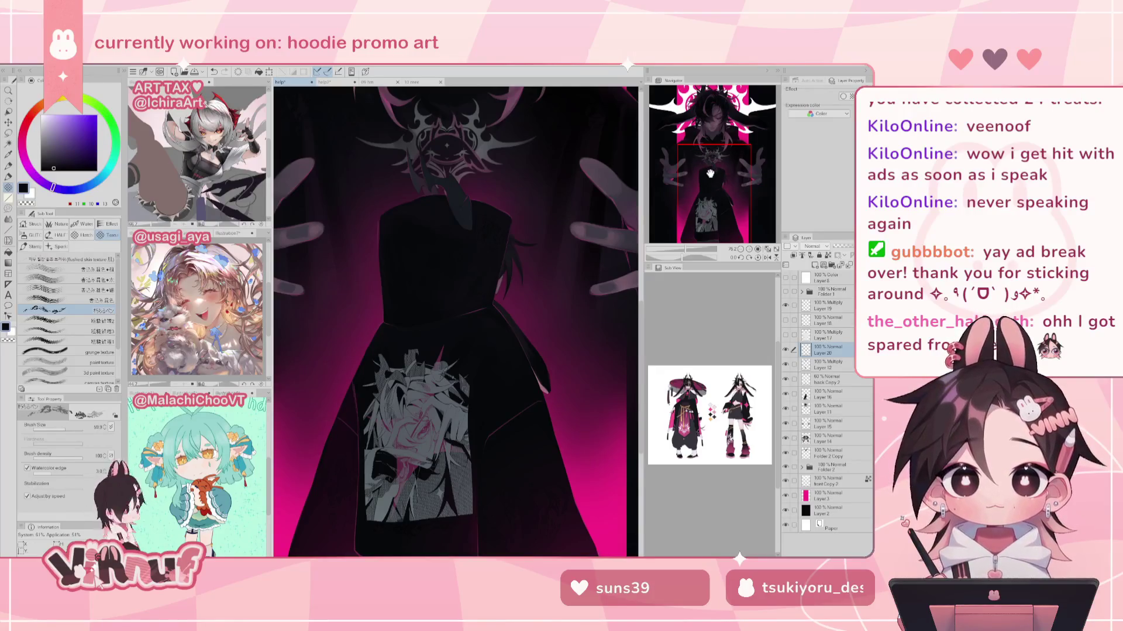
drag(710, 174, 710, 188)
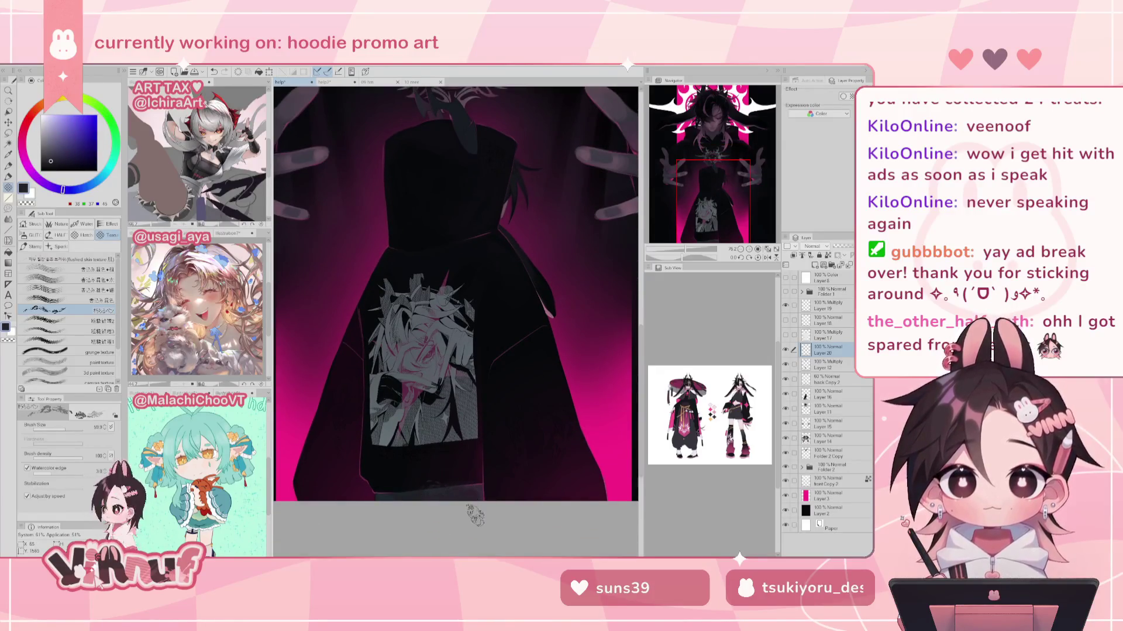
alt+click(396, 496)
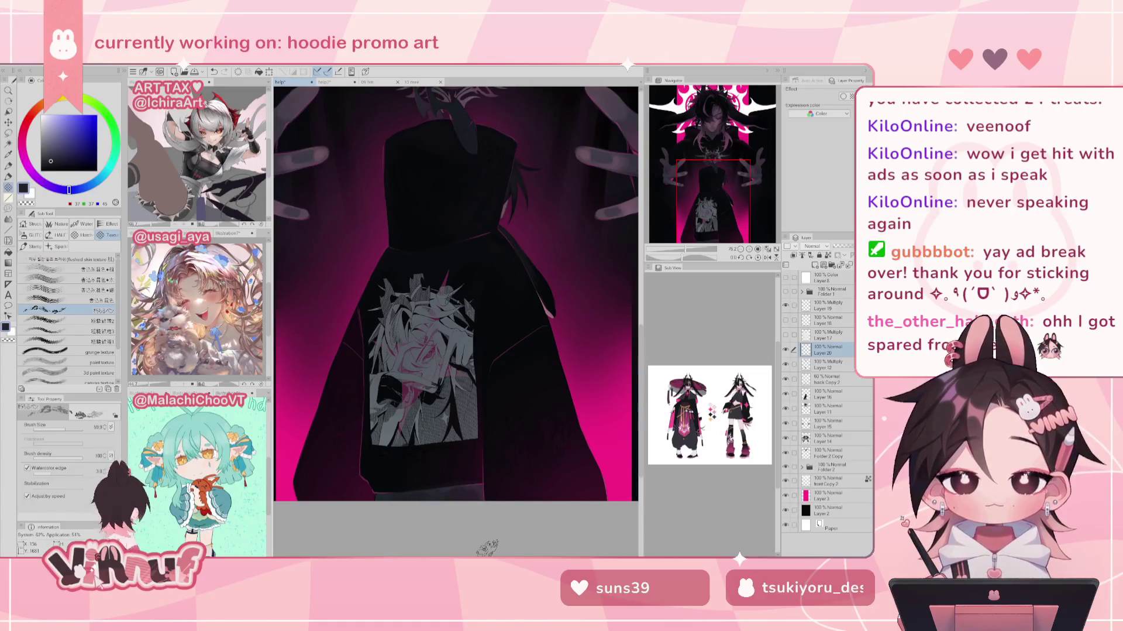
drag(728, 166, 739, 151)
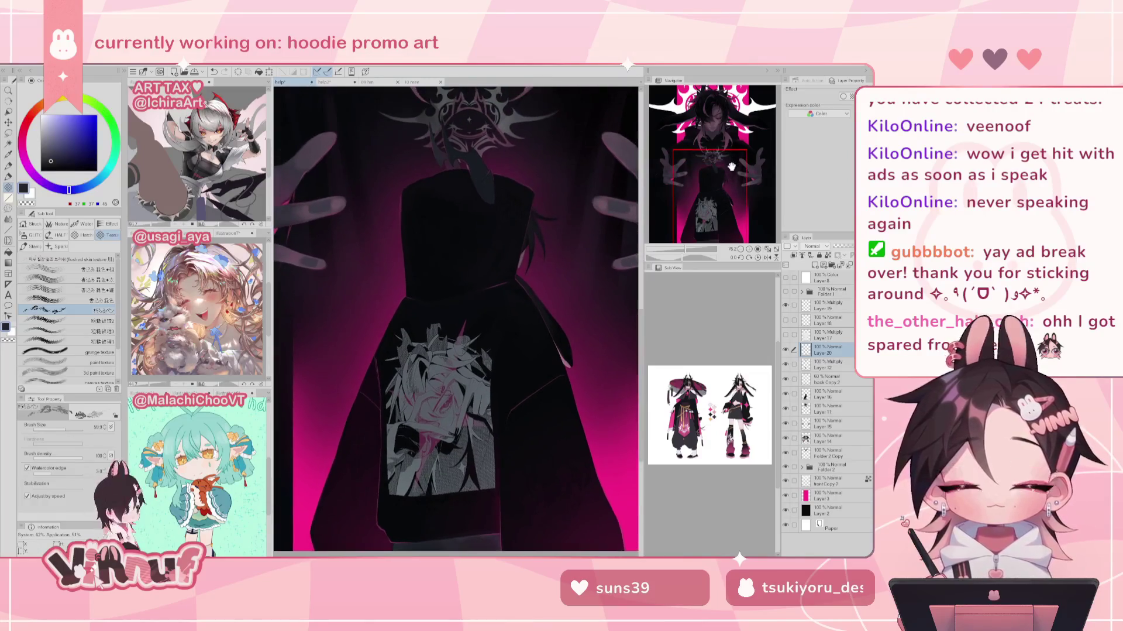
alt+click(493, 366)
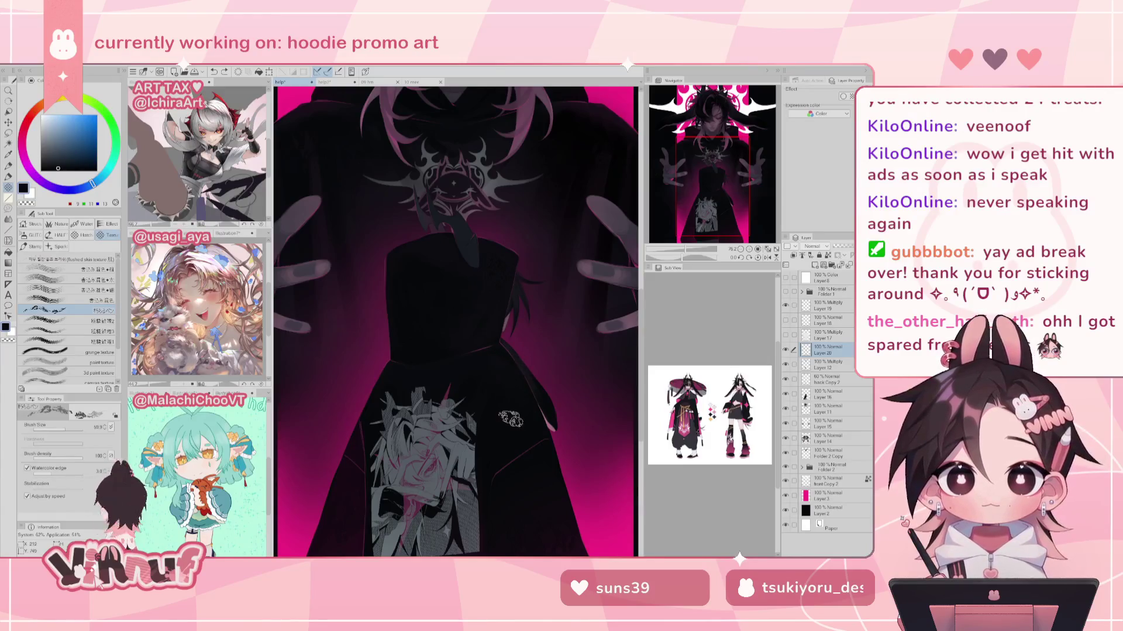
drag(726, 158, 730, 122)
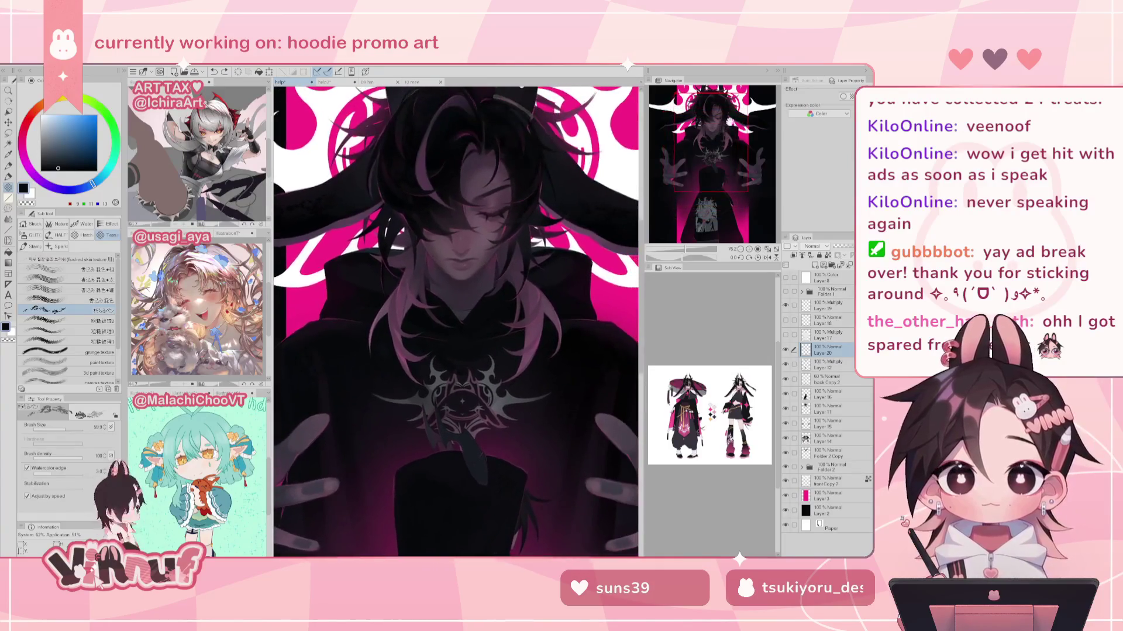
Step: Switch to the DOTs BRUSH8 pen brush at double size, sample the hair's dark purple, and undo stray strokes
key(p)
click(99, 349)
click(93, 336)
key(bracketright)
key(bracketright)
key(bracketright)
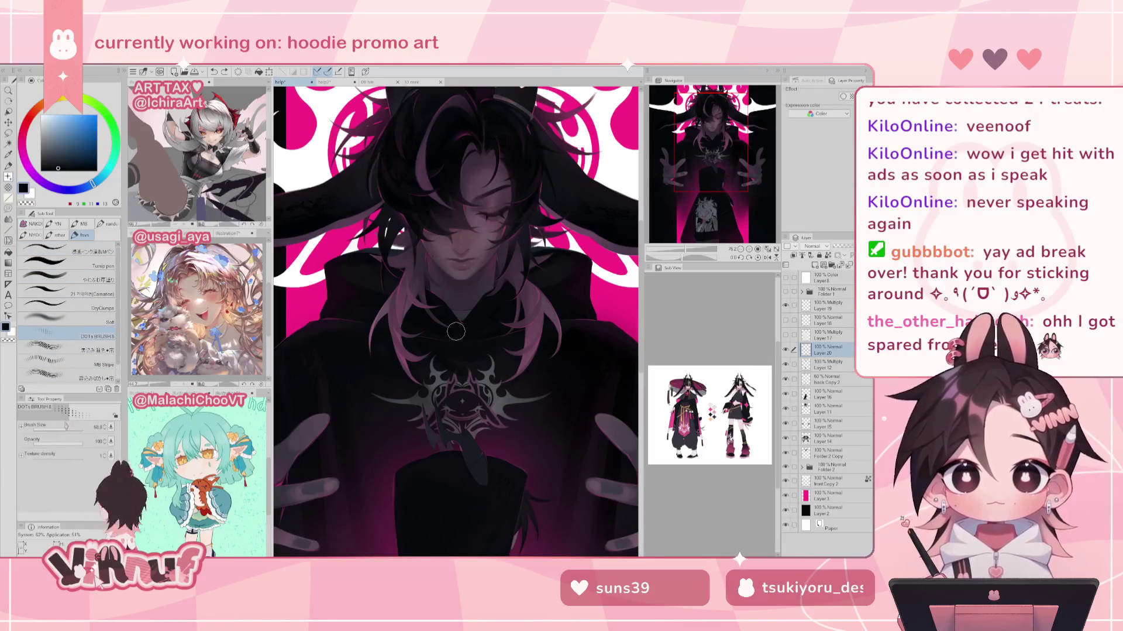
key(ctrl+z)
alt+click(447, 207)
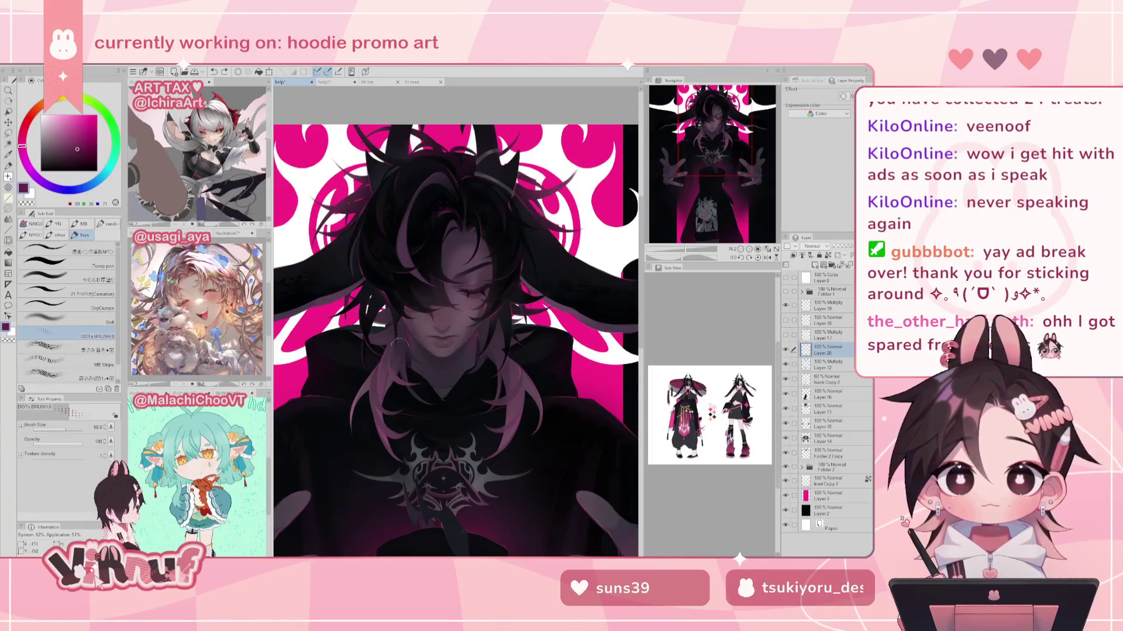
key(ctrl+z)
Step: Sample the background's bright pink and zoom out to view the upper figure
scroll(537, 351, down, 2)
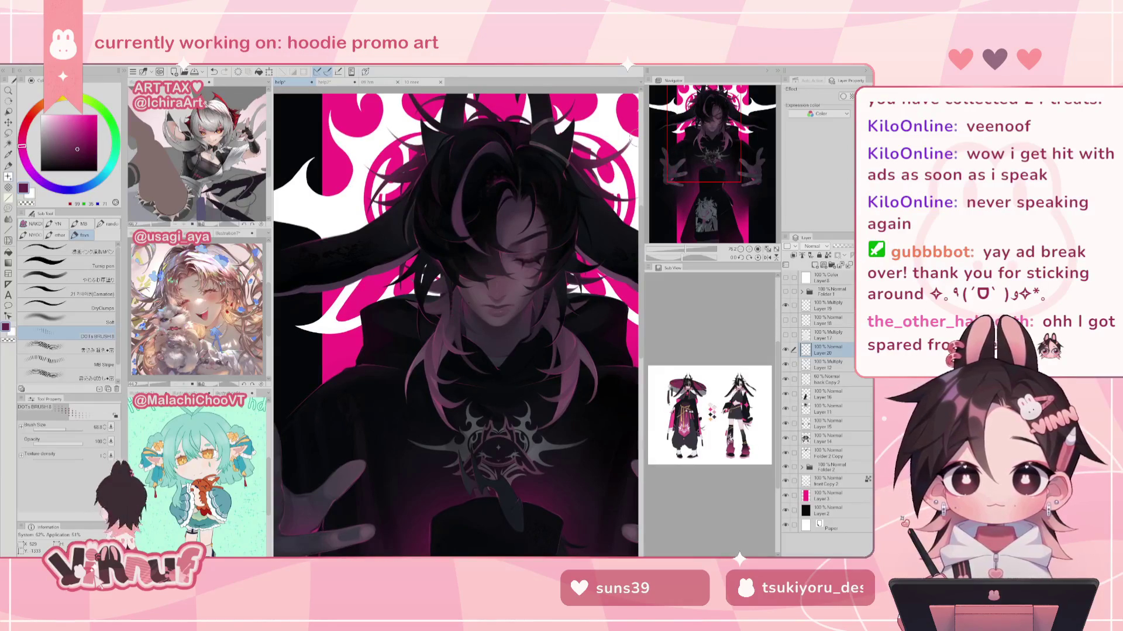
alt+click(401, 170)
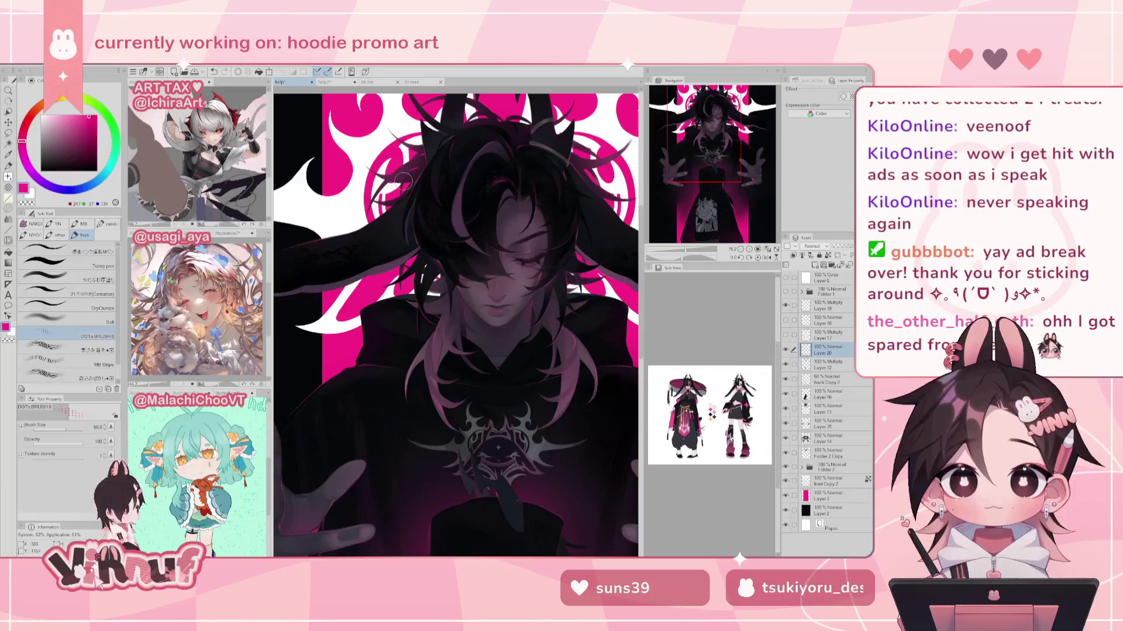
drag(484, 174, 459, 218)
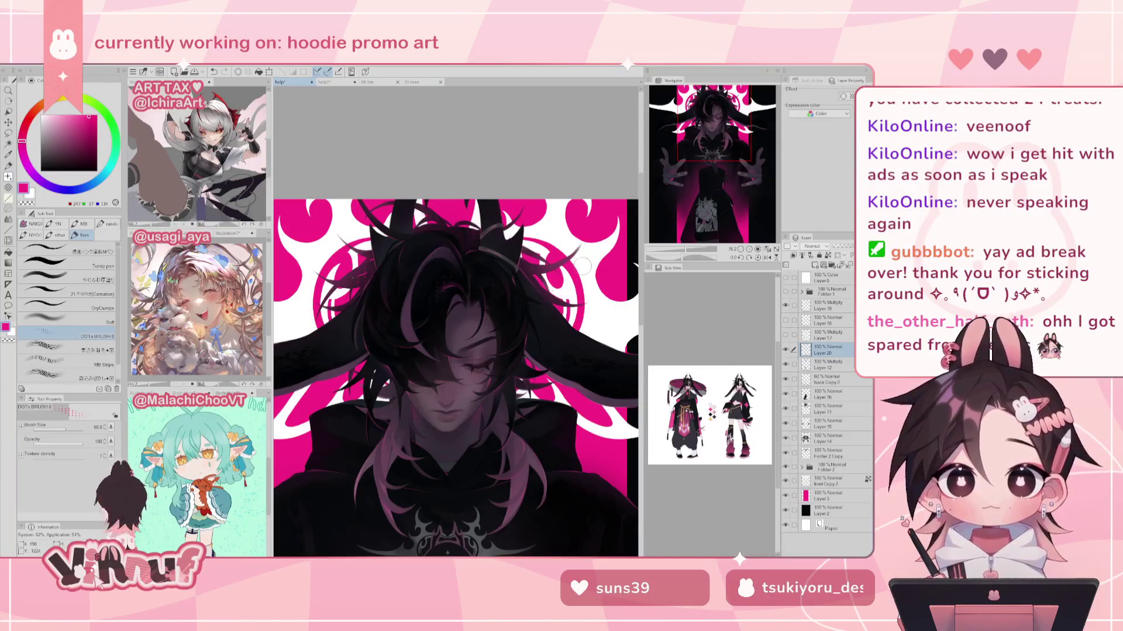
drag(691, 251, 686, 249)
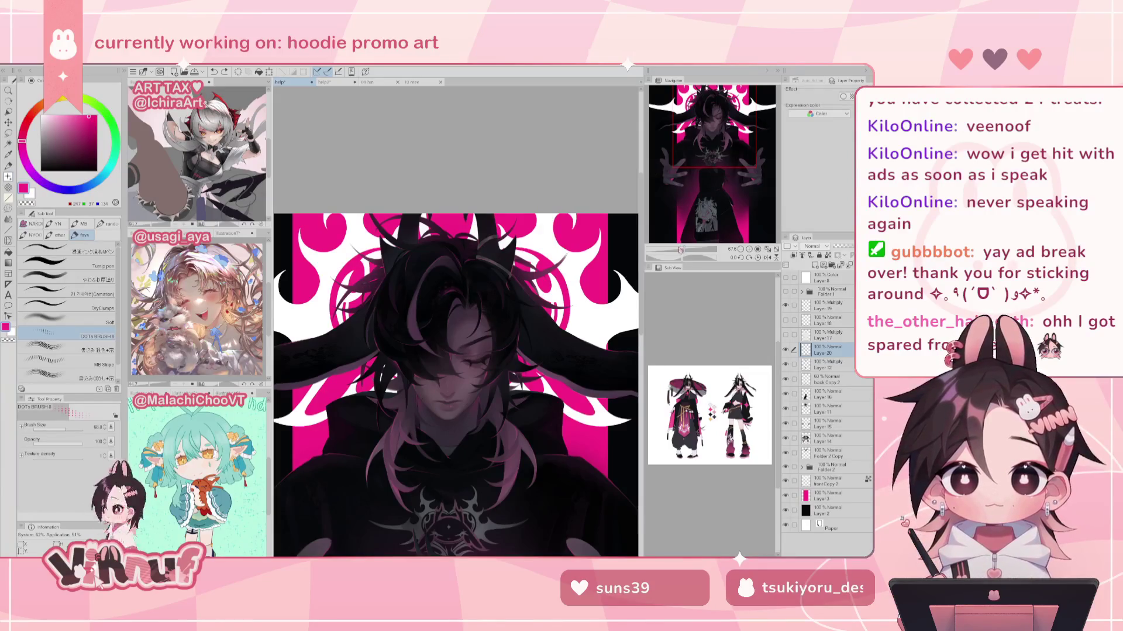
drag(709, 134, 705, 143)
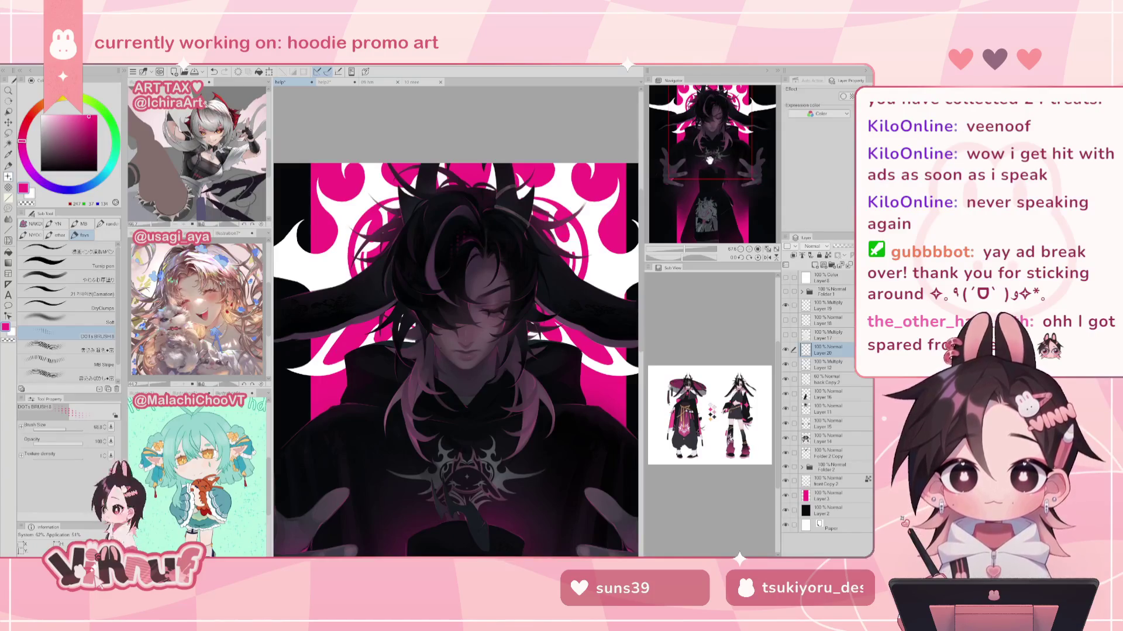
drag(705, 157, 706, 165)
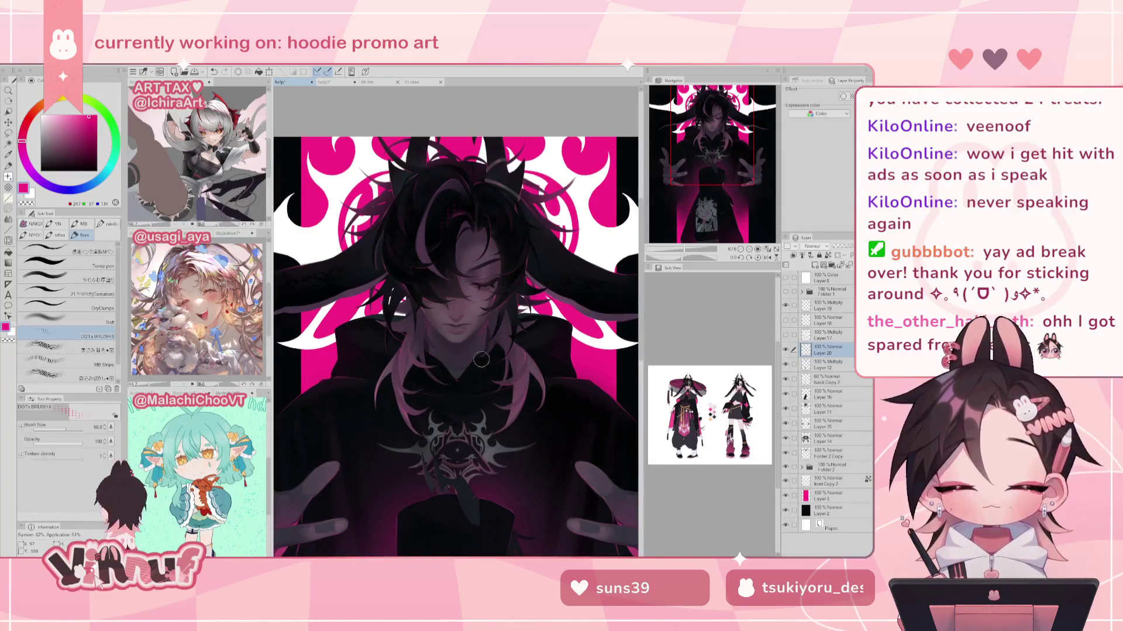
drag(697, 176, 688, 202)
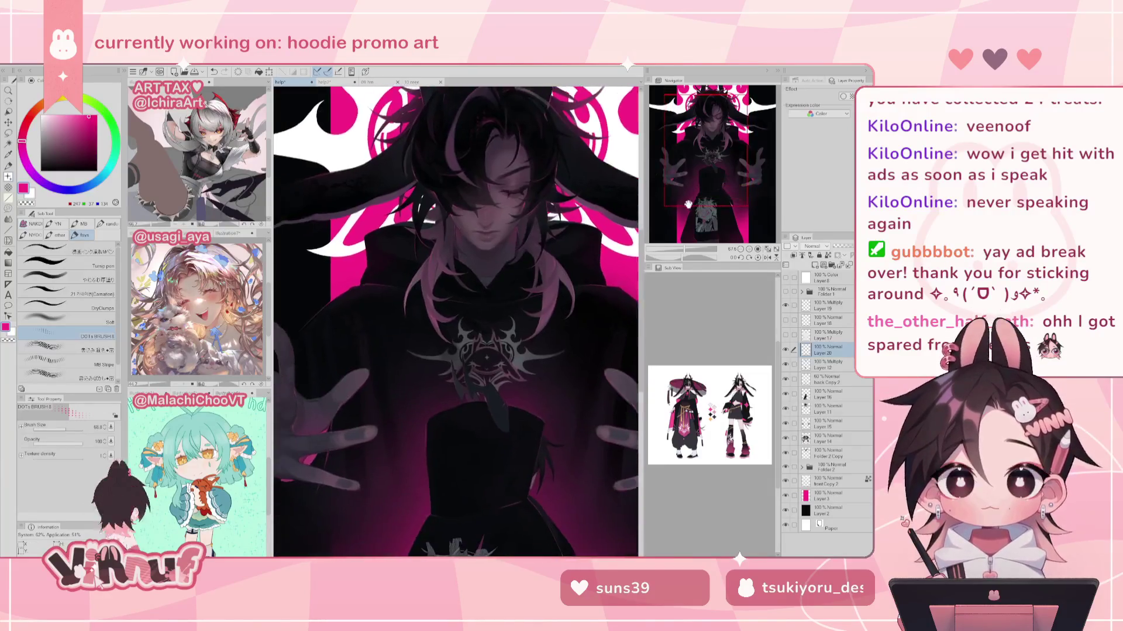
Step: Pick dark plum shades and set the brush to about 237 for broad lower-hoodie shading
alt+click(423, 423)
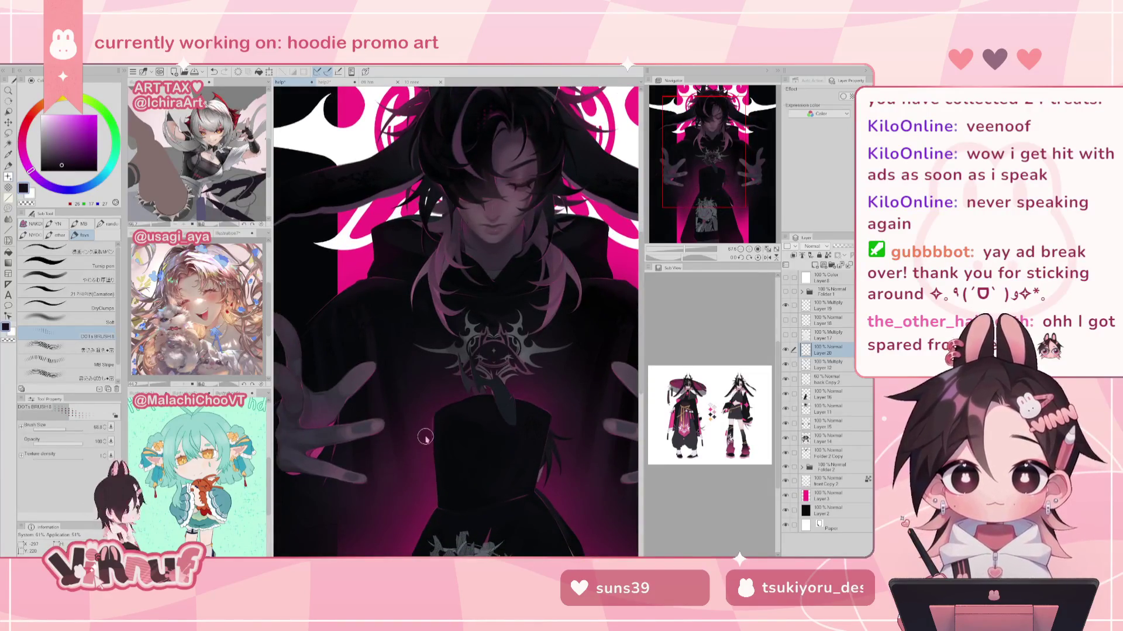
alt+click(425, 435)
drag(413, 396, 431, 474)
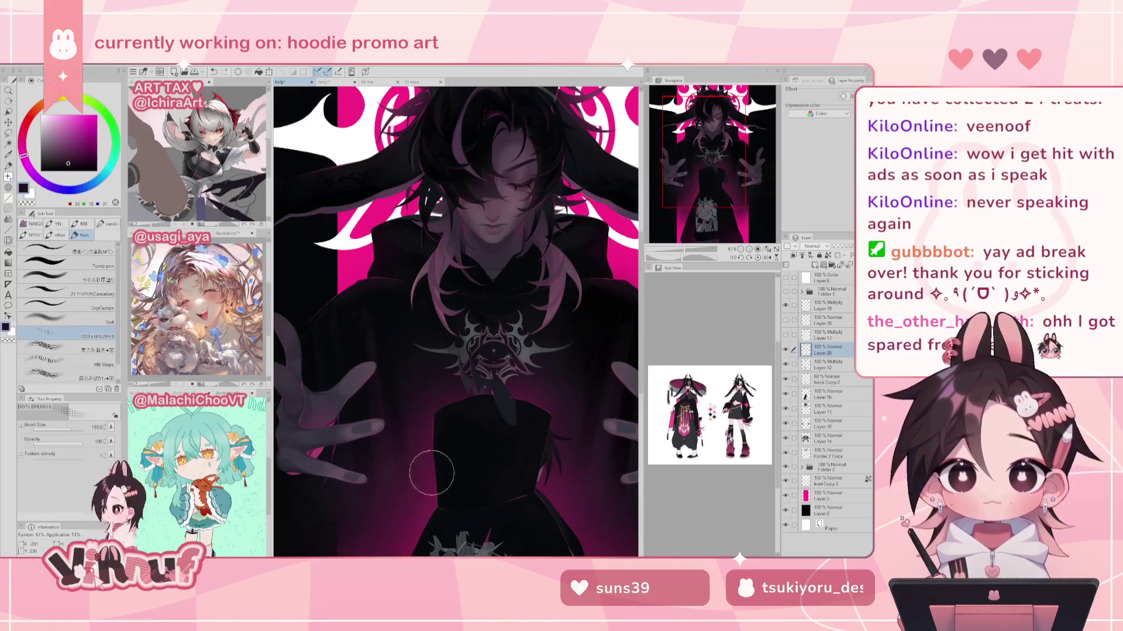
drag(702, 194, 706, 227)
alt+click(561, 356)
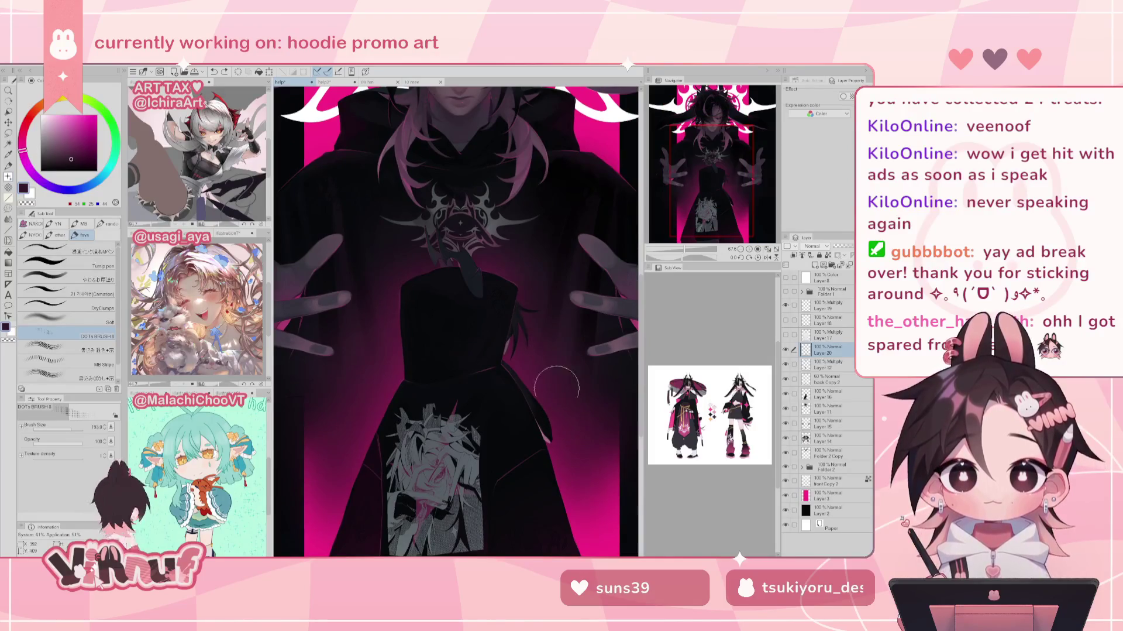
alt+click(551, 327)
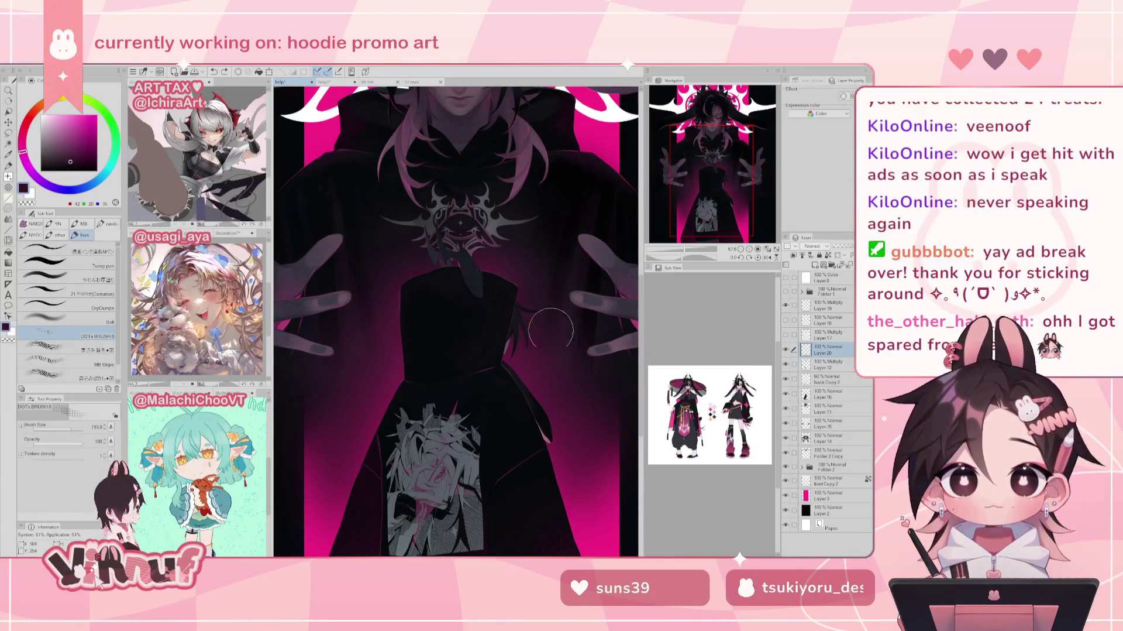
drag(567, 336, 456, 331)
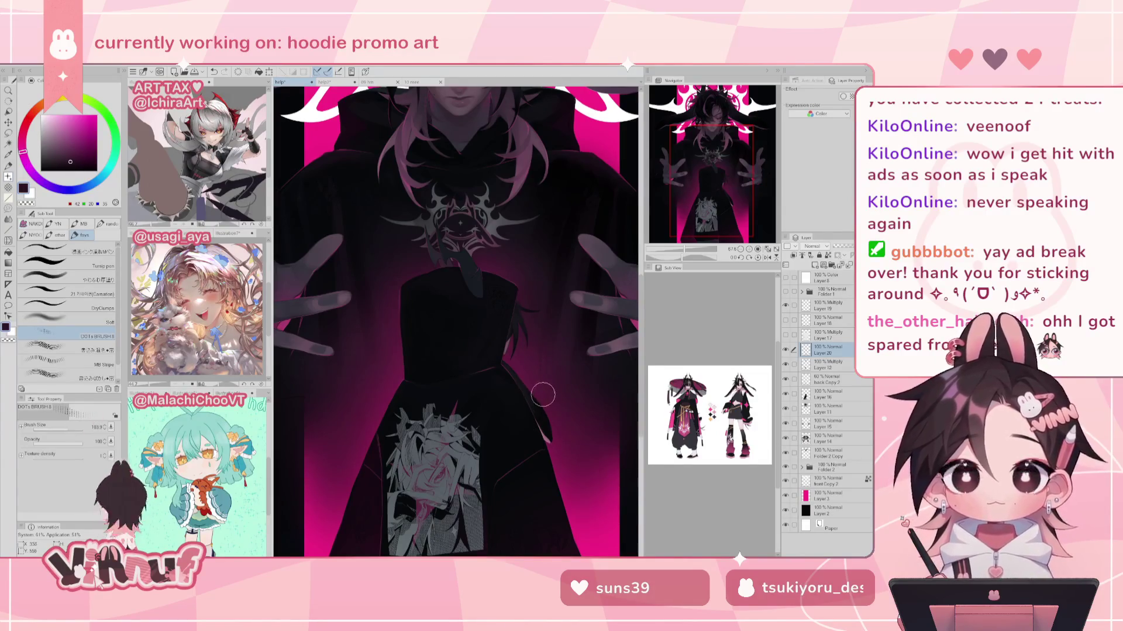
alt+click(551, 372)
drag(456, 331, 565, 408)
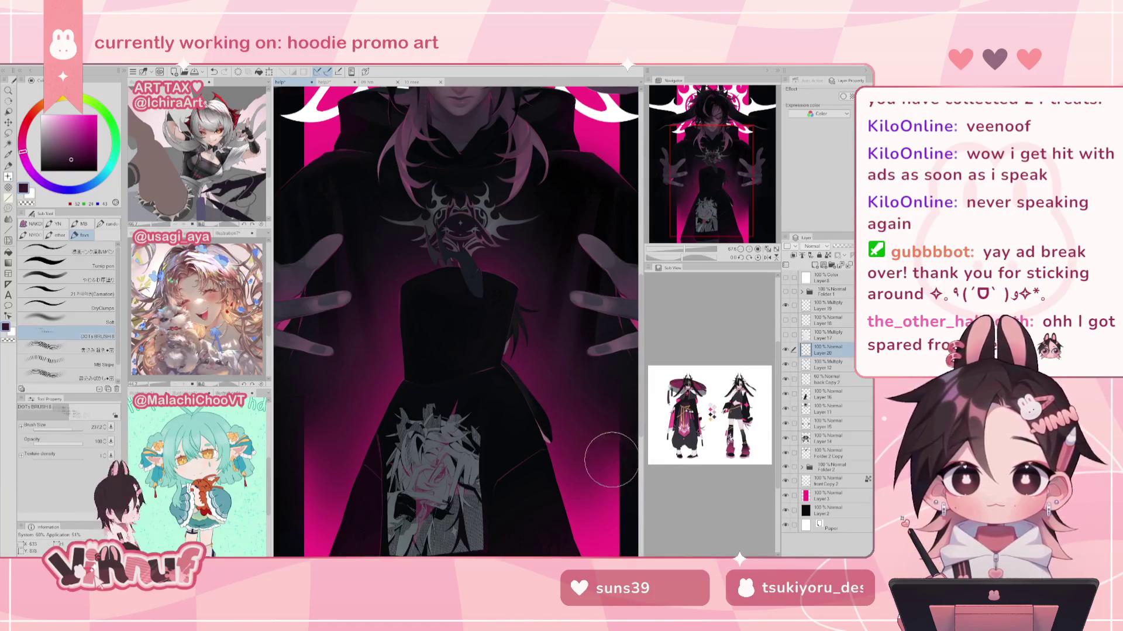
Step: Shade with a brightened dark magenta, then pick near-black and dark purple and zoom into the upper body
alt+click(322, 445)
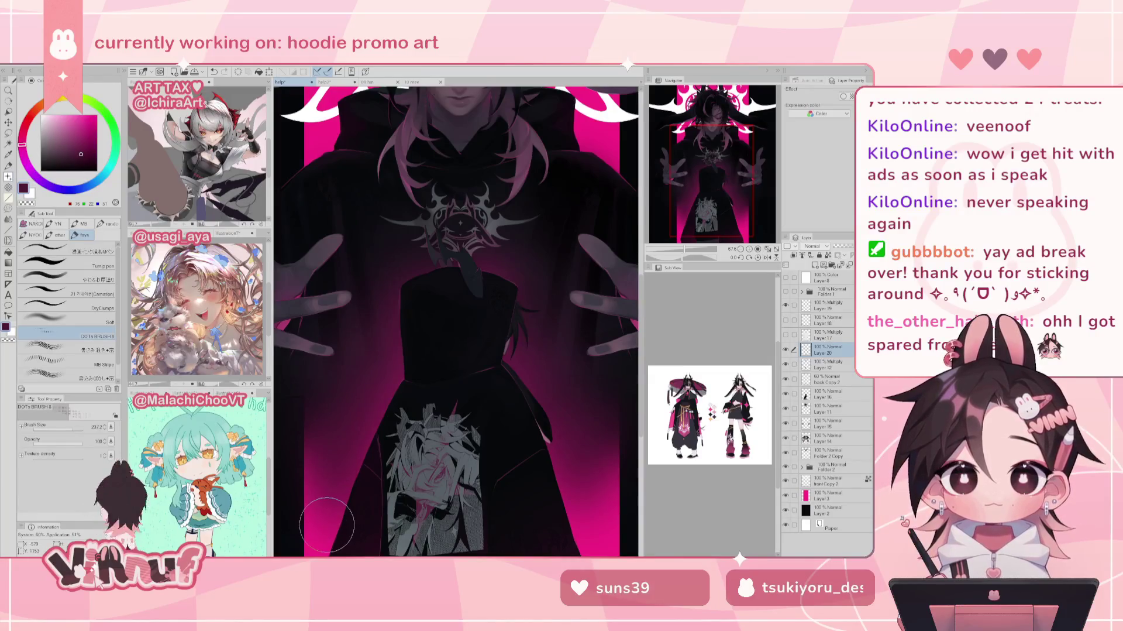
alt+click(597, 460)
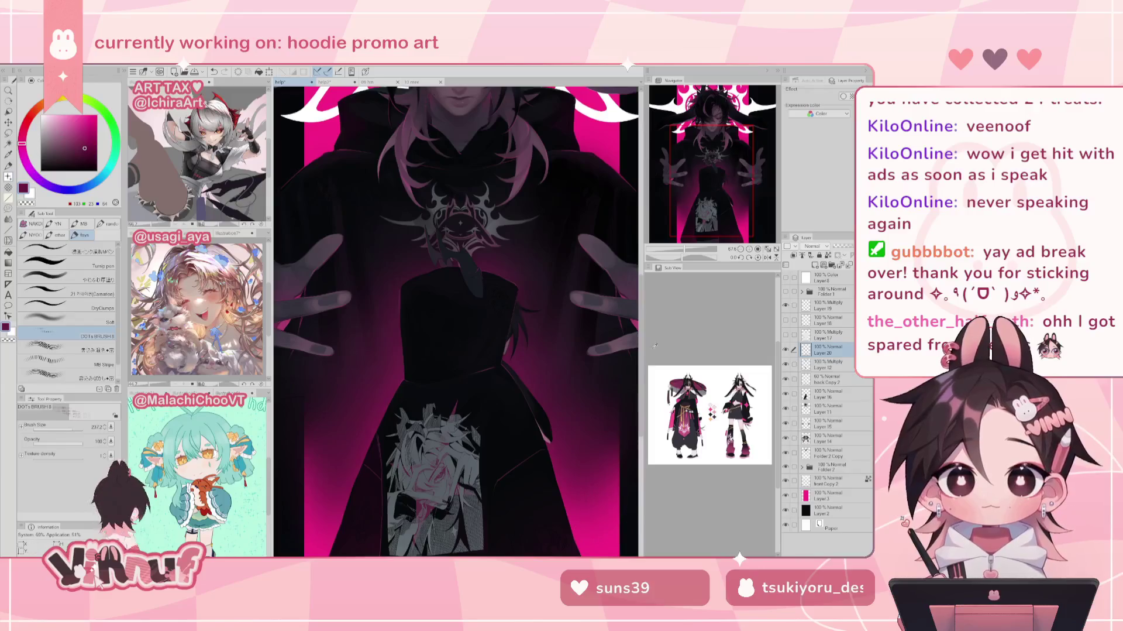
drag(706, 219, 695, 168)
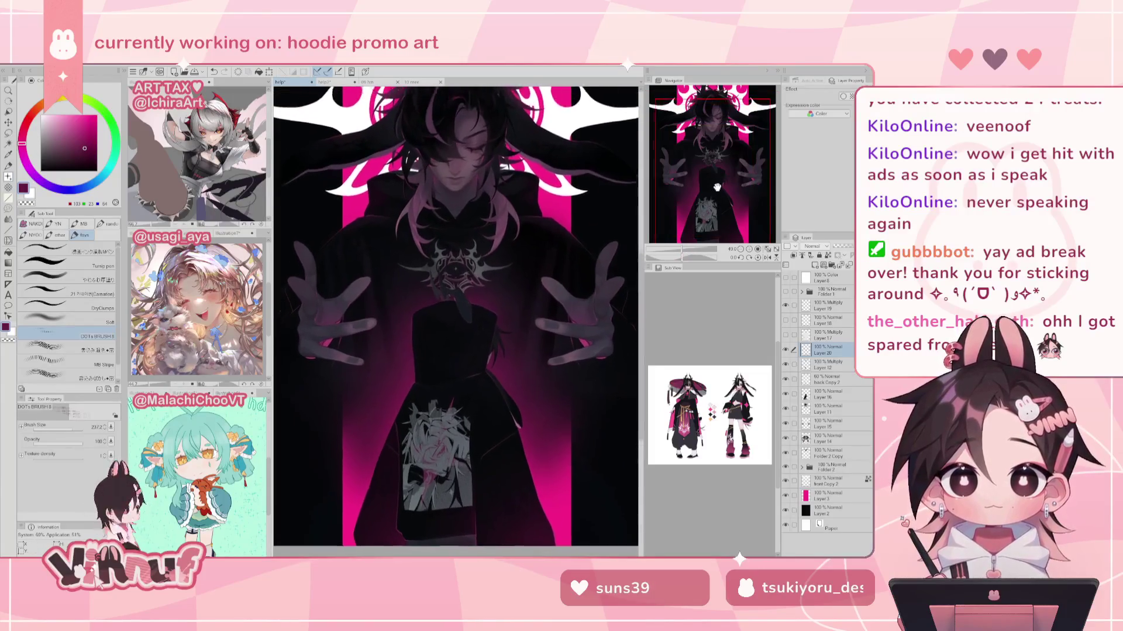
scroll(674, 234, up, 1)
alt+click(386, 307)
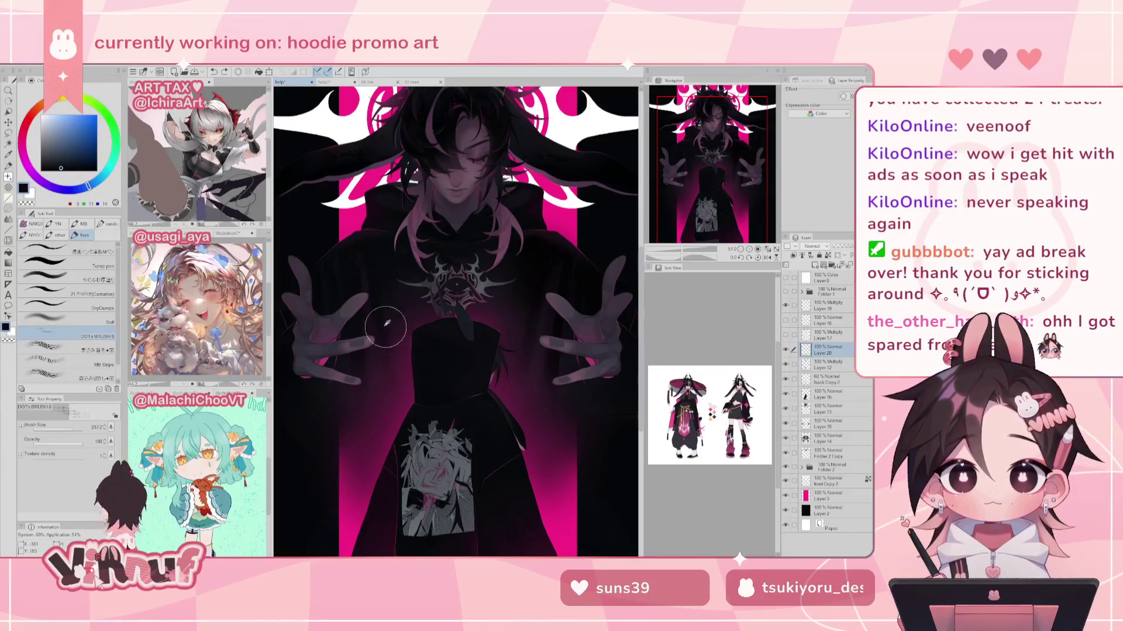
alt+click(386, 324)
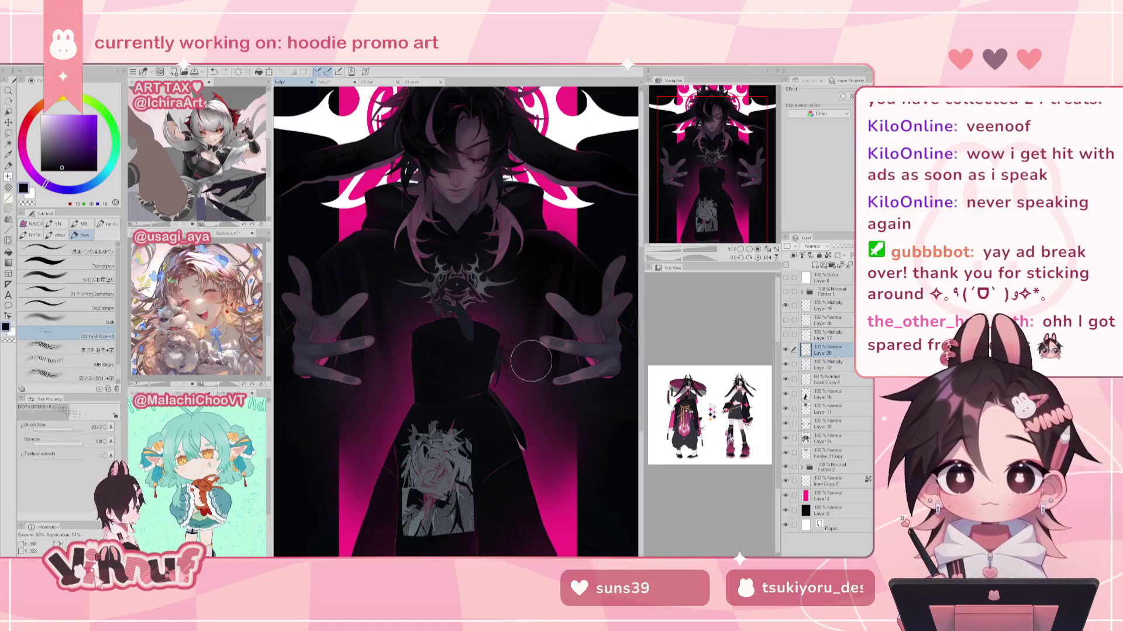
drag(678, 249, 689, 249)
alt+click(446, 267)
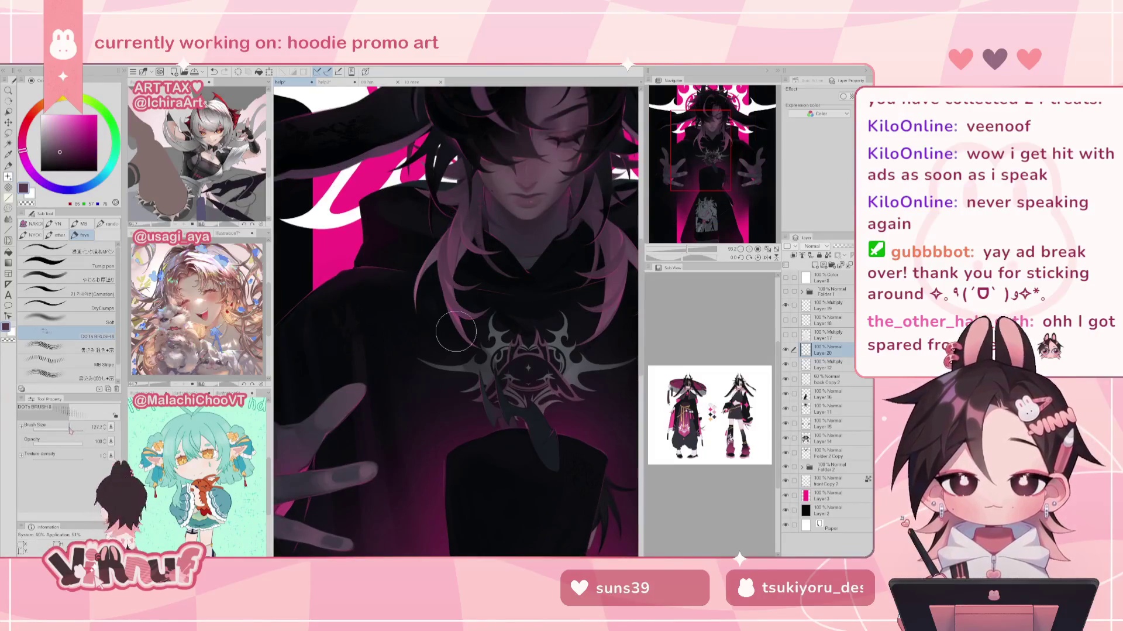
Step: Adjust the brush size and pan from the face to the left hand
drag(477, 305, 473, 330)
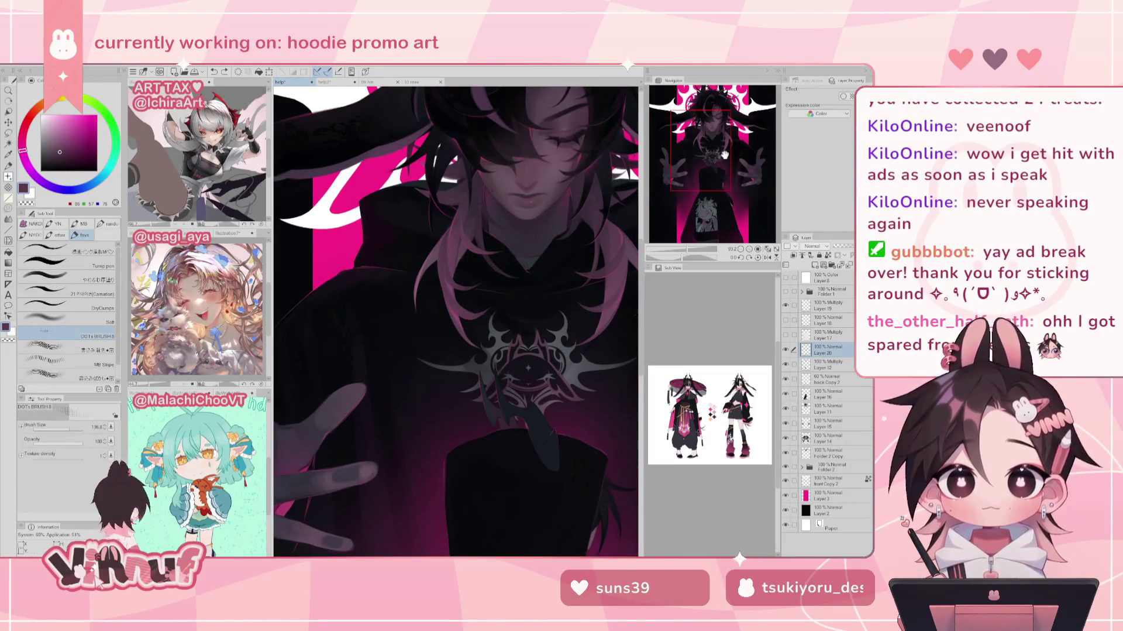
drag(724, 154, 709, 131)
alt+click(384, 281)
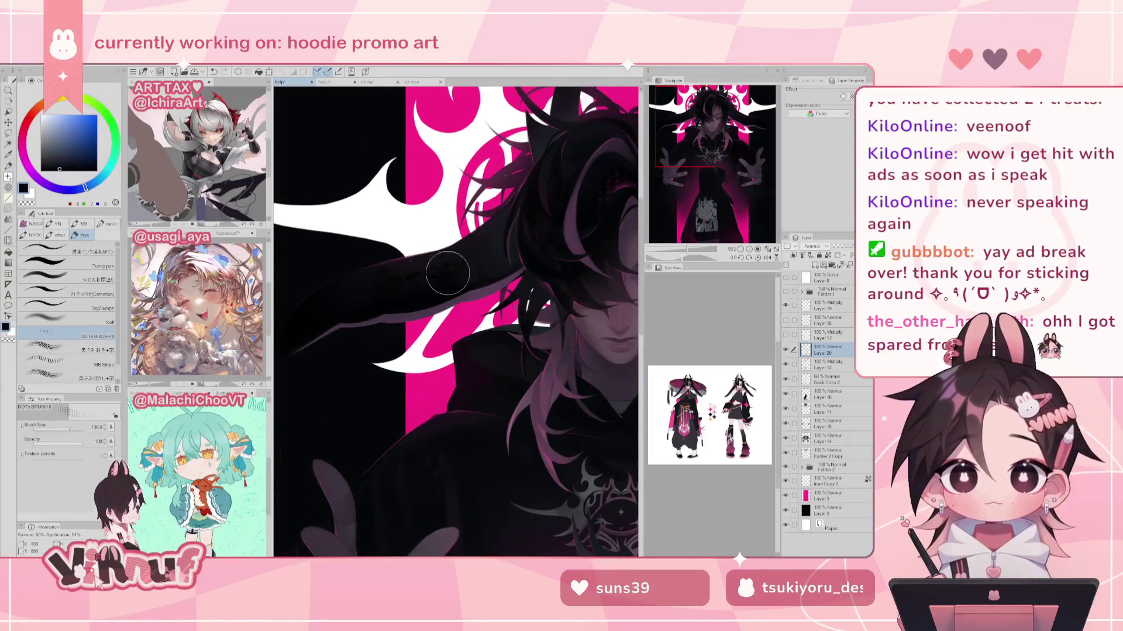
mouse_move(712, 190)
mouse_down()
mouse_move(724, 145)
mouse_move(689, 173)
mouse_up()
key(bracketleft)
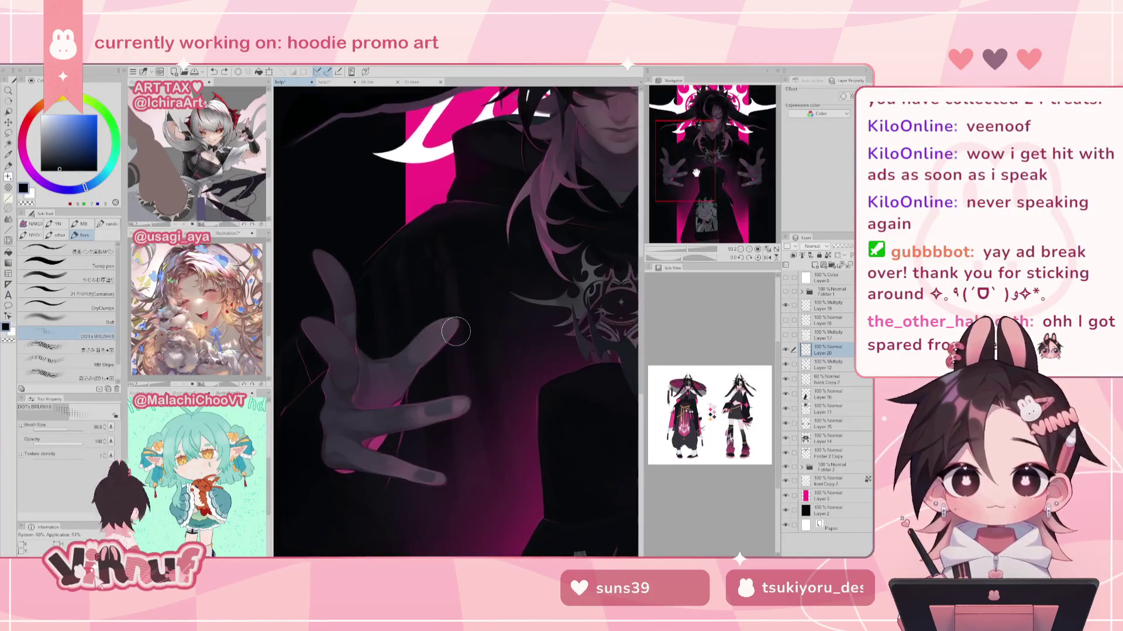
drag(456, 331, 398, 298)
alt+click(332, 401)
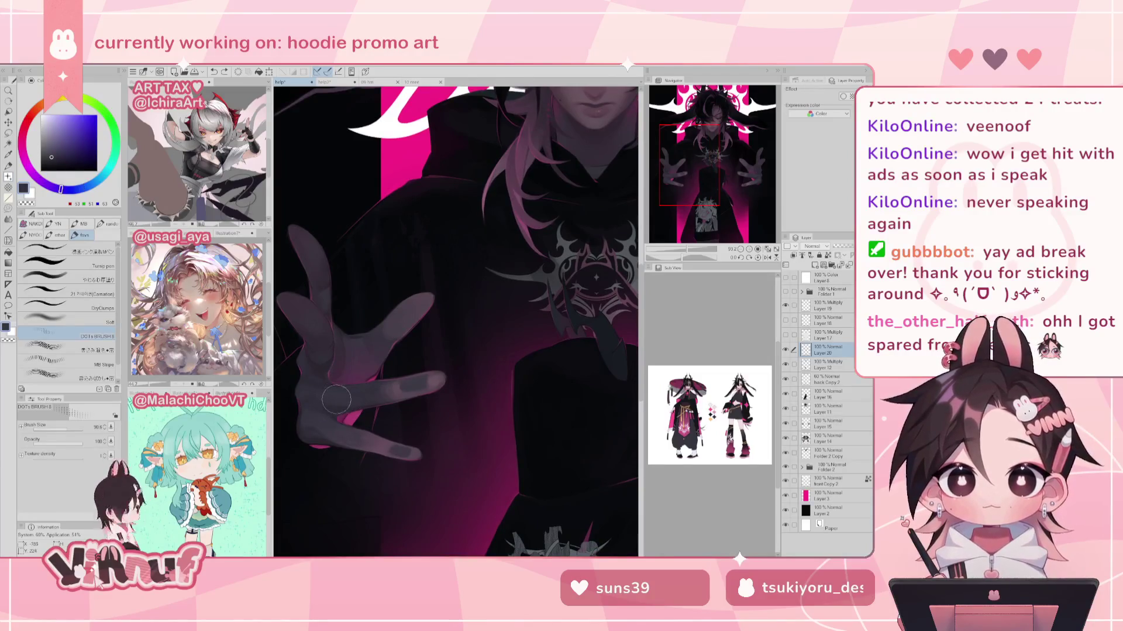
Step: Sample the hand's dark magenta and pick a pink-magenta for the finger highlights
key(bracketleft)
key(bracketleft)
key(bracketleft)
alt+click(355, 372)
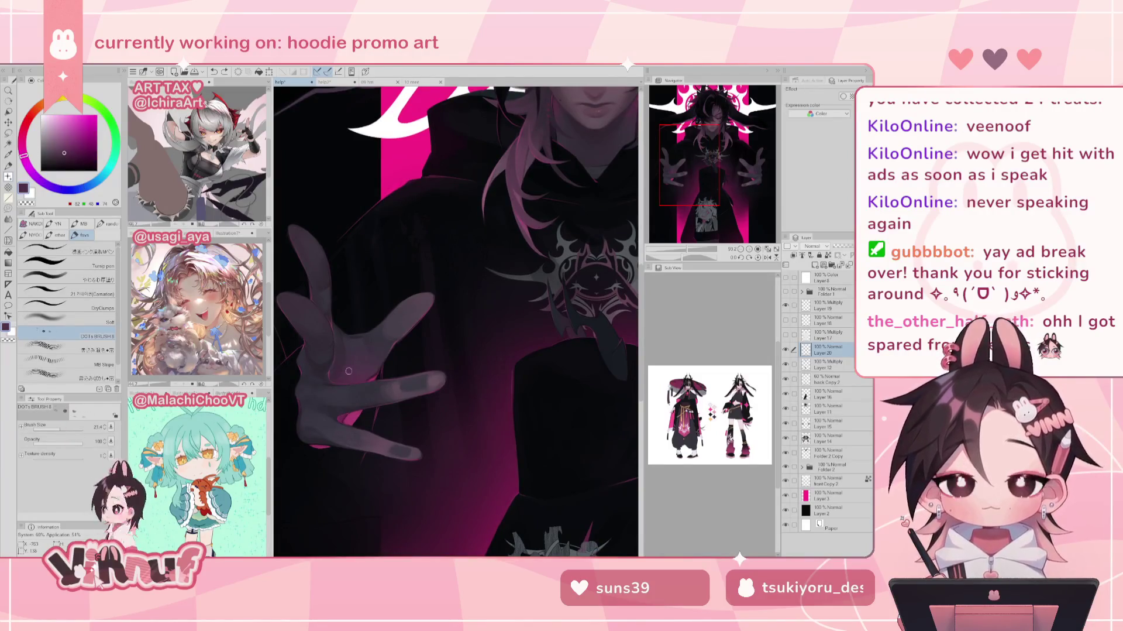
key(bracketright)
key(bracketright)
key(bracketright)
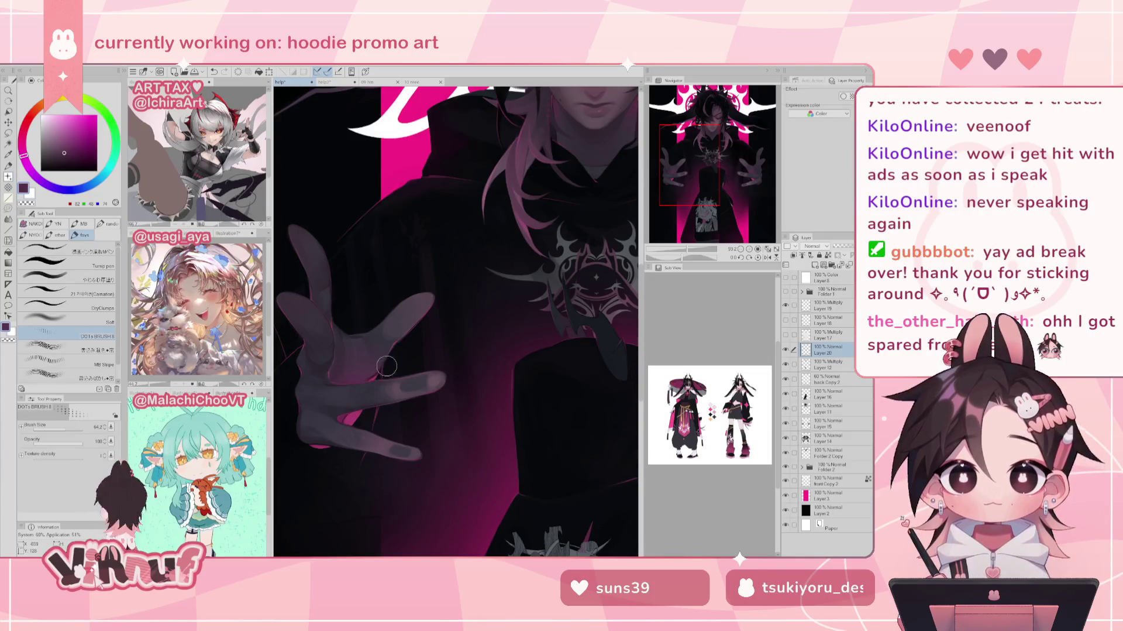
alt+click(351, 421)
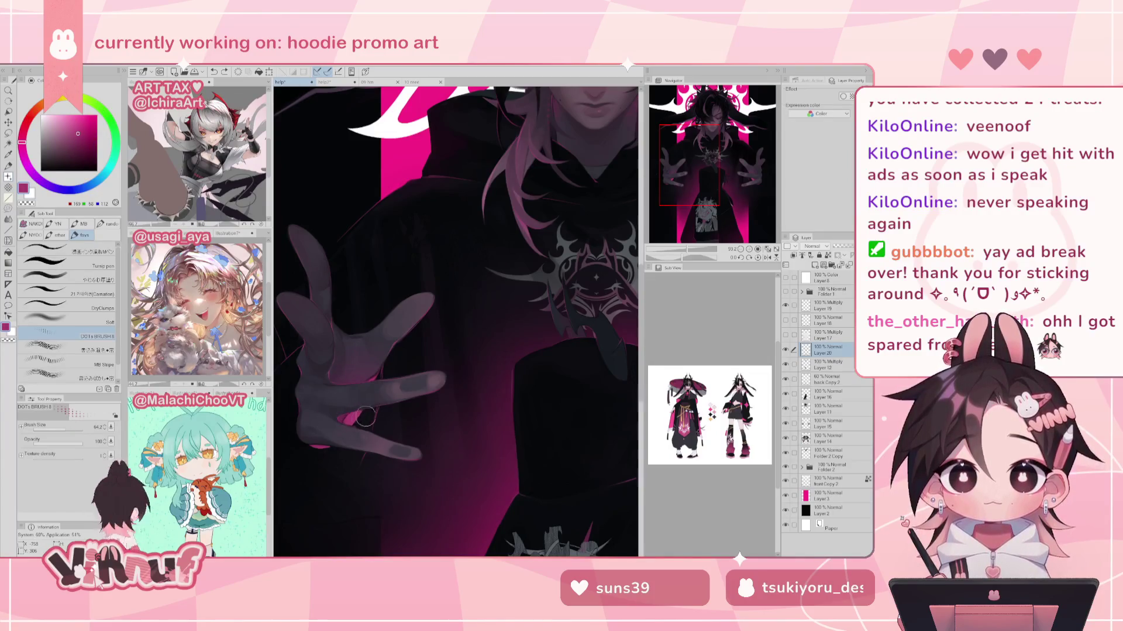
click(767, 249)
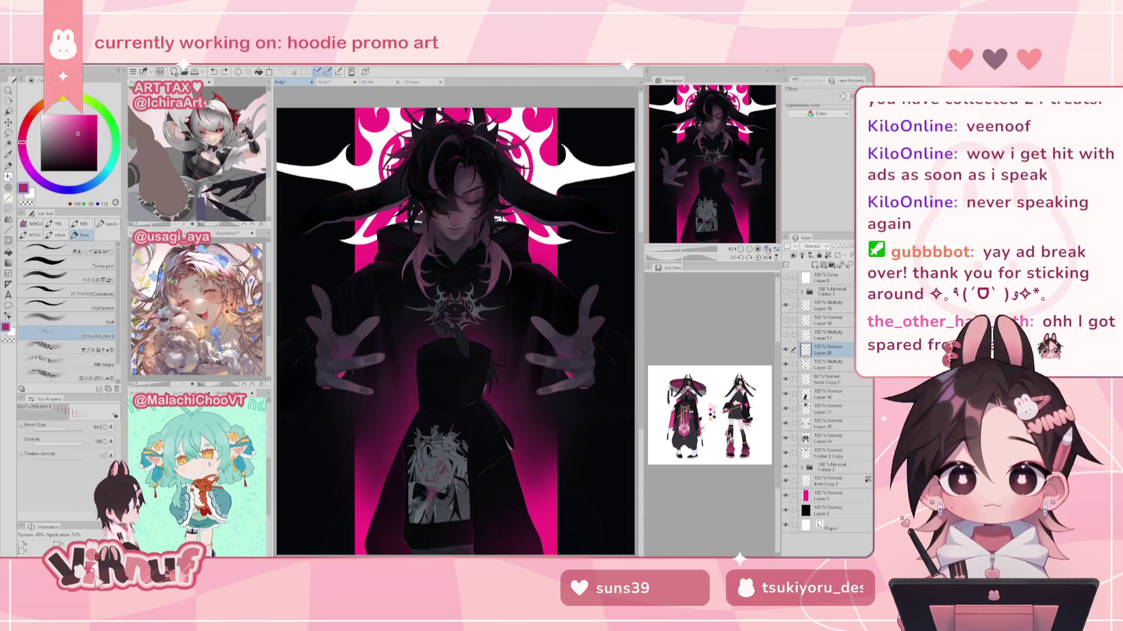
scroll(713, 264, up, 5)
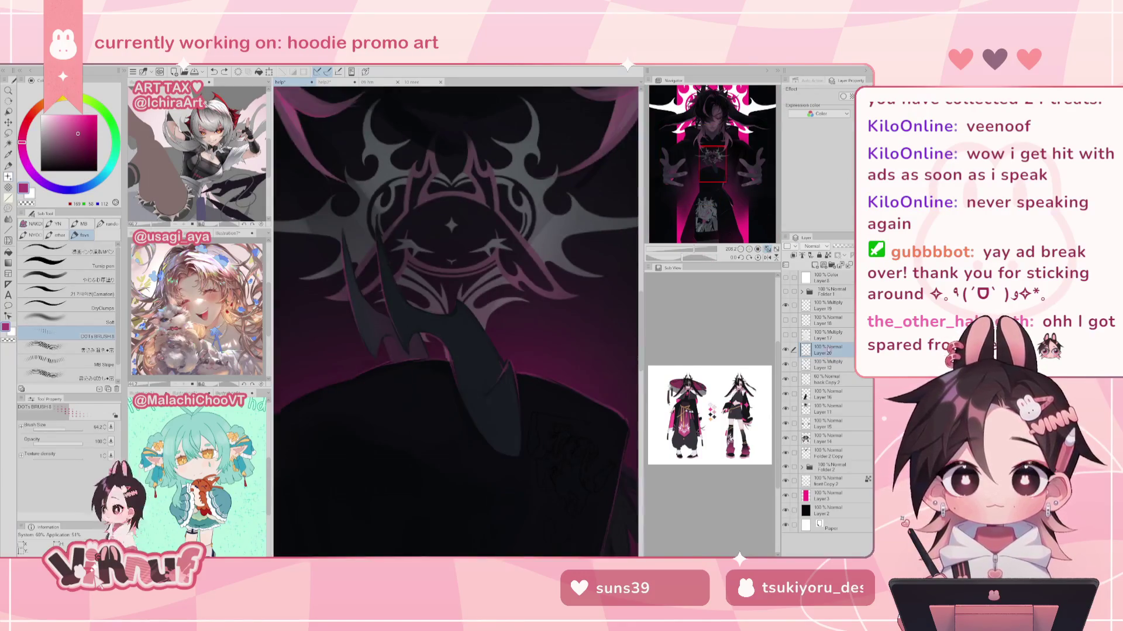
drag(755, 190, 729, 203)
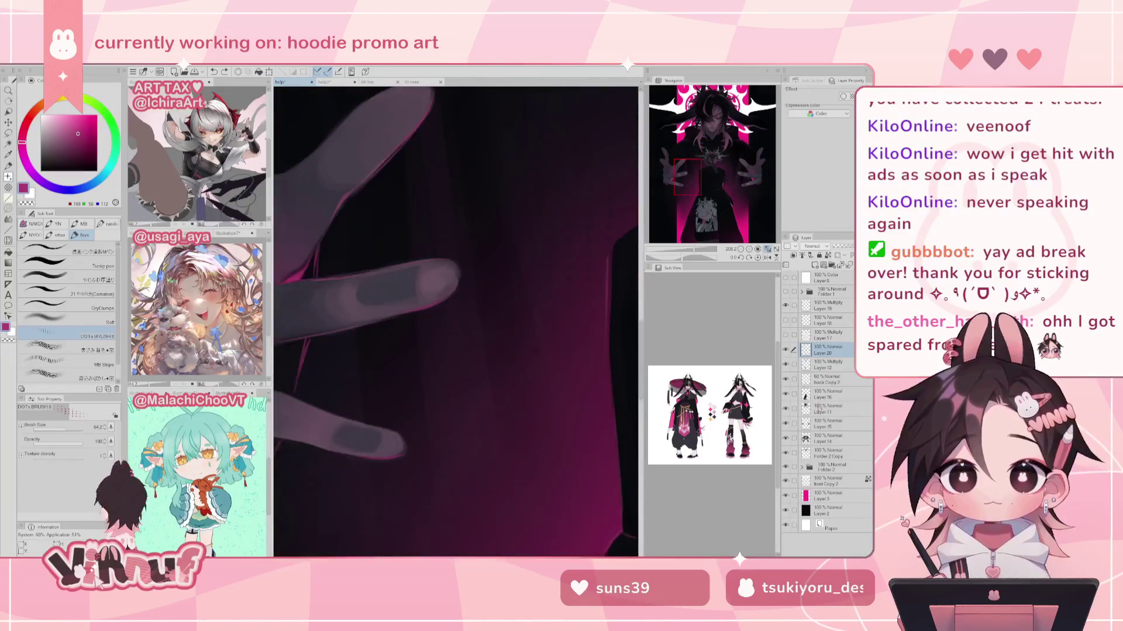
Step: Flip the canvas horizontally and switch to a soft blending brush
mouse_move(687, 183)
mouse_down()
mouse_move(686, 198)
mouse_move(672, 184)
mouse_up()
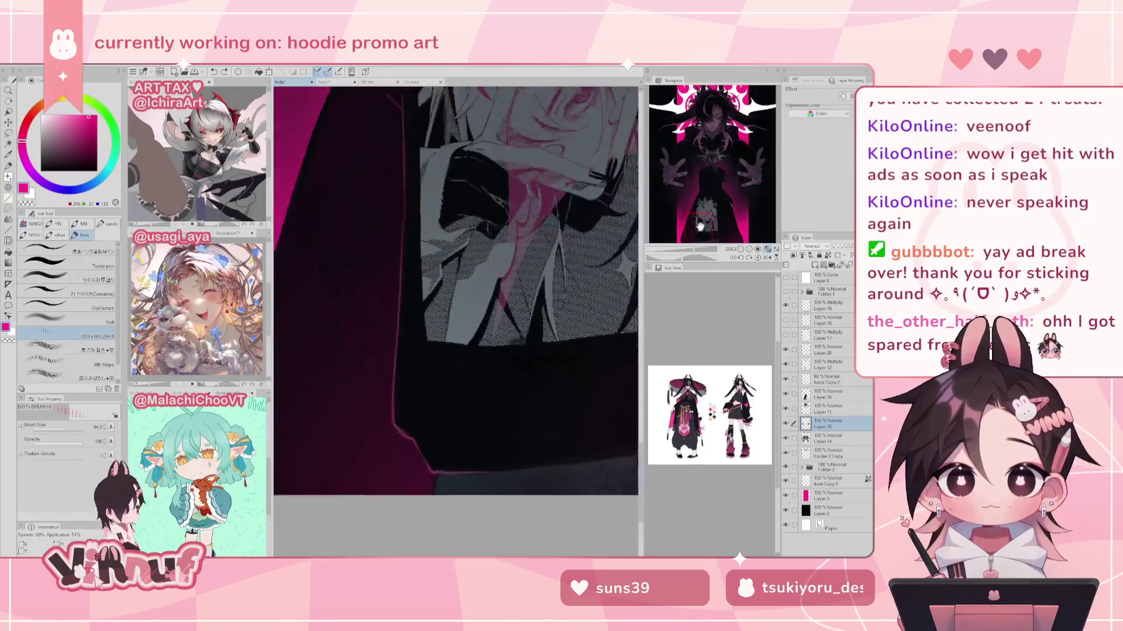
key(h)
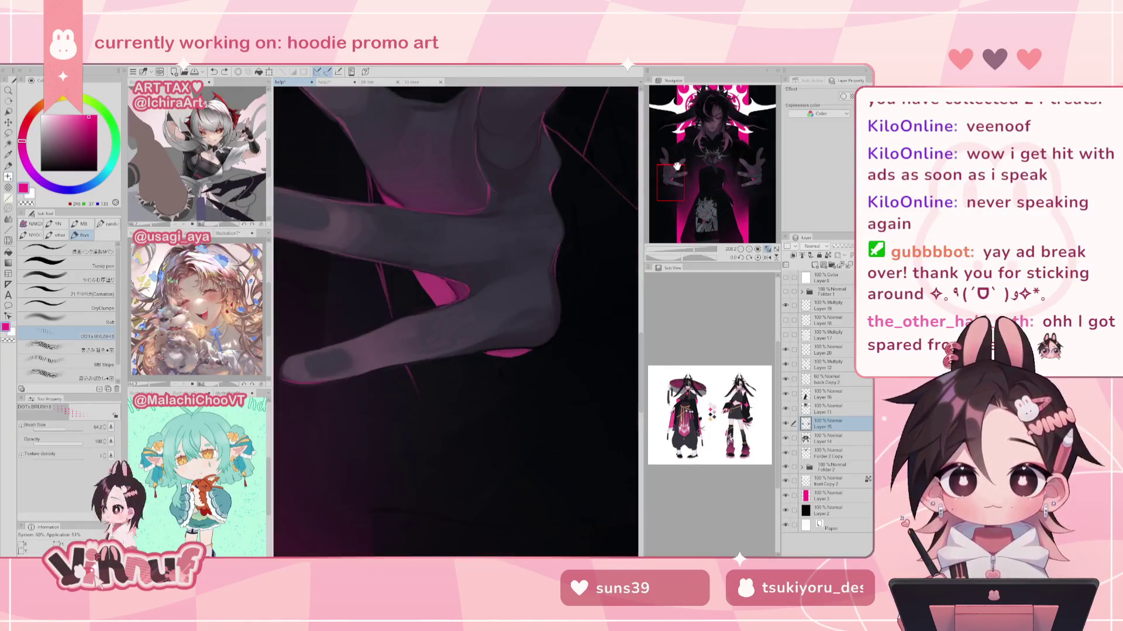
click(76, 262)
click(88, 280)
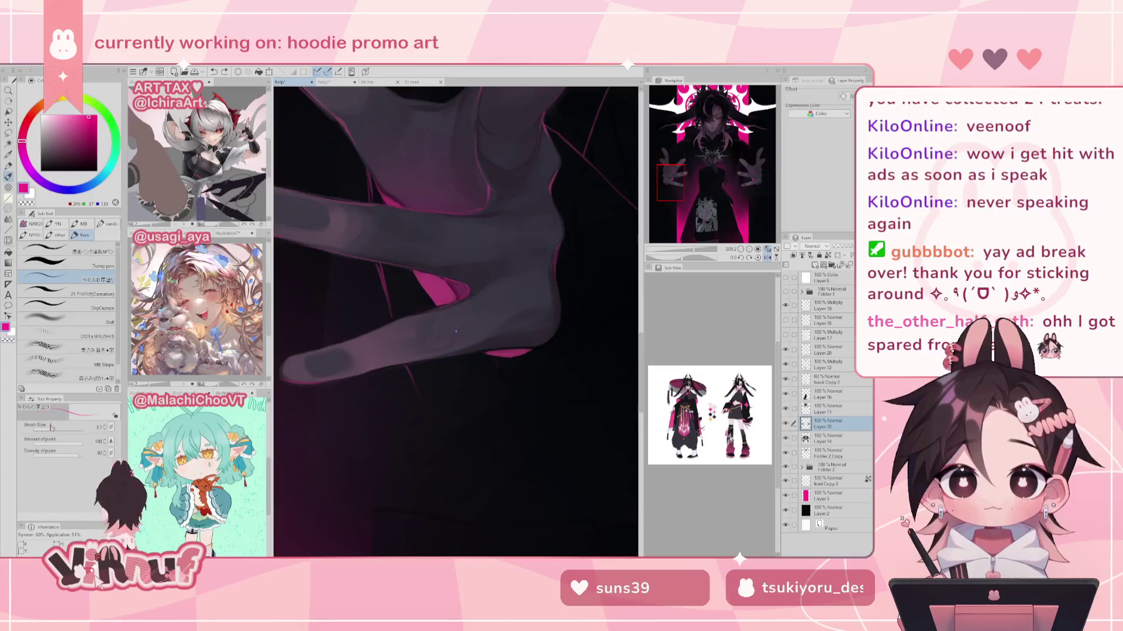
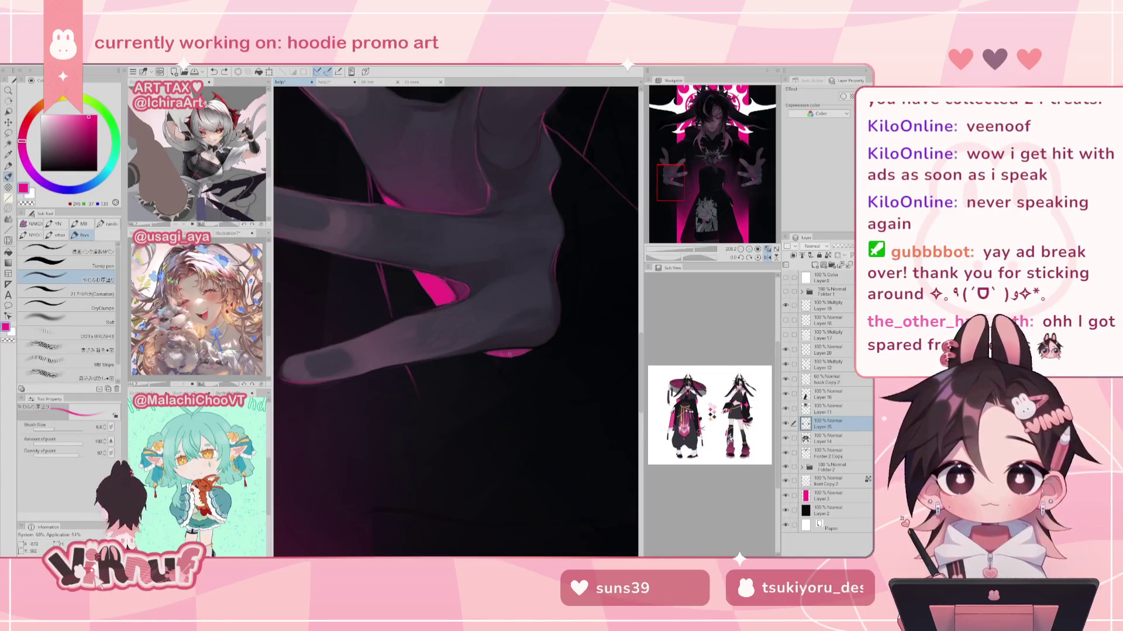
Step: Zoom and pan in on the outstretched right hand, then fit the whole illustration in view
scroll(526, 329, down, 3)
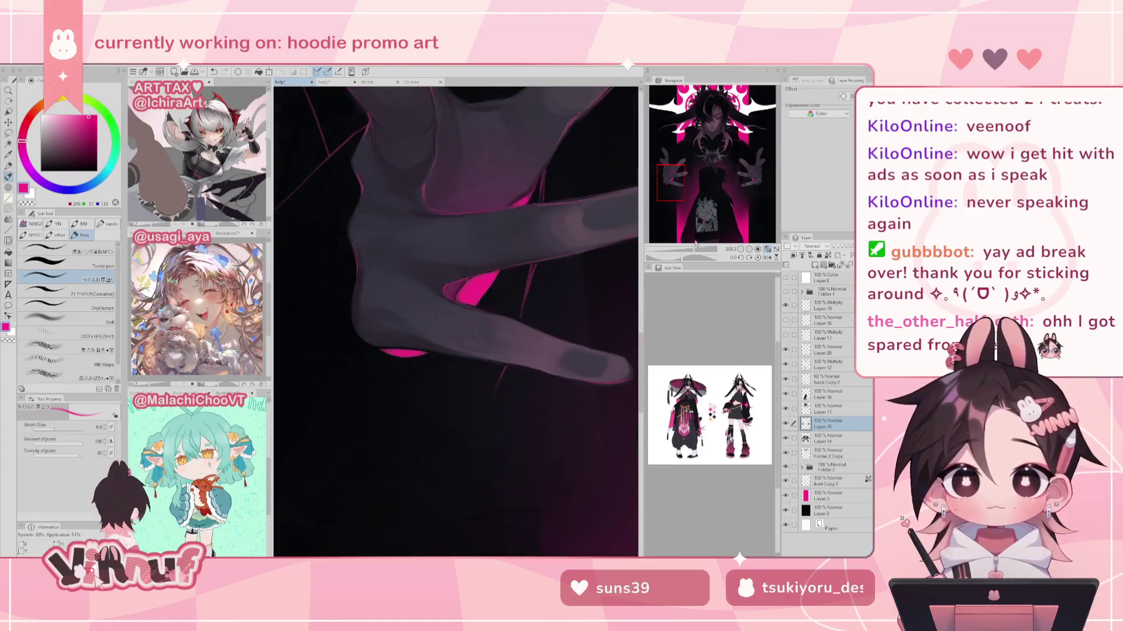
drag(673, 175, 753, 184)
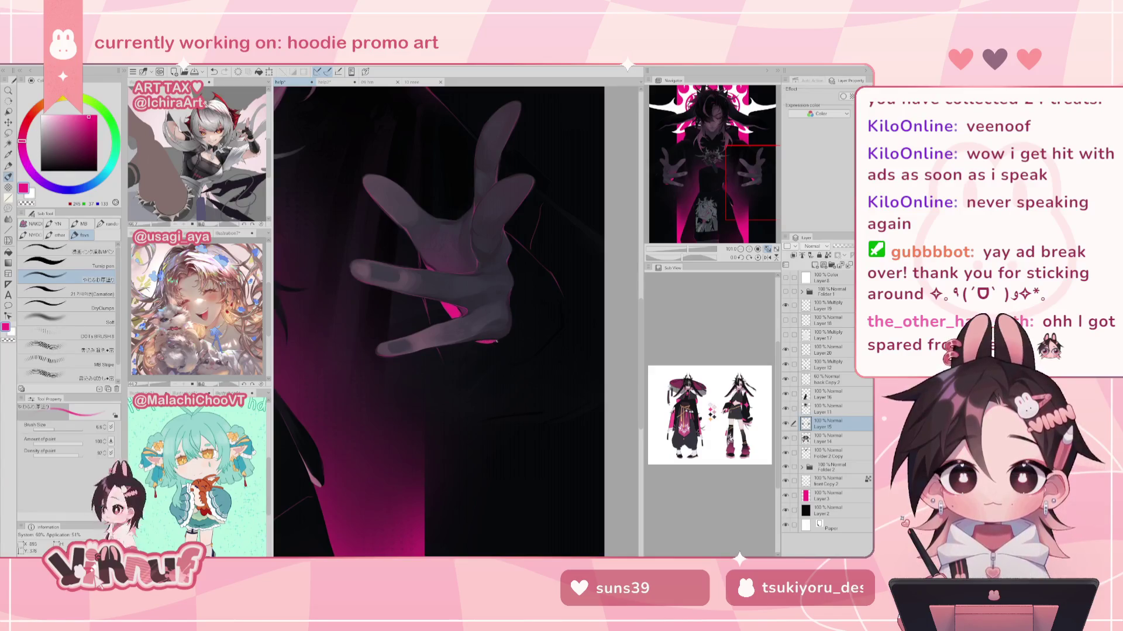
scroll(482, 287, up, 2)
scroll(481, 286, up, 2)
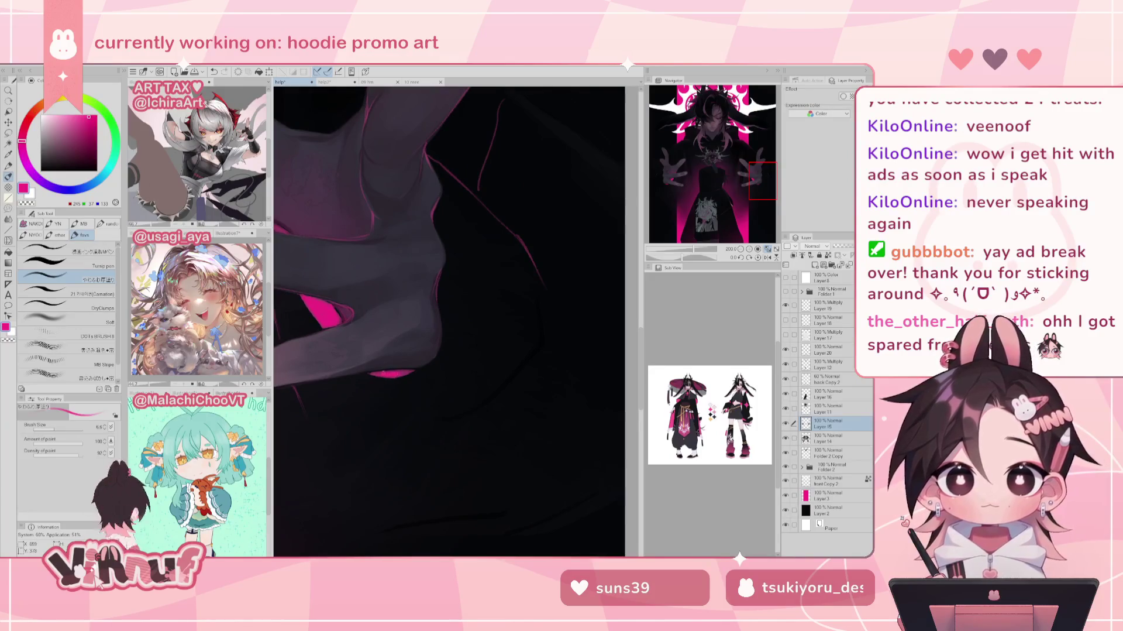
drag(330, 190, 458, 306)
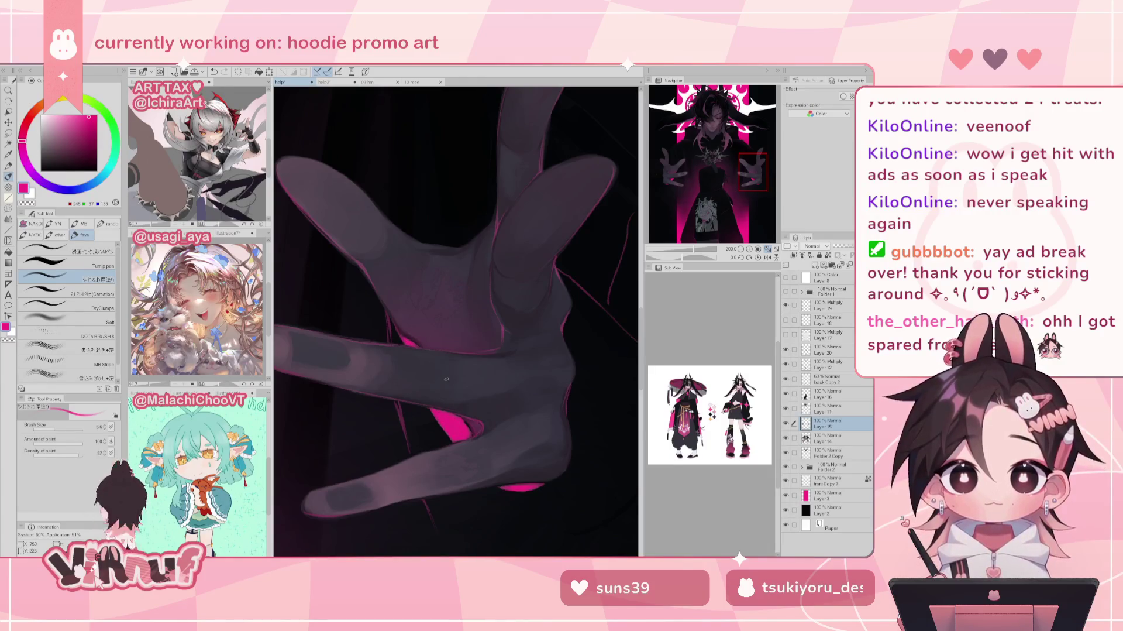
click(775, 250)
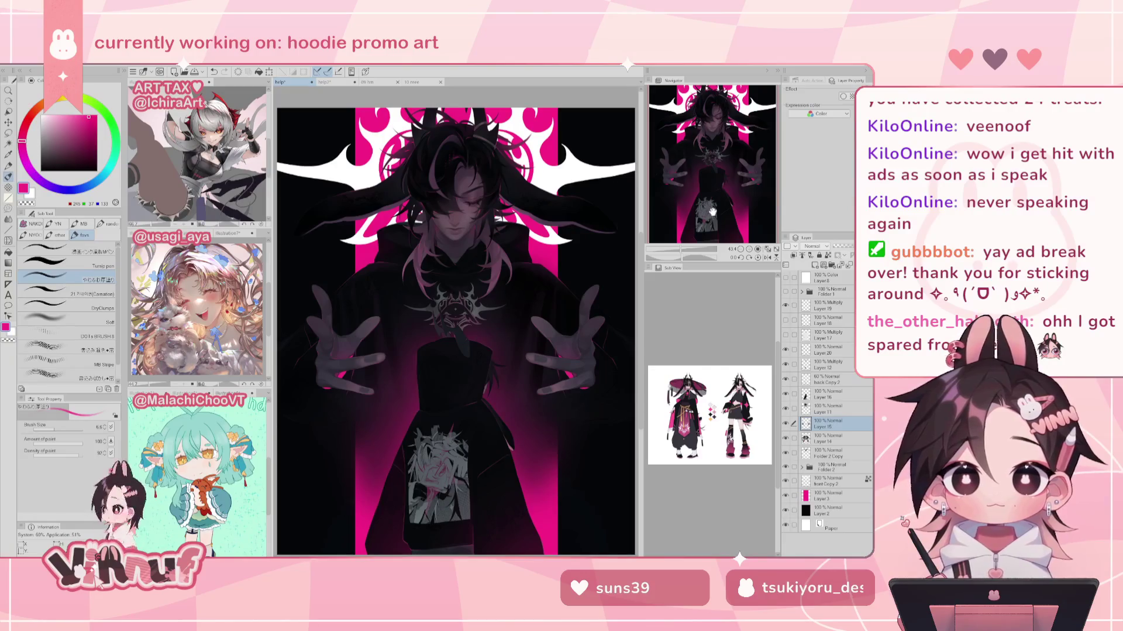
Step: Switch to DOTs BRUSH 8 and sample dark navy tones from the hoodie
click(65, 336)
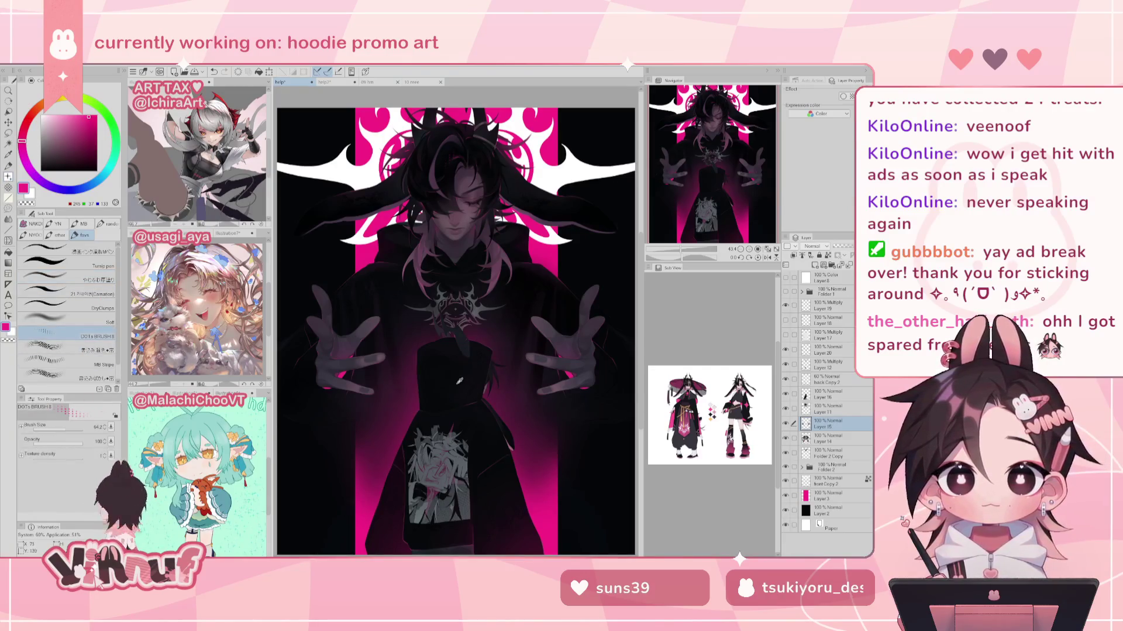
alt+click(455, 411)
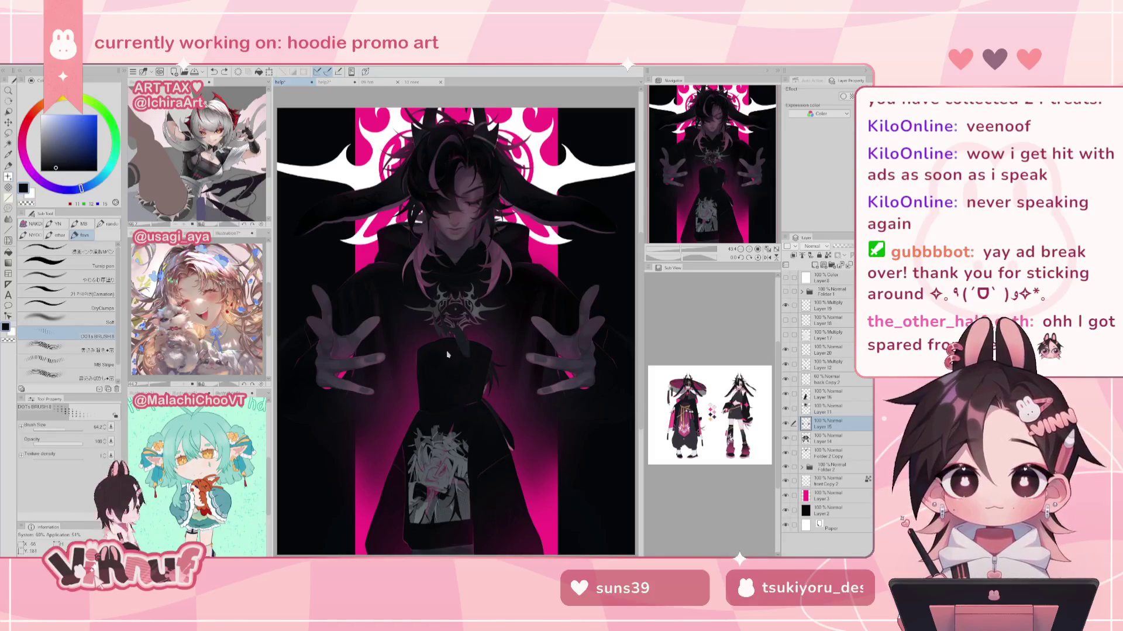
alt+click(448, 349)
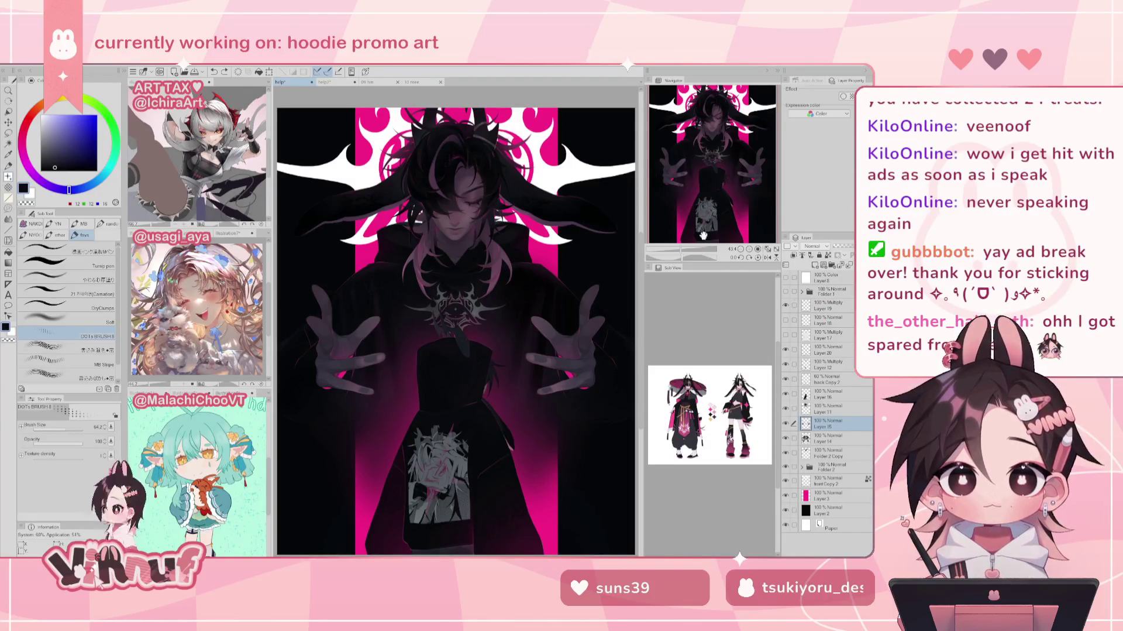
drag(704, 235, 750, 178)
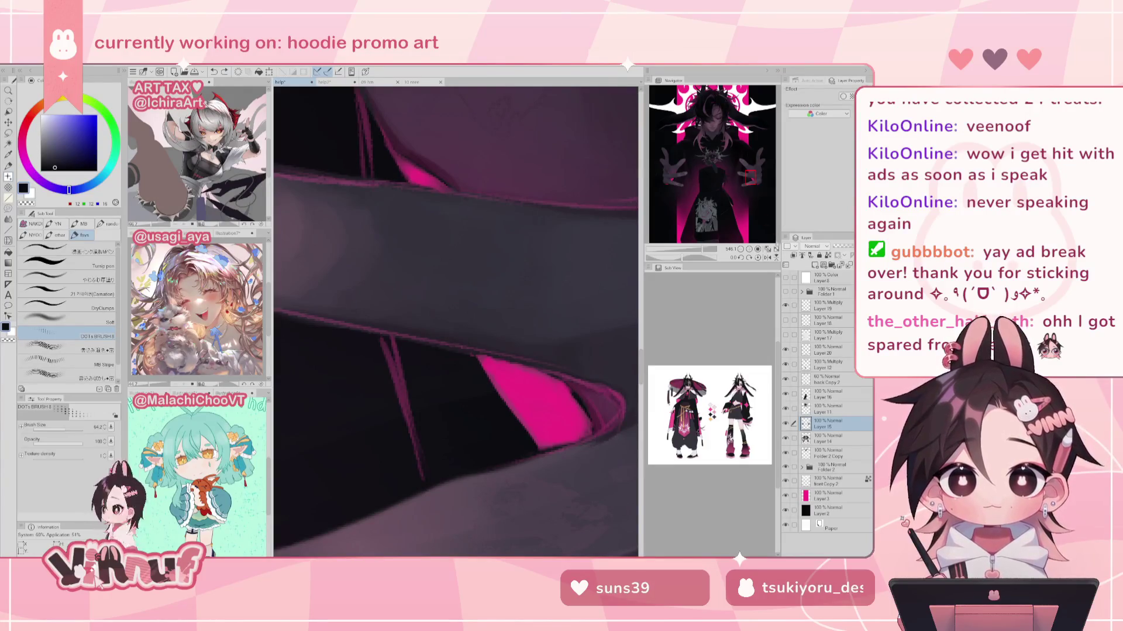
click(767, 249)
Step: On Layer 20, sample dark magenta from the lower hoodie and enlarge the brush to about 104
click(825, 305)
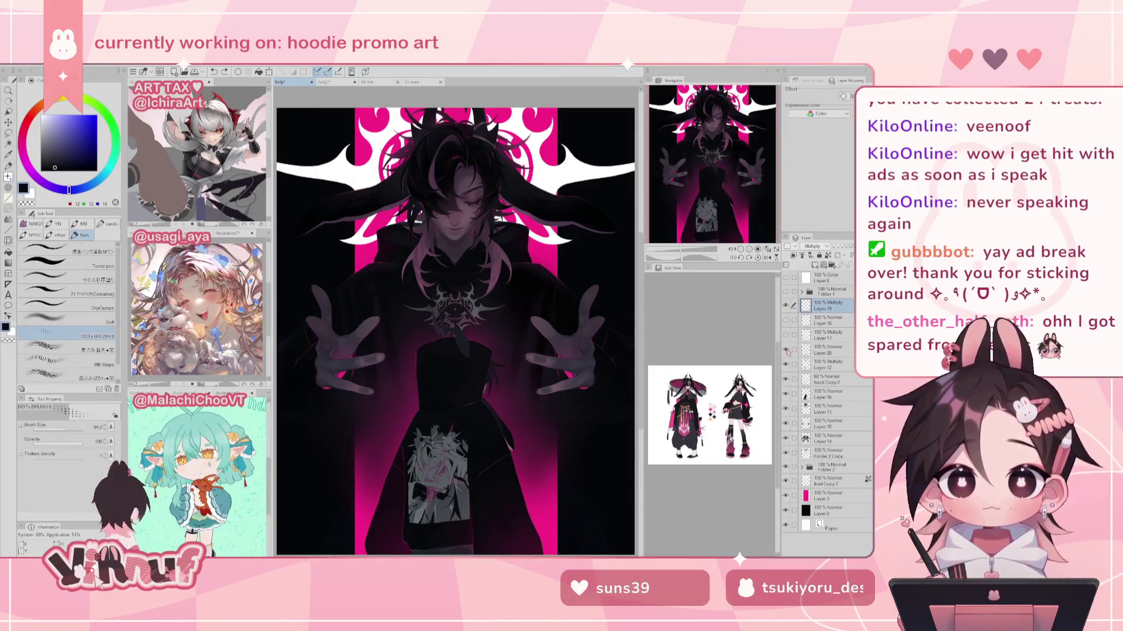
click(822, 353)
drag(681, 252, 688, 253)
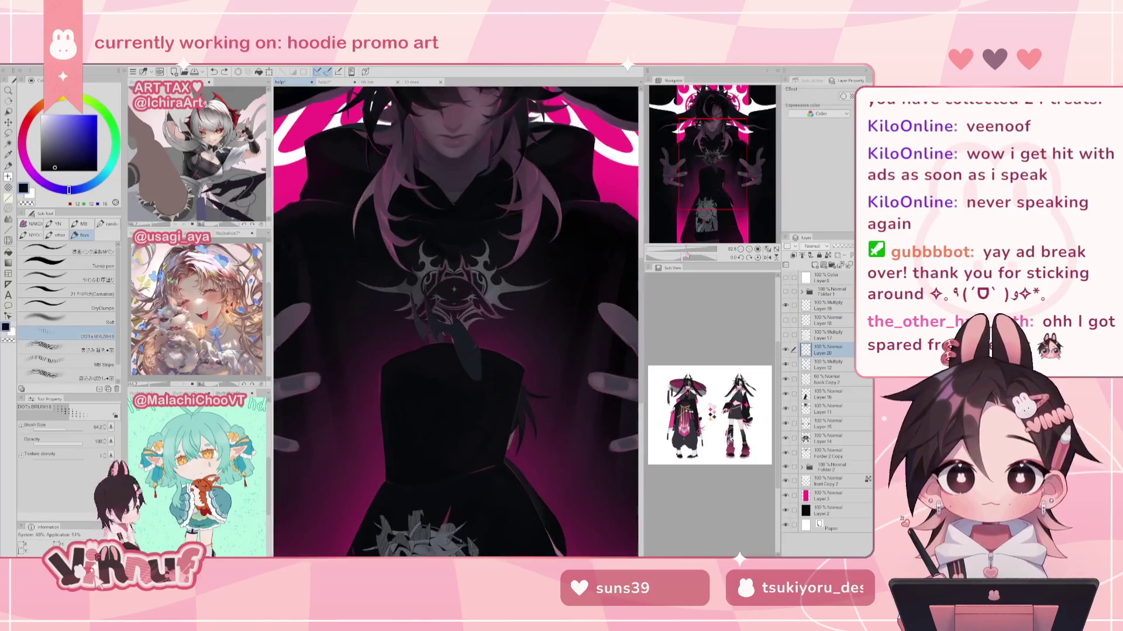
alt+click(427, 359)
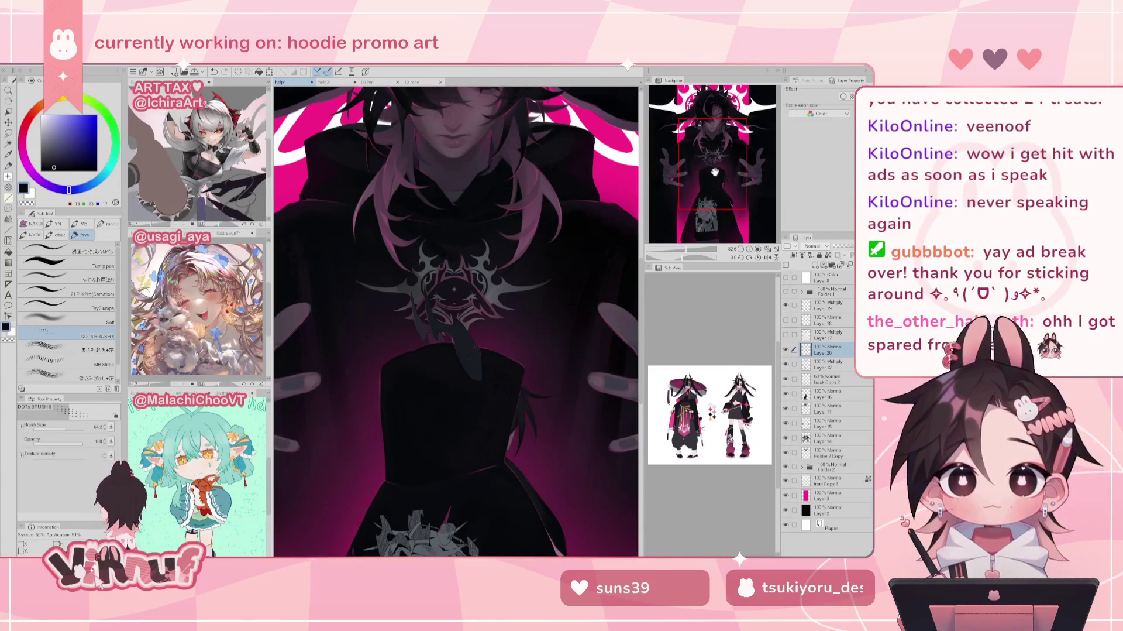
drag(714, 171, 711, 205)
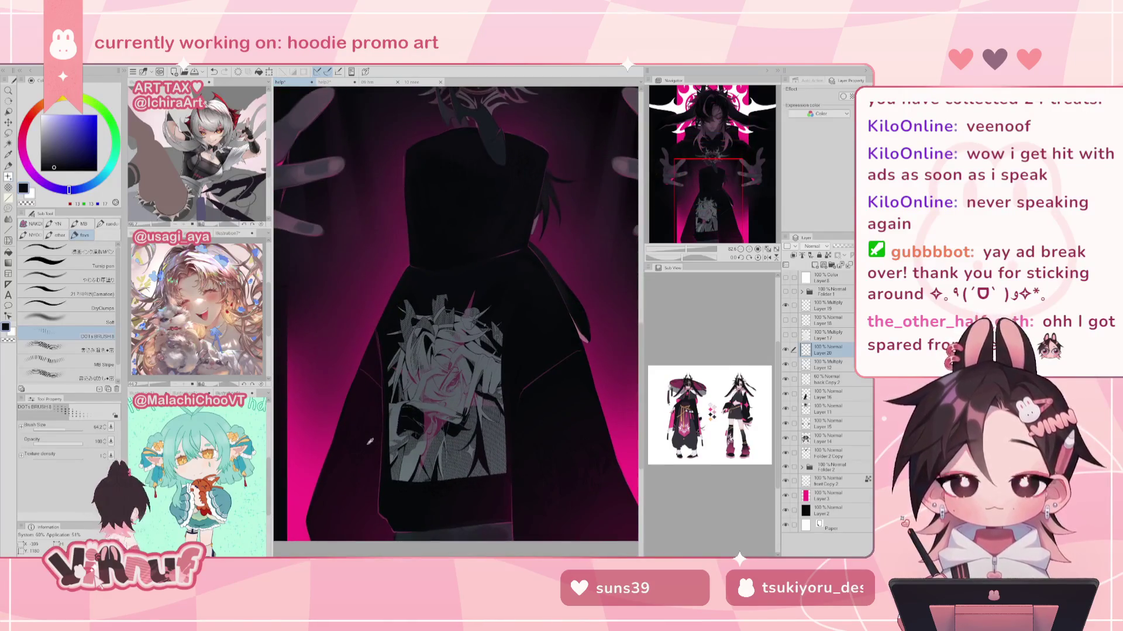
alt+click(370, 441)
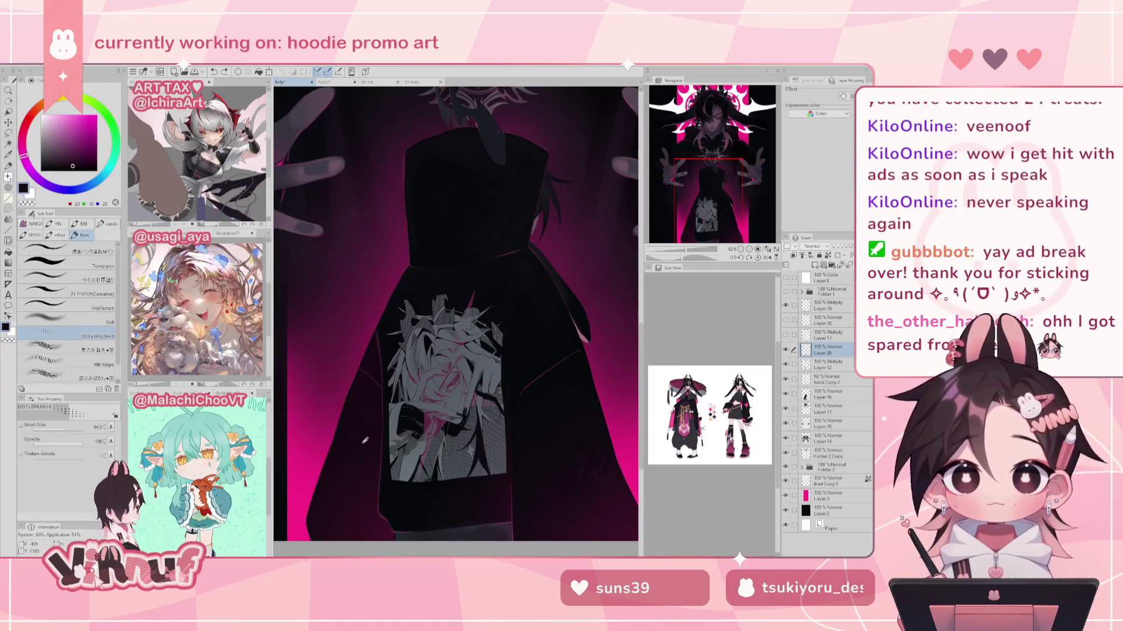
alt+click(354, 433)
drag(456, 330, 468, 330)
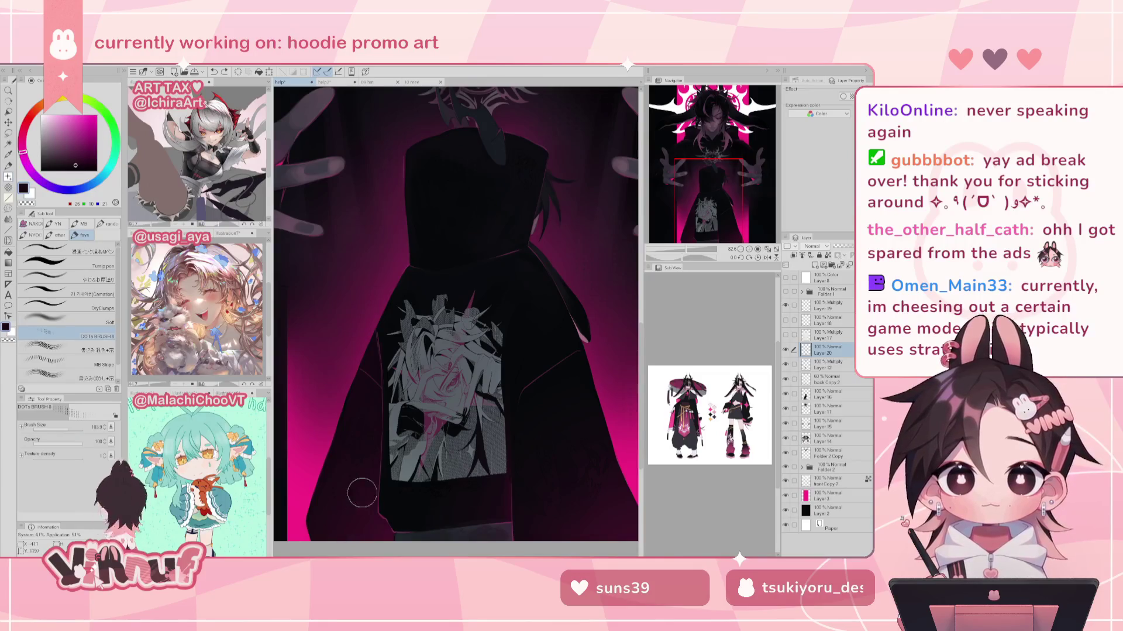
click(768, 249)
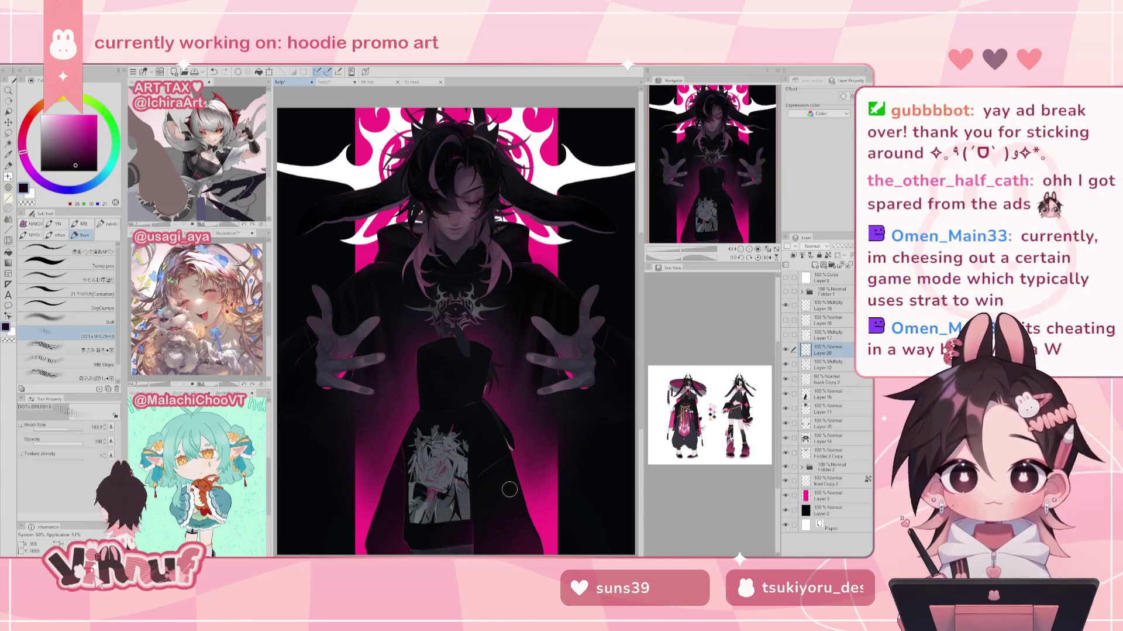
Step: Sample greyish purple from the face, then darker purple and near-black from the hair
scroll(695, 227, up, 1)
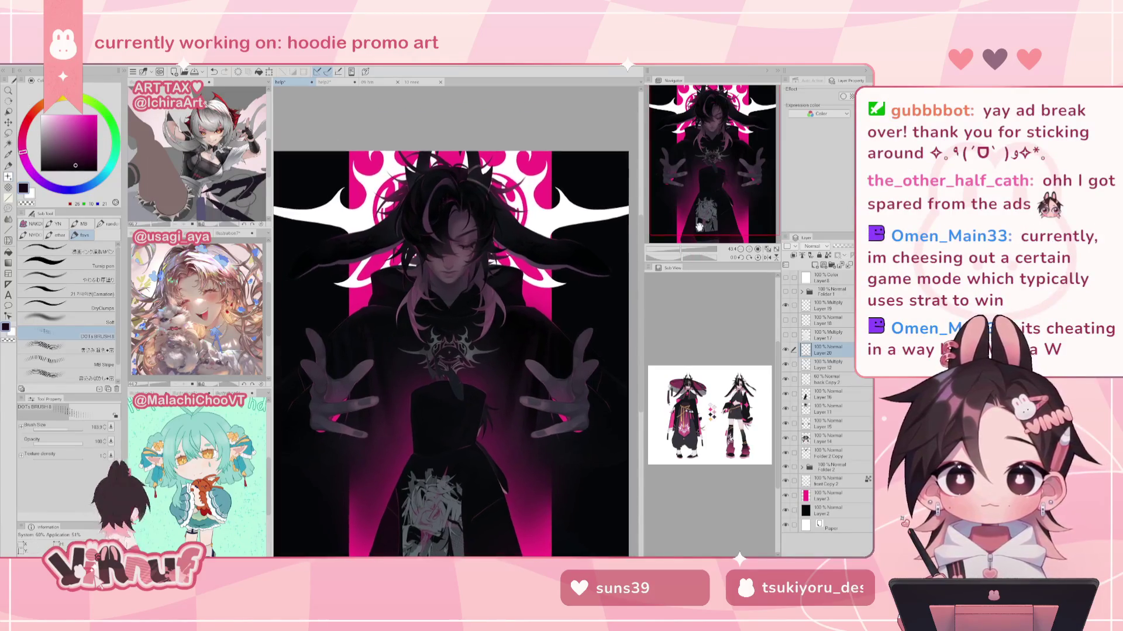
scroll(708, 181, up, 1)
scroll(720, 137, up, 1)
alt+click(452, 288)
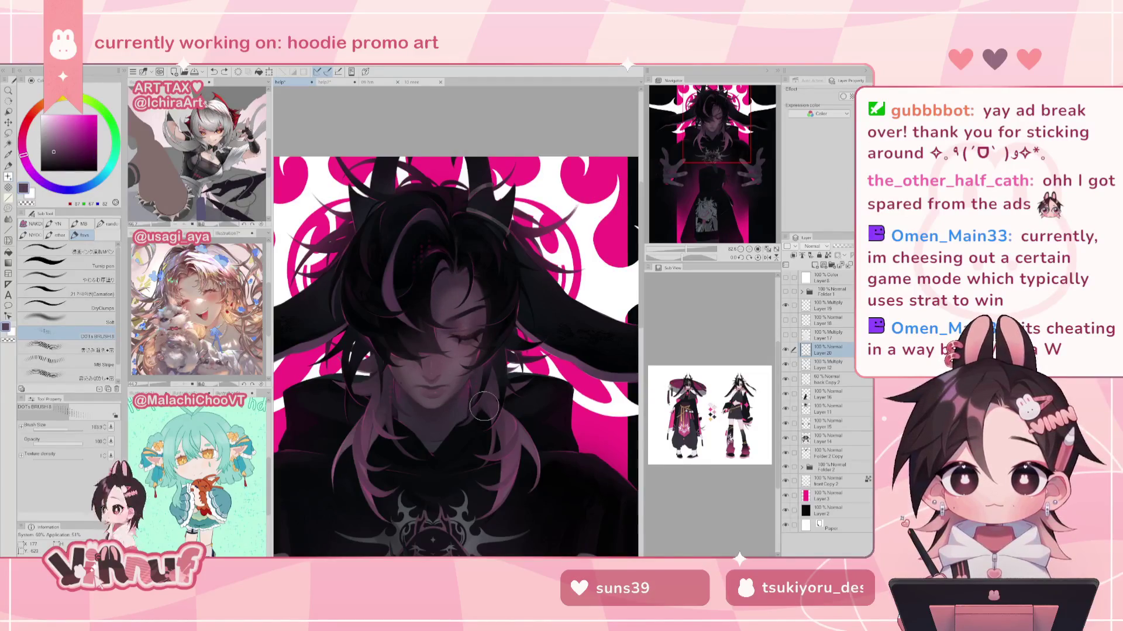
alt+click(430, 342)
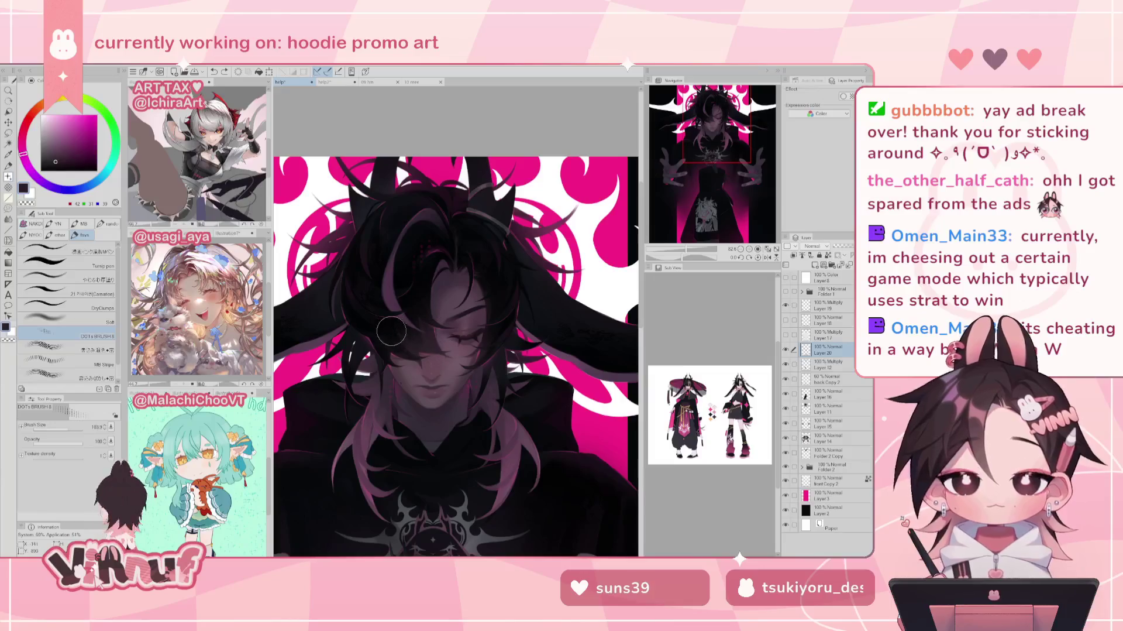
alt+click(409, 331)
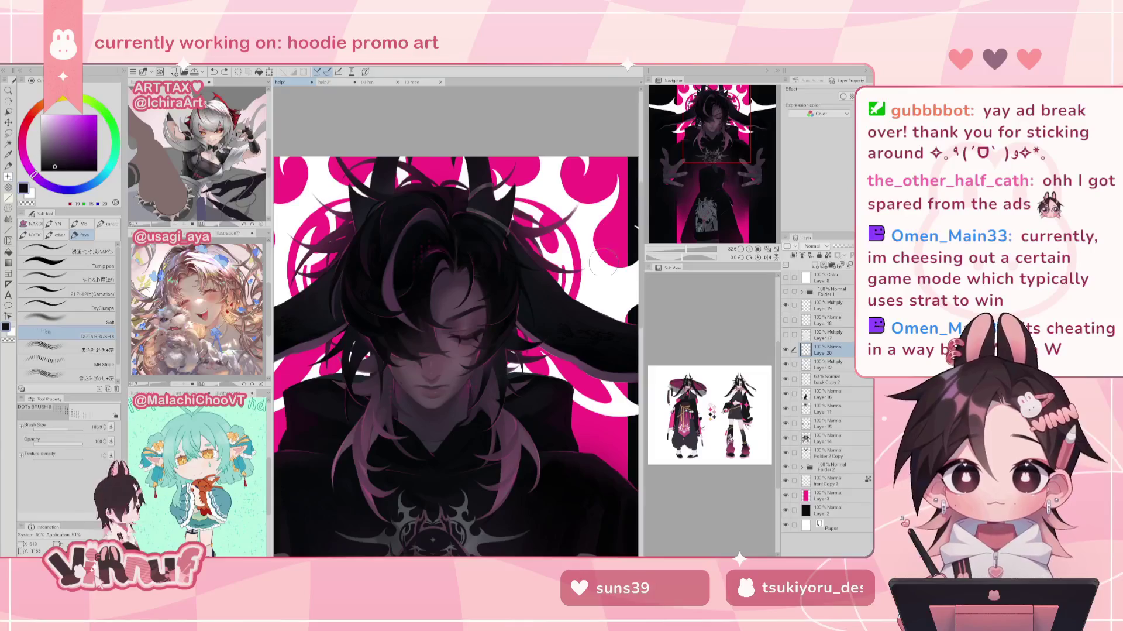
Step: Switch to the next brush at about size 35 and sample dark purple hair tones
click(90, 350)
drag(80, 425, 64, 427)
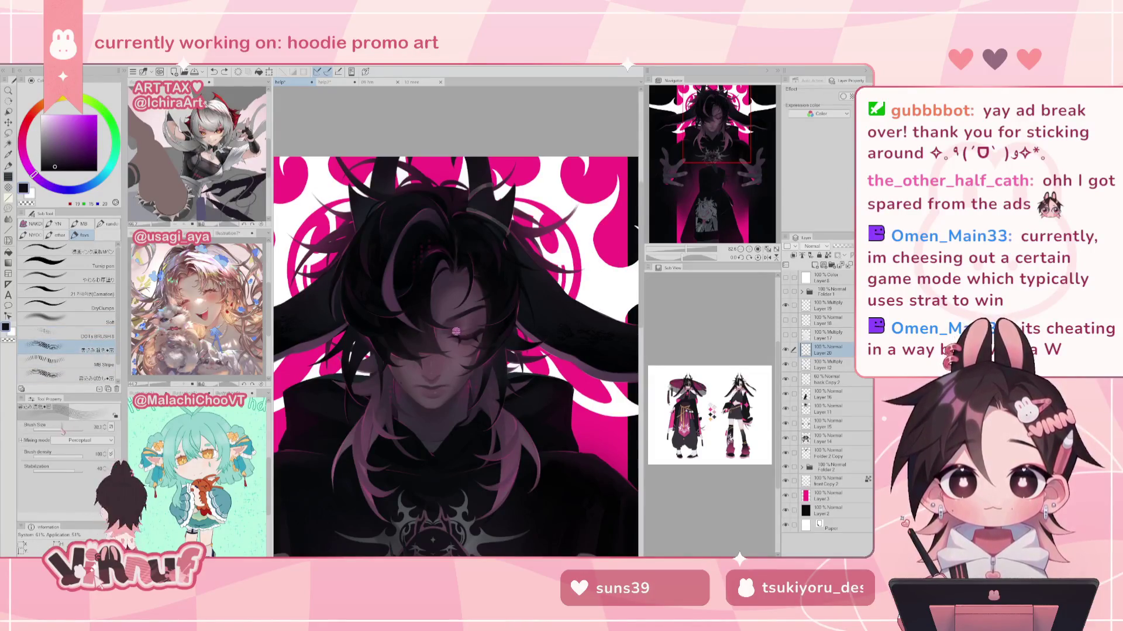
alt+click(412, 332)
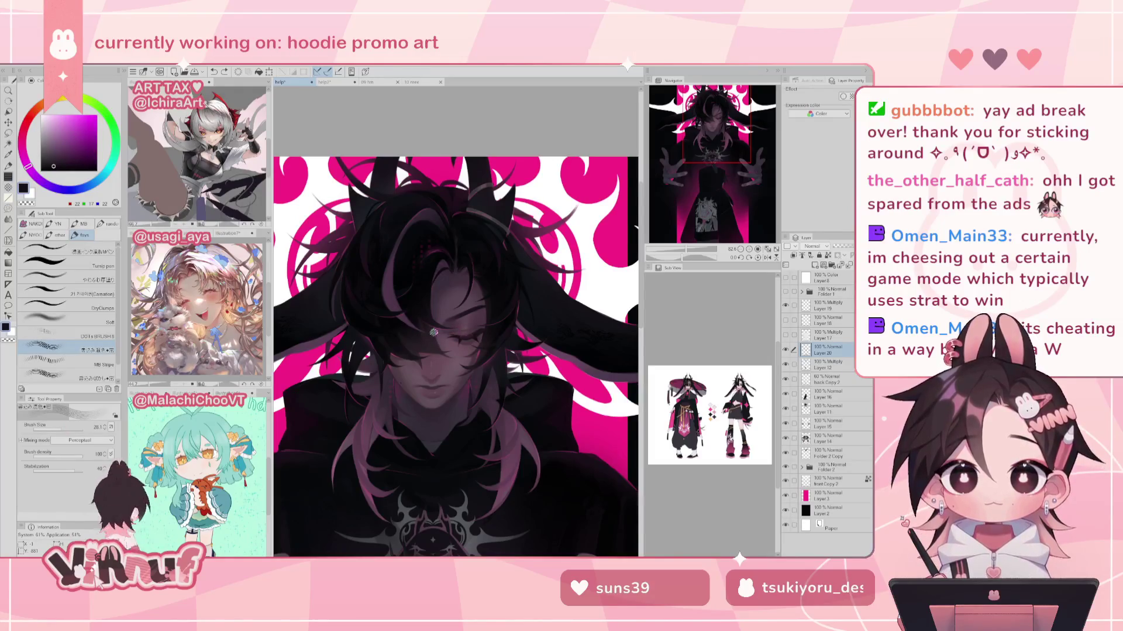
key(bracketright)
key(bracketright)
key(bracketright)
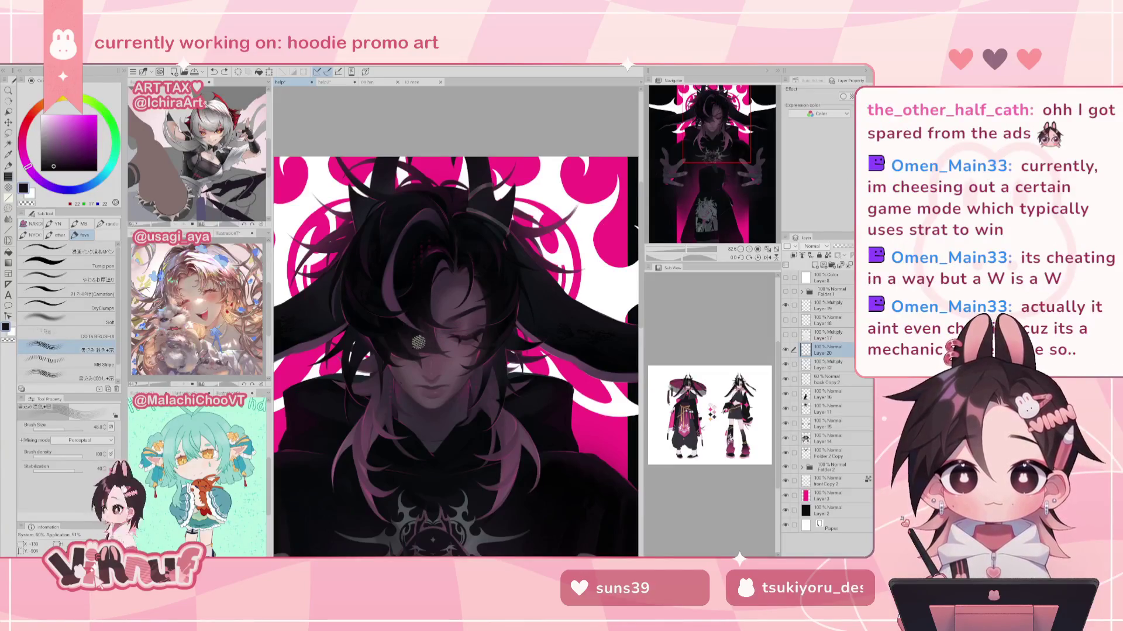
alt+click(401, 325)
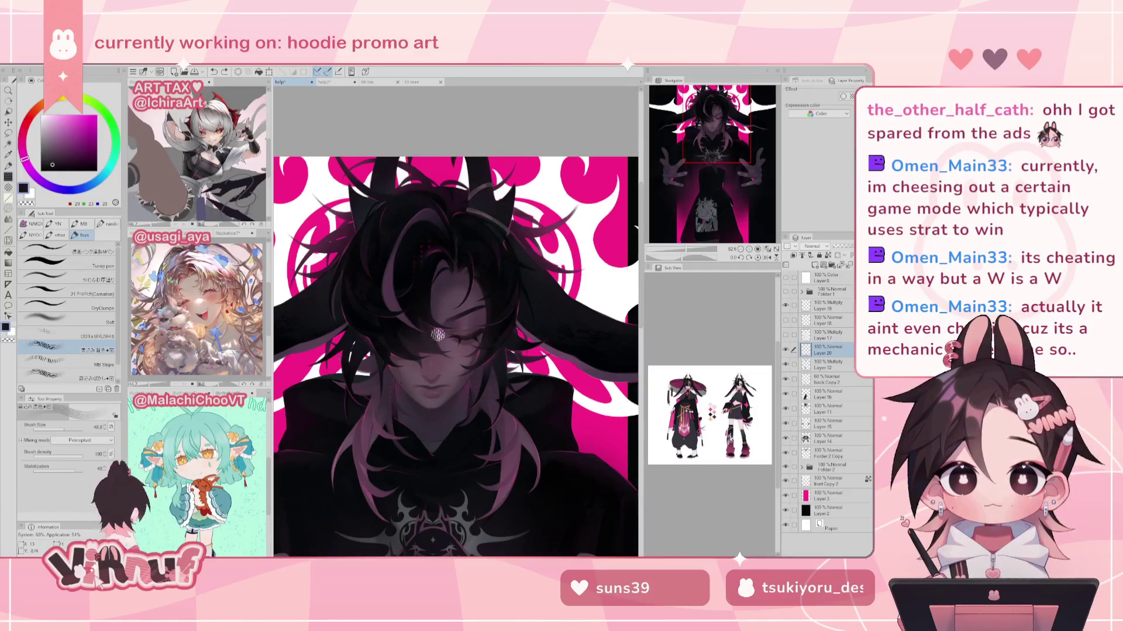
Step: Zoom in on the face, shrink the brush slightly, and sample a darker hair purple
drag(670, 257, 690, 253)
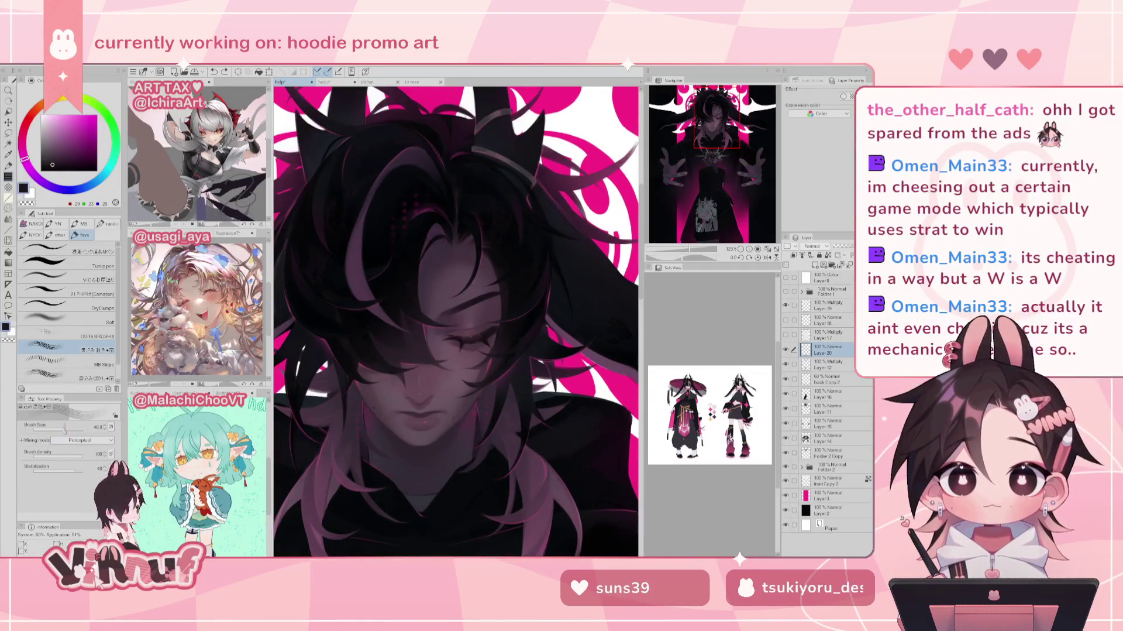
mouse_move(456, 331)
mouse_down()
mouse_move(430, 341)
mouse_move(477, 329)
mouse_up()
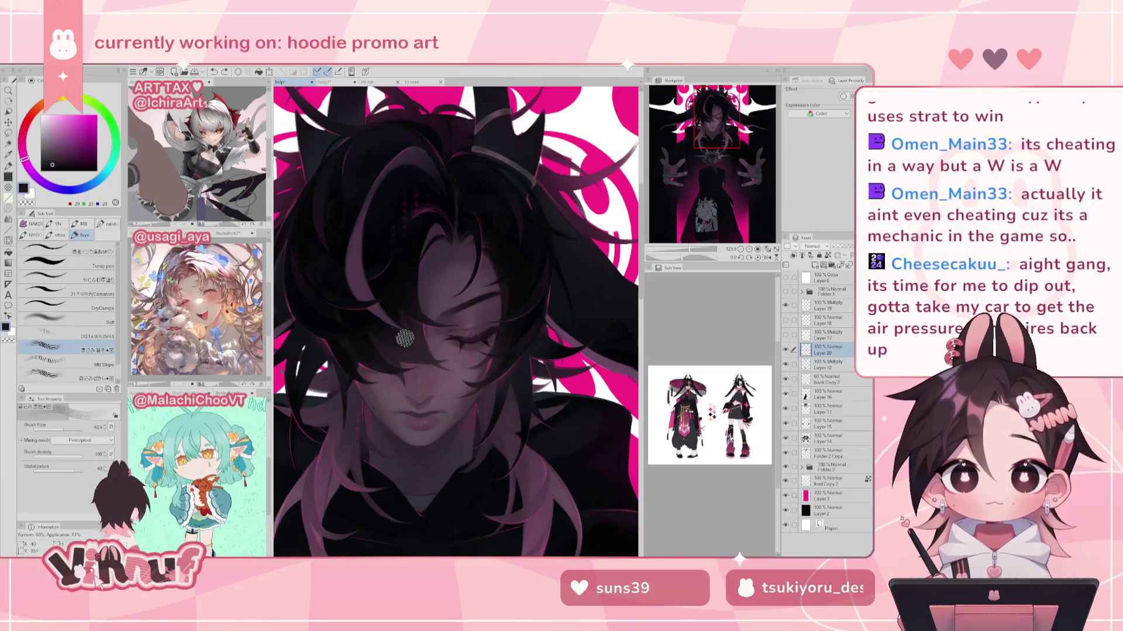
key(ctrl+z)
key(ctrl+y)
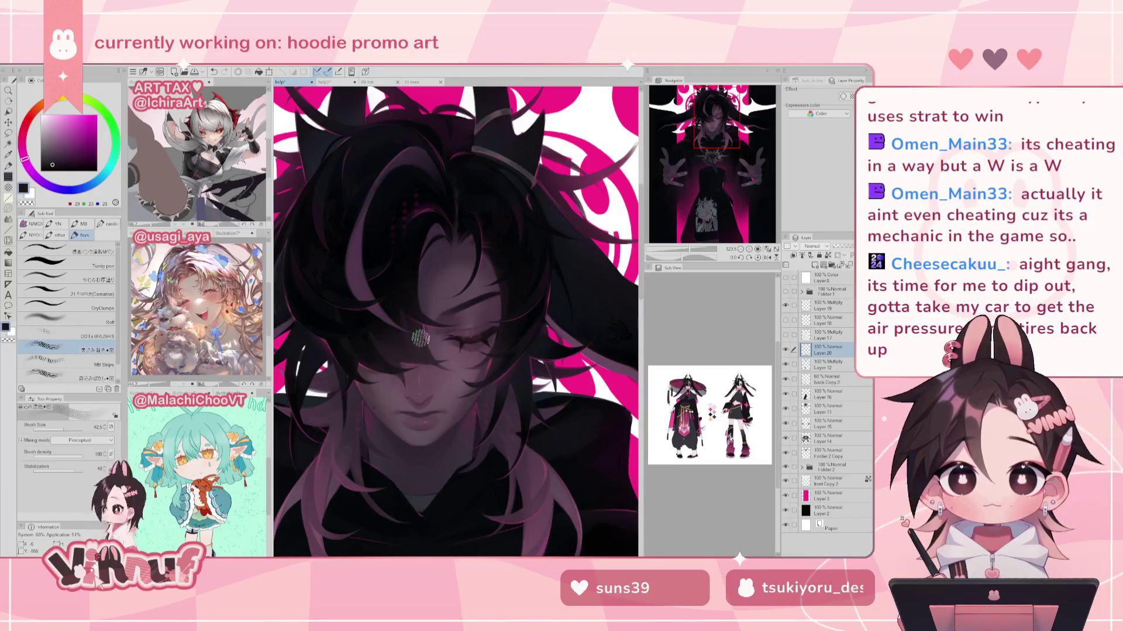
alt+click(522, 205)
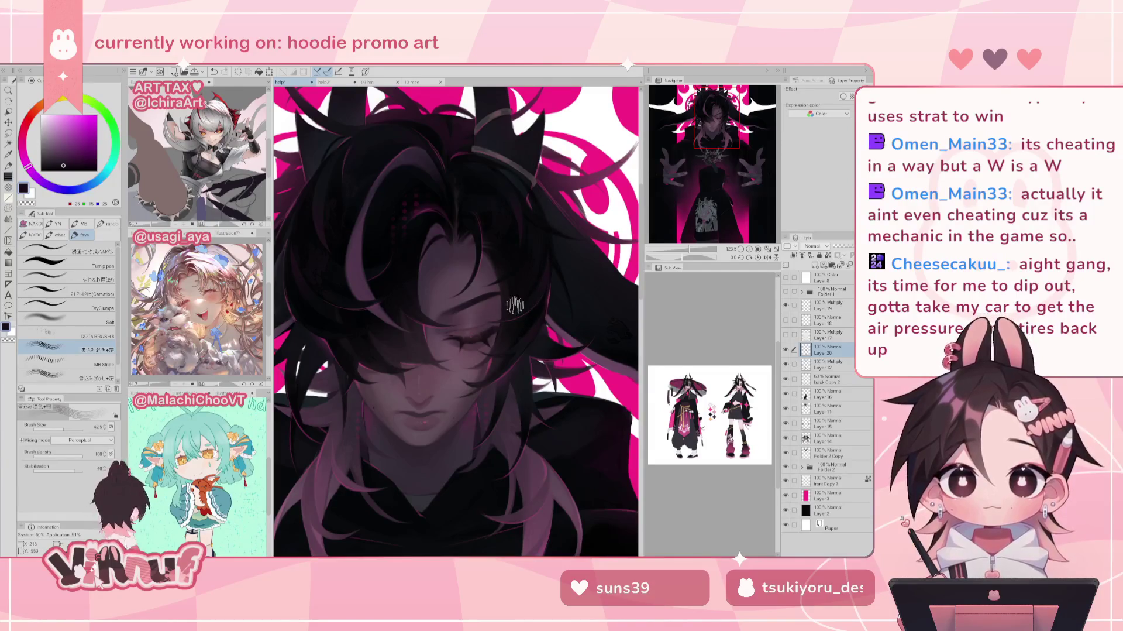
drag(717, 120, 709, 114)
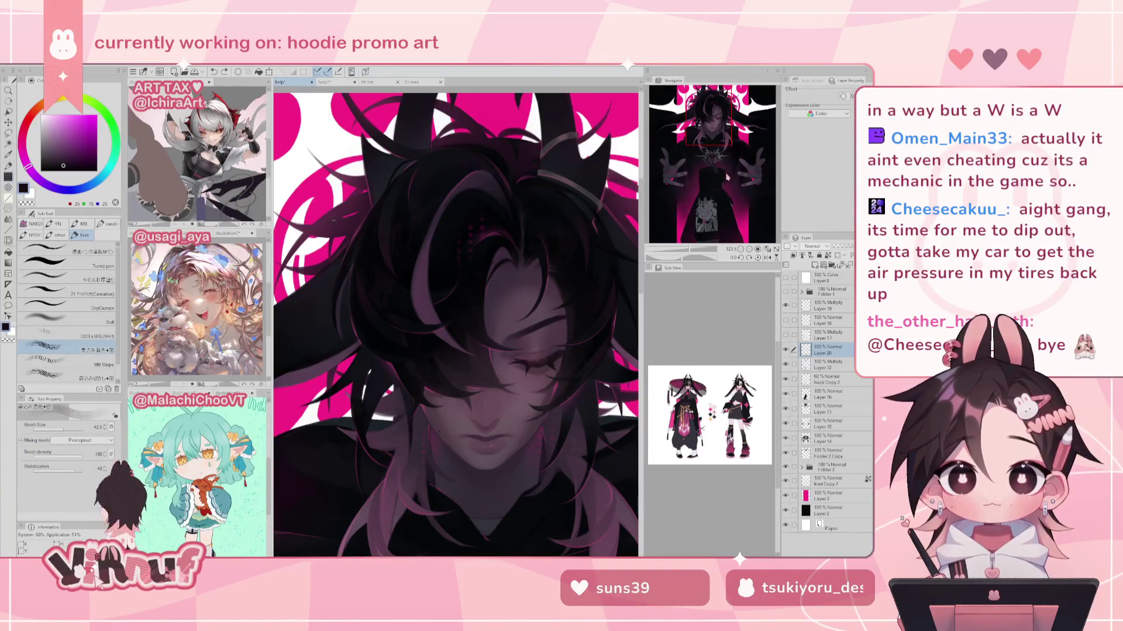
scroll(694, 233, down, 3)
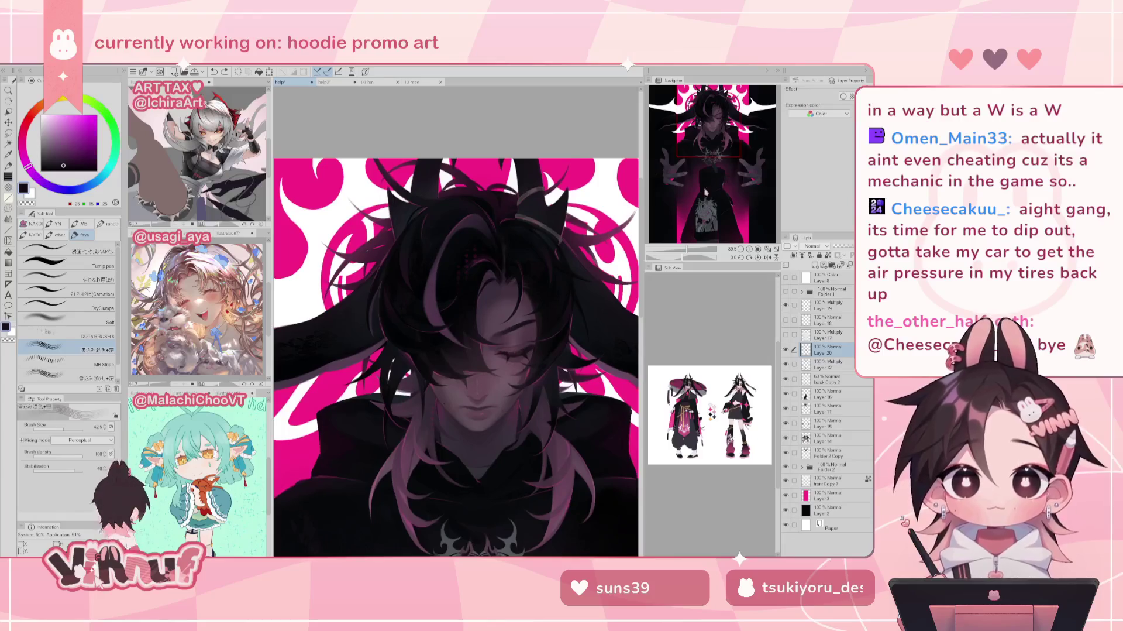
Step: Pan across the head toward the hand and chest, making the brush much larger
mouse_move(714, 166)
mouse_down()
mouse_move(696, 142)
mouse_move(693, 151)
mouse_up()
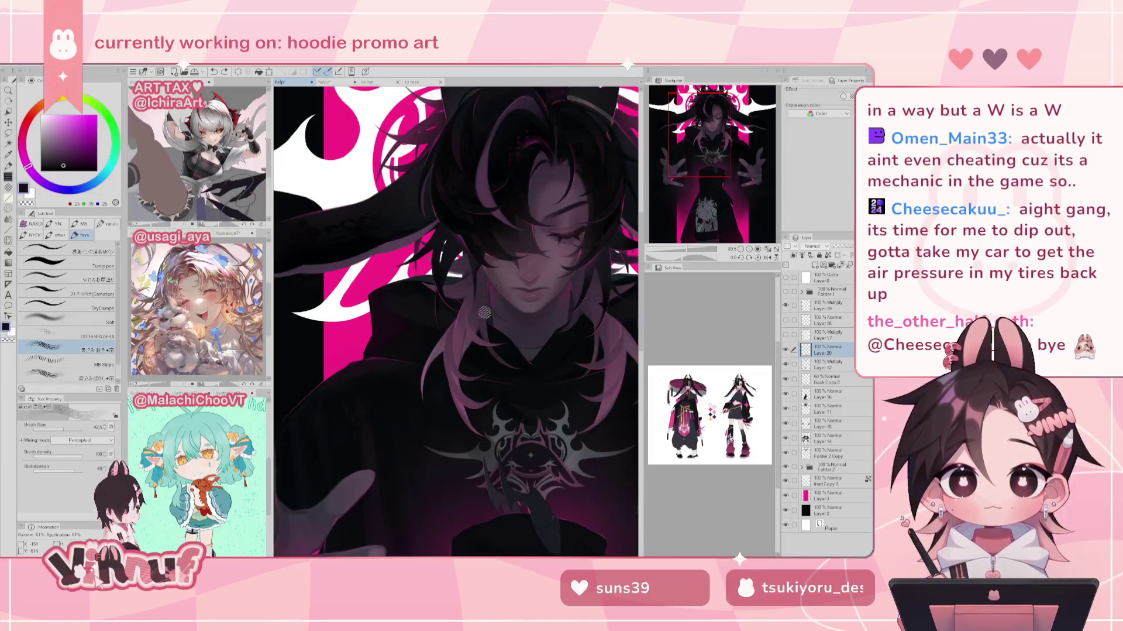
drag(484, 312, 427, 360)
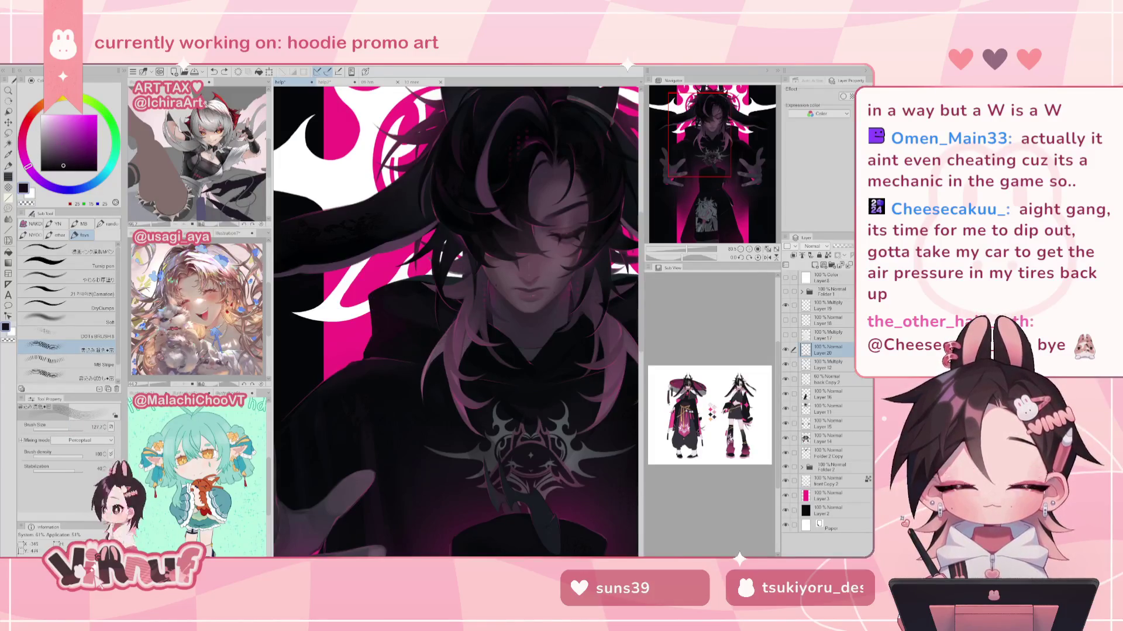
drag(571, 269, 480, 252)
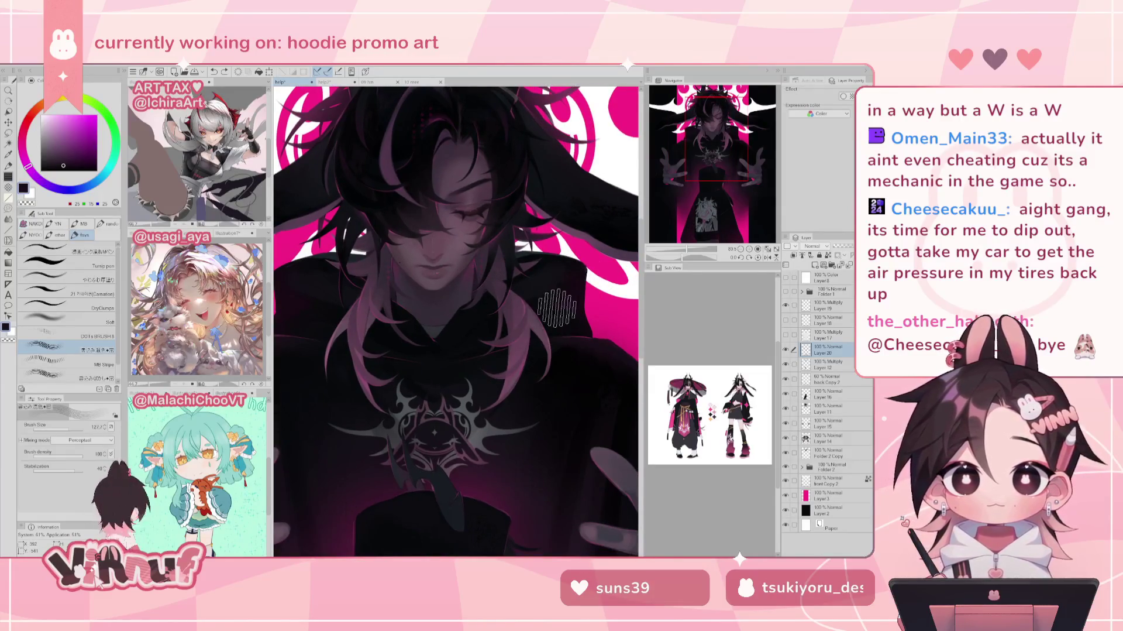
drag(699, 160, 673, 195)
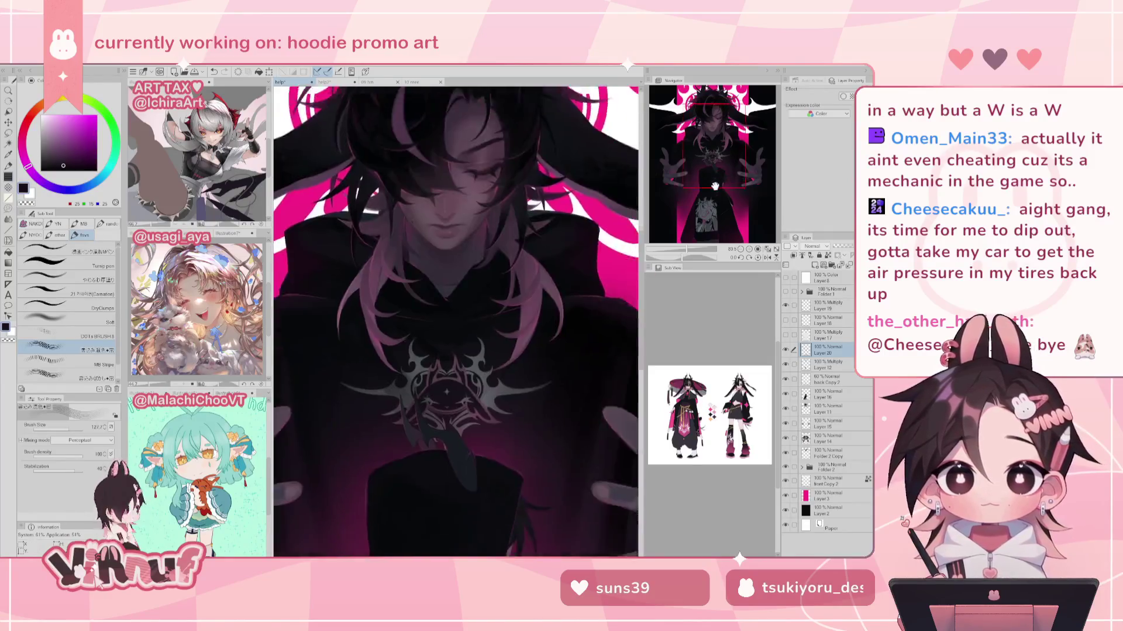
Step: Sample the grey-purple skin tone from the hand, view the other hand, then fit the illustration
alt+click(393, 348)
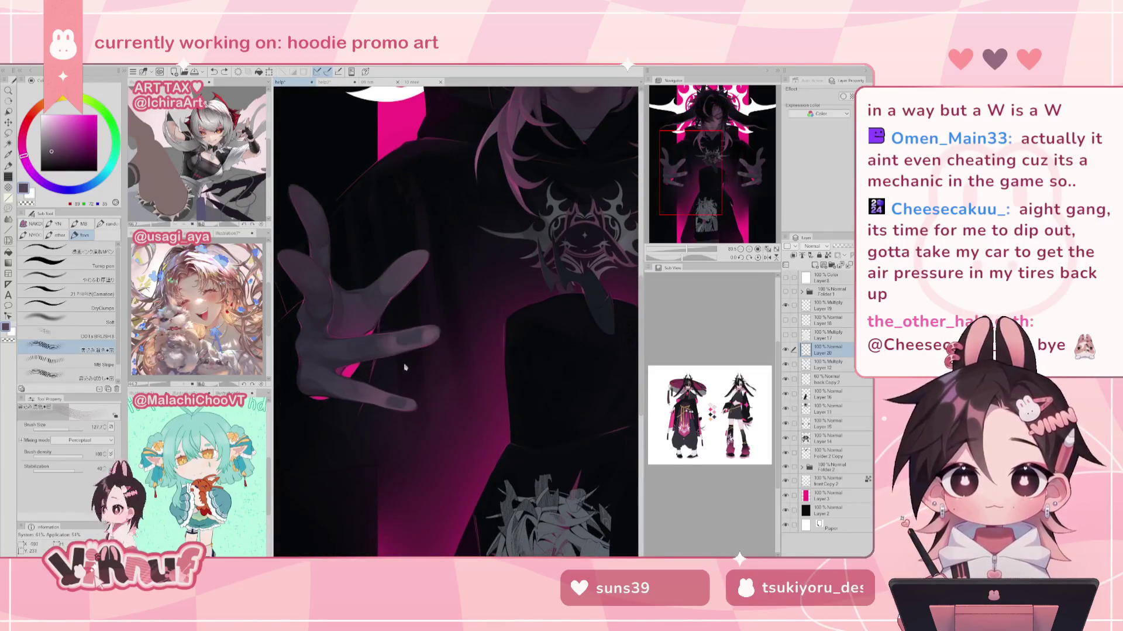
drag(456, 331, 463, 331)
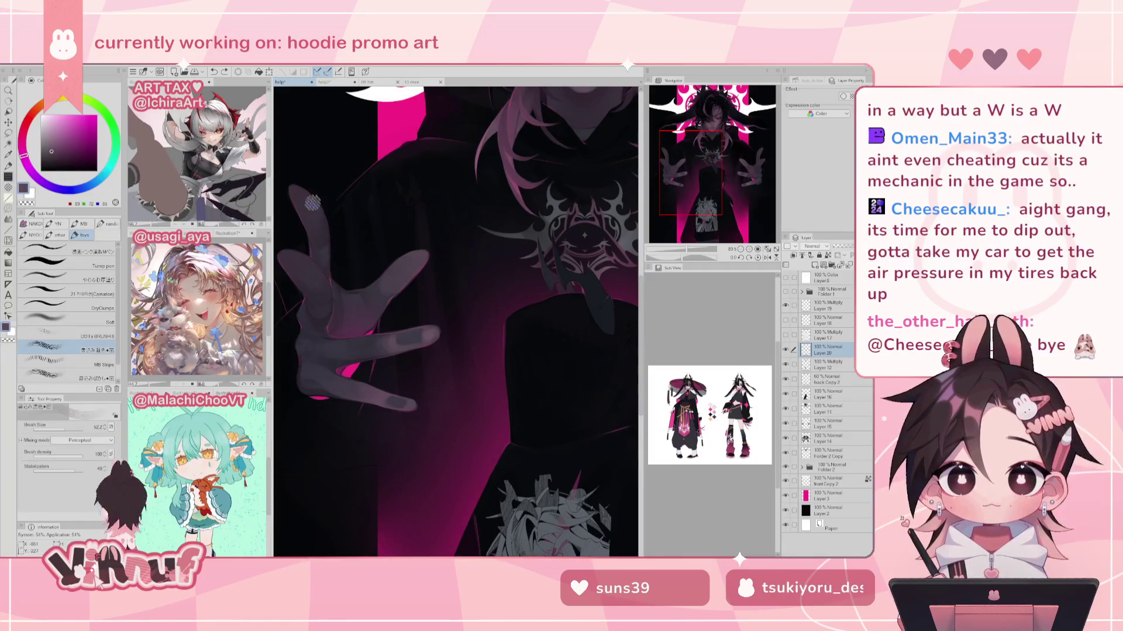
drag(614, 409, 275, 351)
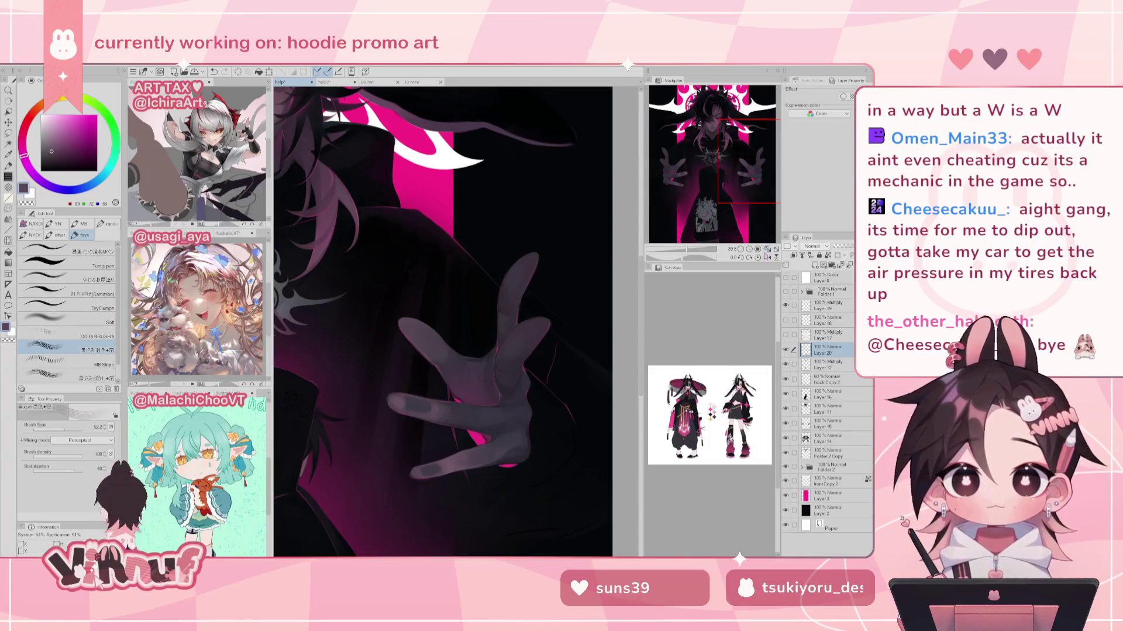
click(768, 249)
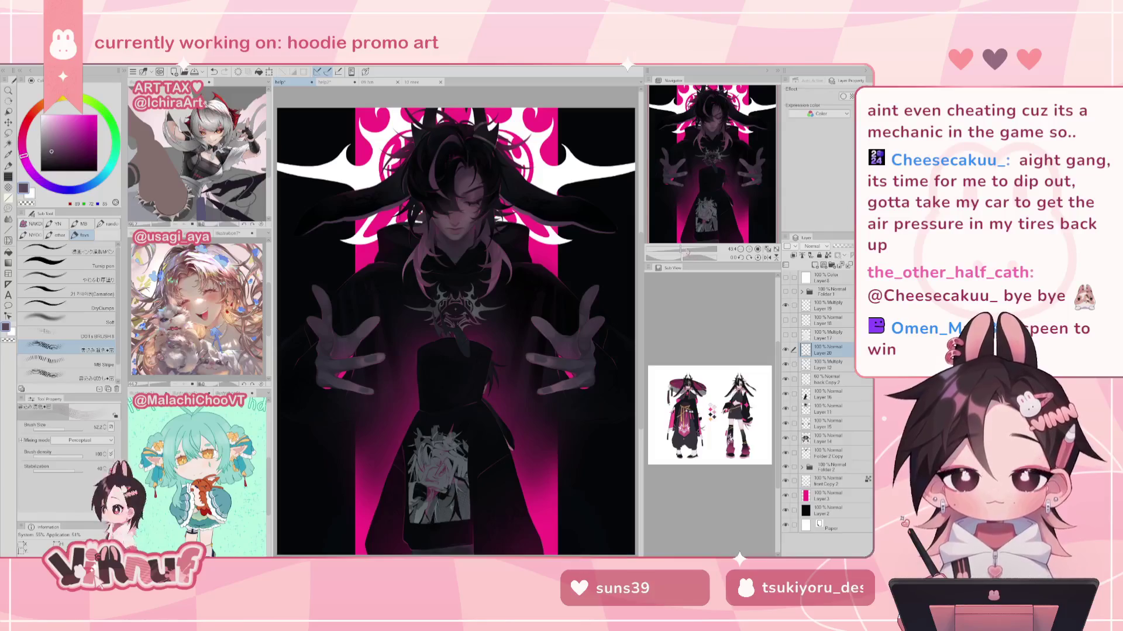
scroll(718, 162, up, 1)
scroll(717, 161, up, 1)
scroll(718, 161, up, 1)
scroll(717, 161, up, 1)
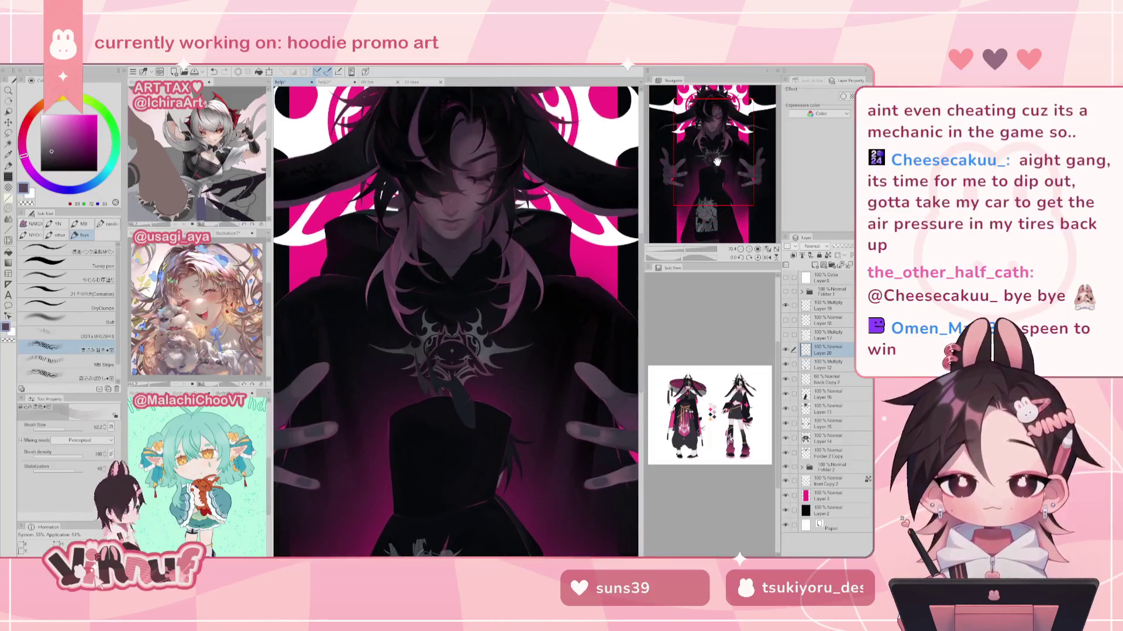
alt+click(348, 315)
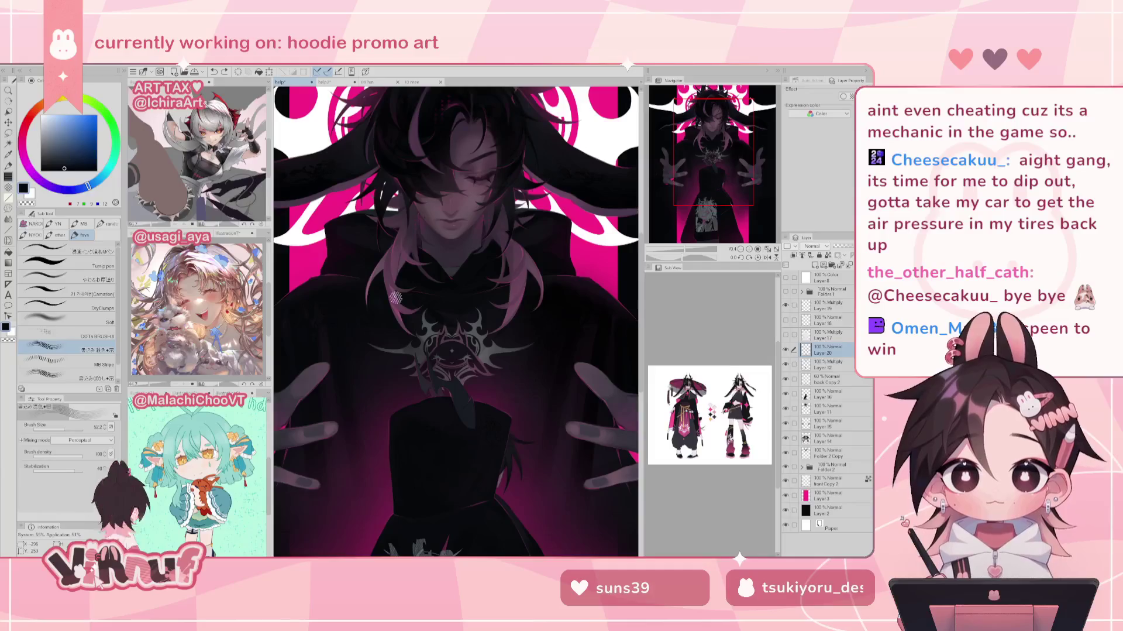
alt+click(402, 257)
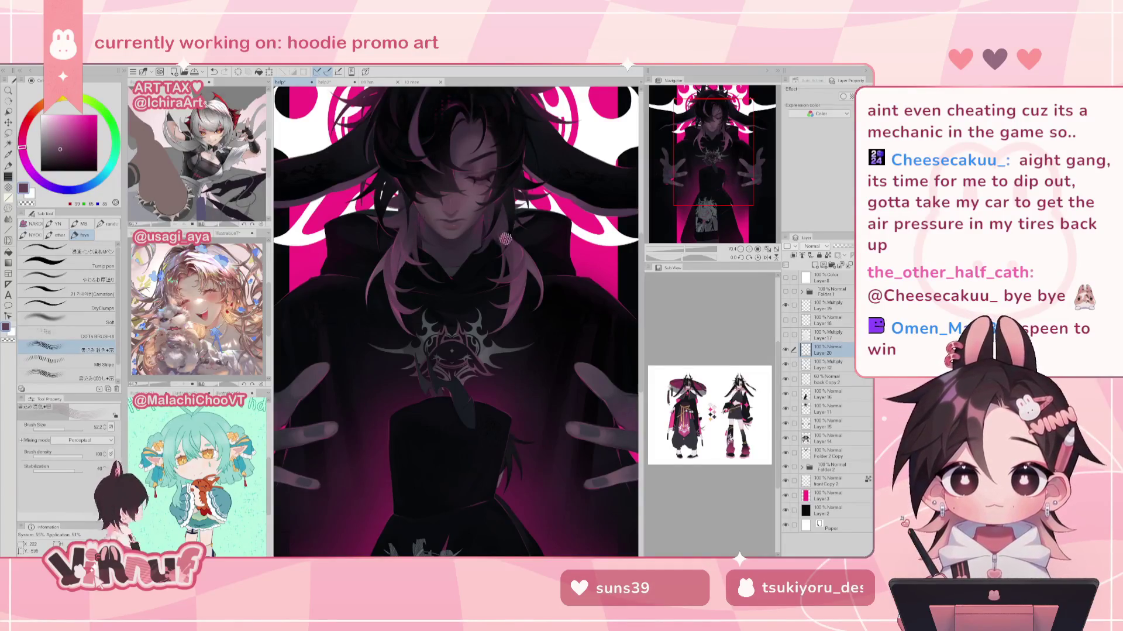
drag(717, 153, 715, 131)
alt+click(456, 296)
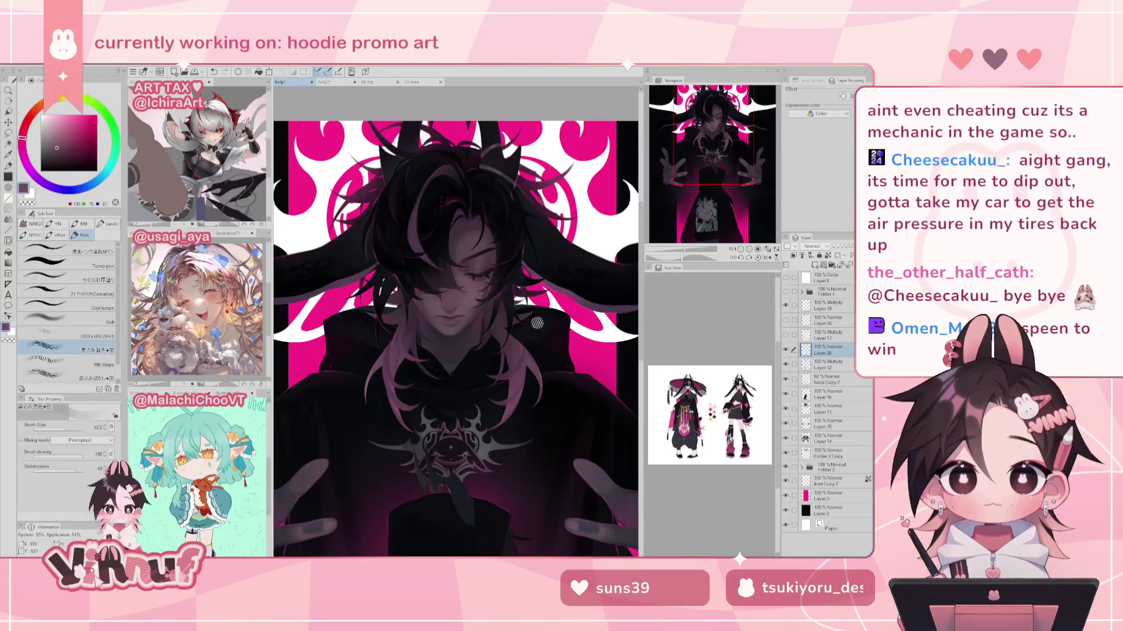
drag(691, 149, 694, 156)
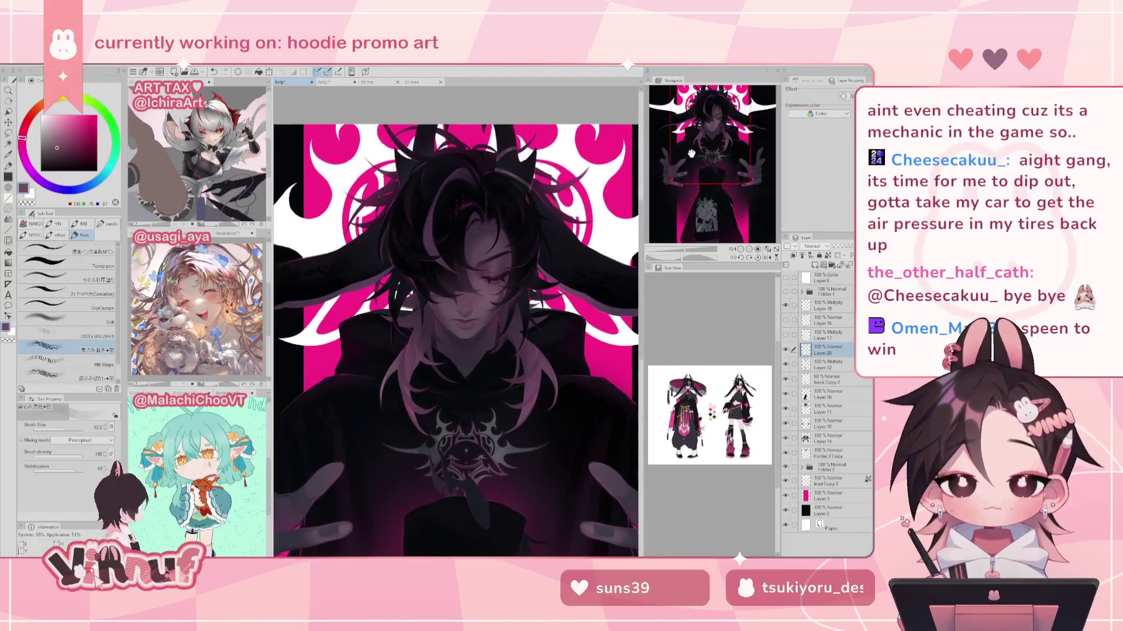
alt+click(365, 282)
scroll(457, 278, right, 2)
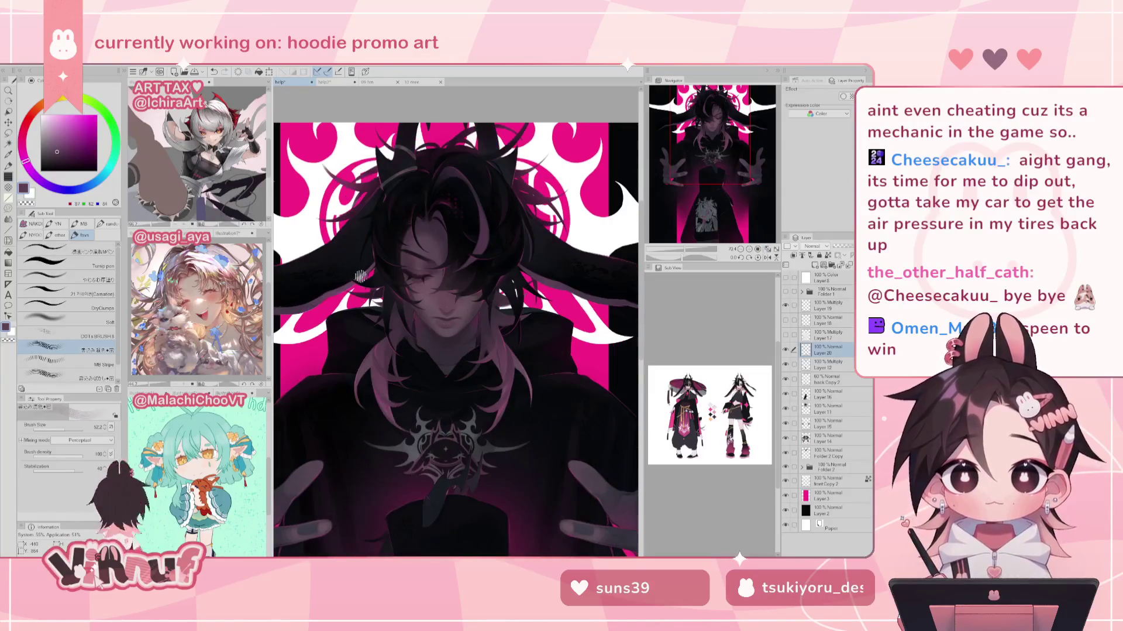
scroll(560, 278, left, 2)
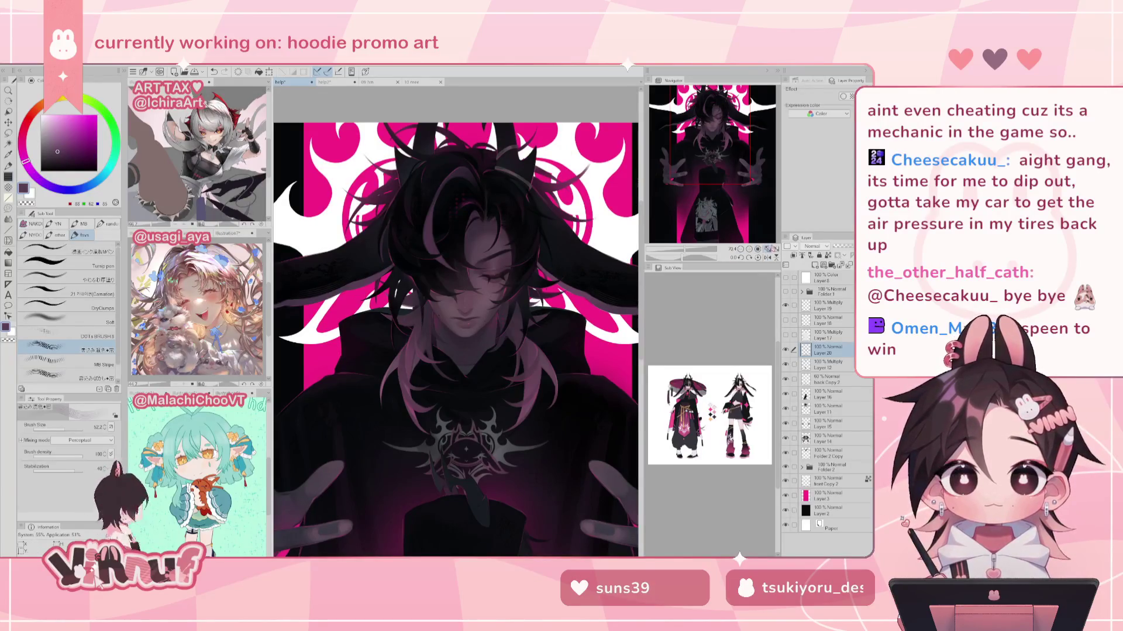
key(ctrl+0)
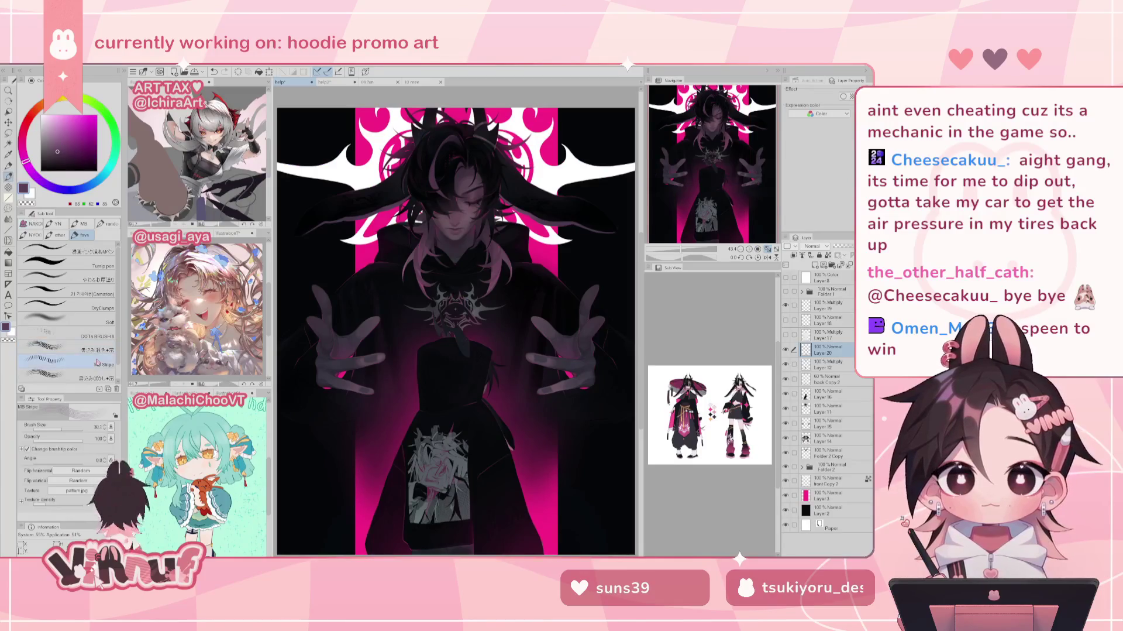
Step: Zoom into the upper hoodie, sample a darker magenta, and flip the canvas horizontally and back
scroll(685, 249, up, 2)
scroll(707, 215, up, 2)
drag(707, 215, 683, 190)
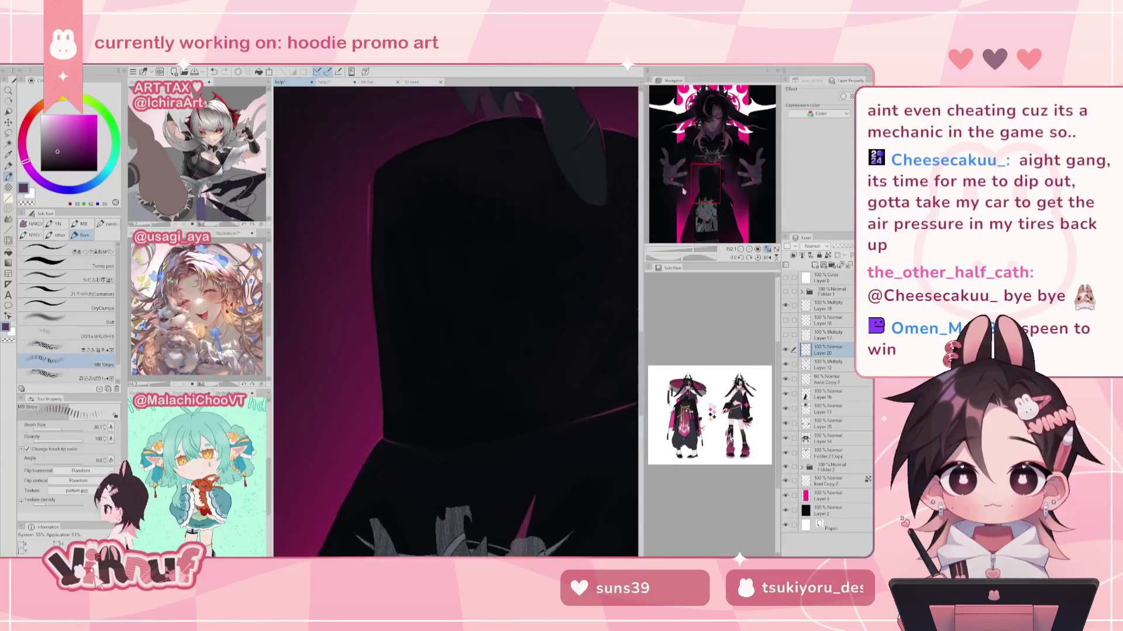
alt+click(375, 336)
drag(61, 429, 58, 428)
key(h)
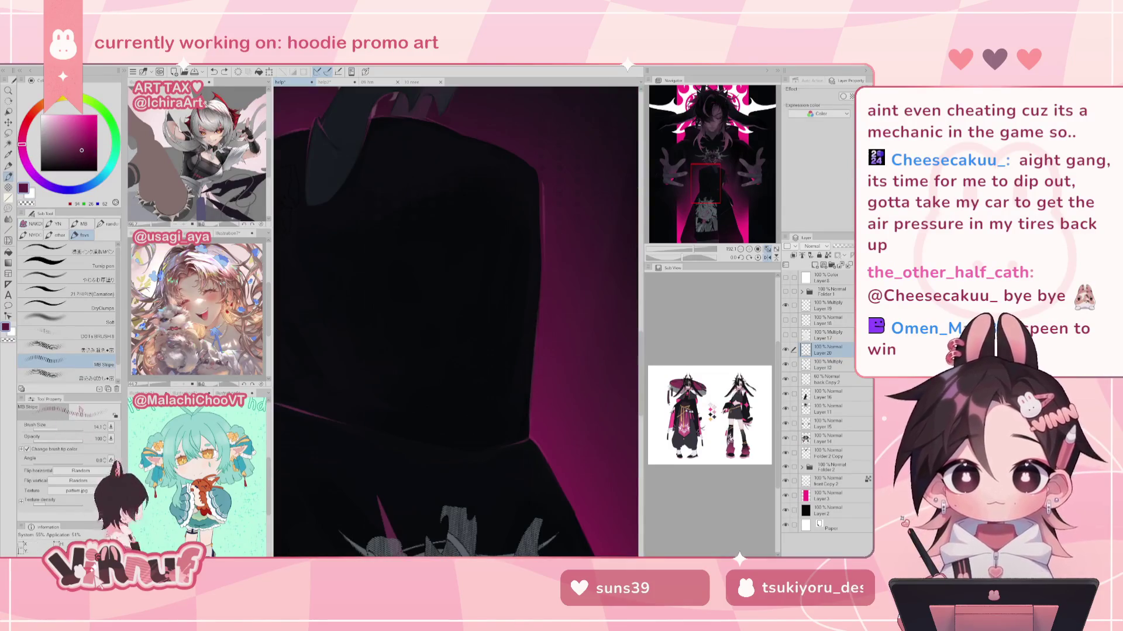
drag(61, 428, 63, 427)
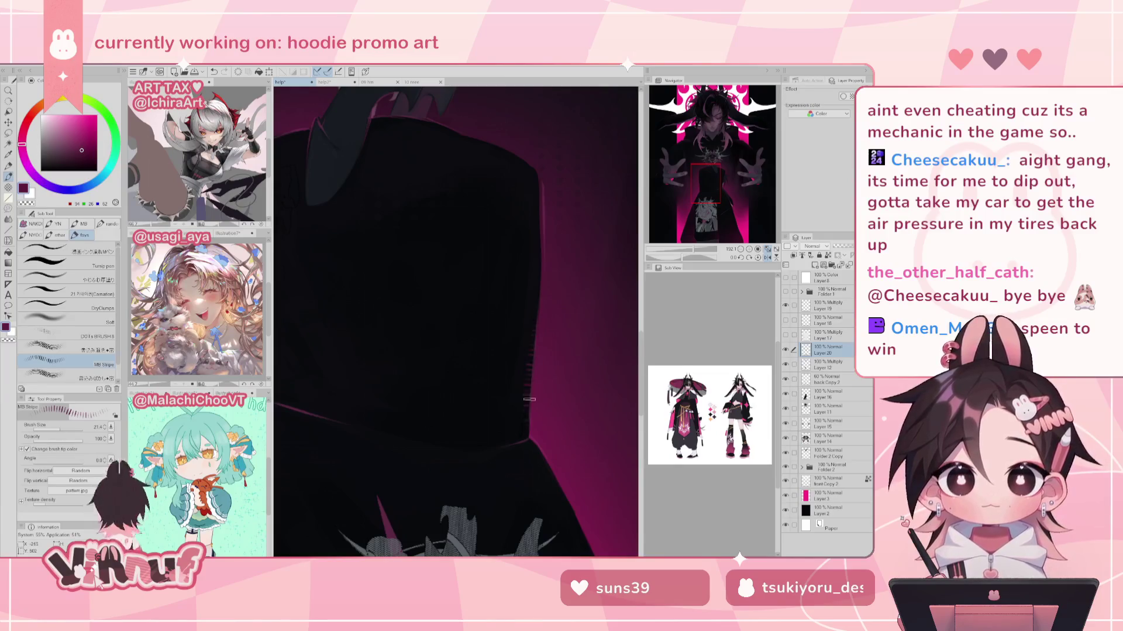
key(h)
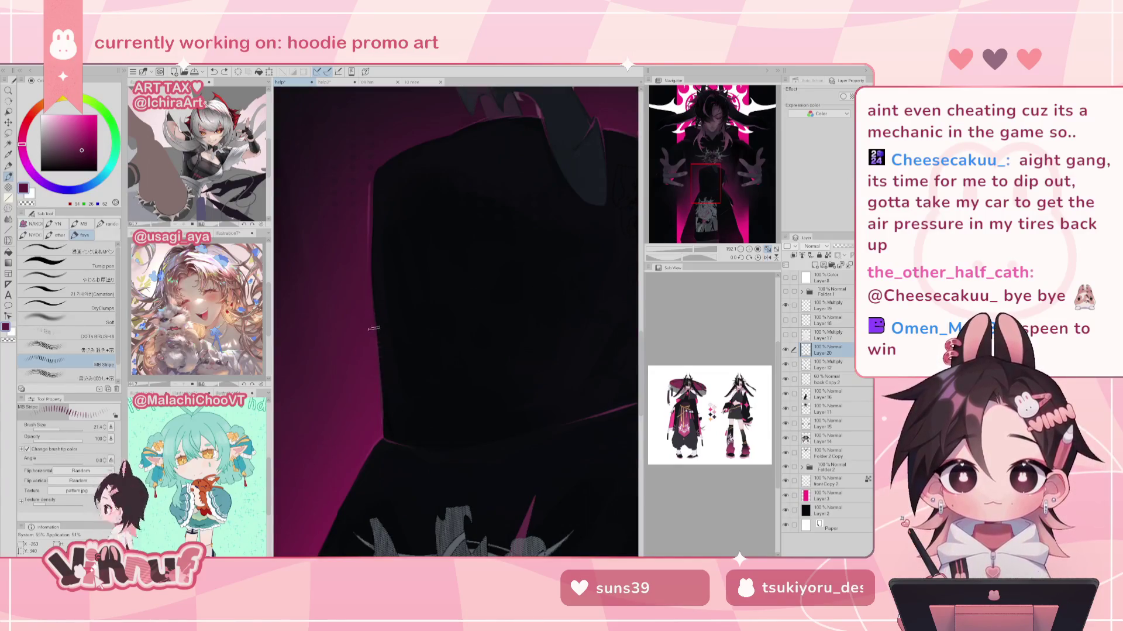
Step: Sample near-black from the hoodie print and grey-purple from the hand, then choose a dark blue-grey
scroll(692, 176, down, 3)
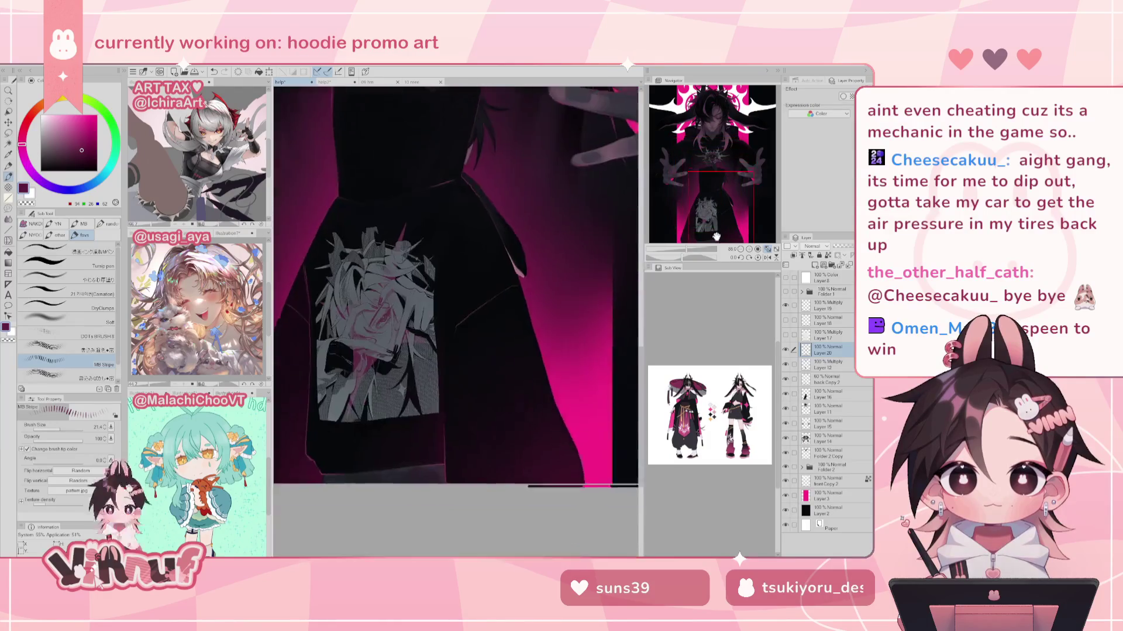
drag(706, 176, 691, 205)
alt+click(469, 435)
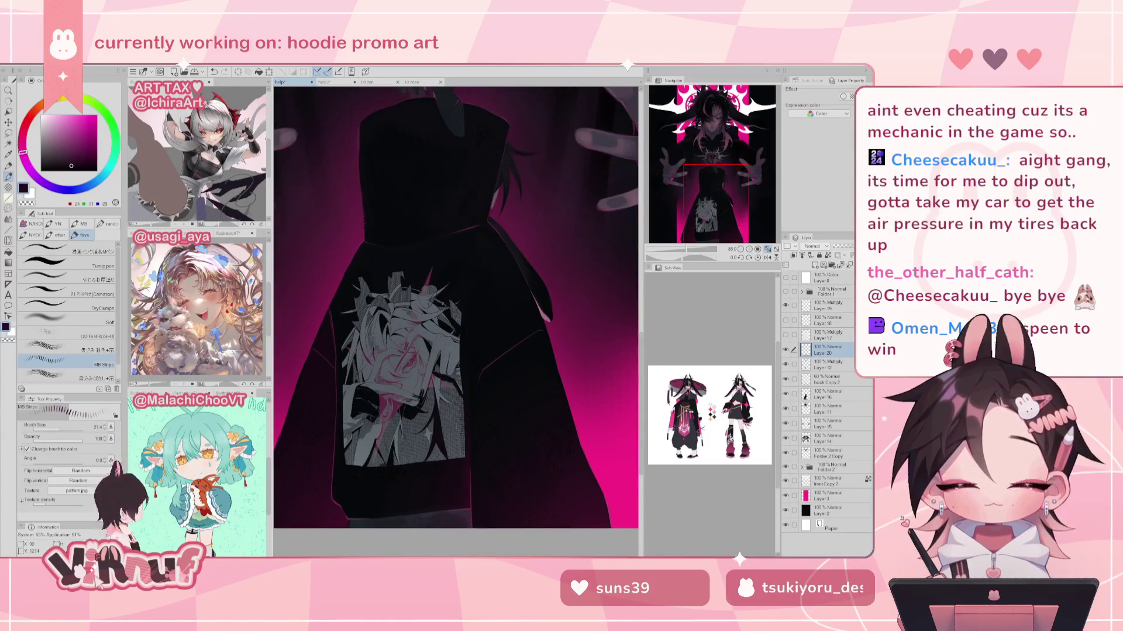
mouse_move(722, 193)
mouse_down()
mouse_move(731, 186)
mouse_move(709, 144)
mouse_up()
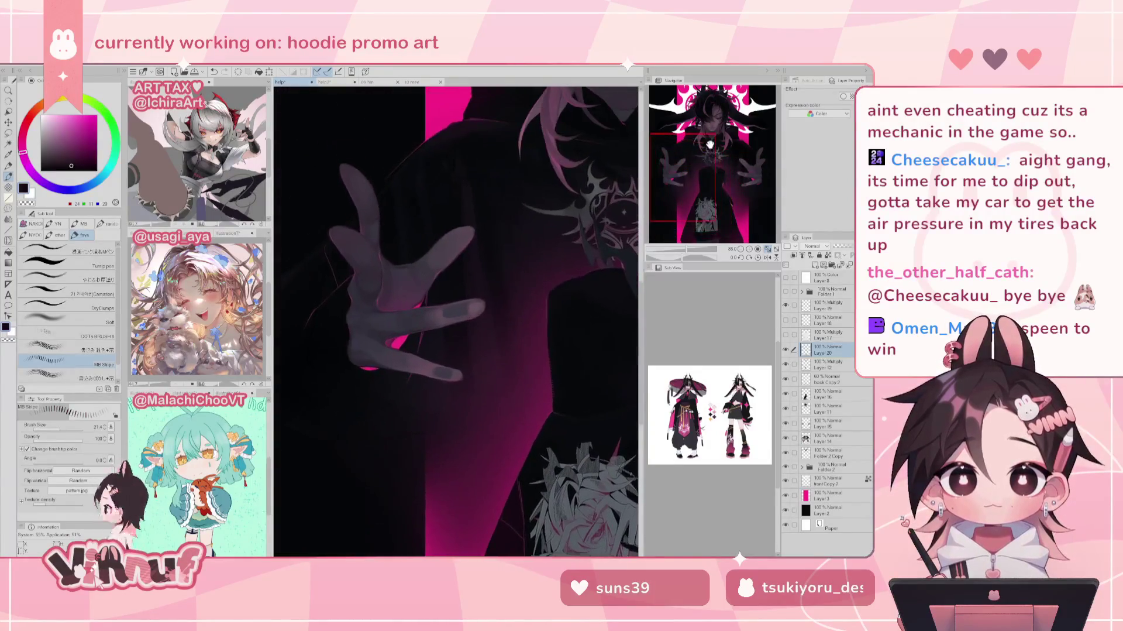
alt+click(401, 316)
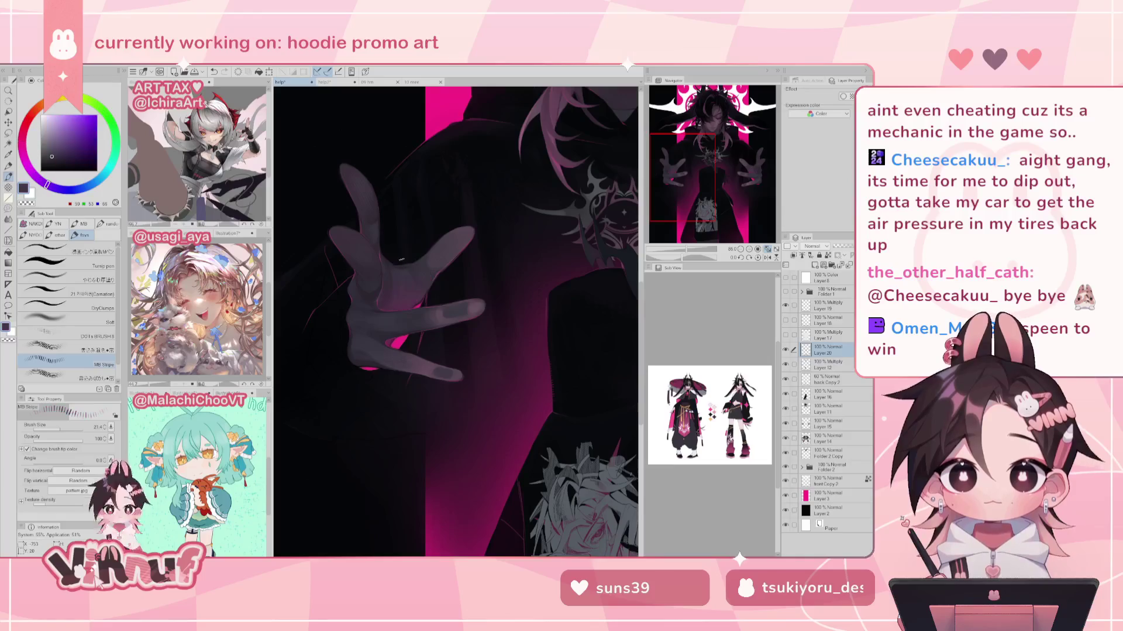
alt+click(402, 255)
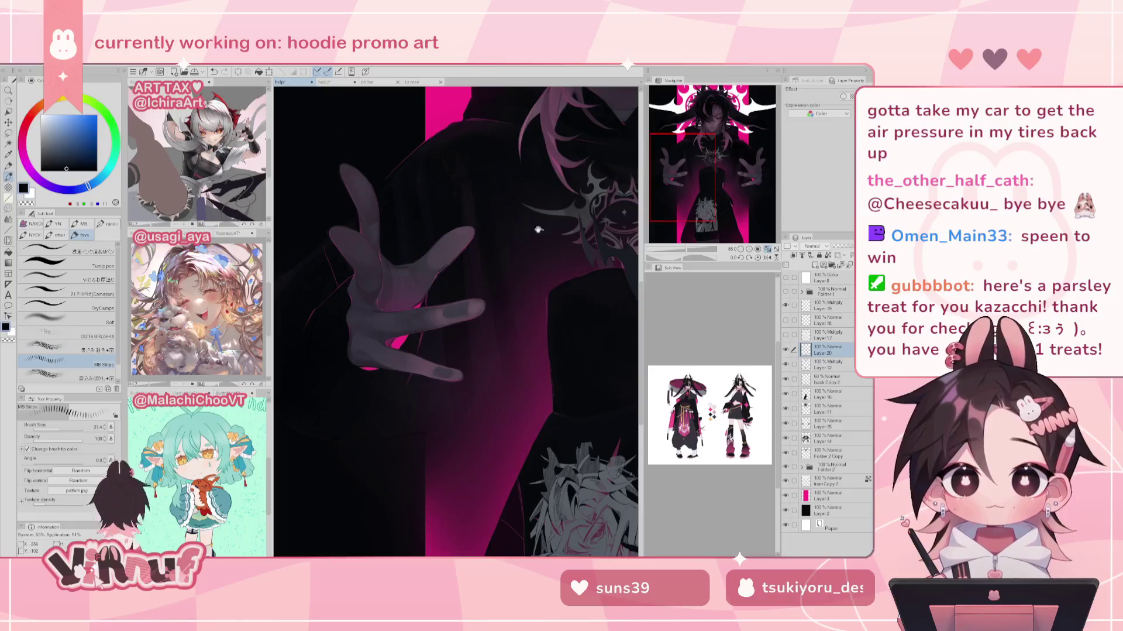
drag(538, 230, 444, 318)
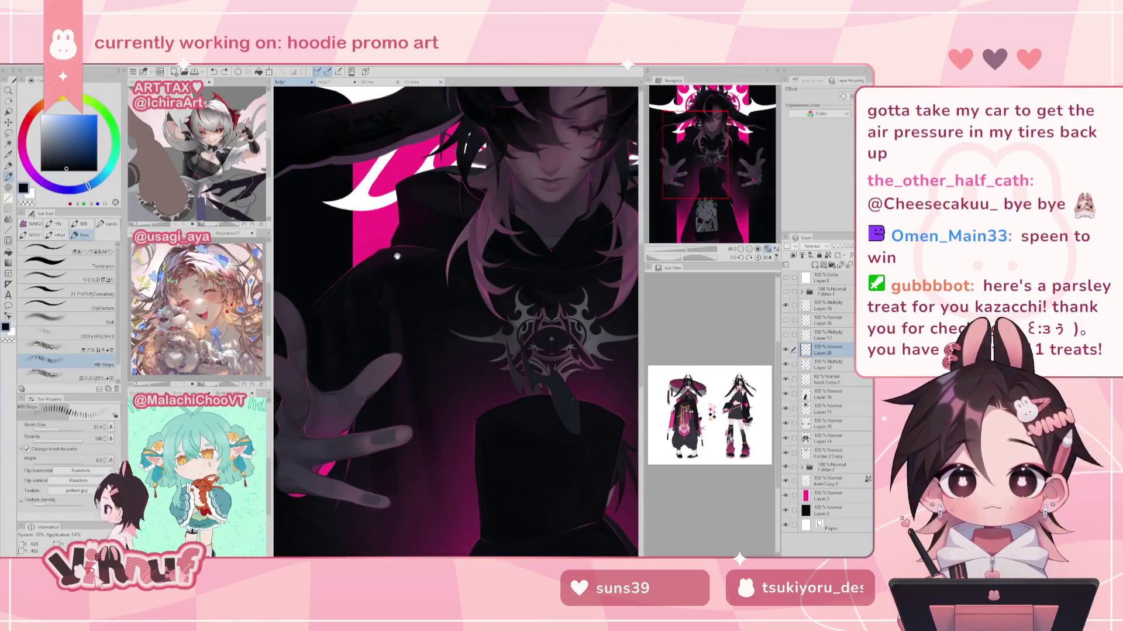
Step: Pan up over the head and hair and sample a dark purple as the drawing colour
drag(397, 256, 326, 336)
drag(448, 246, 473, 303)
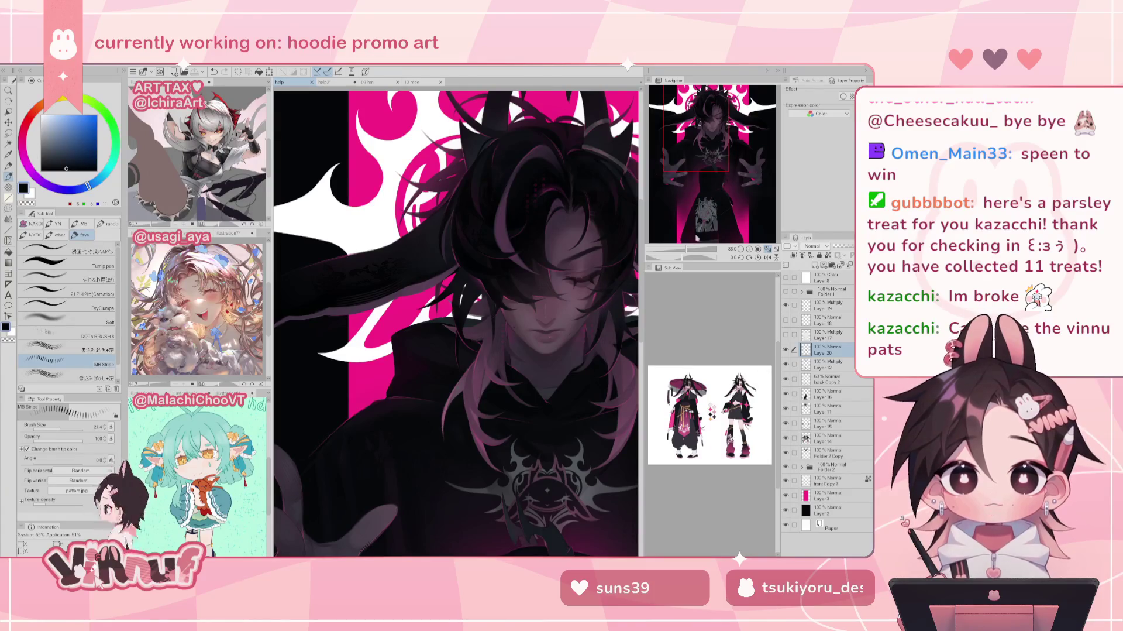
drag(706, 143, 715, 132)
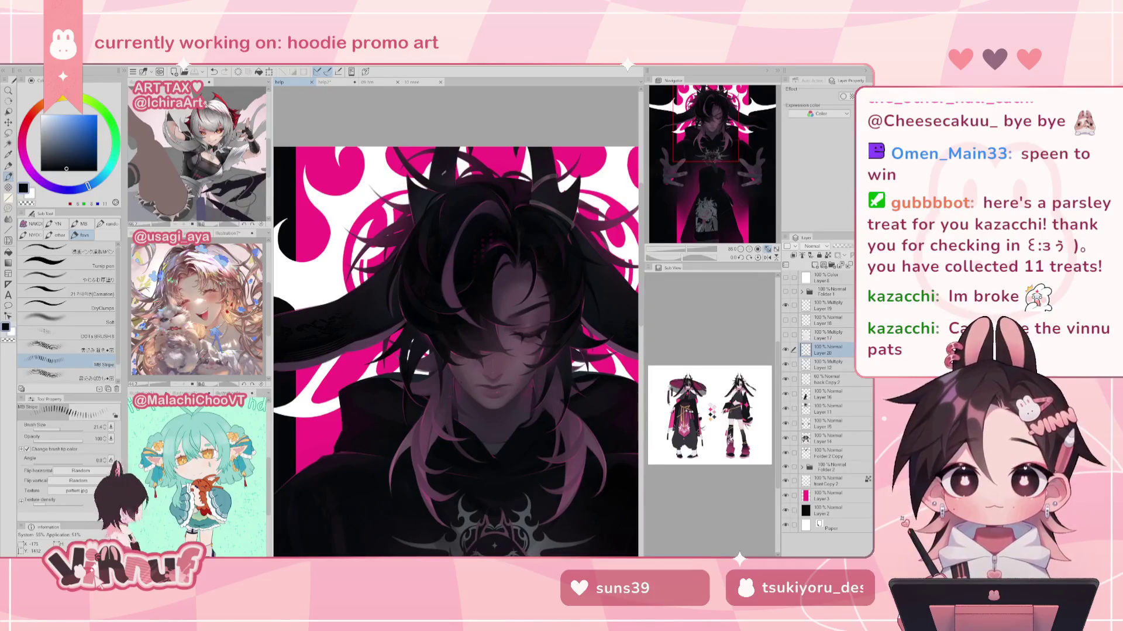
alt+click(383, 234)
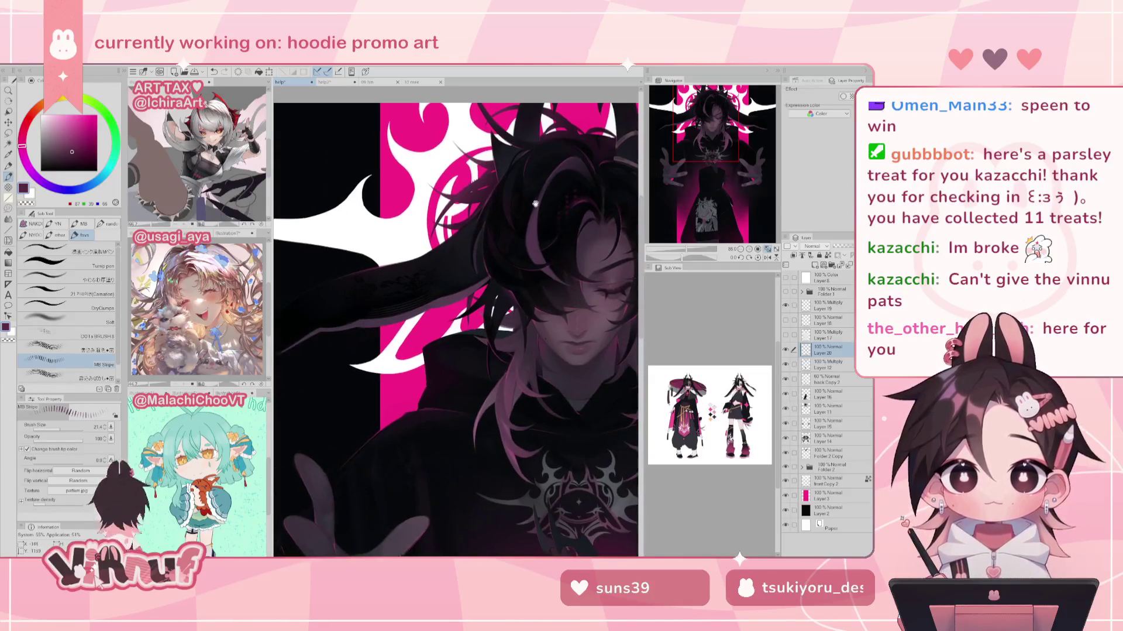
Step: Sample near-black and purple tones from the hair on both sides of the head
mouse_move(444, 241)
mouse_down()
mouse_move(420, 278)
mouse_move(482, 224)
mouse_up()
alt+click(475, 284)
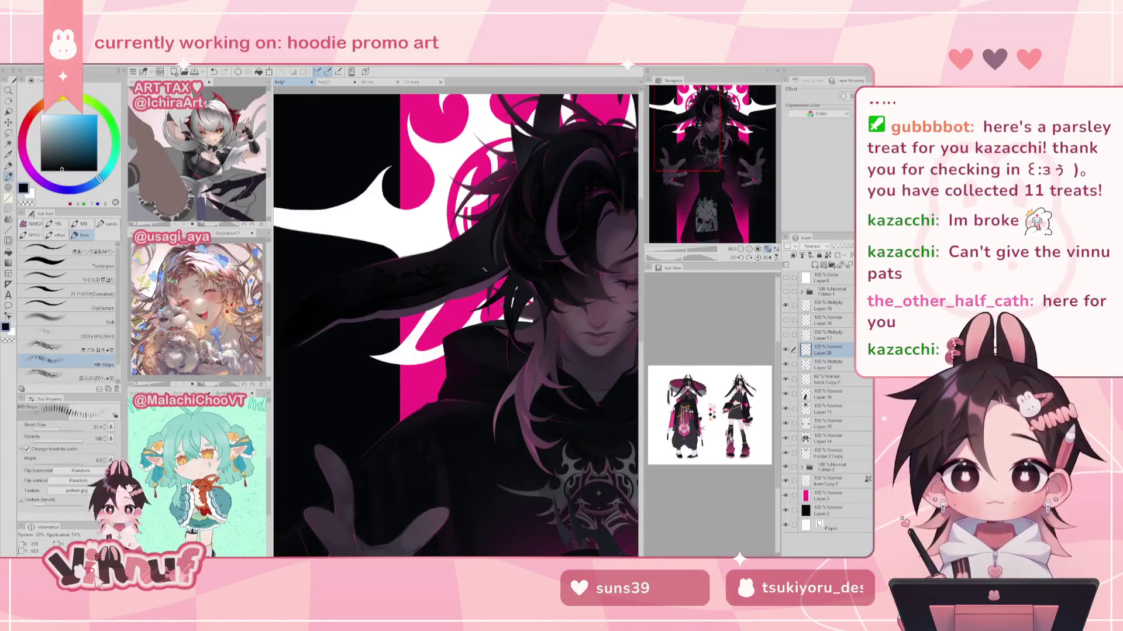
drag(495, 236, 259, 330)
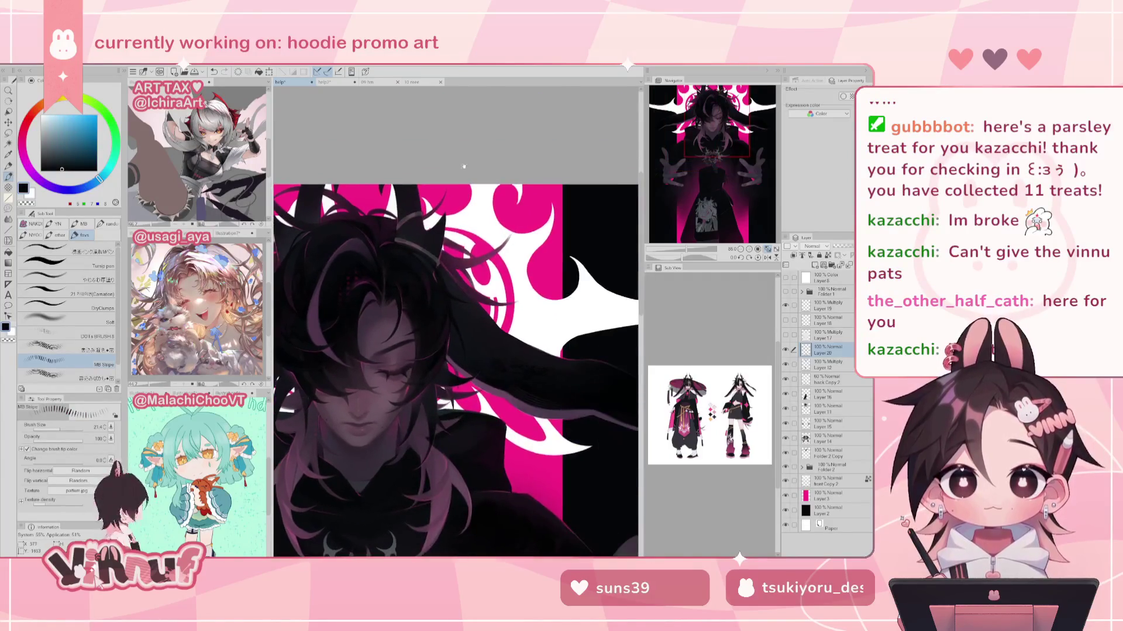
alt+click(360, 357)
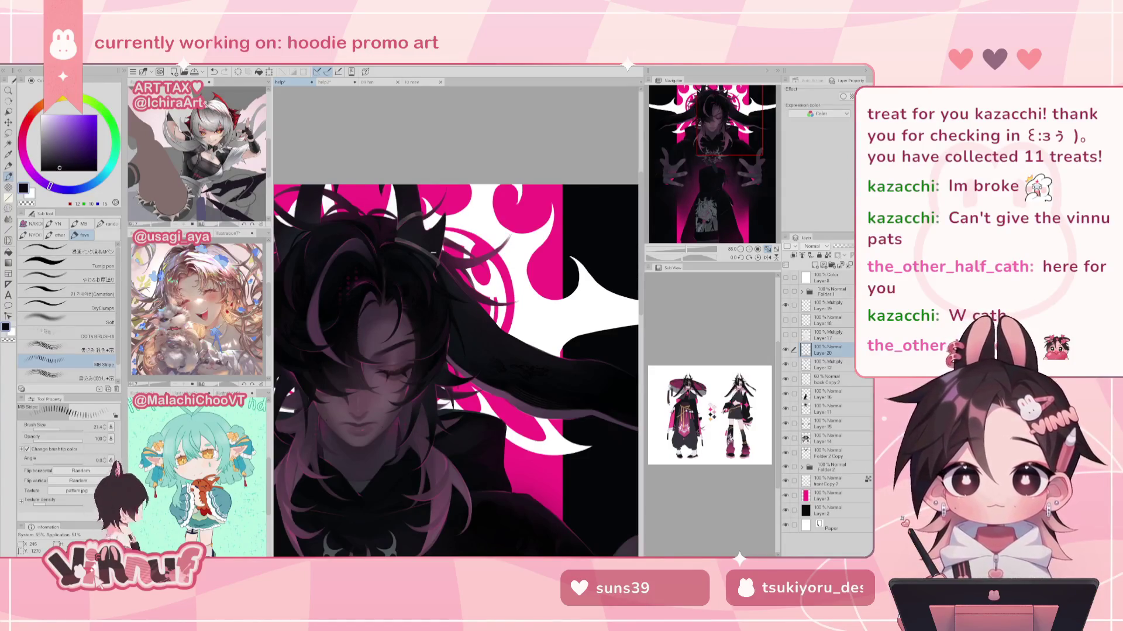
alt+click(404, 198)
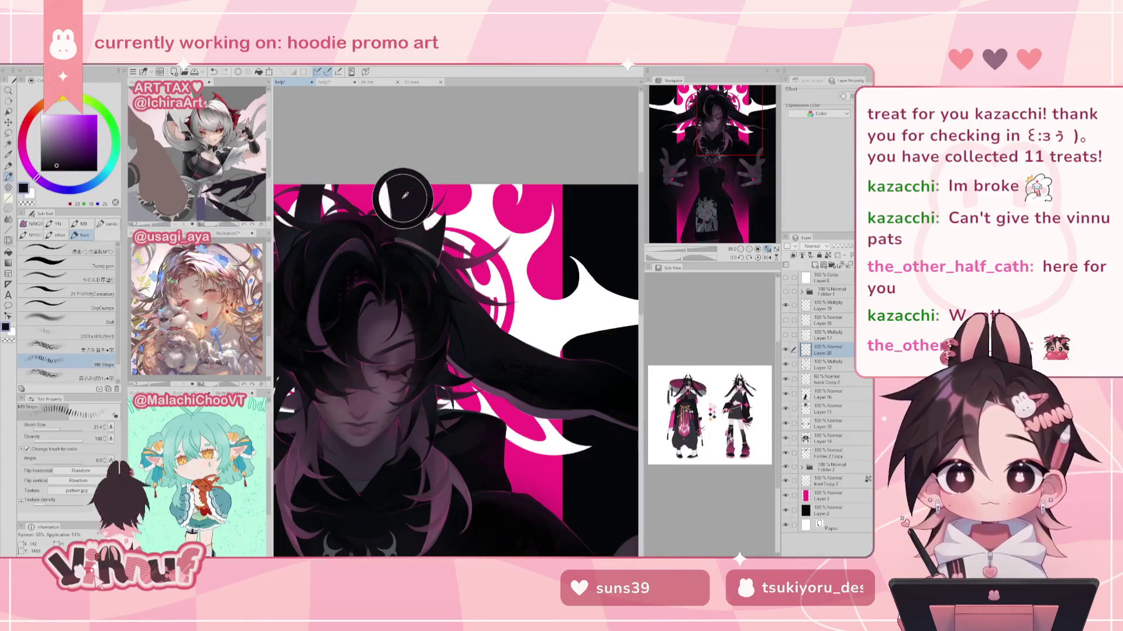
Step: Paint a trial near-white stroke at the horn tip, then undo it
alt+click(399, 201)
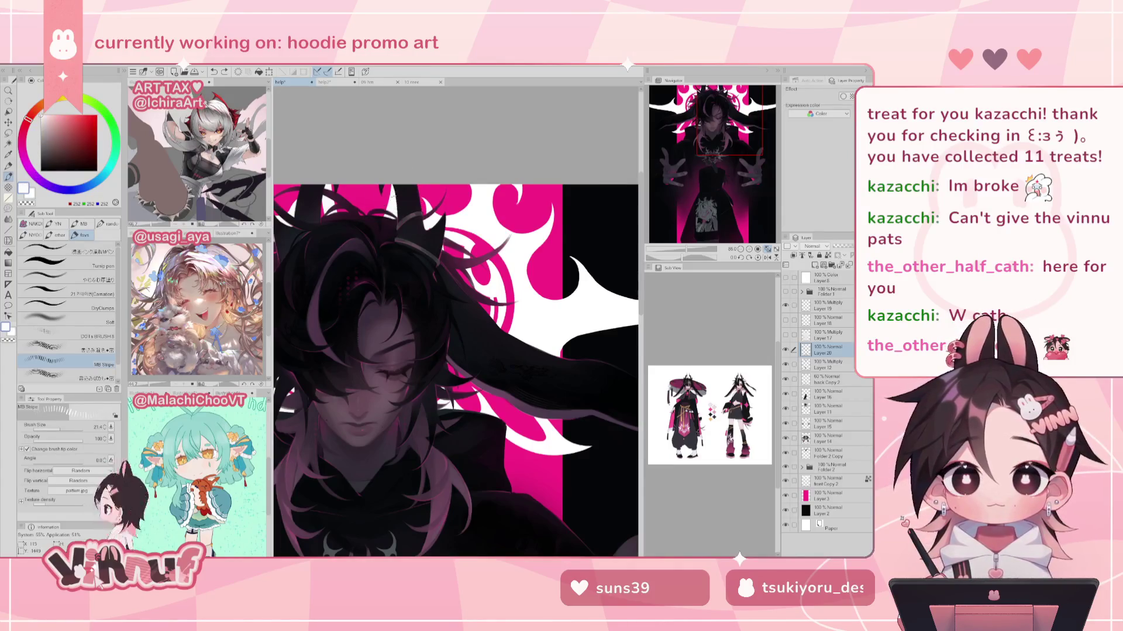
drag(399, 194, 396, 208)
key(ctrl+z)
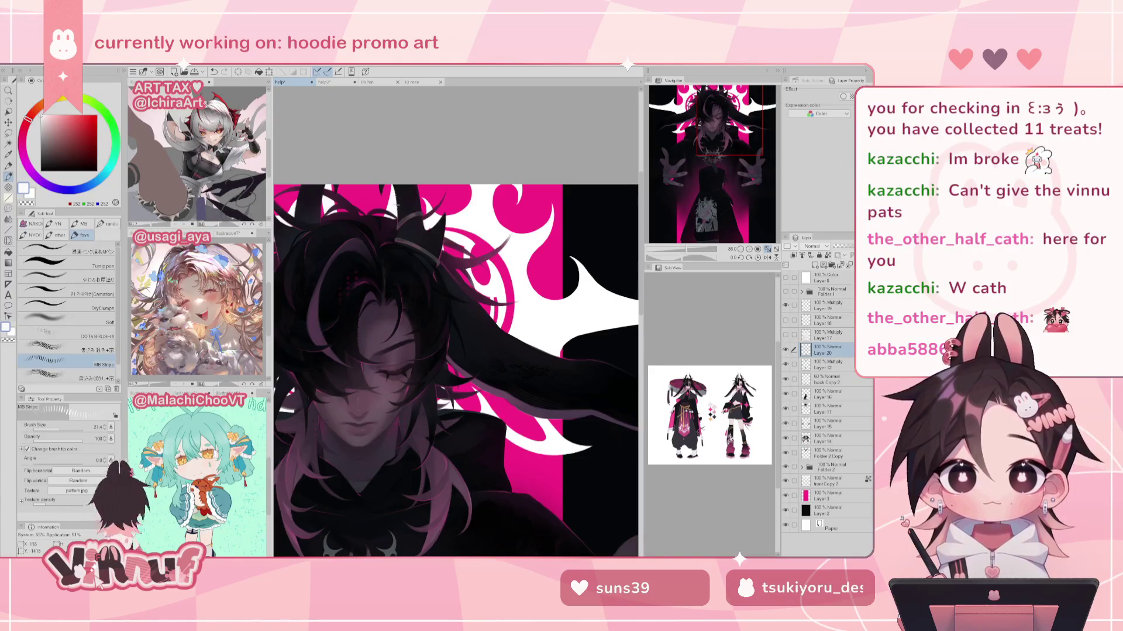
Step: Sample colours around the horns and hoodie, ending on deep pink from the hoodie's edge glow
drag(462, 212, 519, 185)
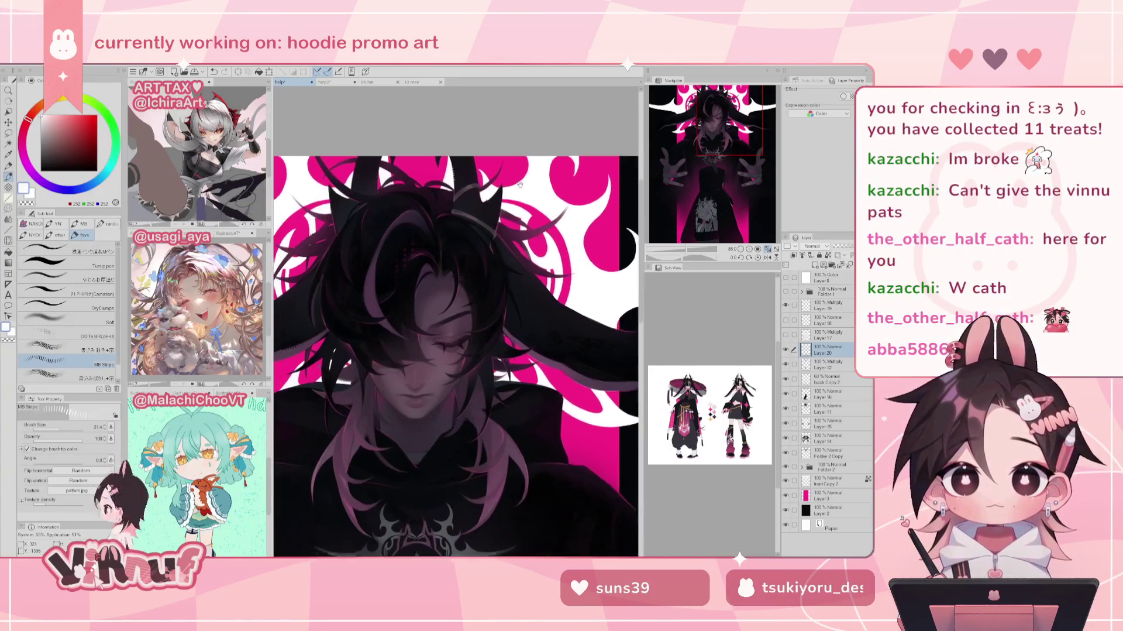
alt+click(377, 286)
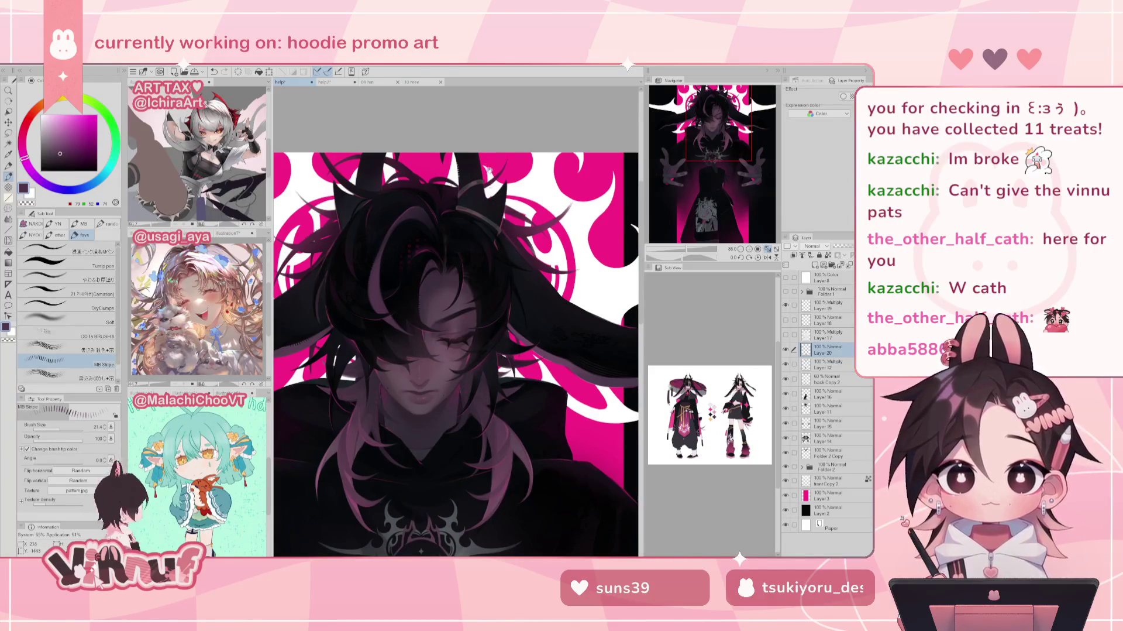
drag(491, 175, 433, 158)
alt+click(459, 237)
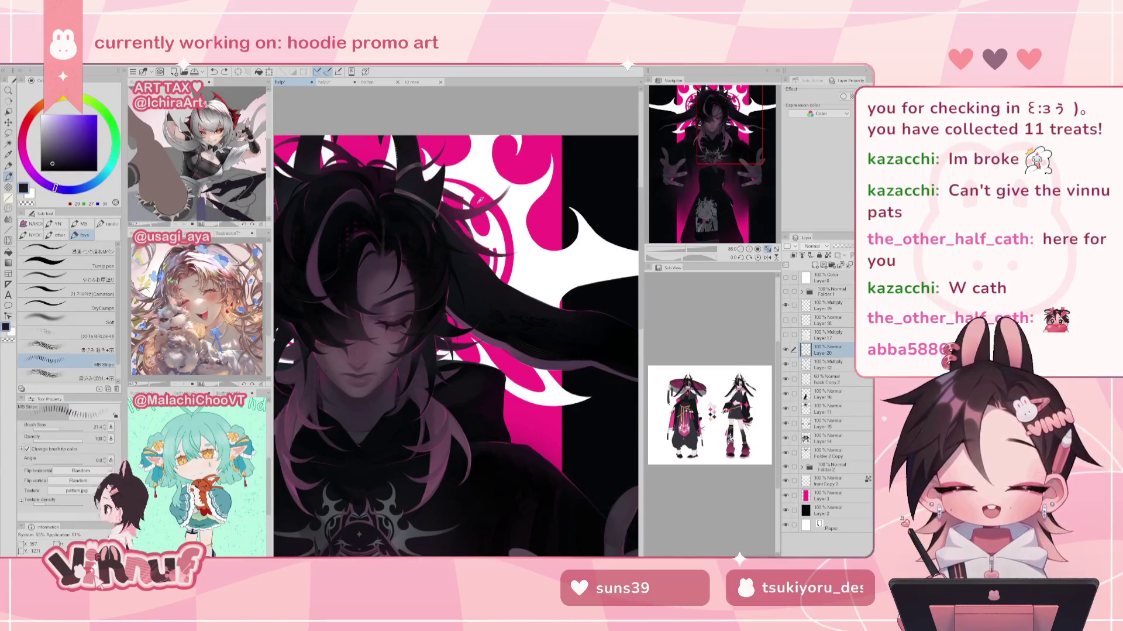
alt+click(468, 324)
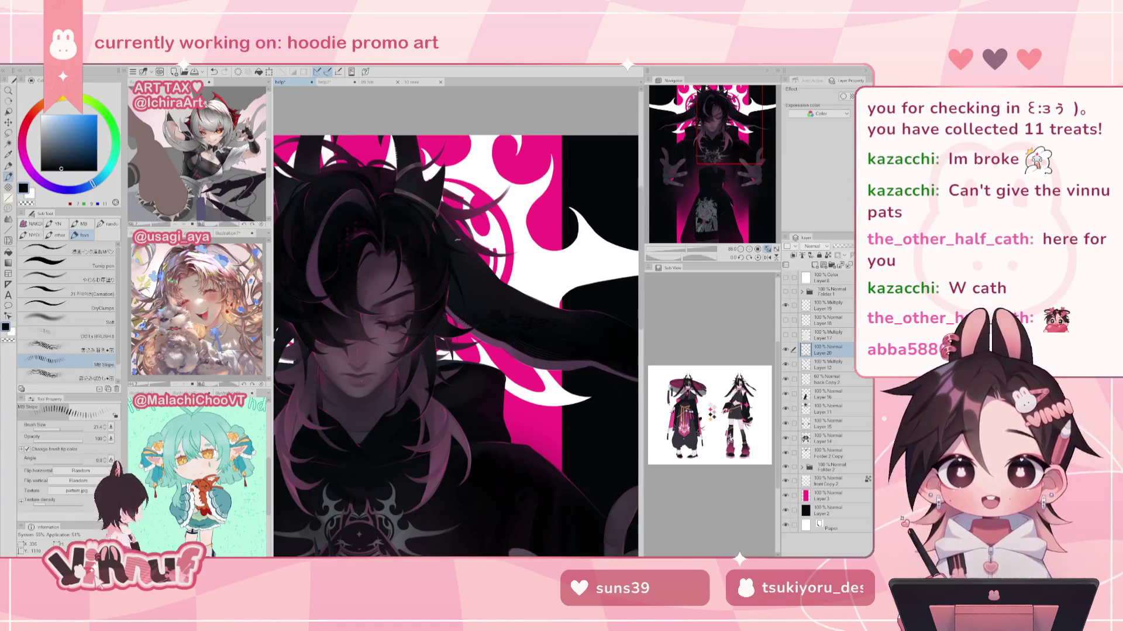
mouse_move(469, 293)
mouse_down()
mouse_move(507, 240)
mouse_move(544, 224)
mouse_up()
alt+click(523, 269)
drag(535, 266, 540, 123)
alt+click(341, 413)
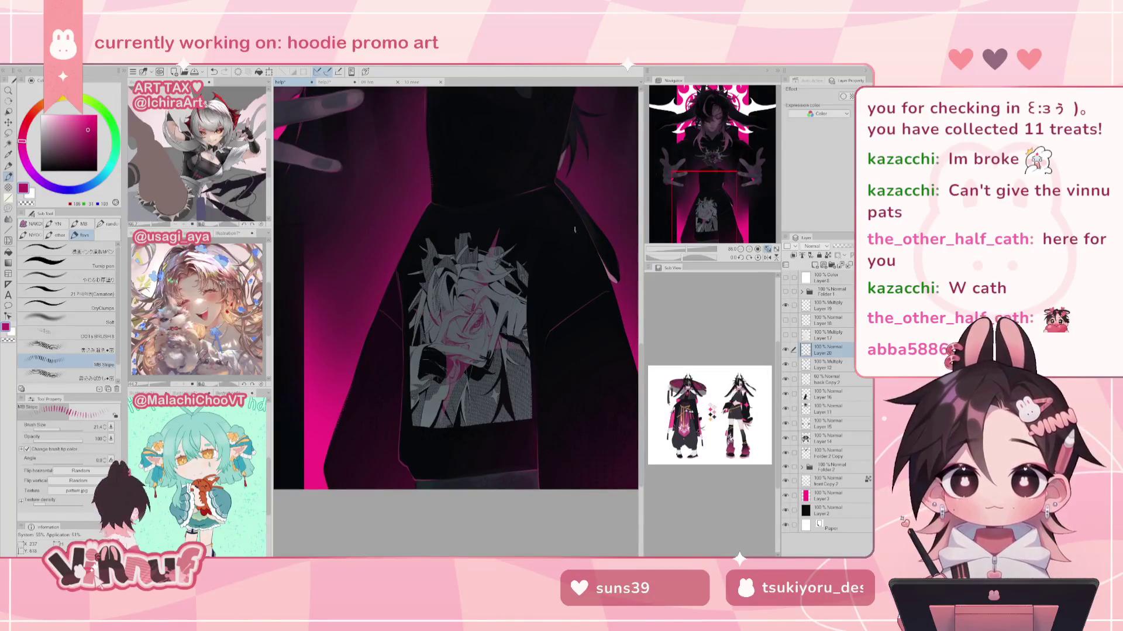
scroll(575, 229, down, 1)
scroll(526, 280, down, 2)
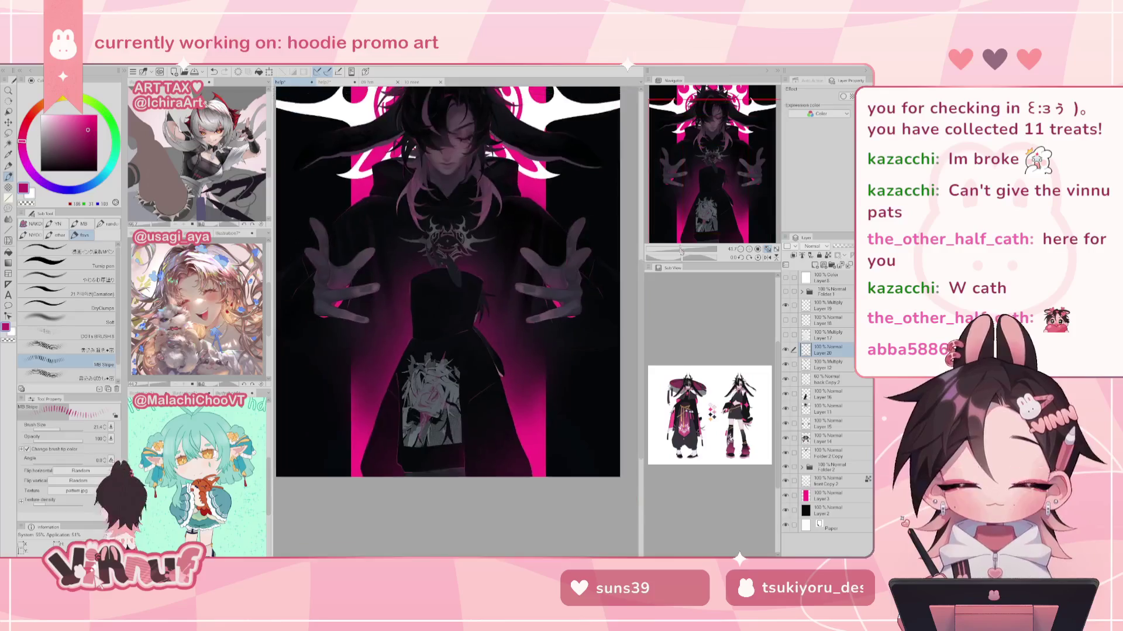
scroll(535, 128, up, 1)
scroll(535, 128, up, 1)
alt+click(520, 304)
alt+click(523, 315)
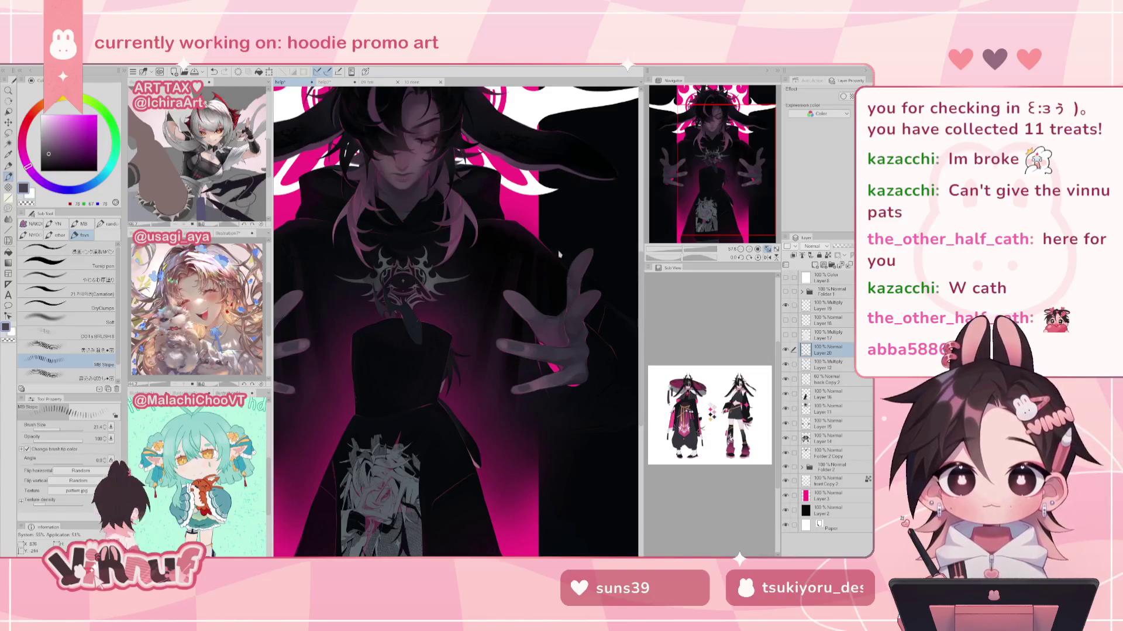
alt+click(523, 315)
key(h)
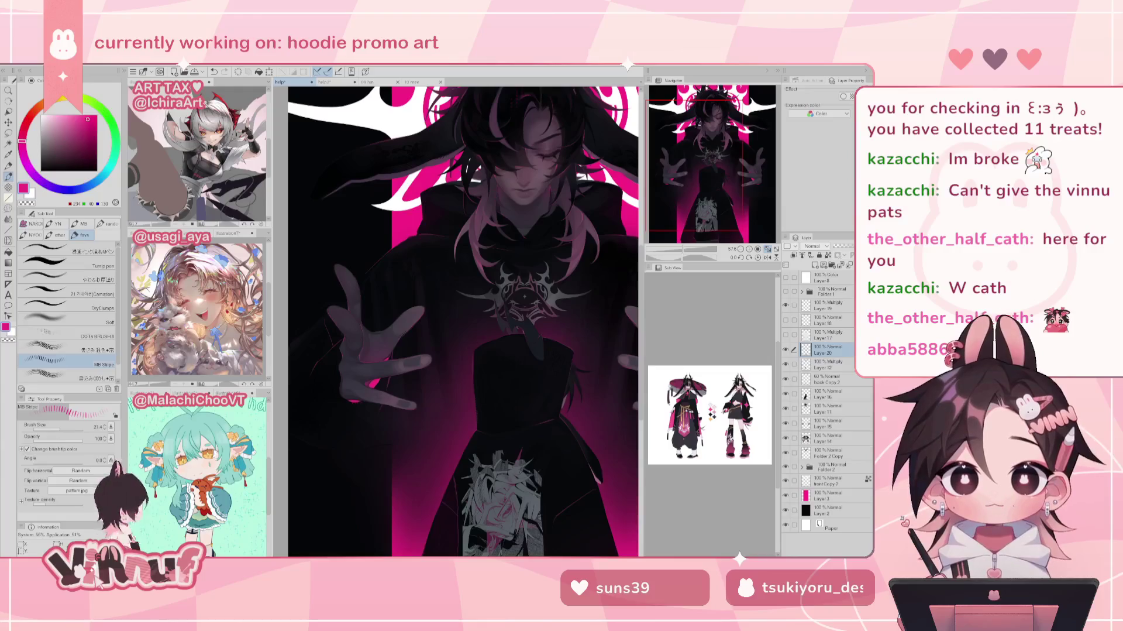
scroll(455, 321, down, 1)
scroll(456, 320, down, 1)
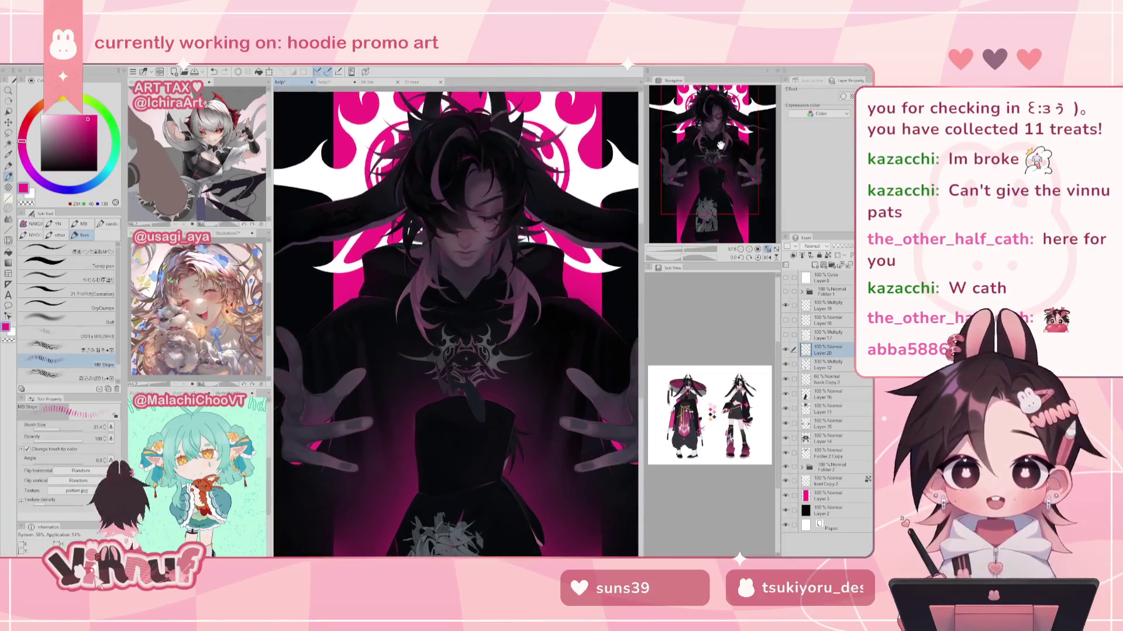
scroll(456, 321, down, 1)
scroll(455, 320, down, 1)
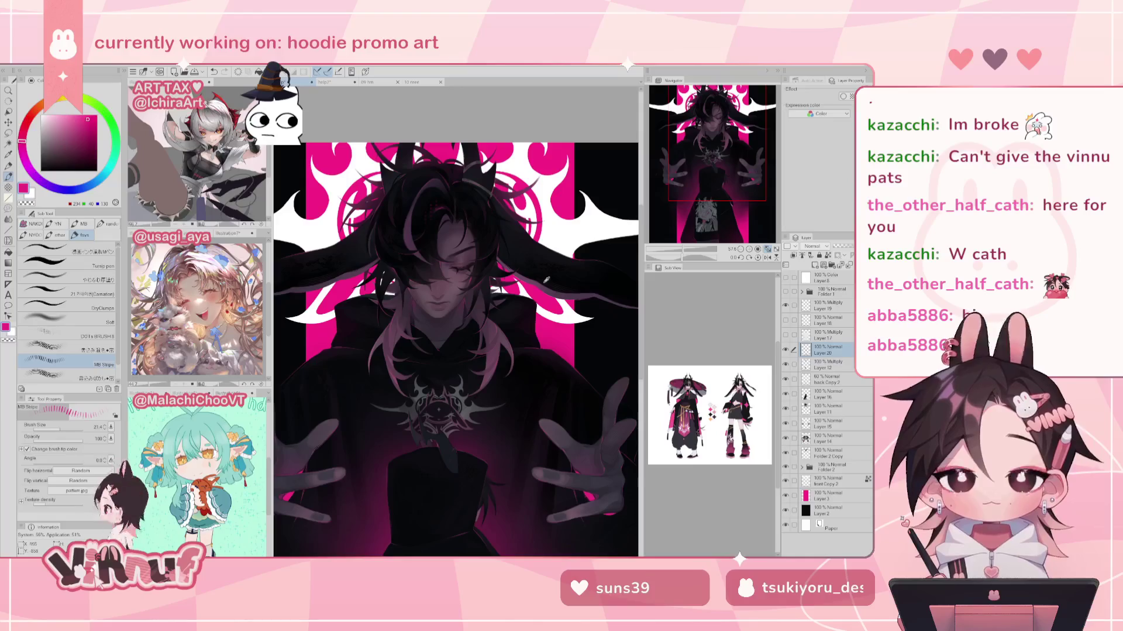
alt+click(561, 291)
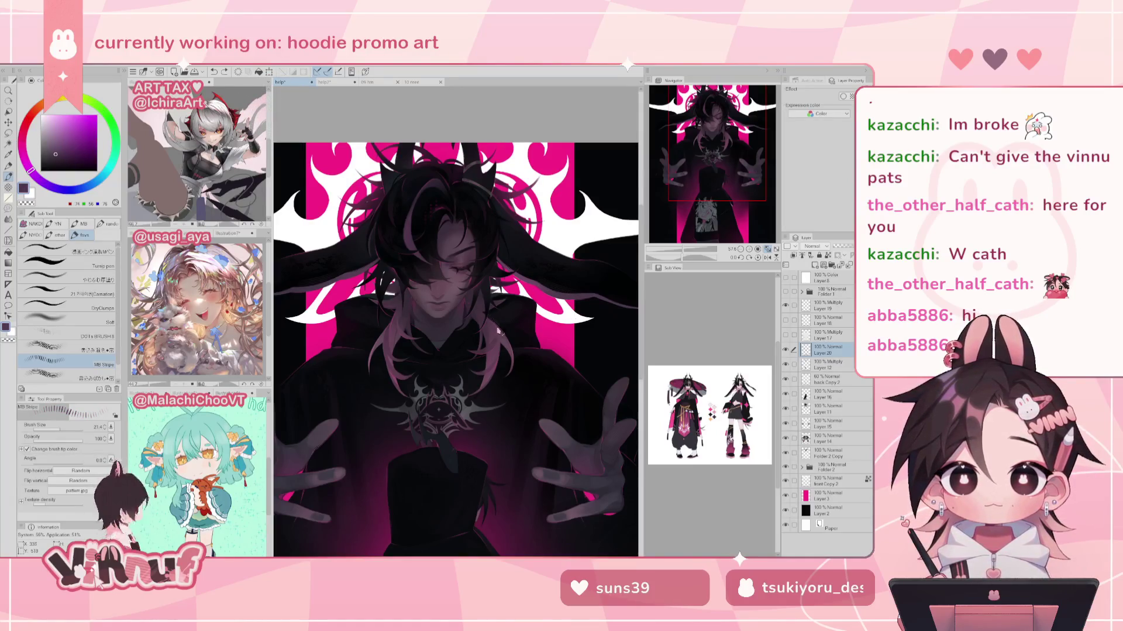
alt+click(499, 326)
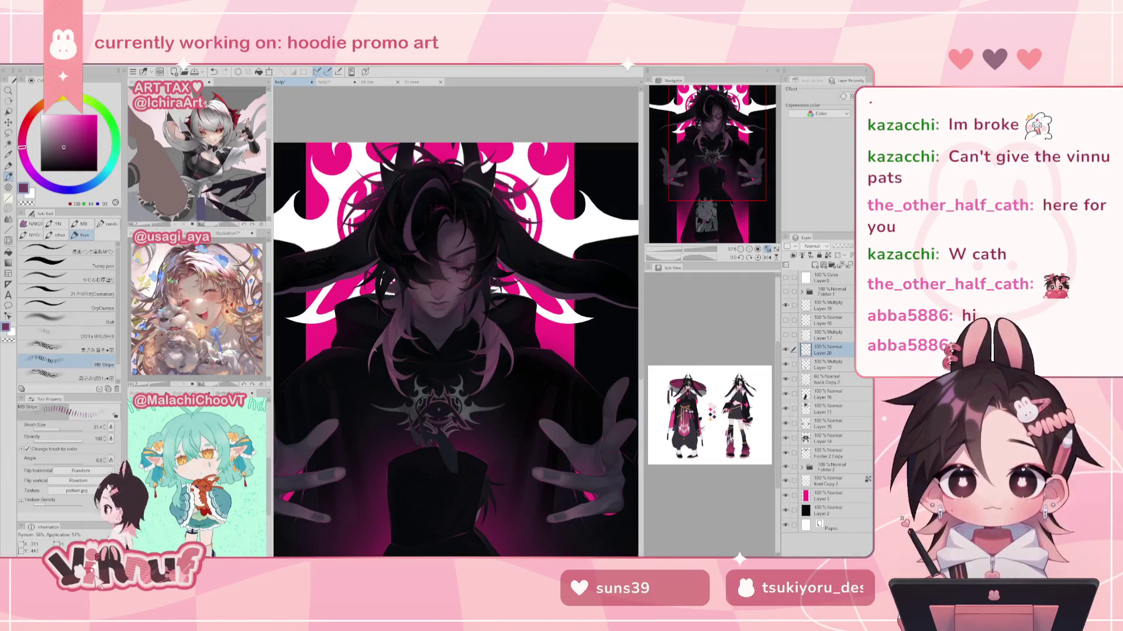
alt+click(369, 356)
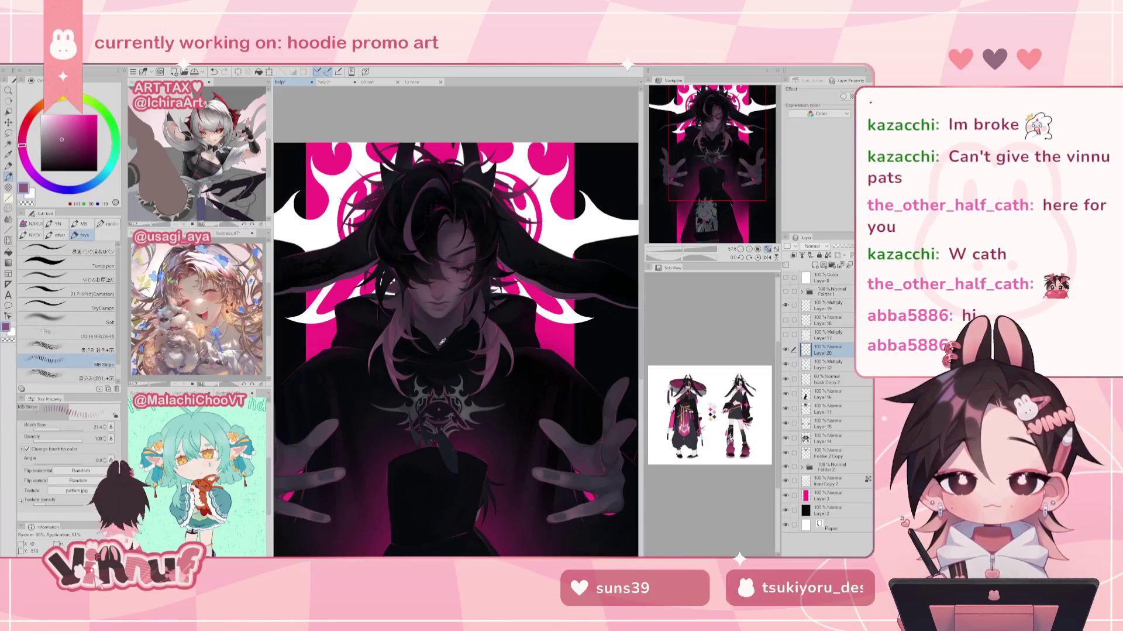
alt+click(443, 341)
alt+click(456, 343)
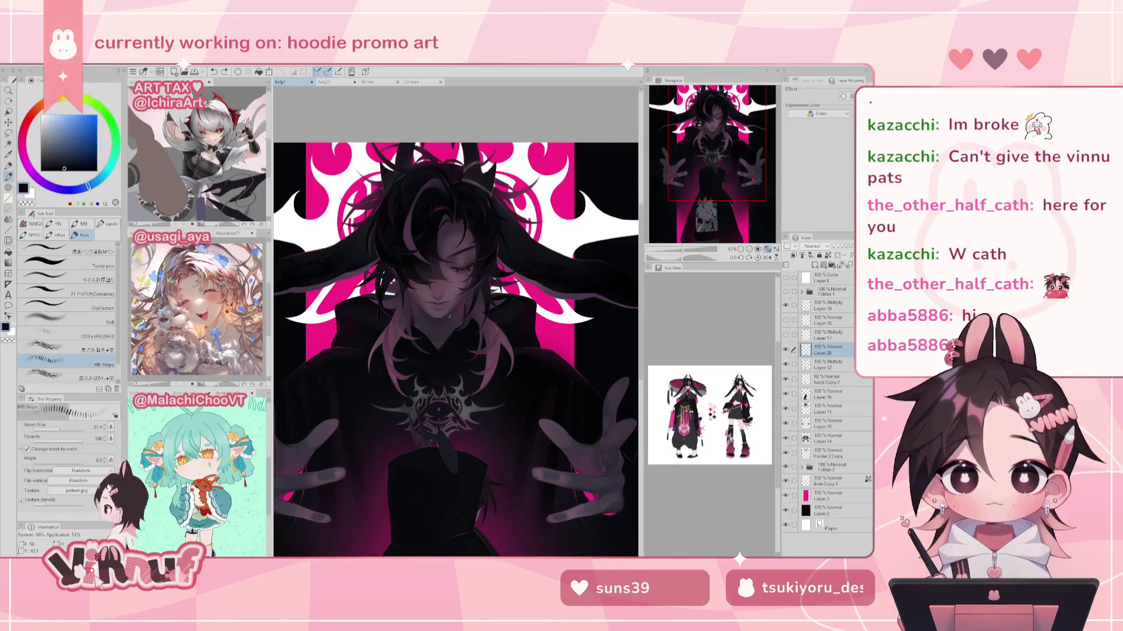
alt+click(444, 314)
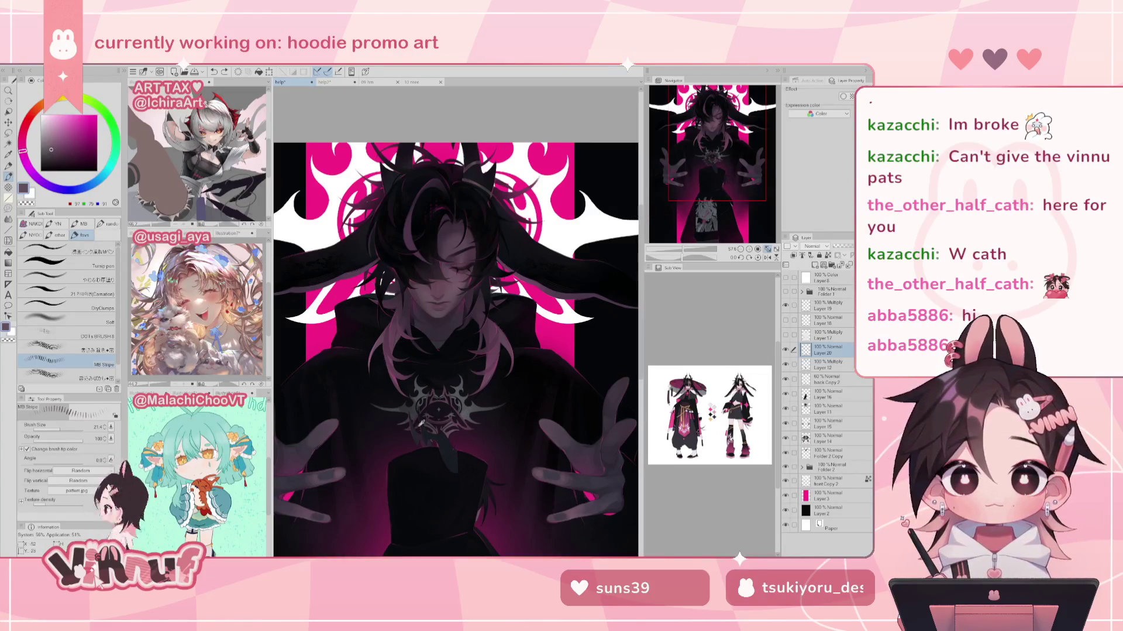
alt+click(450, 450)
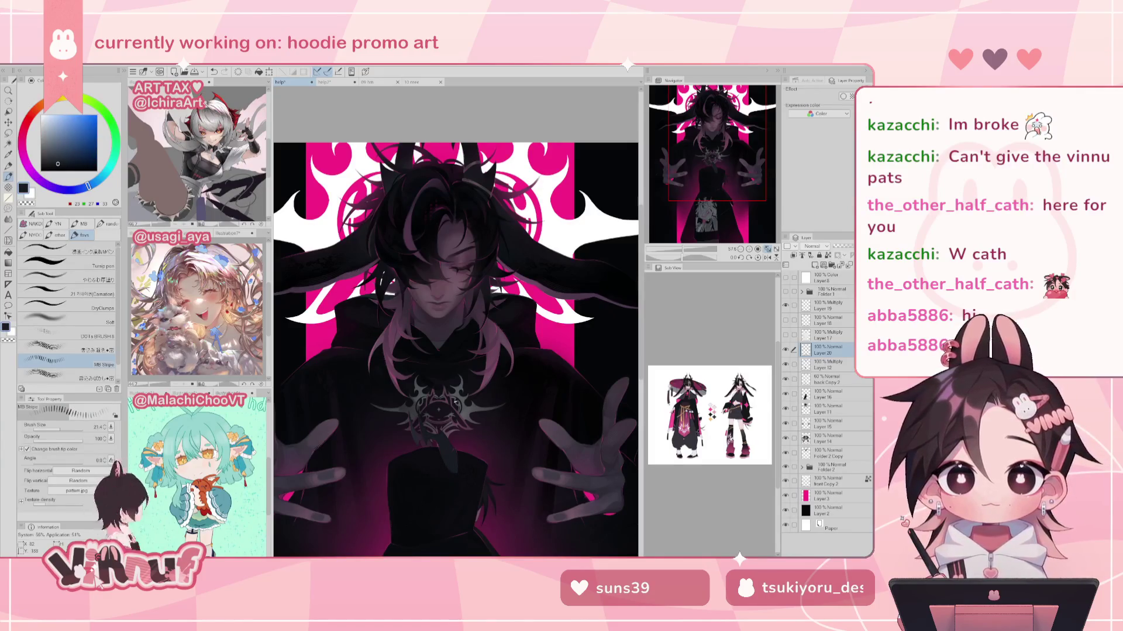
click(767, 249)
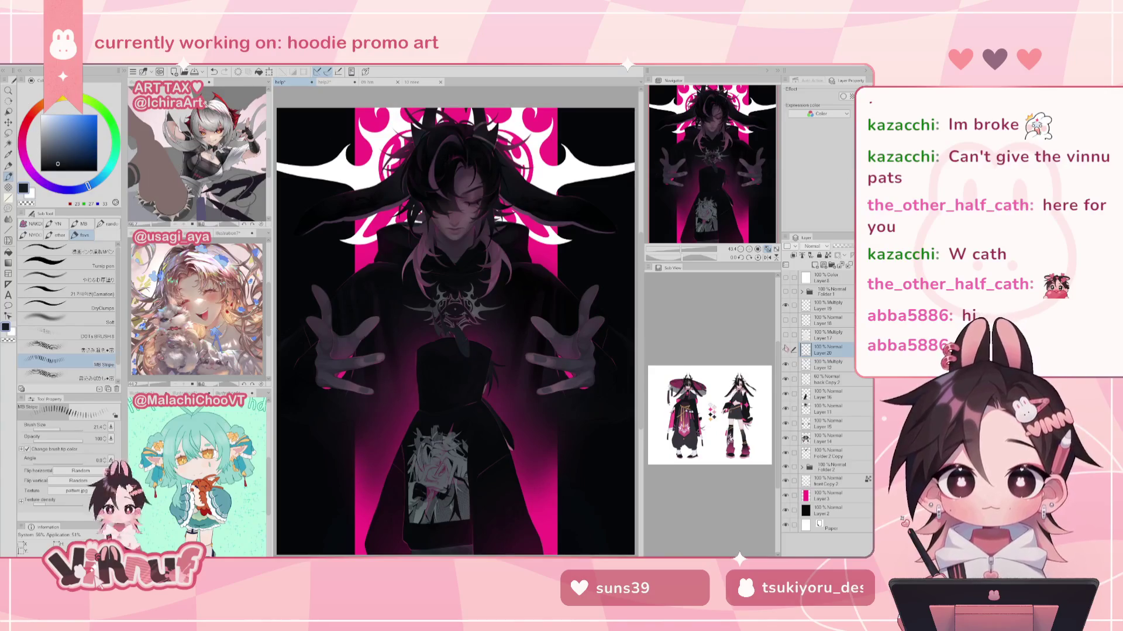
Step: Zoom into the chest emblem, sample nearby colours with a slightly smaller brush, then fit the artwork
drag(688, 253, 711, 253)
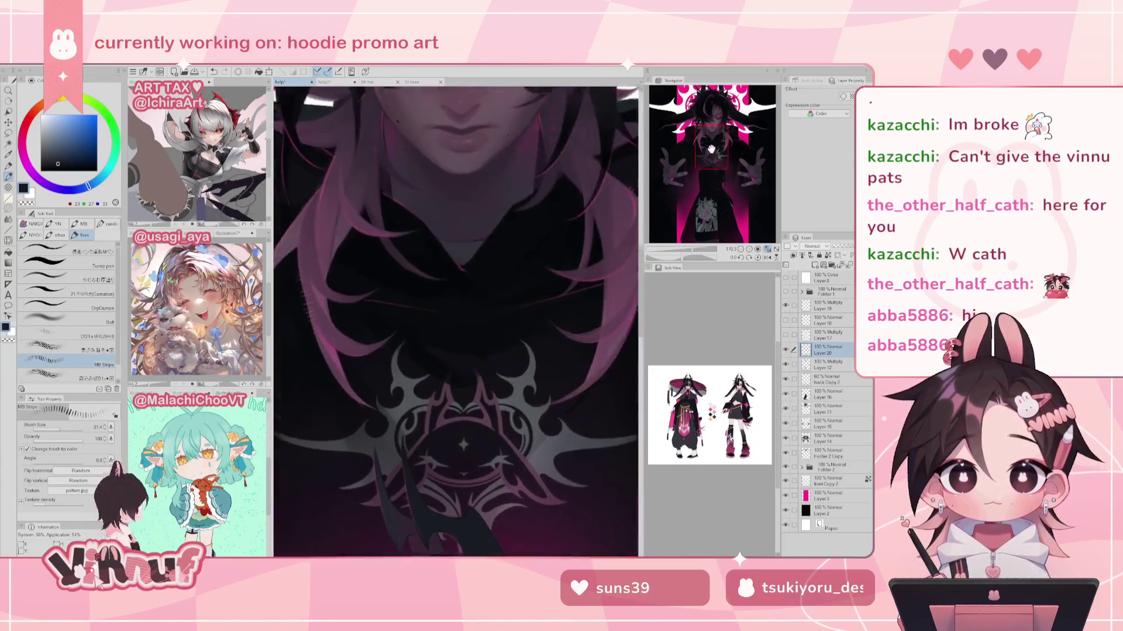
alt+click(339, 386)
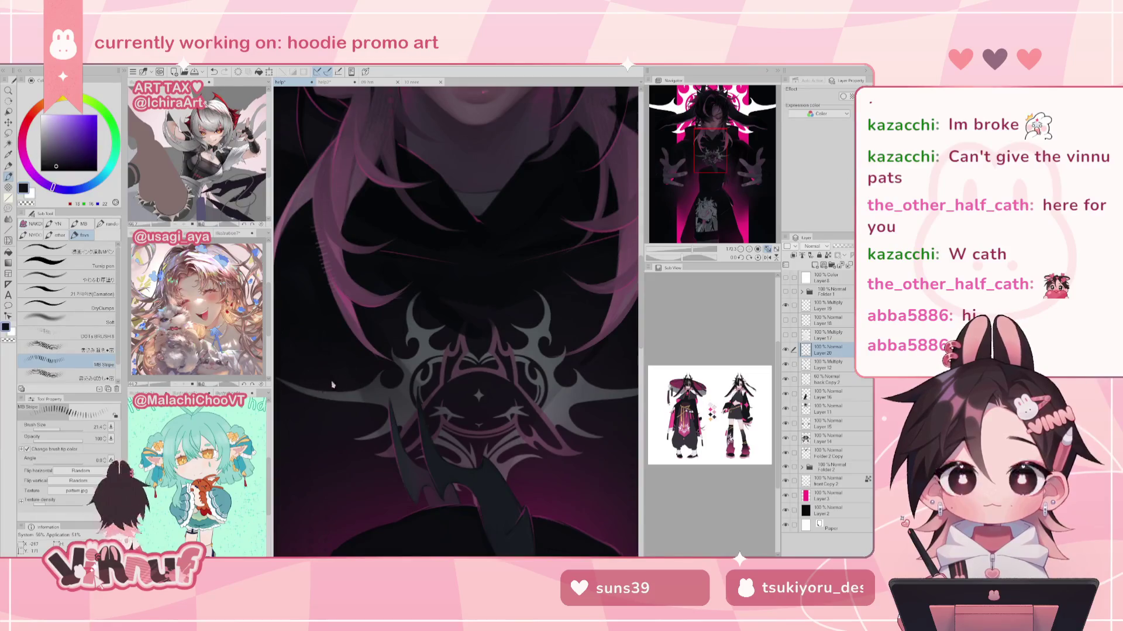
key(bracketleft)
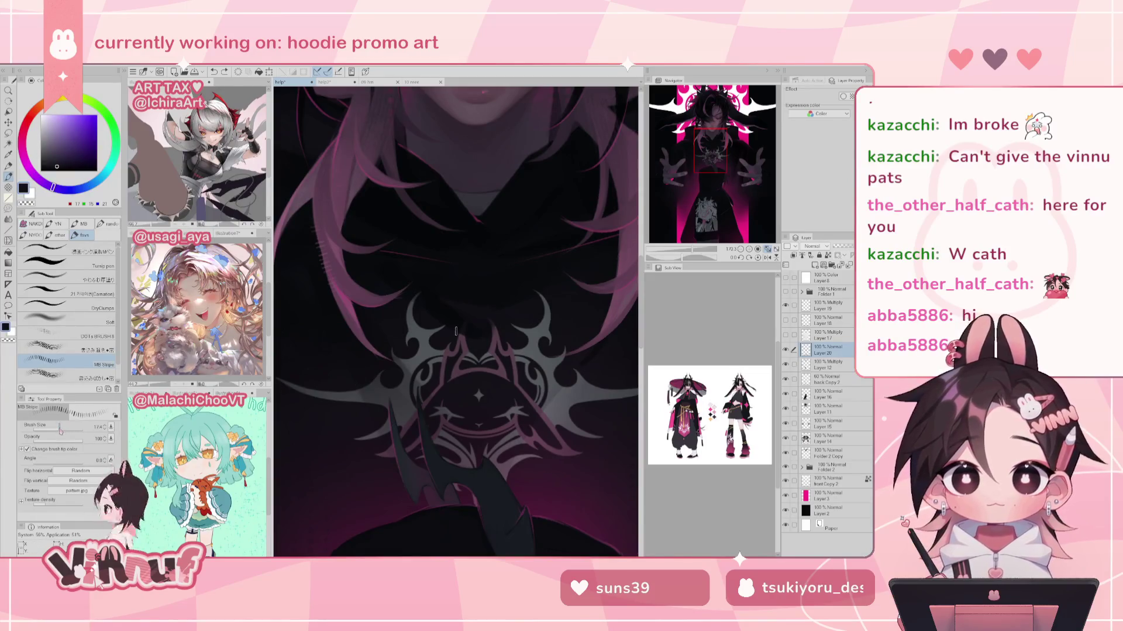
drag(468, 234, 390, 220)
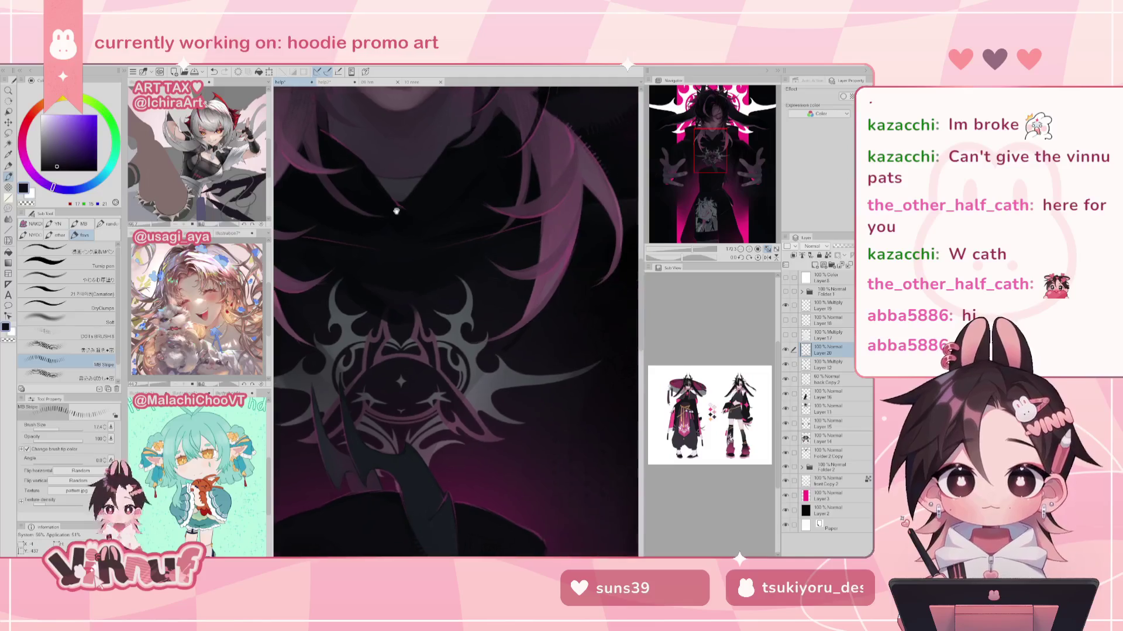
alt+click(514, 388)
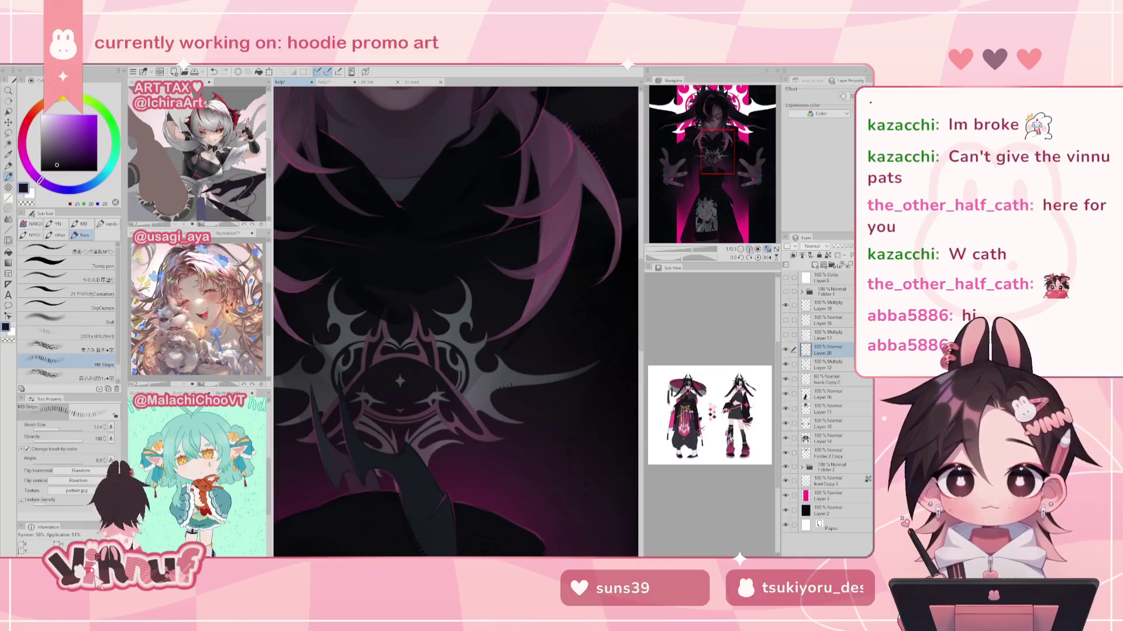
click(767, 248)
Step: Zoom into the hoodie print, choose dark blue as the drawing colour, and zoom back out
drag(704, 257, 689, 251)
alt+click(380, 427)
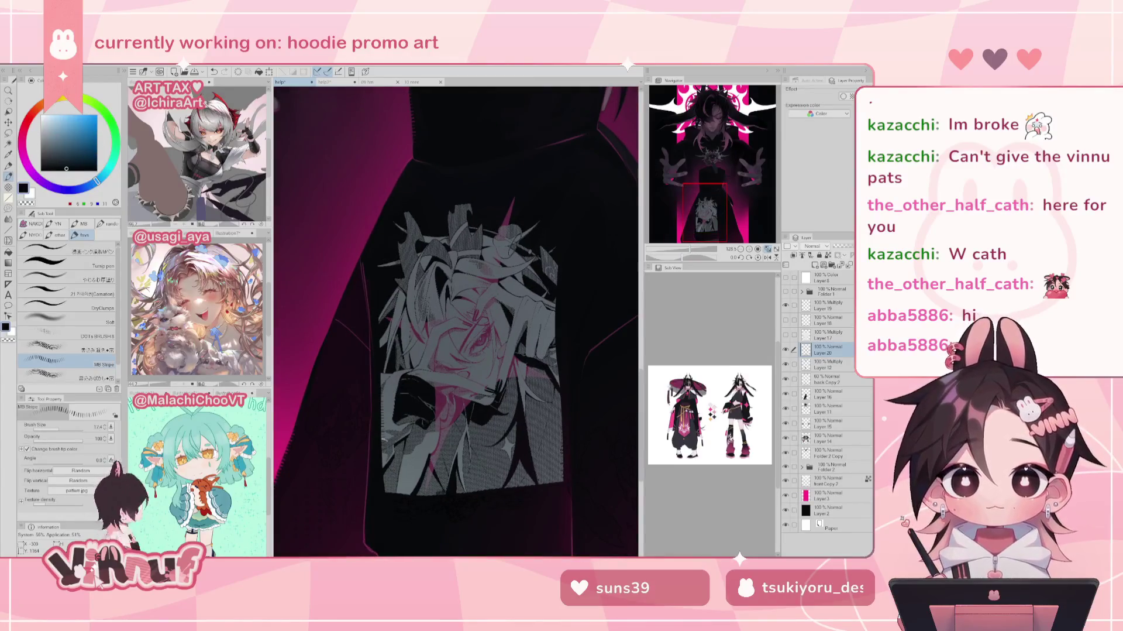
click(767, 249)
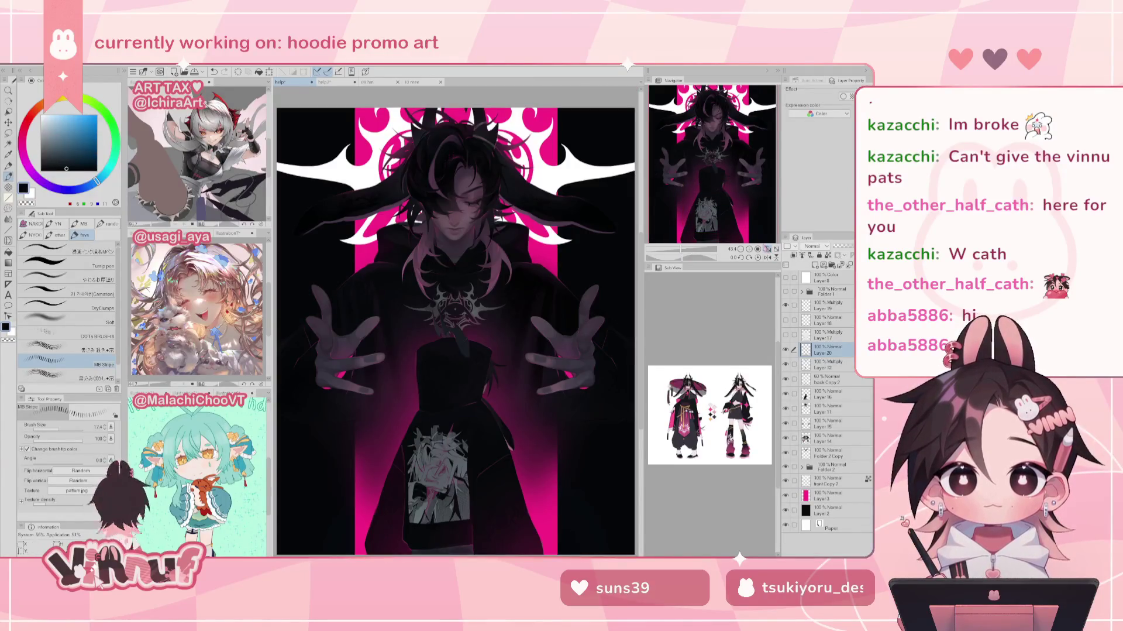
Step: Turn THE BUNNY CULT title text back on and show both sparkle star layers
click(786, 291)
click(786, 291)
click(786, 291)
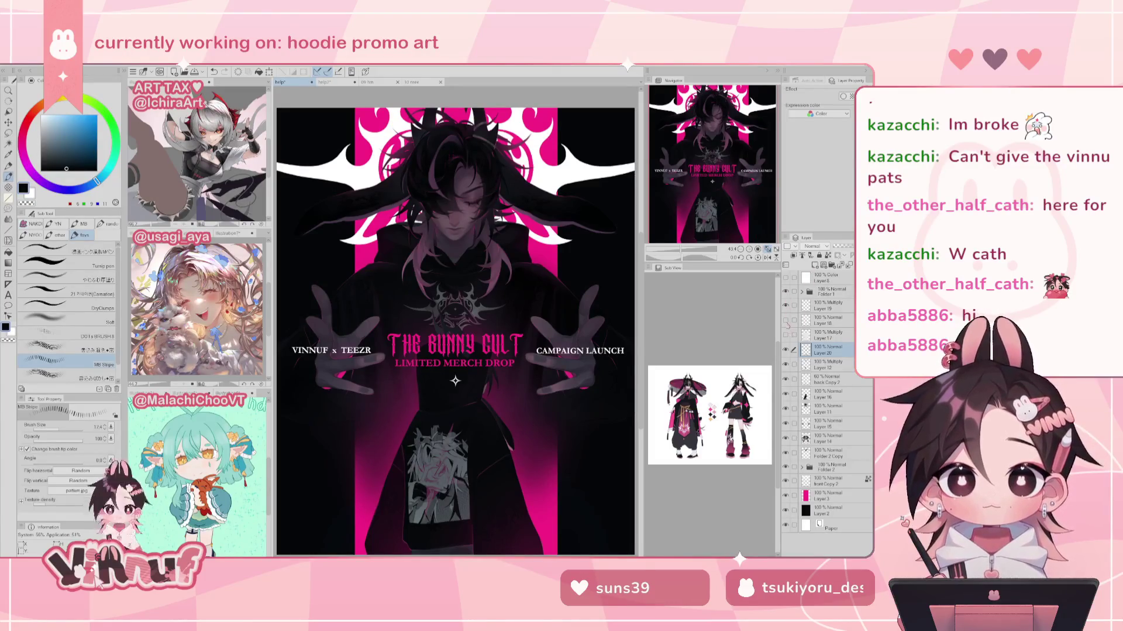
drag(785, 320, 786, 335)
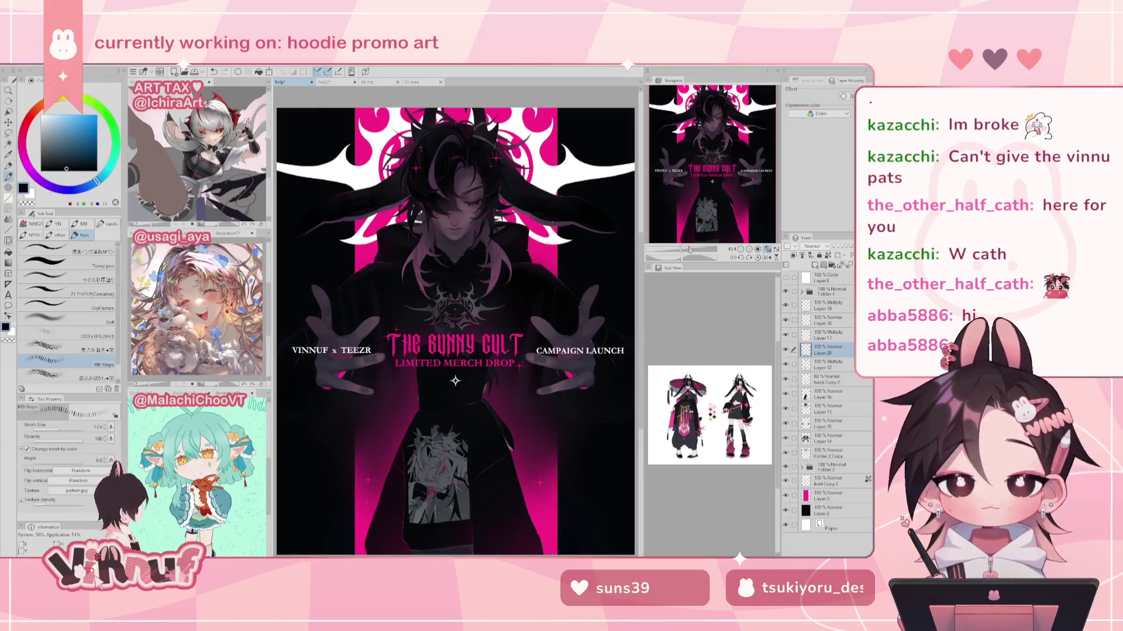
Step: Zoom into the face and hide then restore its layer to compare
drag(689, 249, 702, 249)
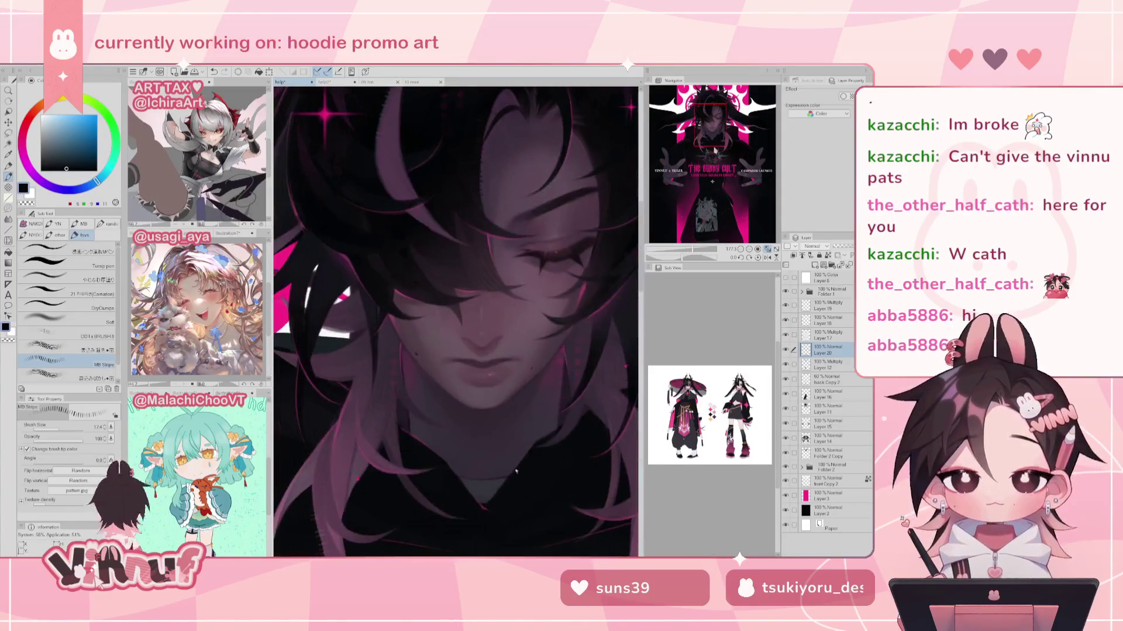
click(786, 364)
click(786, 364)
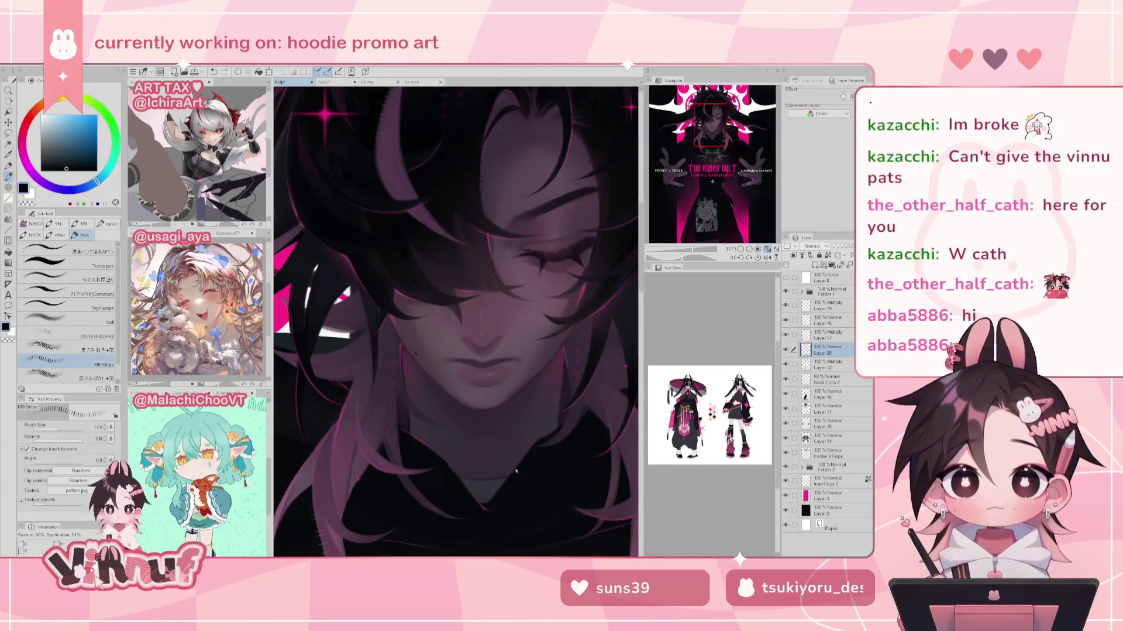
drag(702, 248, 687, 249)
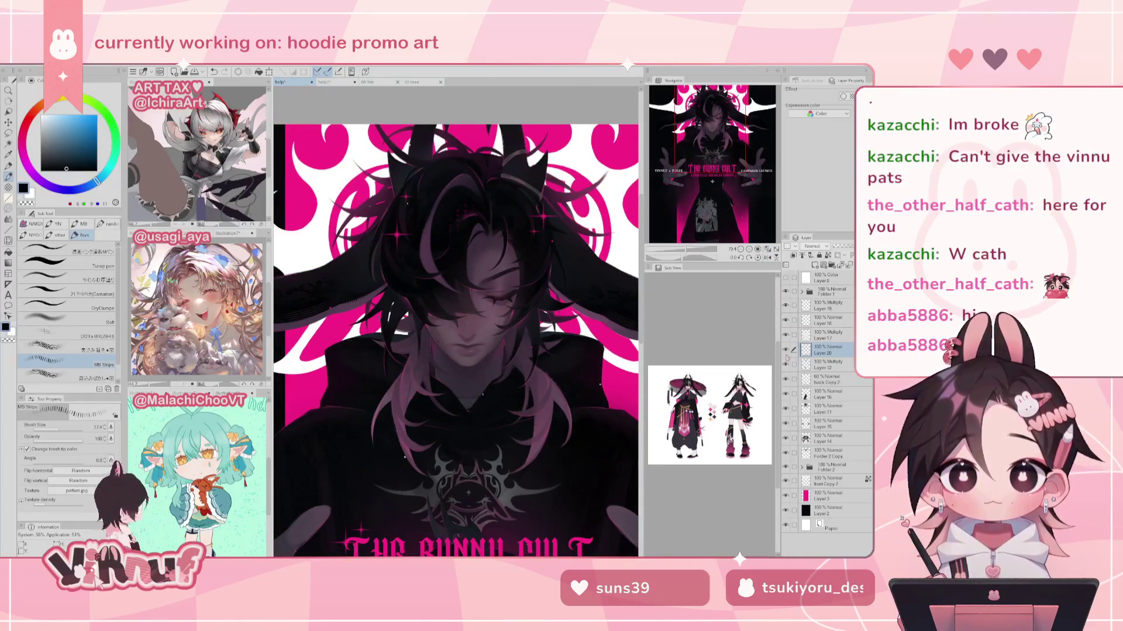
Step: Toggle Layer 20 repeatedly over the title area to compare, leave it visible, and fit the artwork
mouse_move(713, 193)
mouse_down()
mouse_move(710, 139)
mouse_move(706, 153)
mouse_up()
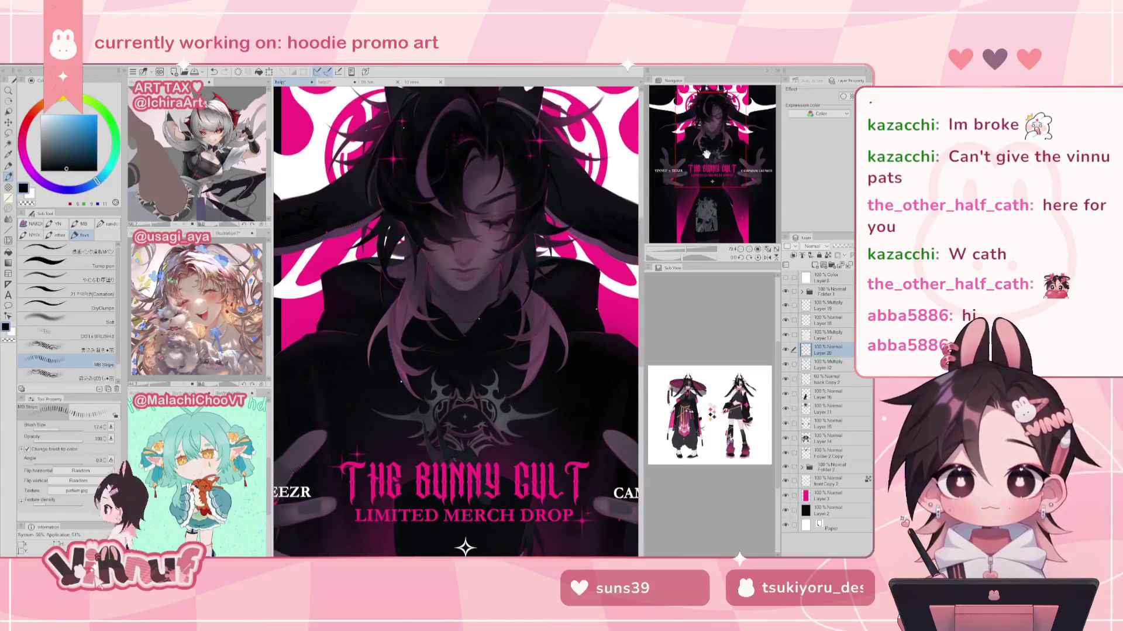
click(787, 349)
click(786, 349)
click(787, 349)
click(786, 349)
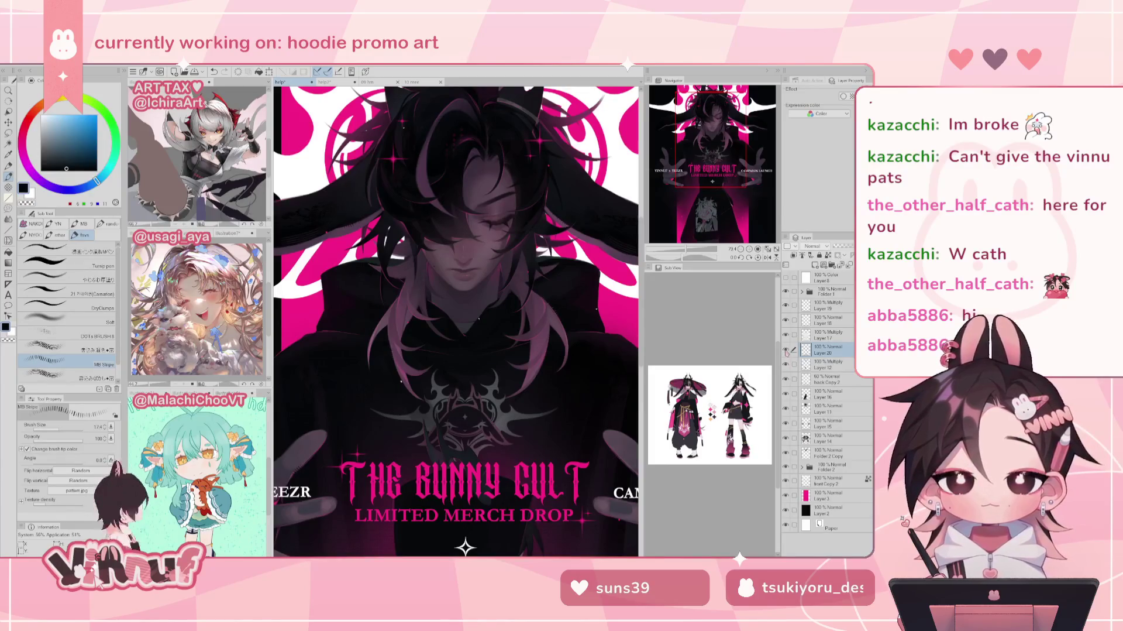
click(786, 349)
click(786, 350)
click(786, 349)
click(786, 349)
click(786, 349)
click(786, 350)
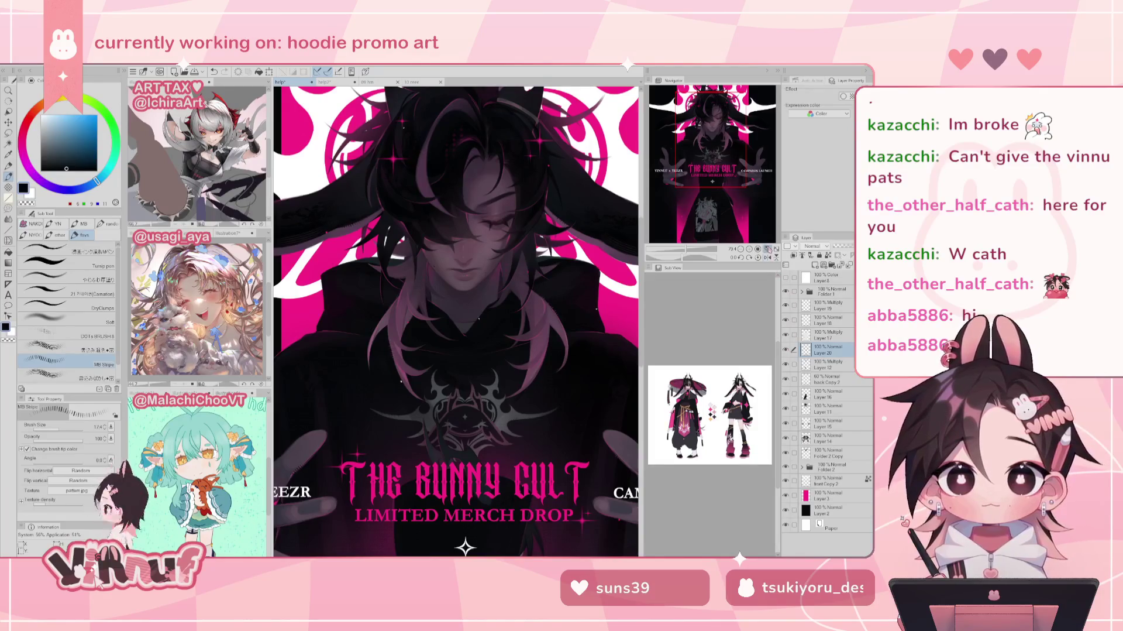
click(768, 249)
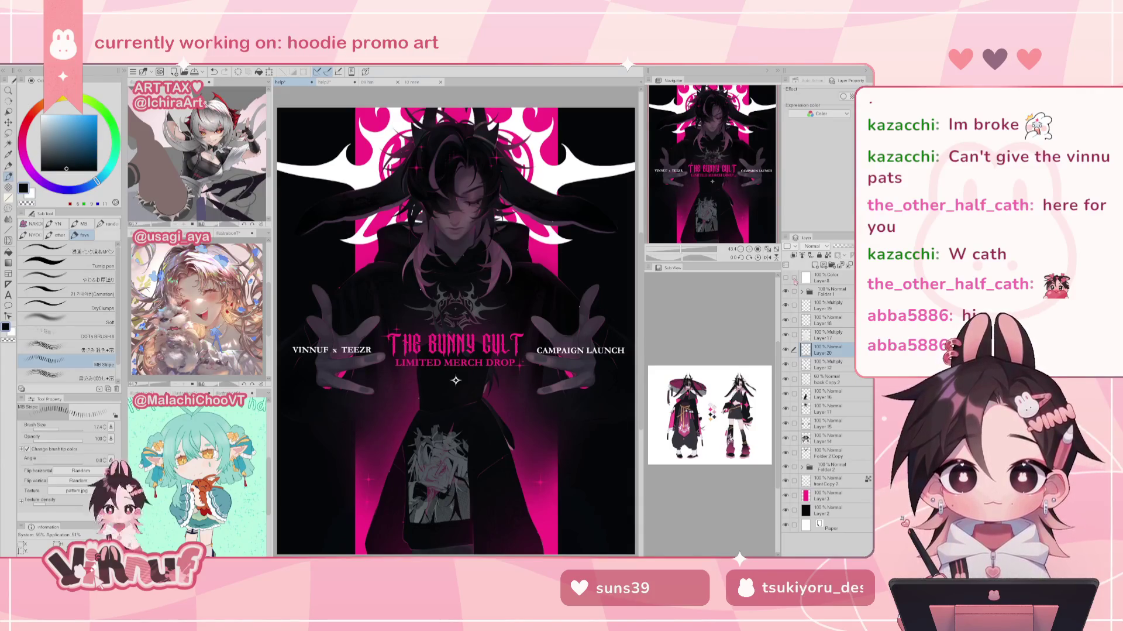
Step: On Layer 15, sample dark purple and set a new brush to size 11.5, checking with a mirrored view
click(827, 419)
scroll(280, 306, up, 5)
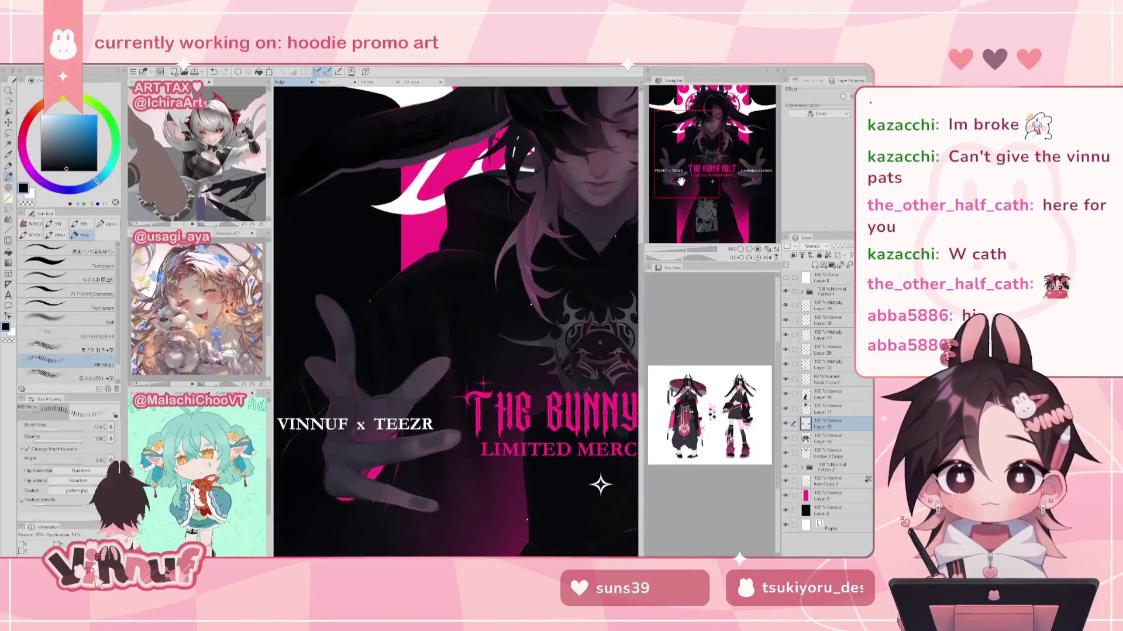
alt+click(520, 165)
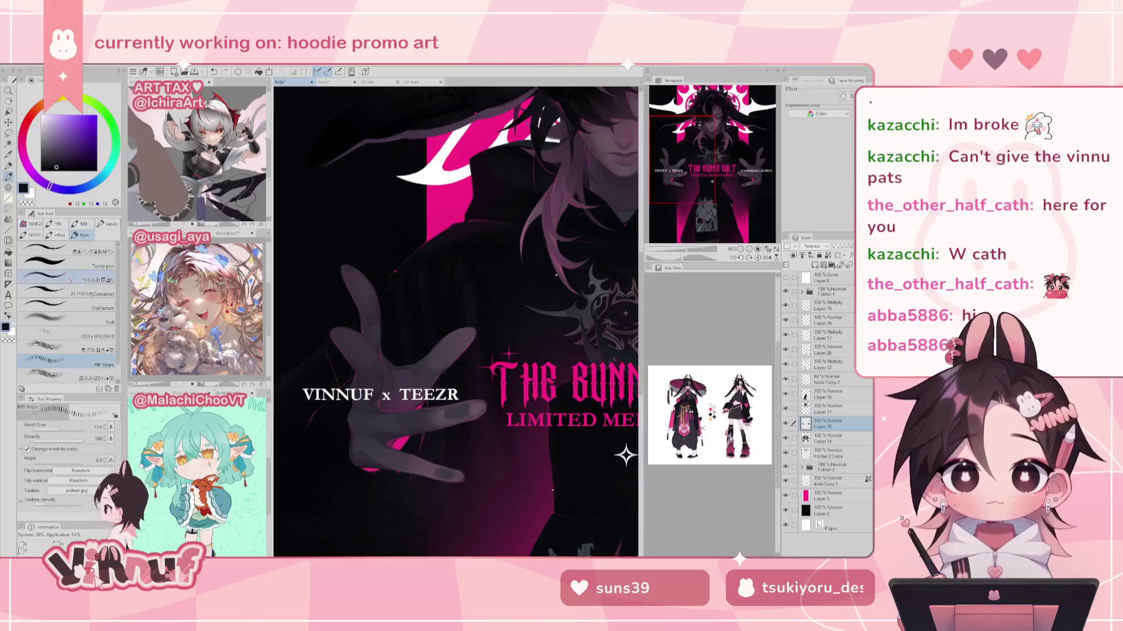
click(84, 273)
key(h)
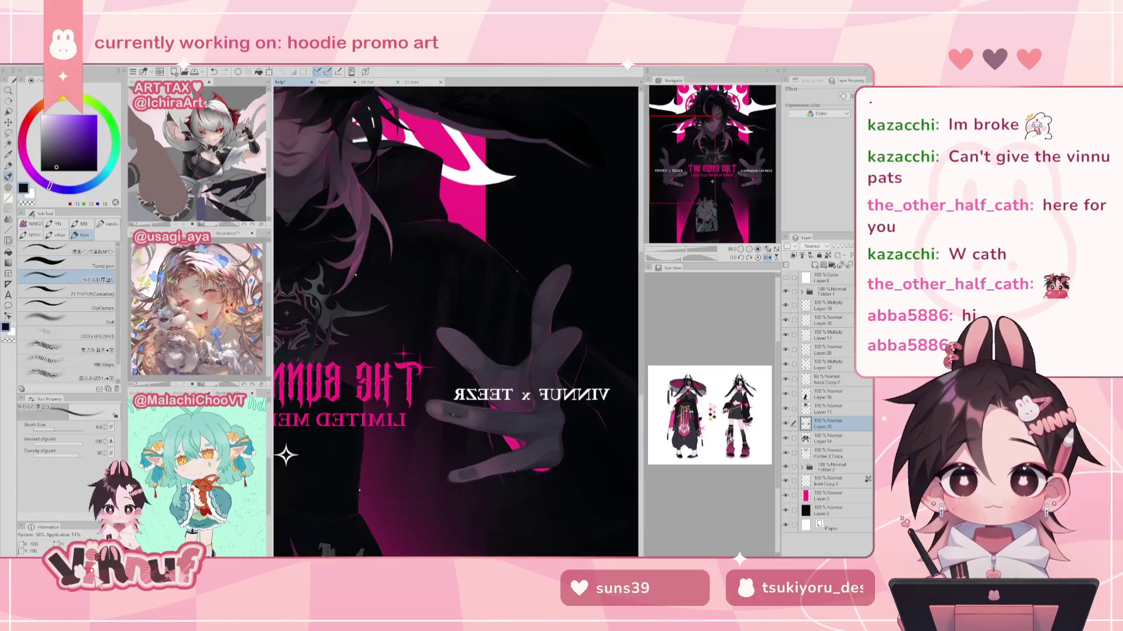
drag(54, 430, 61, 430)
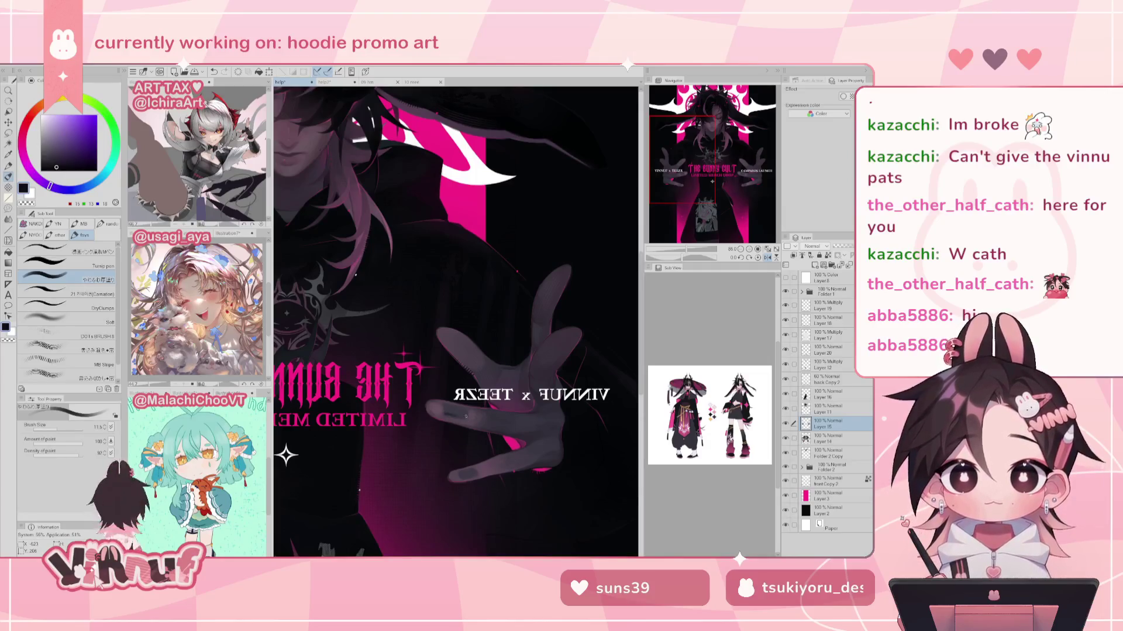
key(ctrl+z)
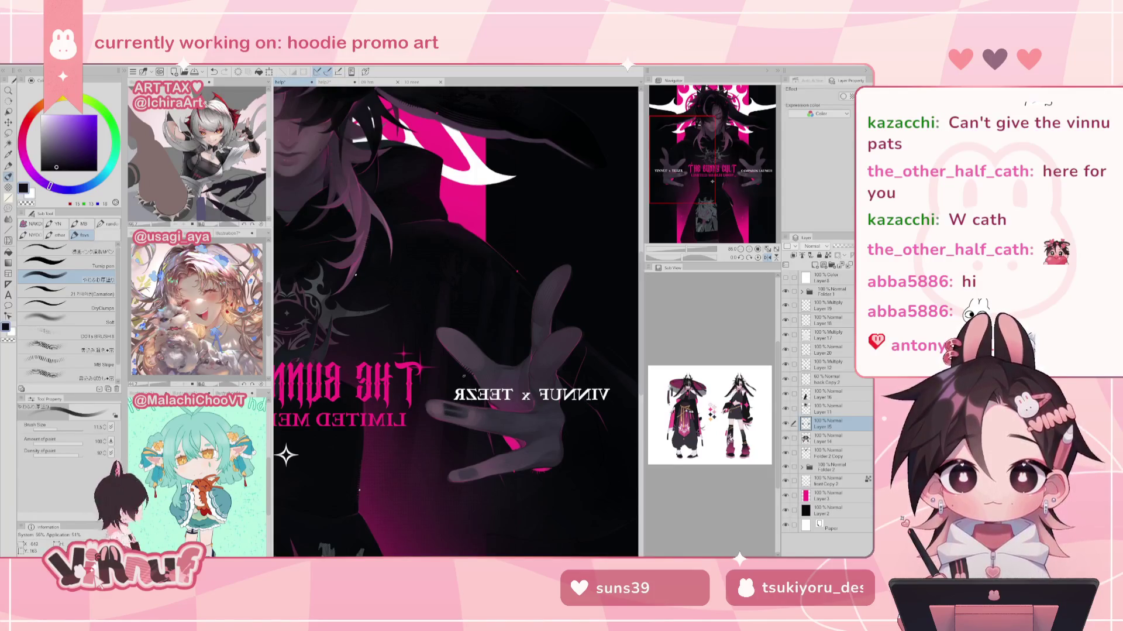
key(h)
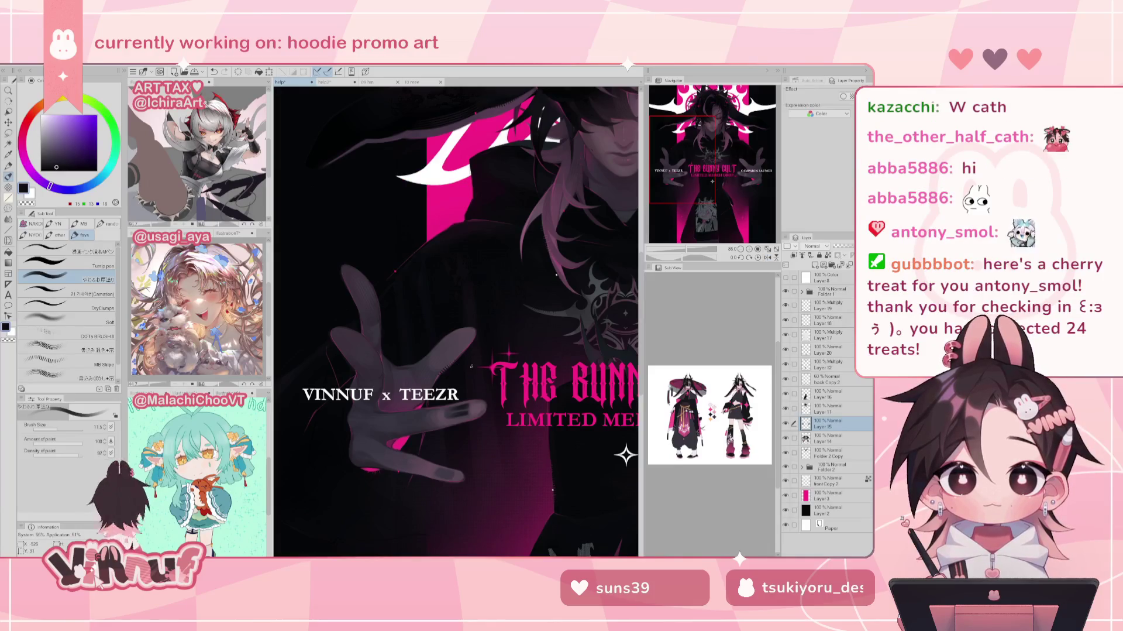
Step: Shade the hand with the 21 Carnation brush using the finger's light grey and darker grey-purple
click(94, 293)
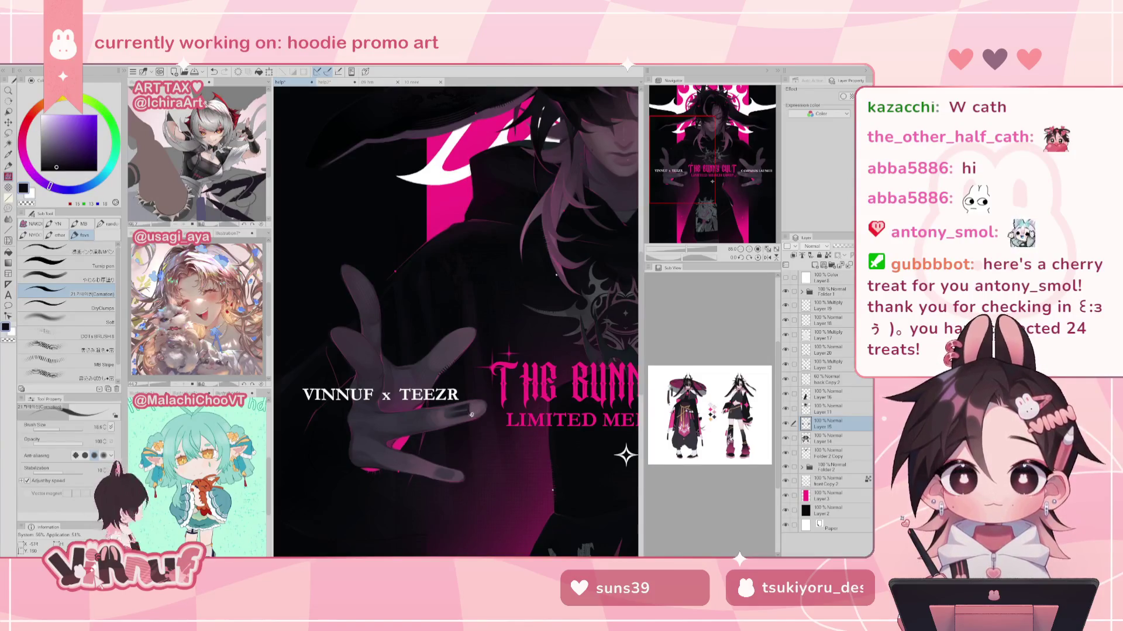
key(h)
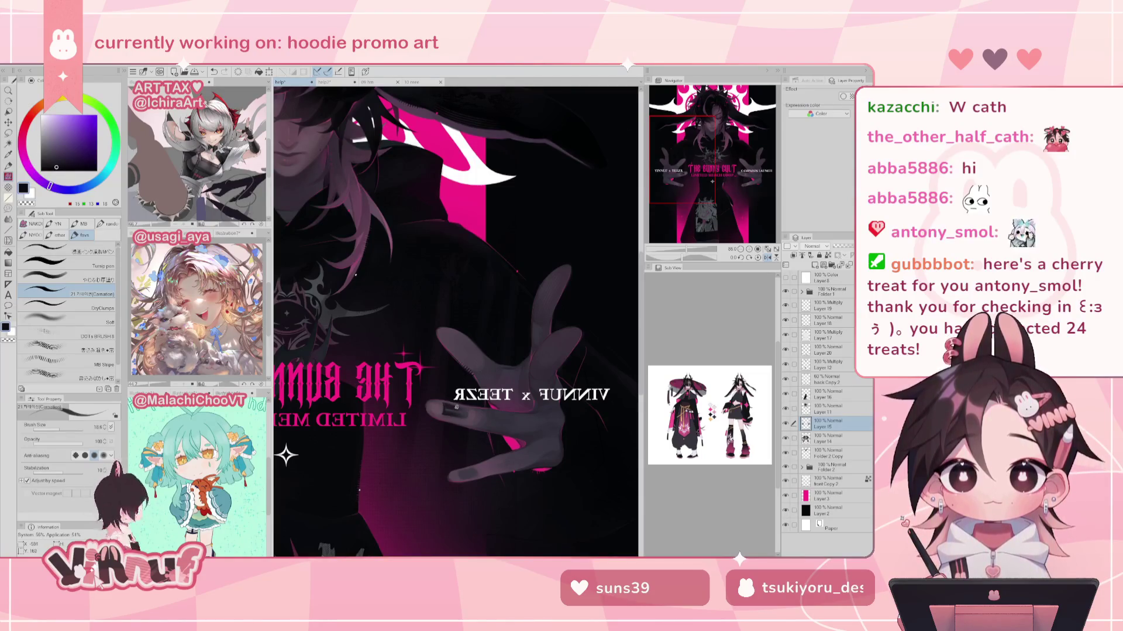
key(h)
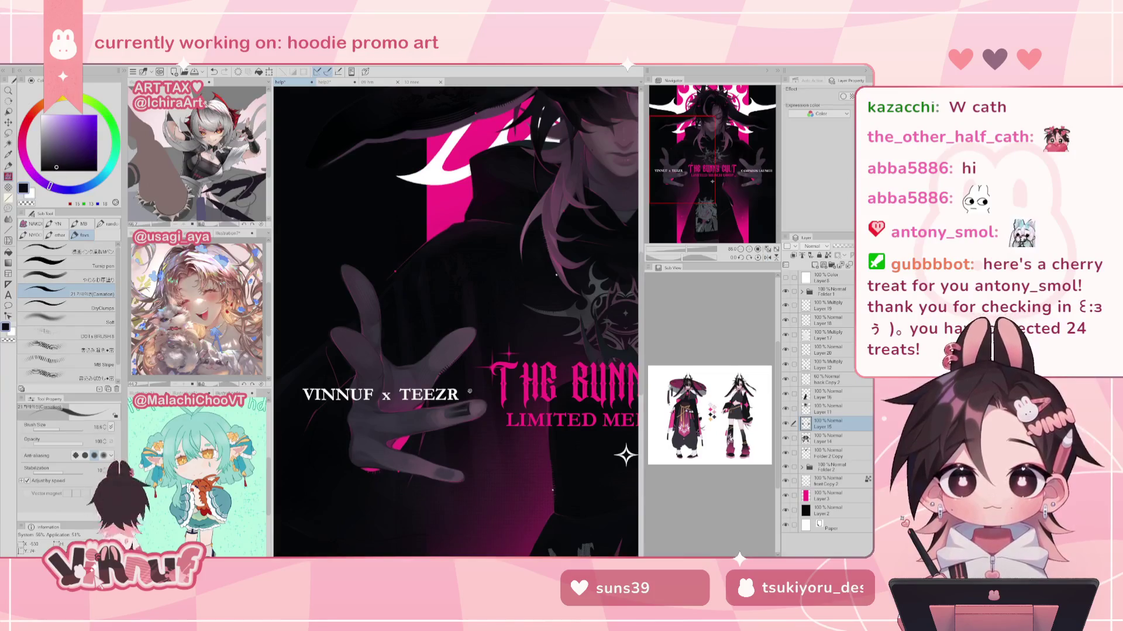
alt+click(472, 412)
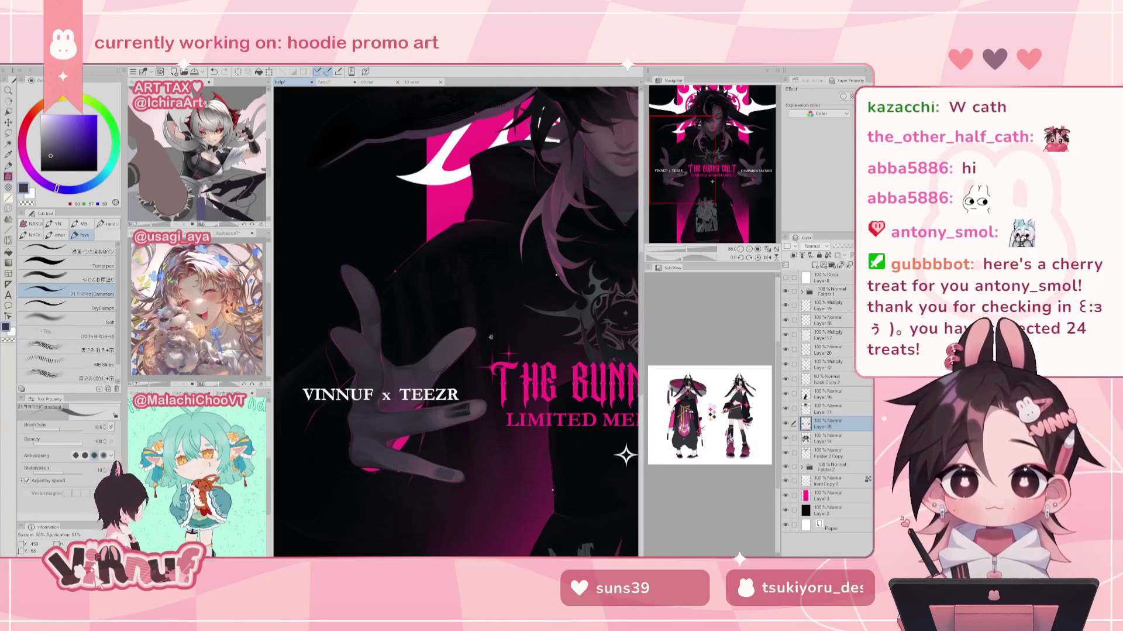
alt+click(468, 401)
key(h)
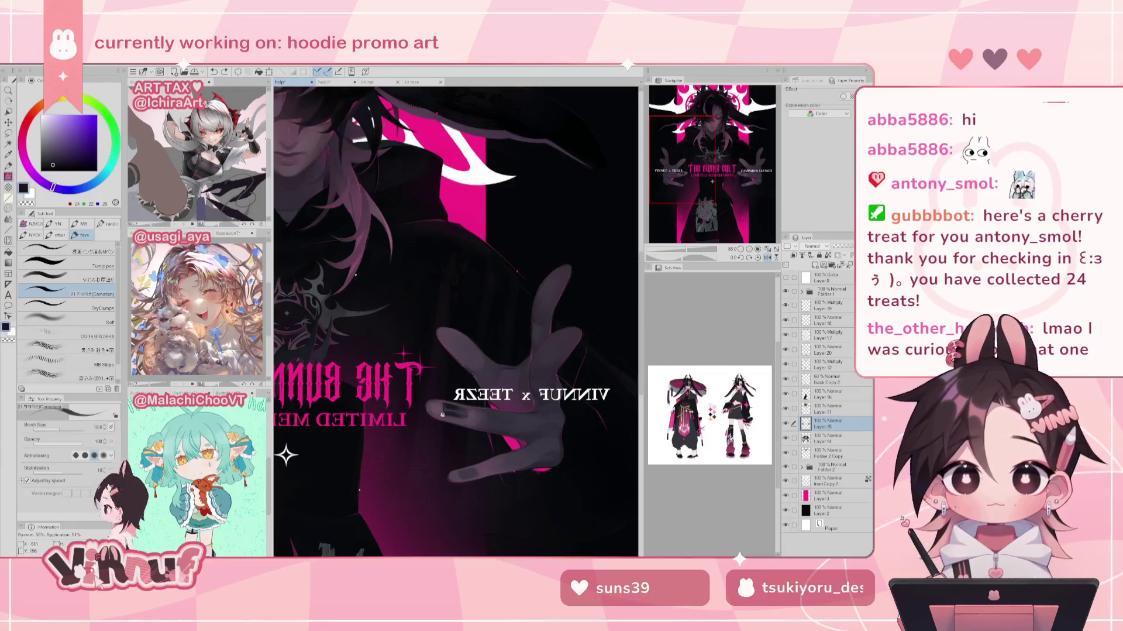
key(h)
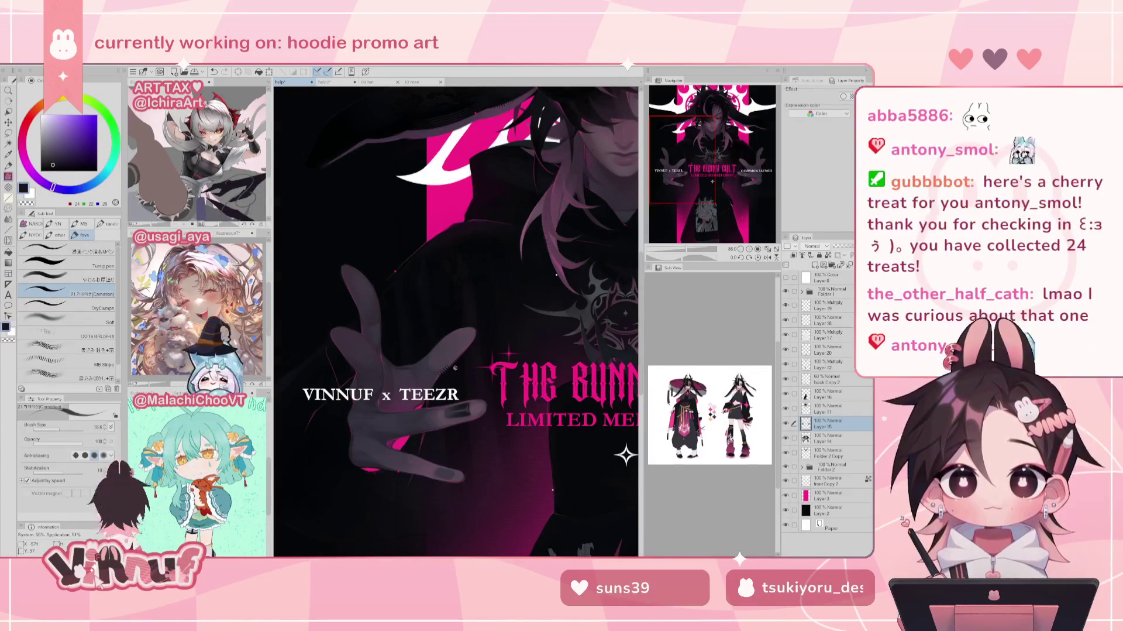
Step: Continue the hand with another brush under a mirrored view, then fit the artwork and zoom to the poster centre
drag(691, 200, 694, 207)
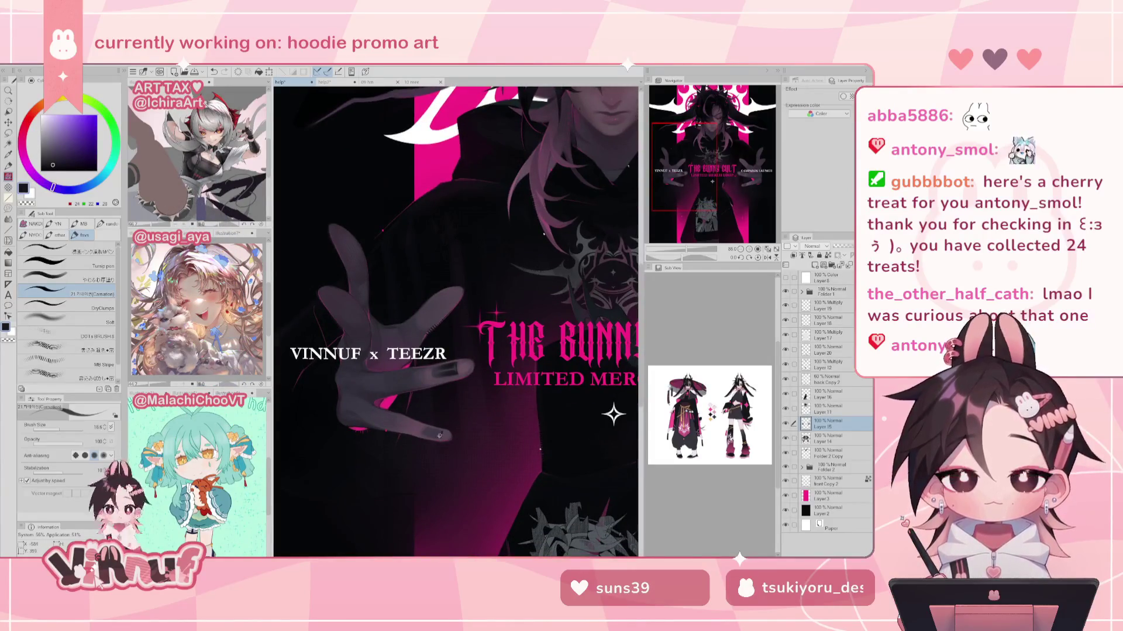
key(h)
click(93, 273)
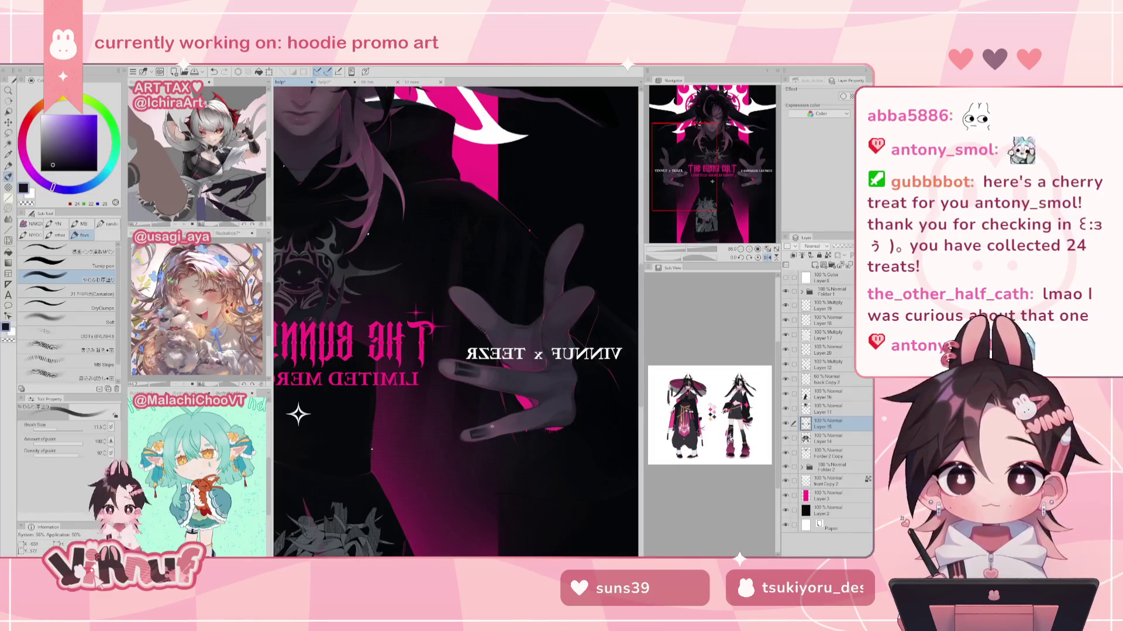
key(h)
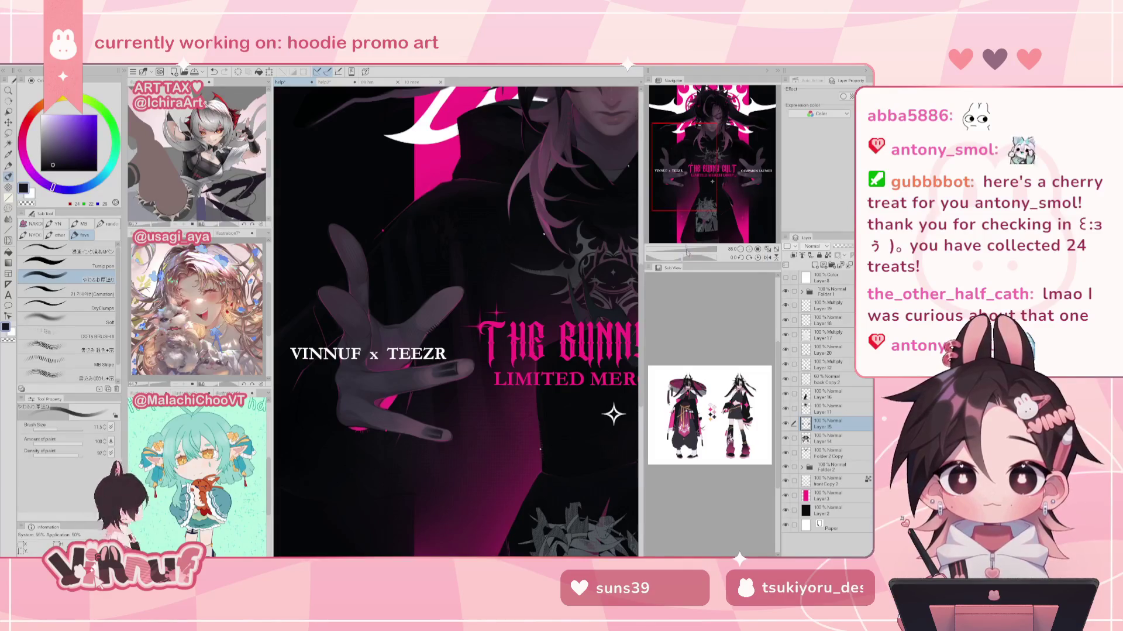
key(ctrl+0)
scroll(507, 325, up, 1)
scroll(506, 326, down, 1)
scroll(507, 326, down, 1)
scroll(456, 330, up, 4)
scroll(455, 331, up, 1)
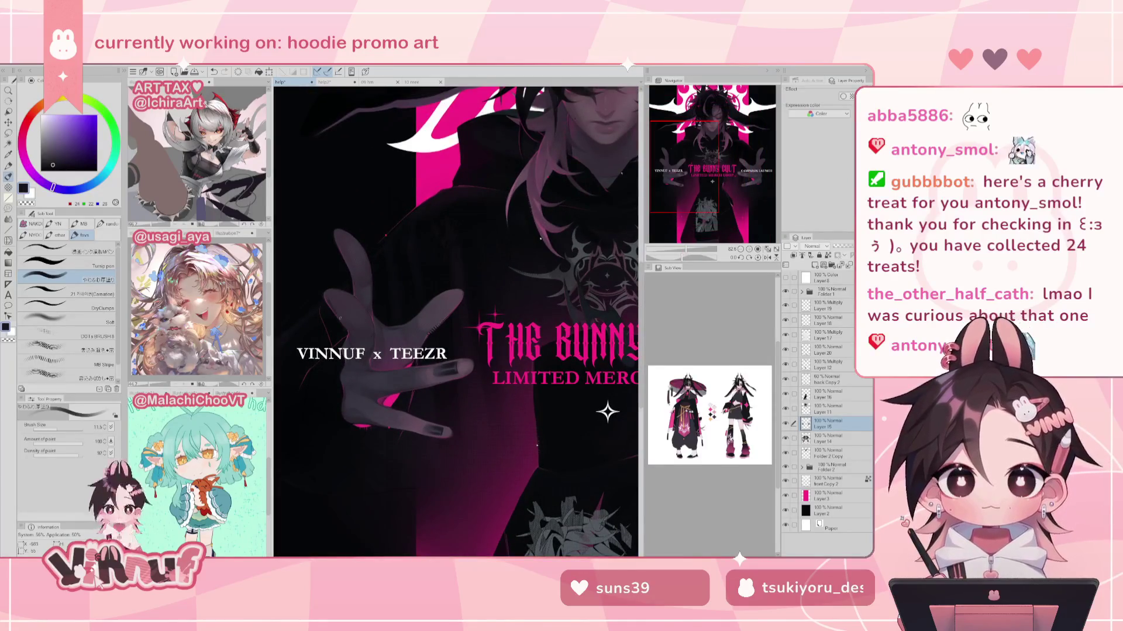
scroll(689, 175, down, 4)
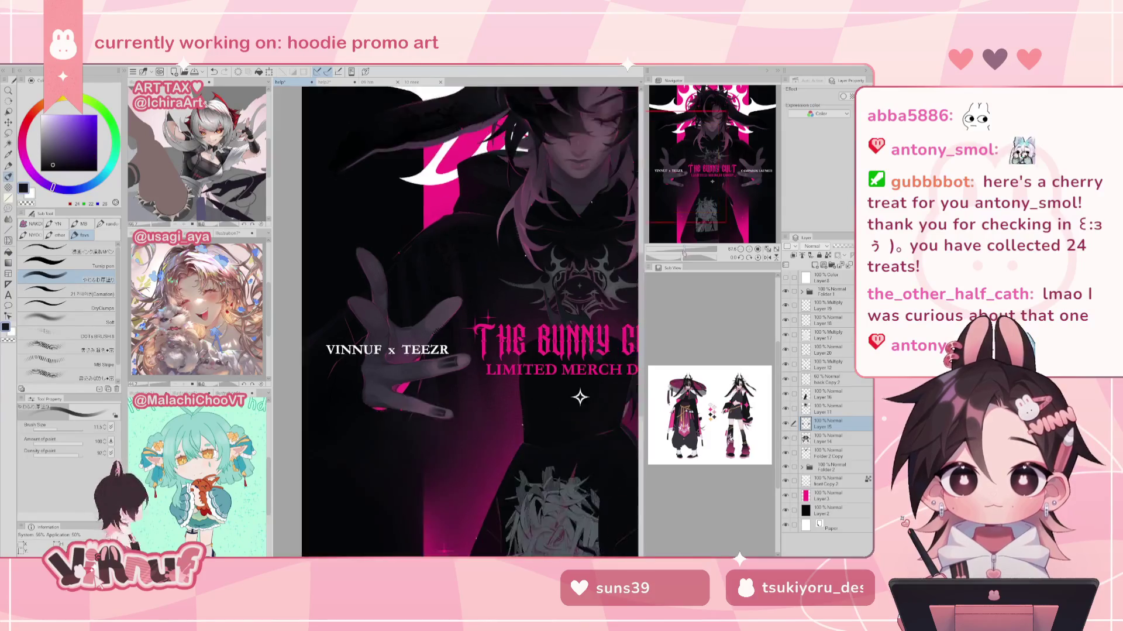
drag(680, 254, 716, 176)
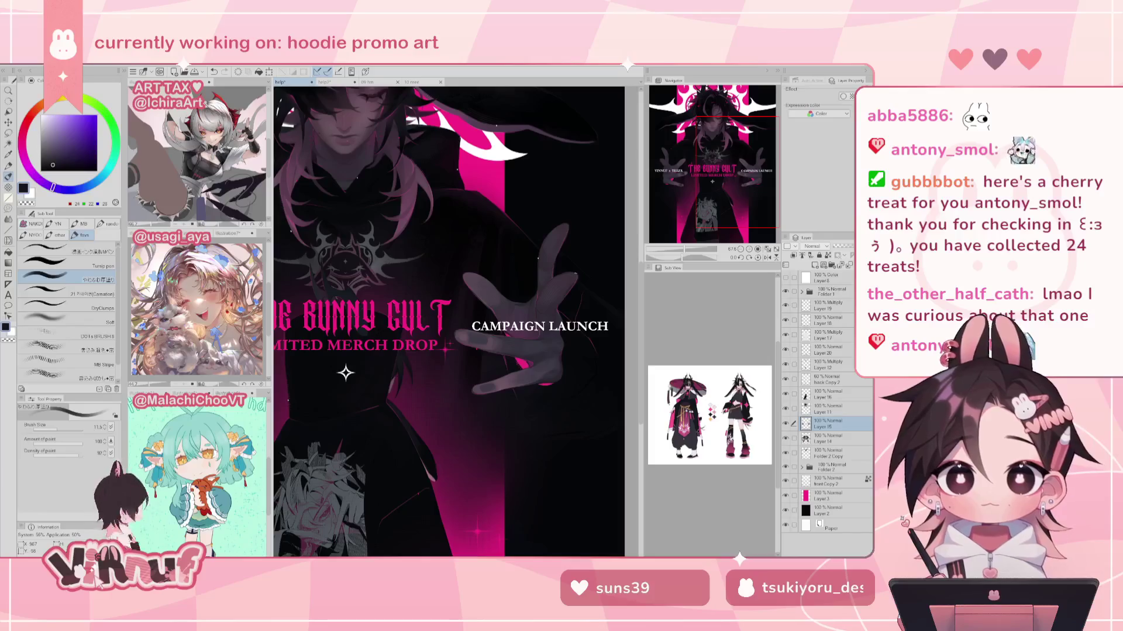
Step: Zoom onto the hand and title, undo the last Carnation stroke, and sample grey-purple from the hand
drag(686, 251, 691, 251)
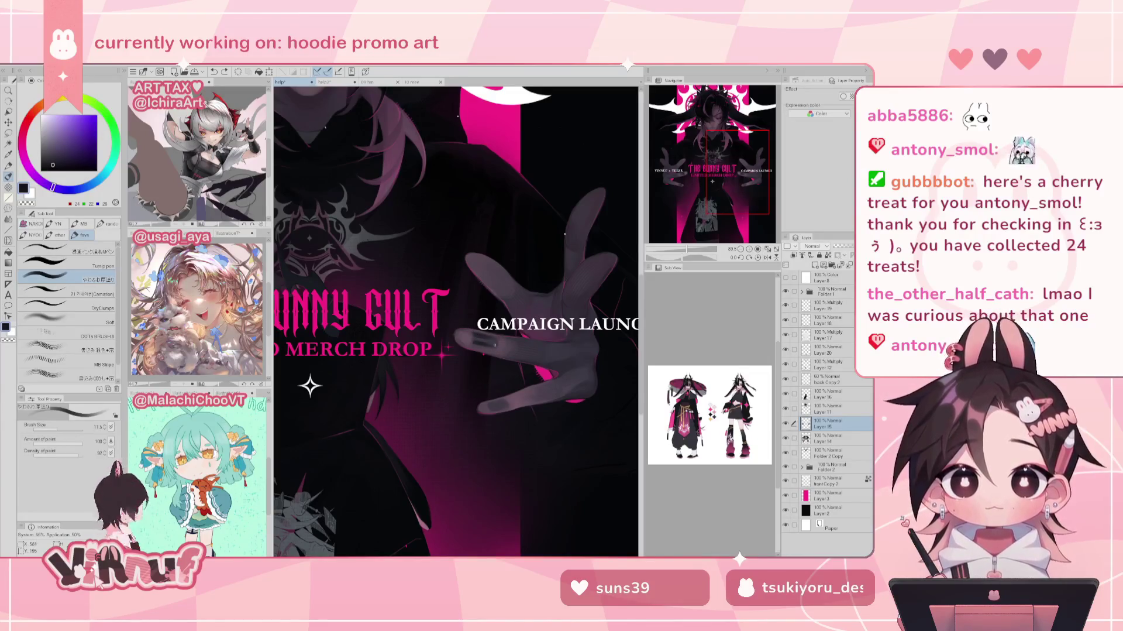
click(90, 290)
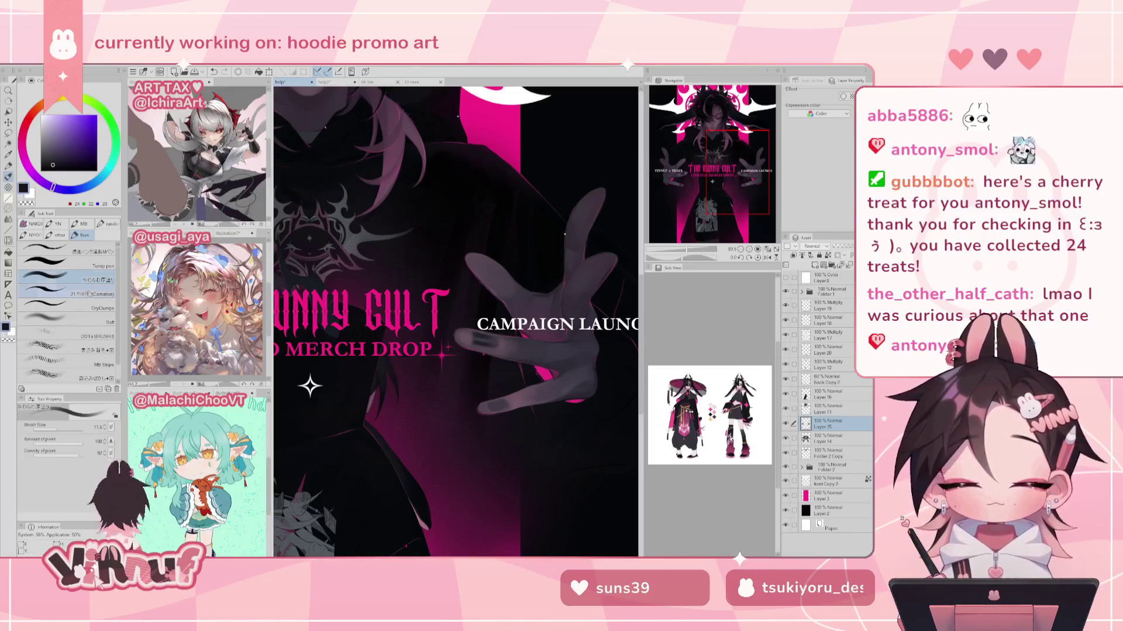
key(h)
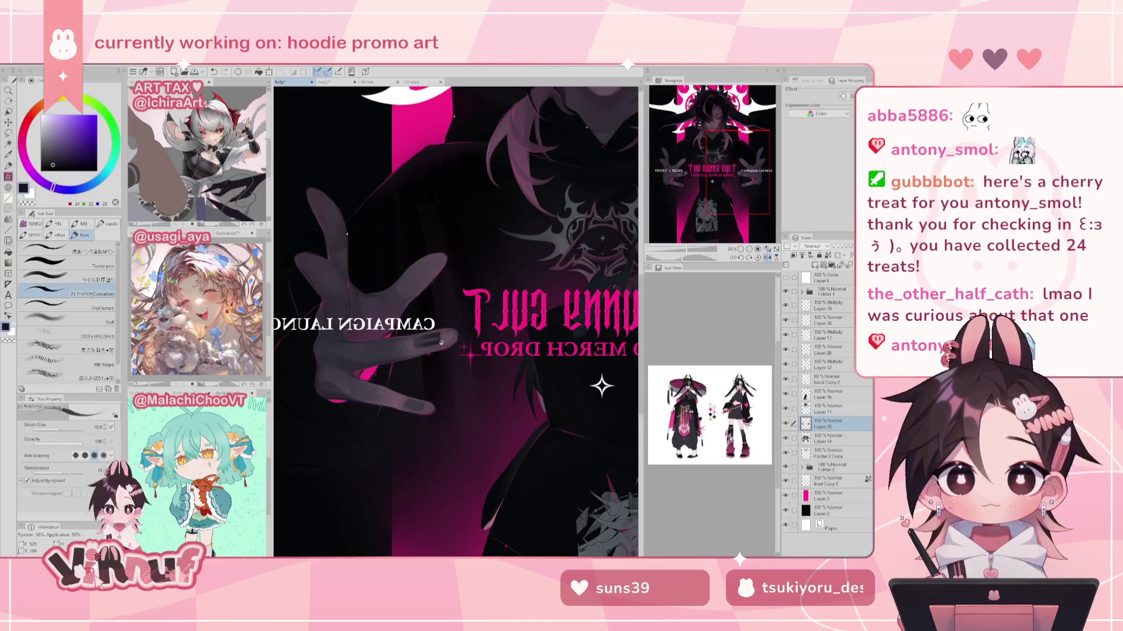
key(h)
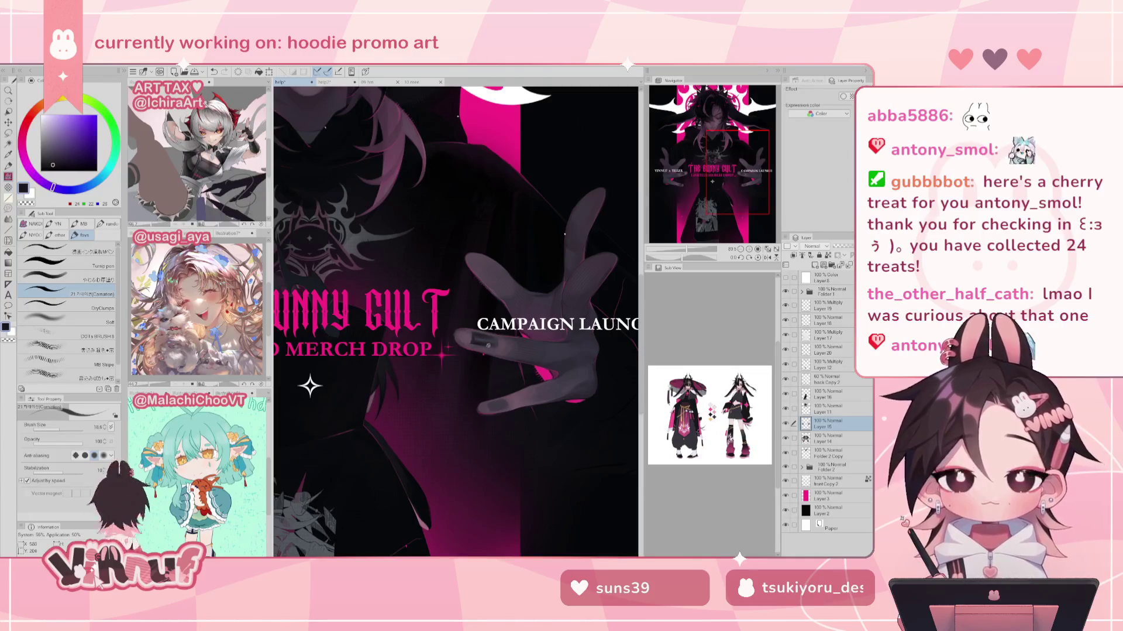
key(ctrl+z)
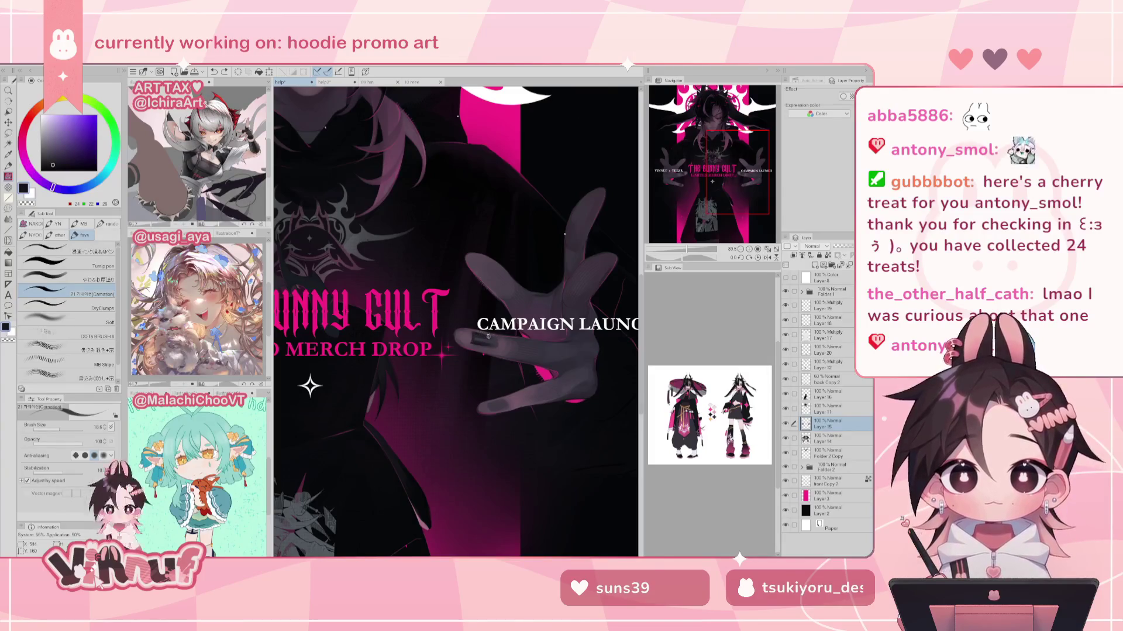
alt+click(479, 340)
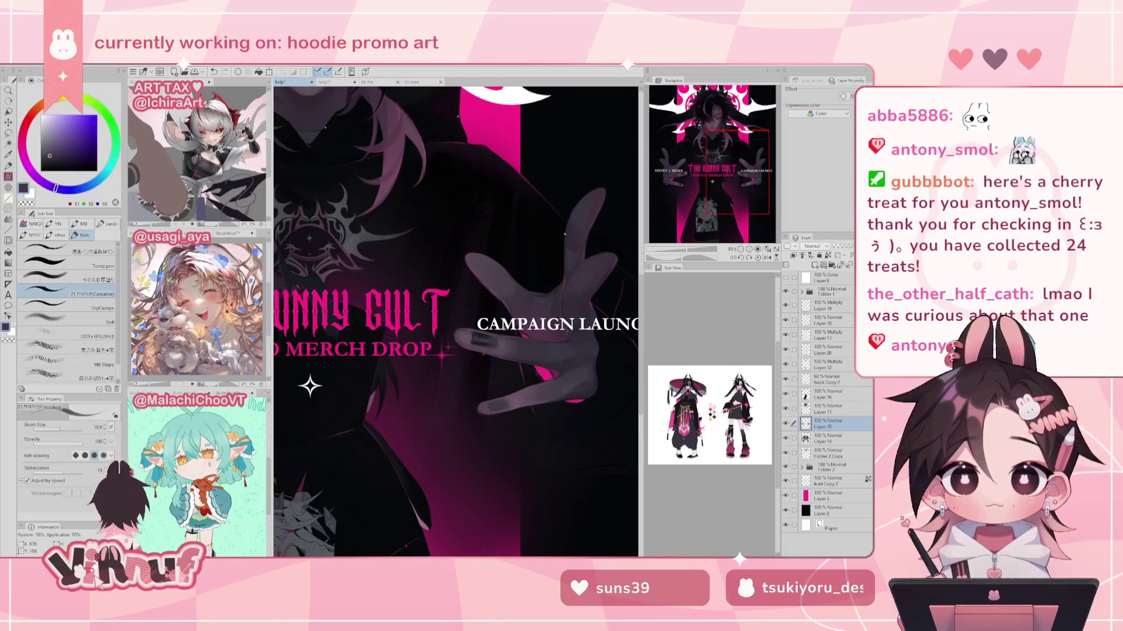
Step: Mirror the whole poster and pan across the title and 'CAMPAIGN LAUNCH', resetting rotation upright
scroll(564, 234, down, 2)
scroll(564, 234, down, 2)
key(h)
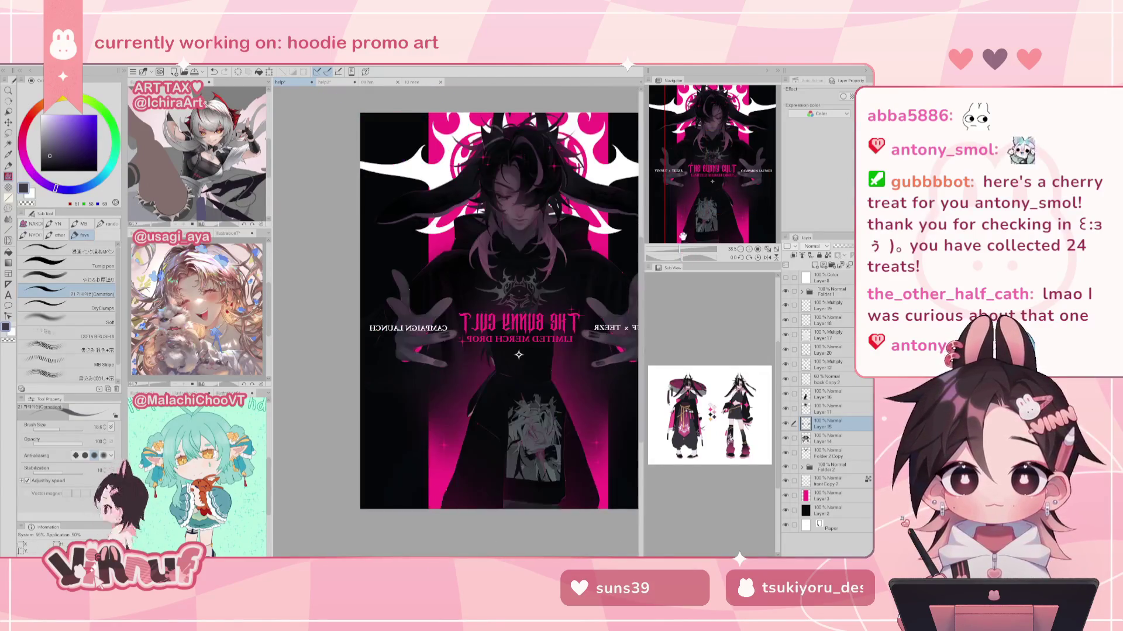
scroll(486, 327, up, 3)
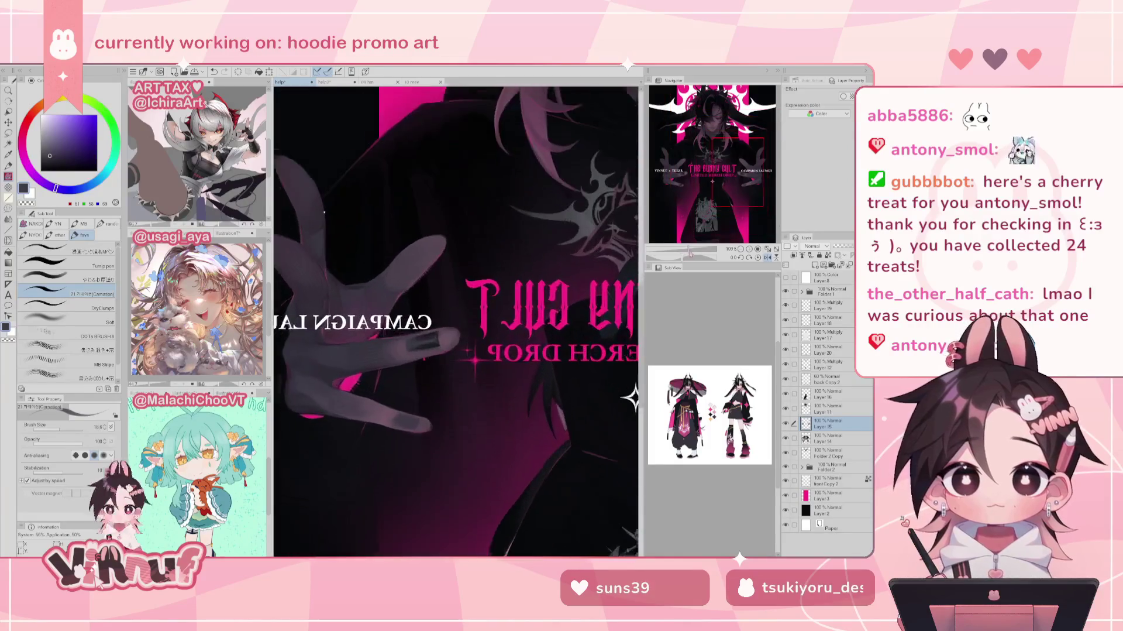
scroll(476, 329, up, 1)
drag(476, 329, 233, 337)
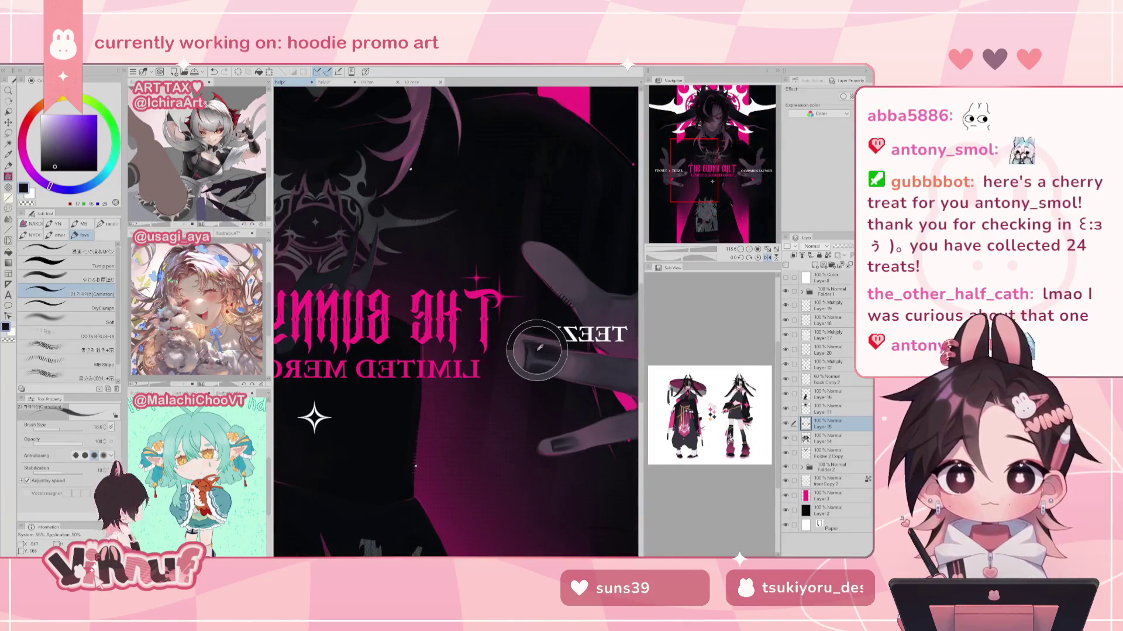
drag(538, 349, 936, 269)
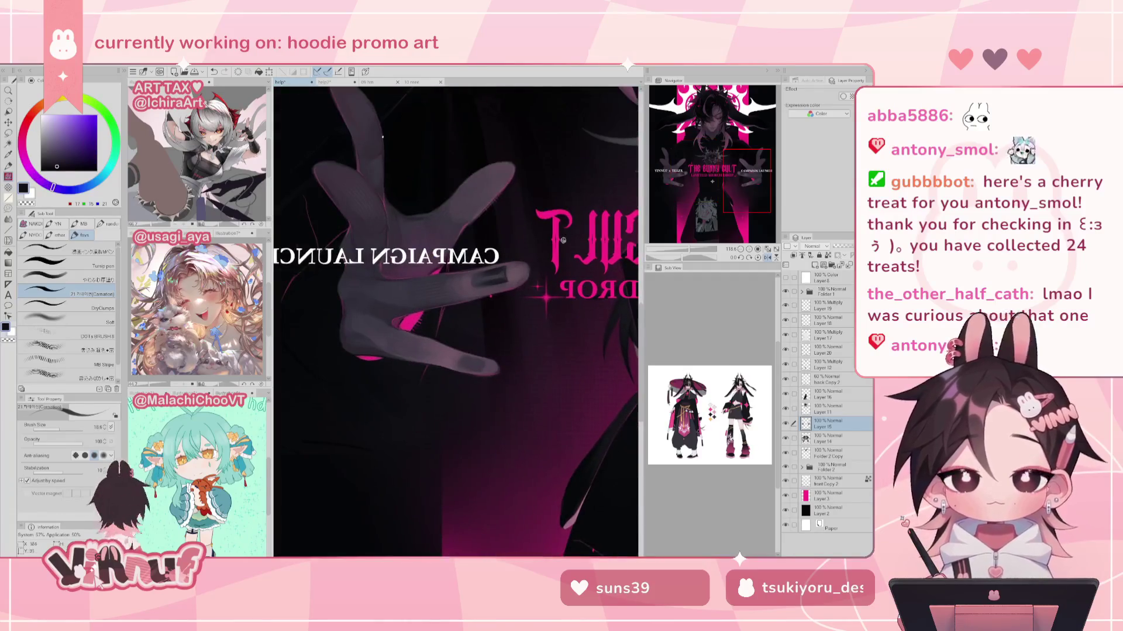
drag(383, 136, 414, 301)
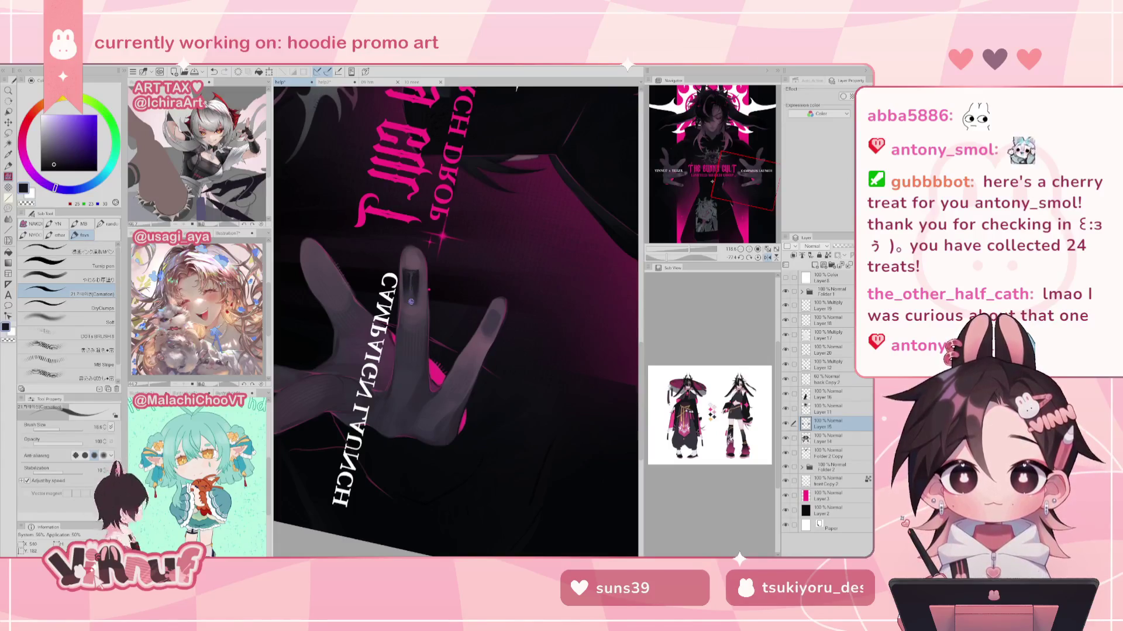
click(758, 258)
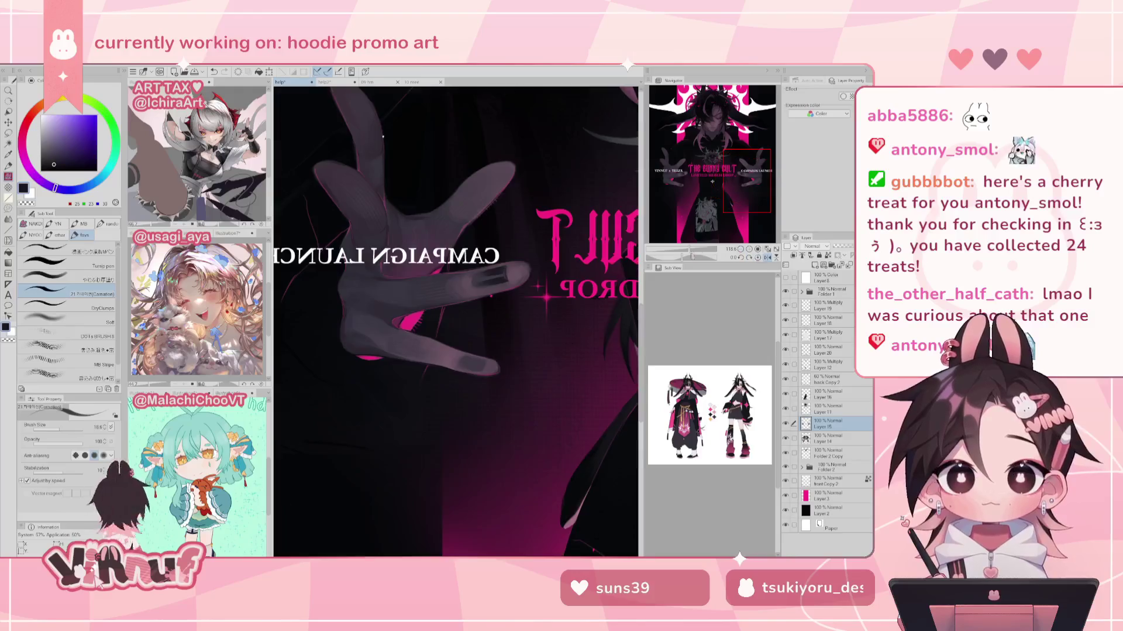
scroll(669, 182, down, 5)
scroll(669, 182, up, 2)
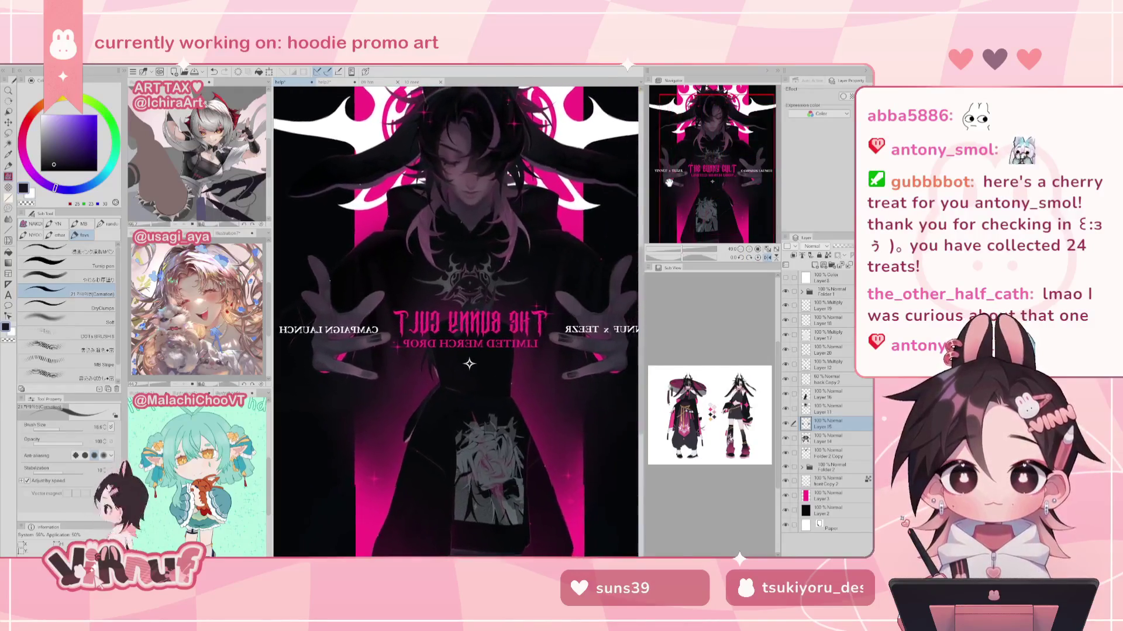
Step: Darken the pointing finger's nail with the soft thick-paint brush, then sample its purple-grey
click(768, 258)
drag(688, 250, 690, 236)
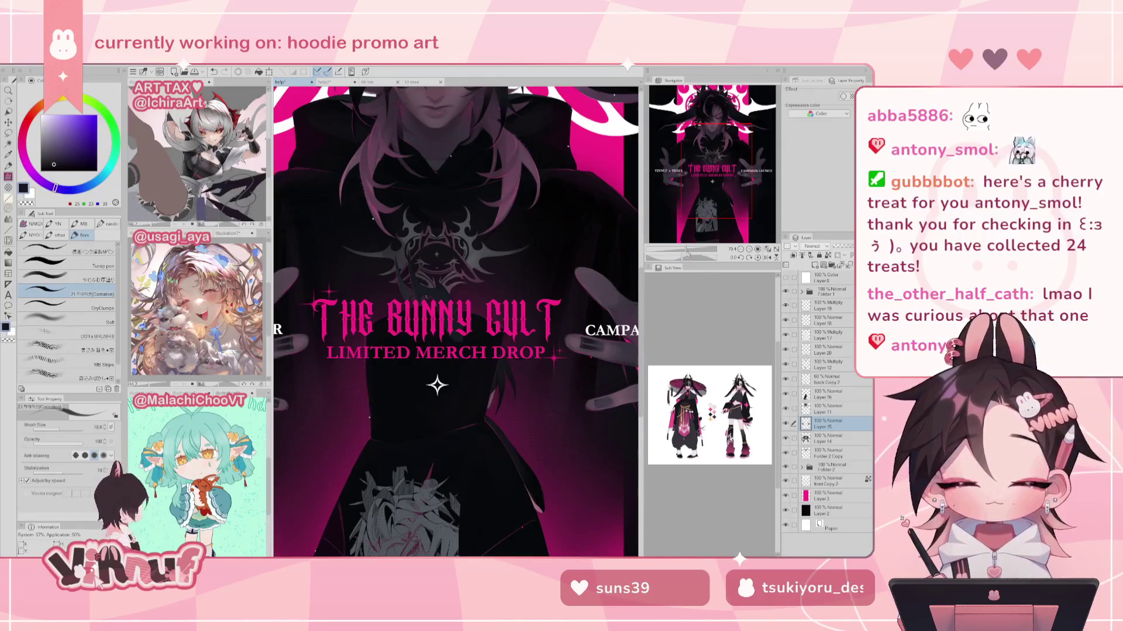
drag(456, 322, 410, 246)
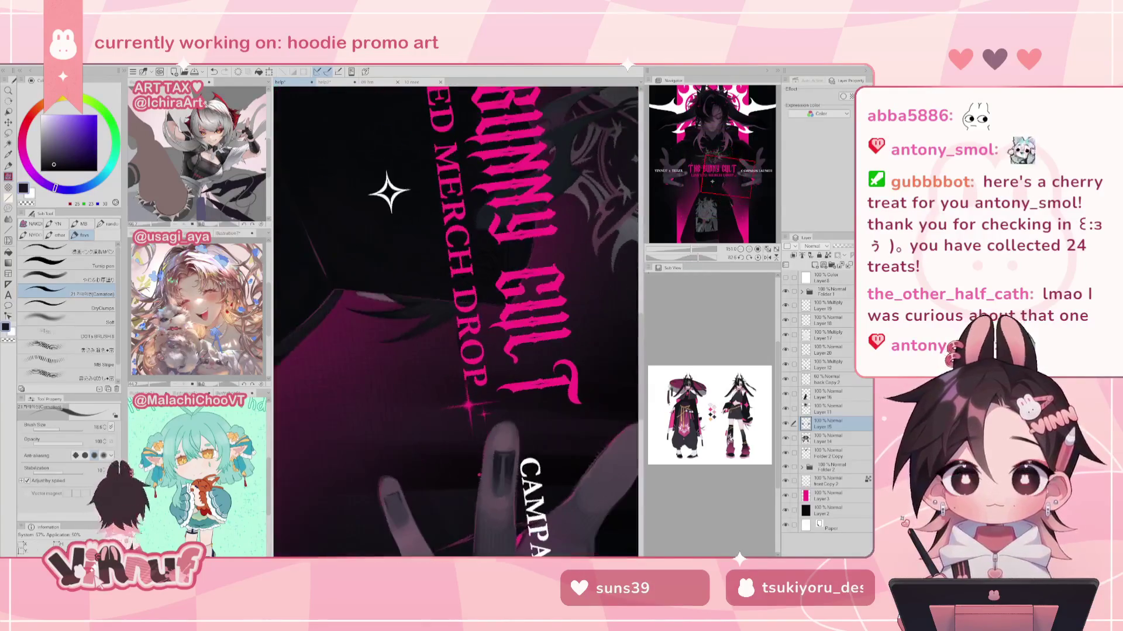
drag(384, 507, 430, 372)
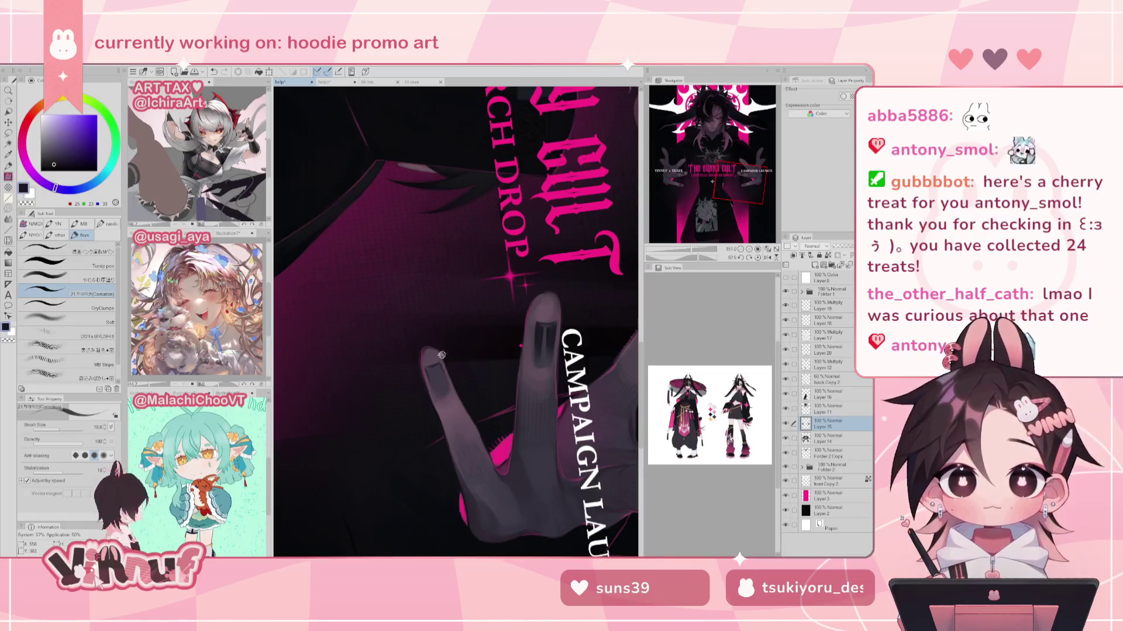
click(88, 279)
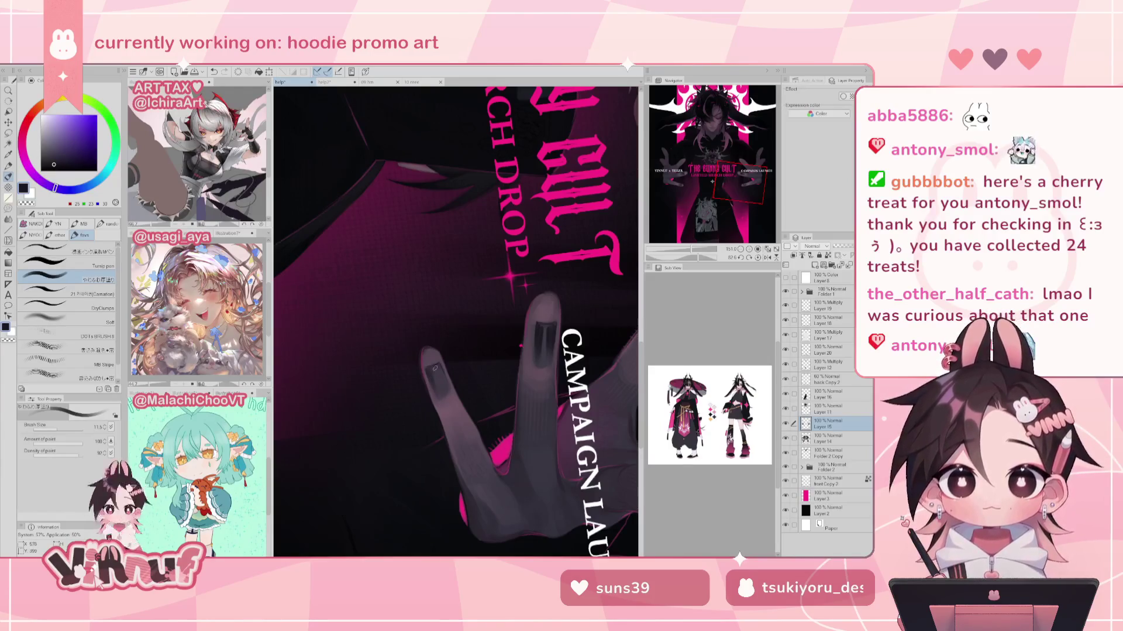
drag(434, 366, 442, 377)
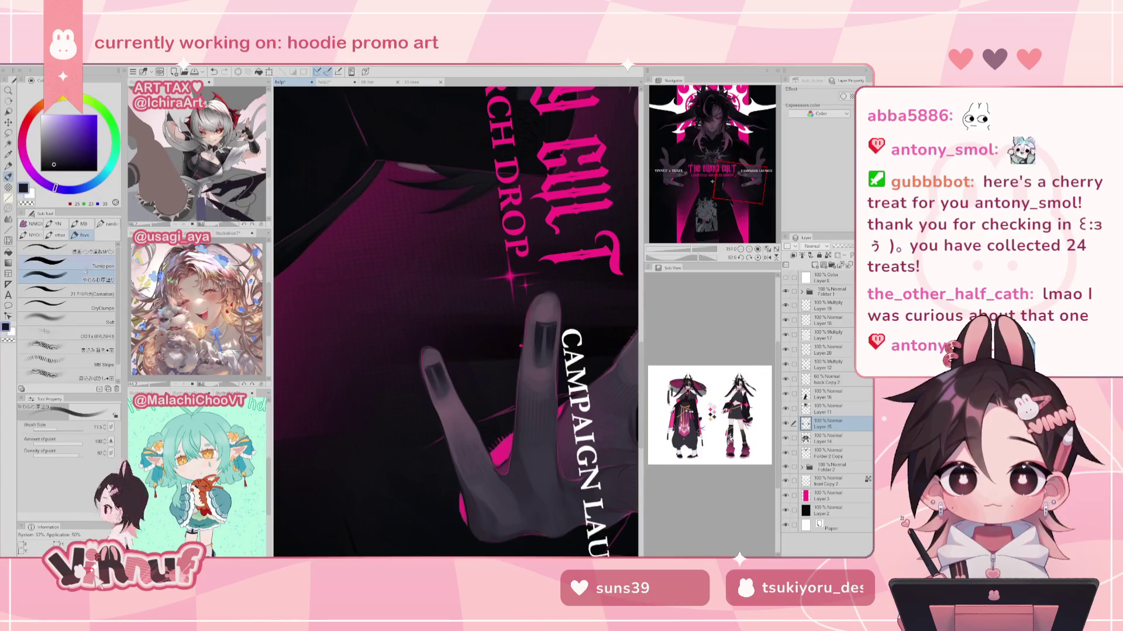
click(88, 293)
alt+click(438, 377)
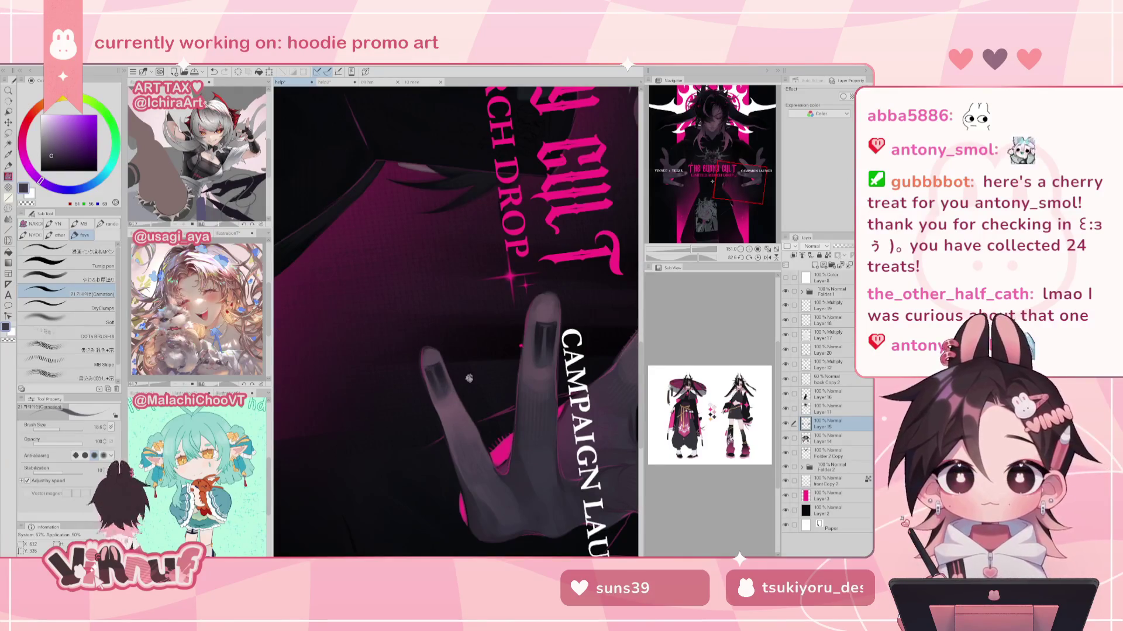
Step: Reset the rotation, fit the poster, then zoom back in on the hand and title
click(758, 258)
drag(716, 249, 694, 247)
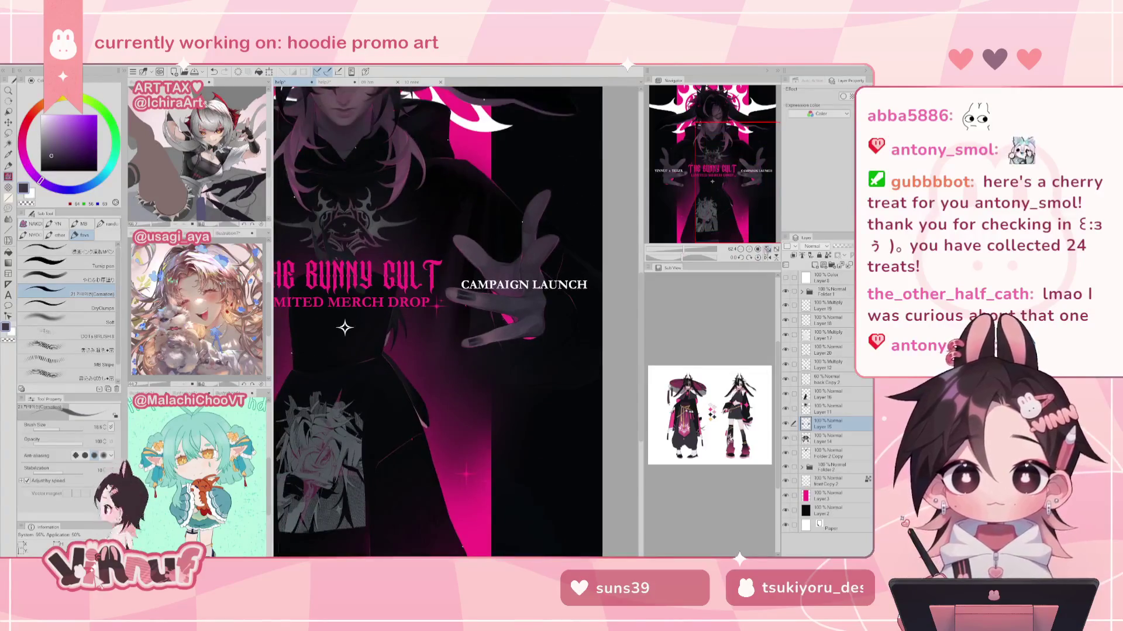
click(768, 250)
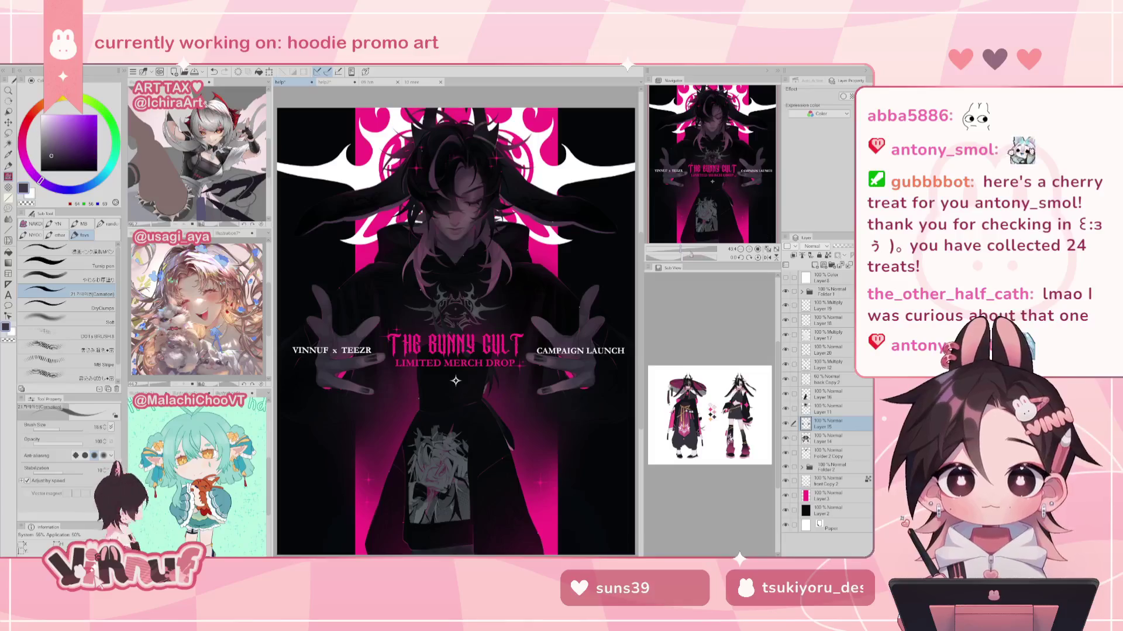
drag(691, 252, 697, 252)
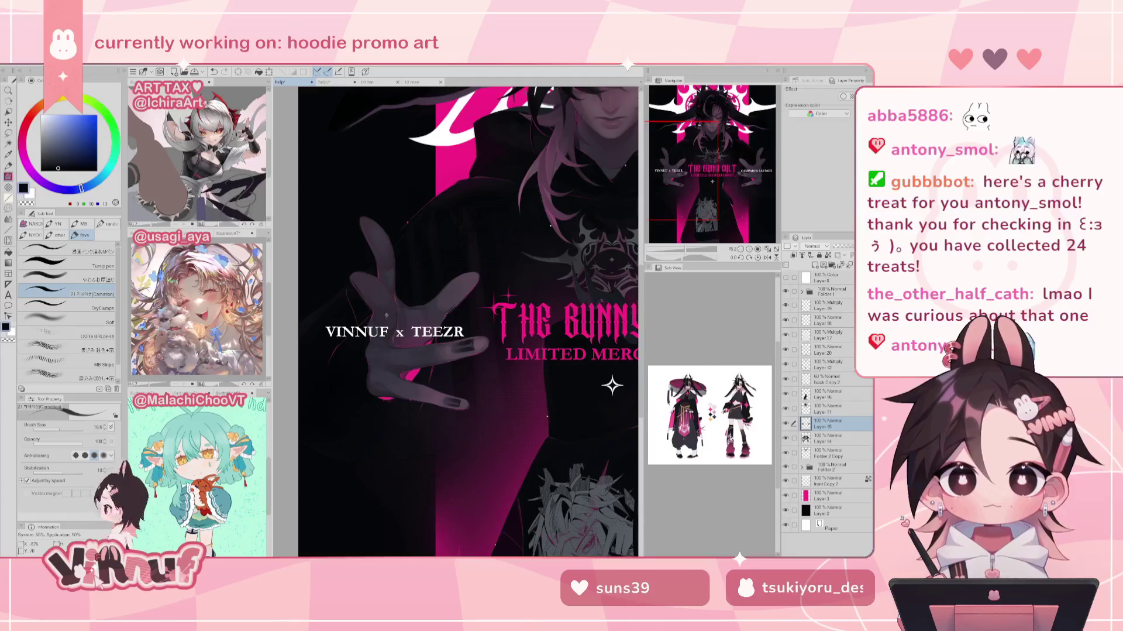
scroll(468, 322, right, 5)
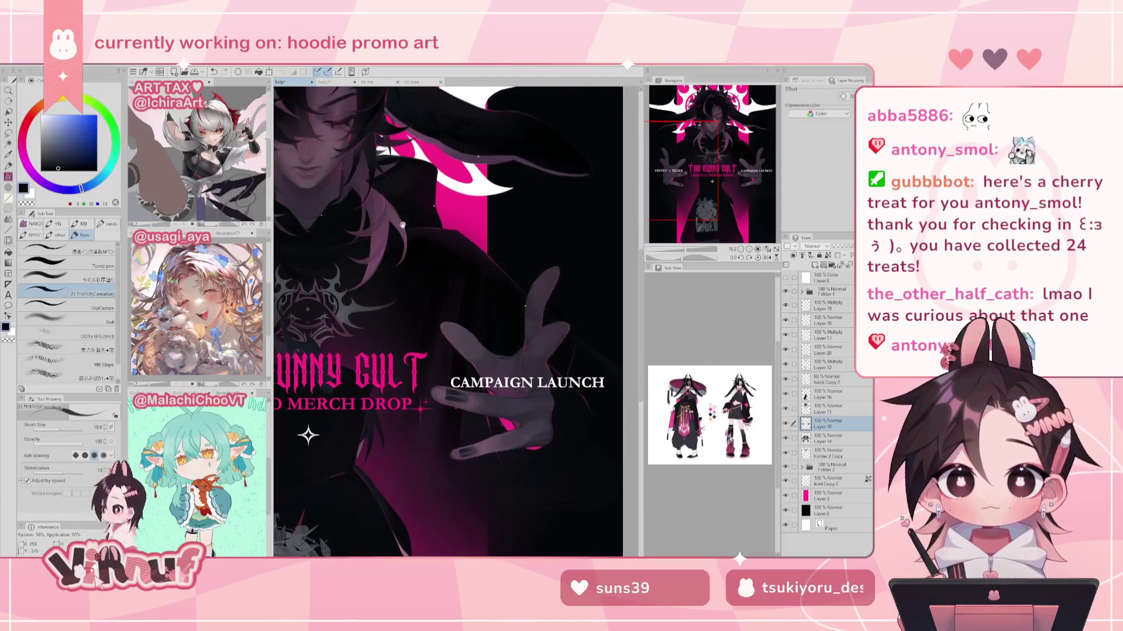
Step: Pick dark magenta, near-black and dark blue colours, then check the poster mirrored and unflipped
alt+click(562, 334)
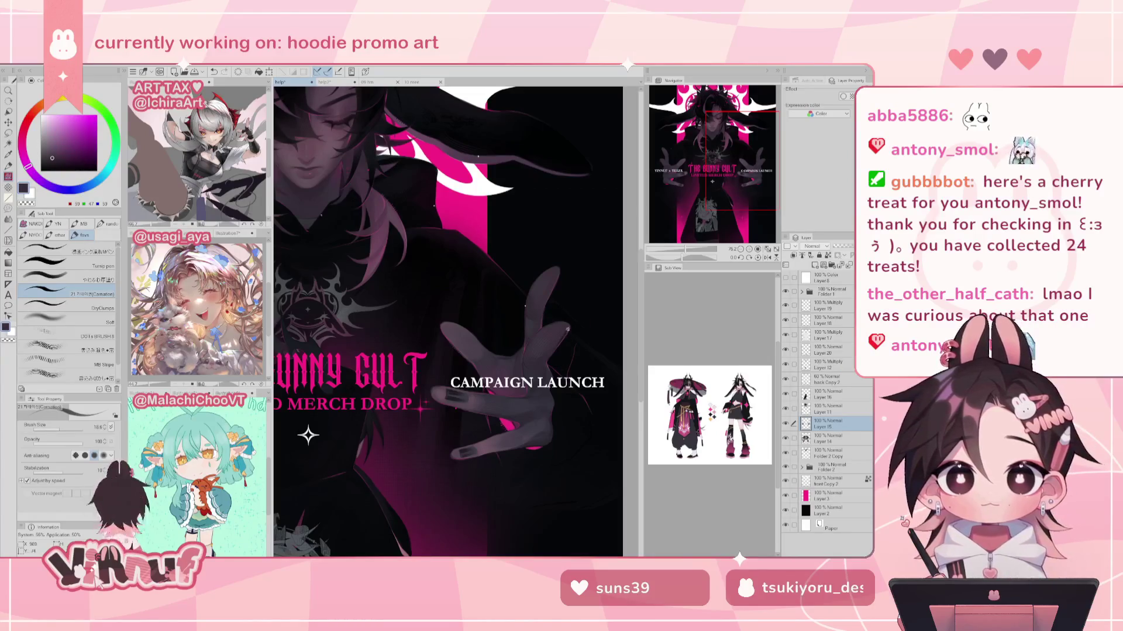
click(758, 249)
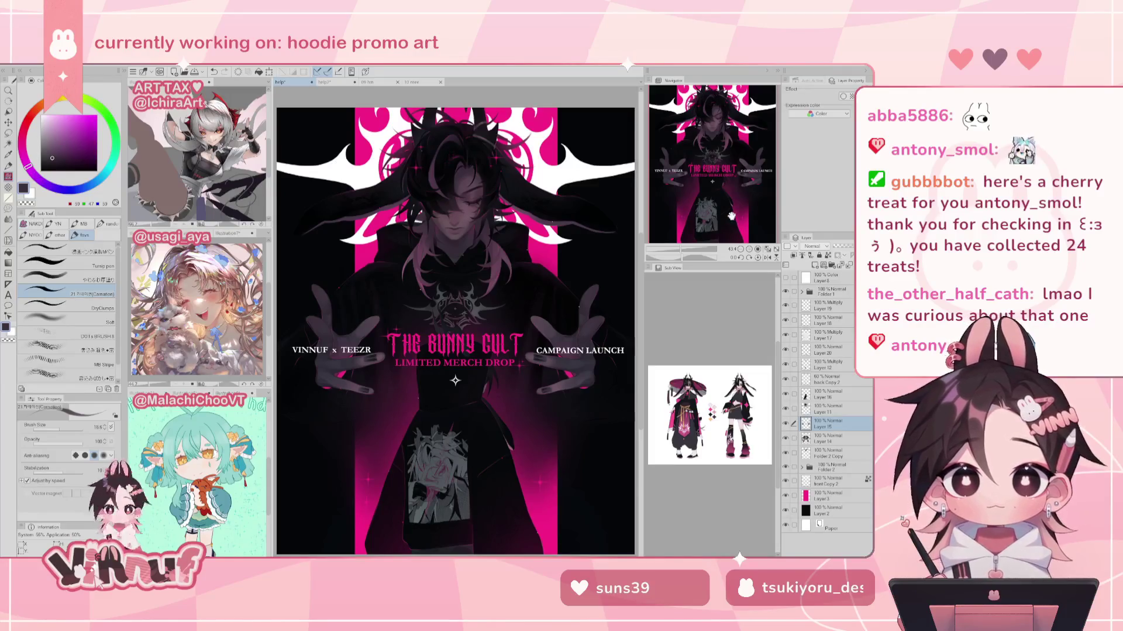
scroll(681, 183, up, 2)
scroll(681, 183, up, 3)
drag(681, 183, 679, 183)
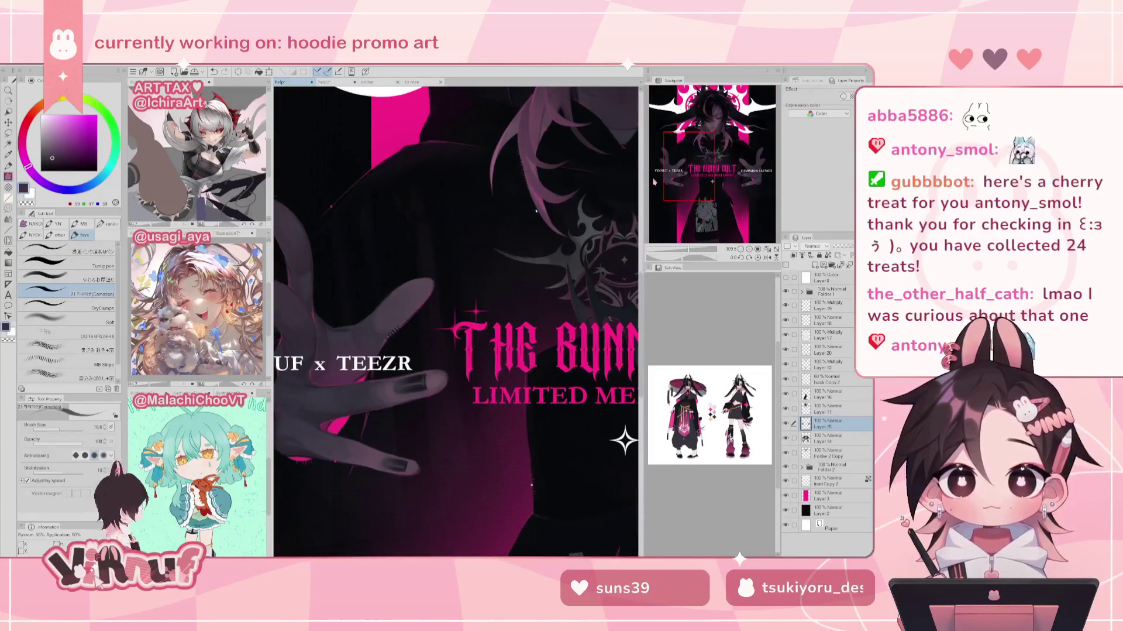
alt+click(434, 270)
alt+click(438, 268)
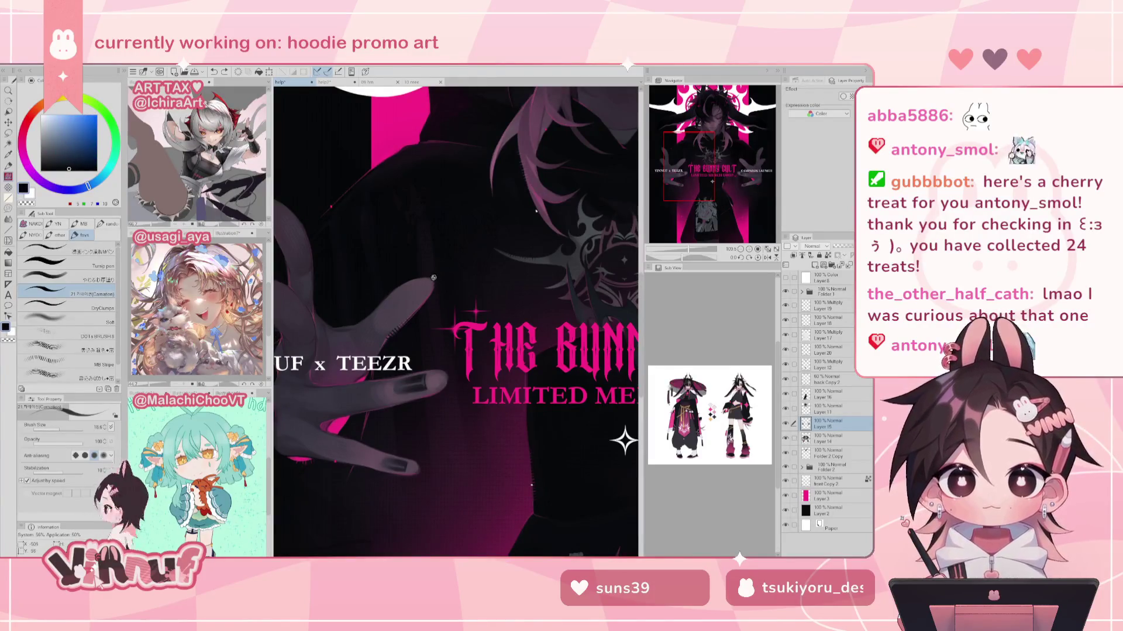
key(h)
key(h)
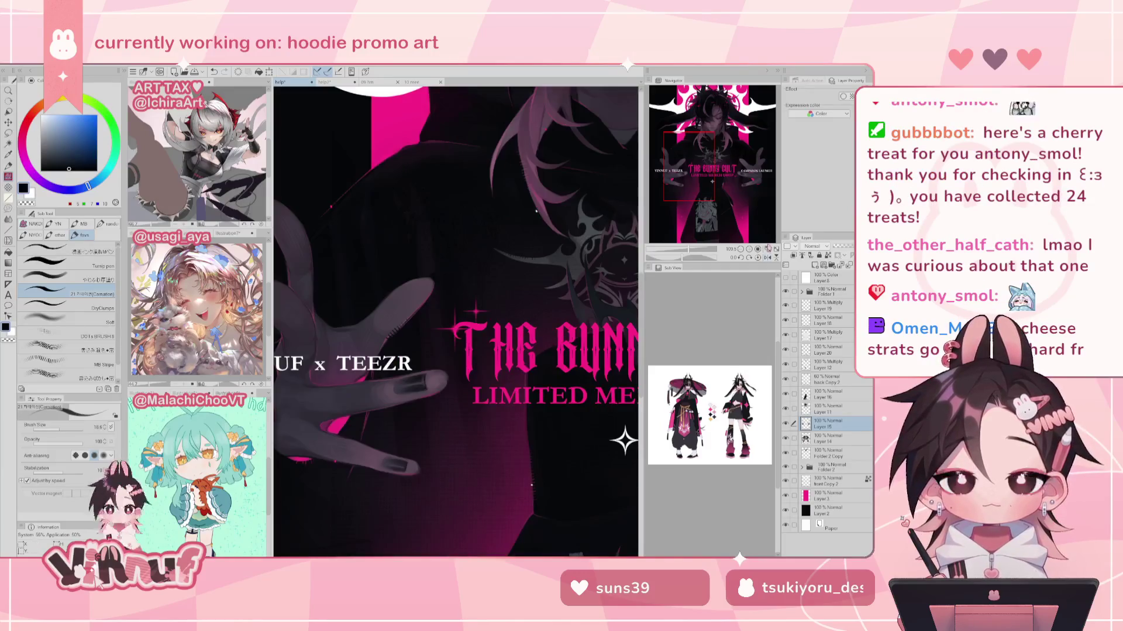
click(768, 248)
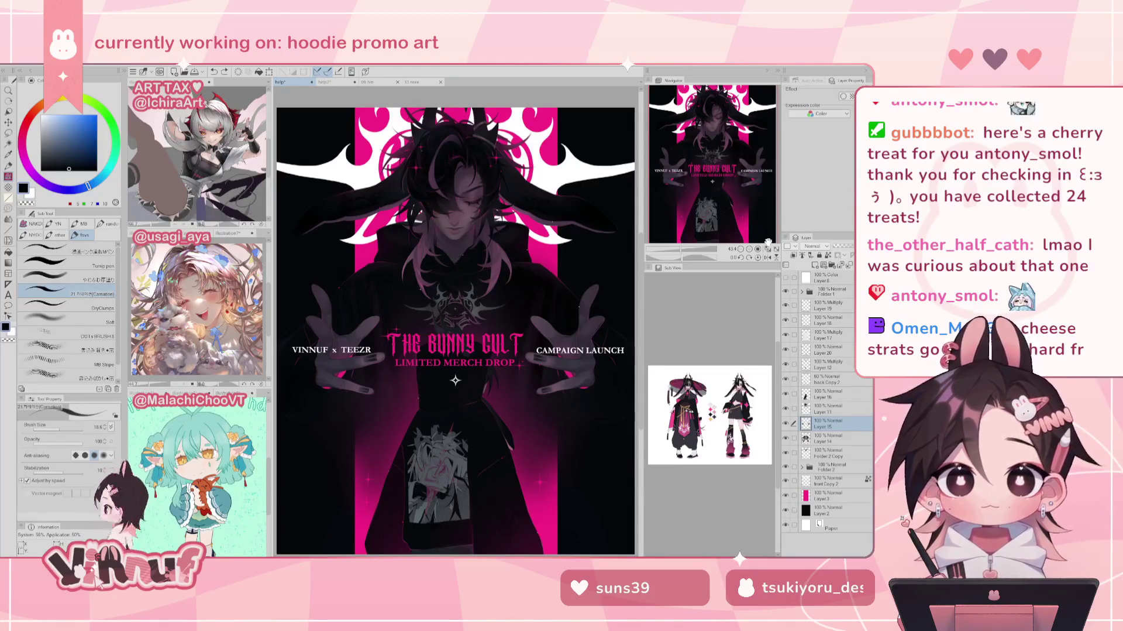
Step: Select the Multiply Layer 19 with a dark blue-grey colour and the Soft airbrush, zoomed out
click(768, 248)
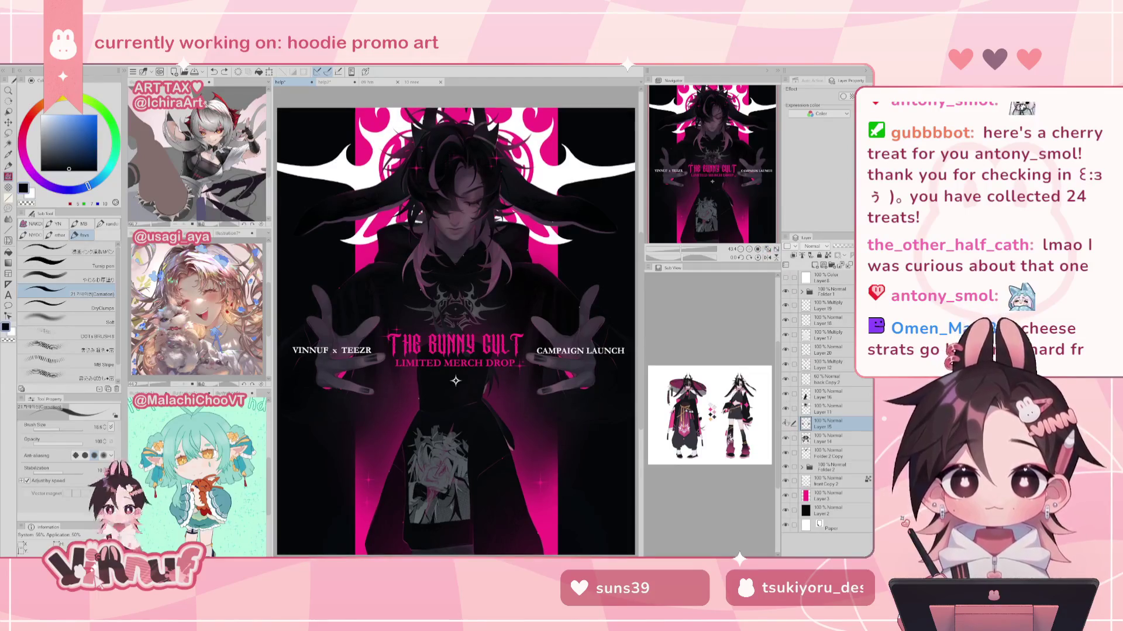
click(786, 304)
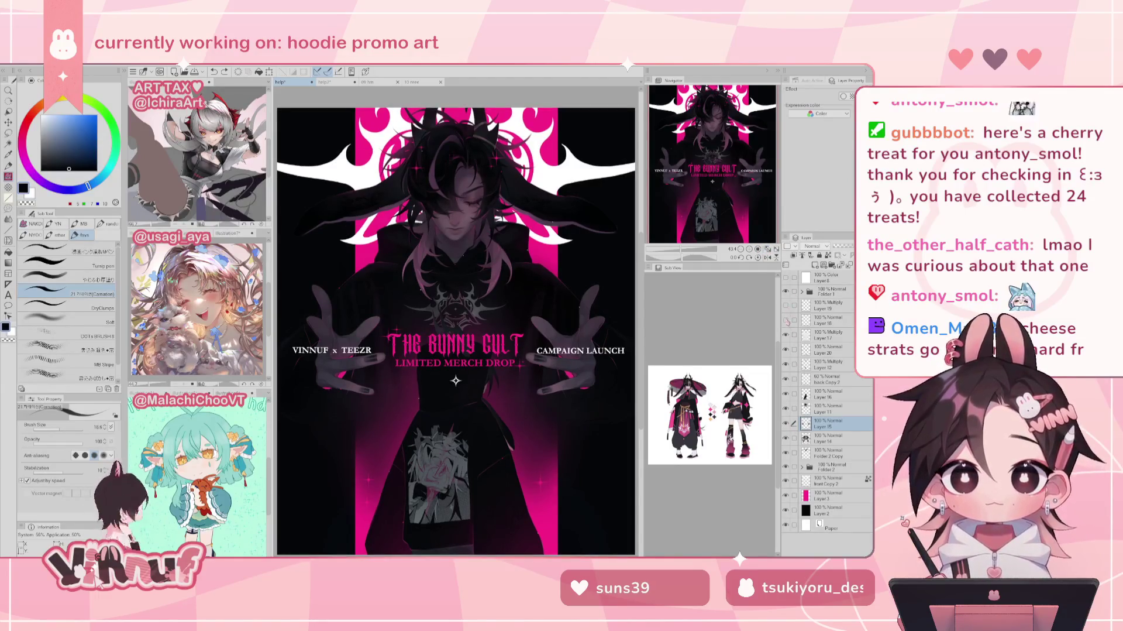
click(791, 307)
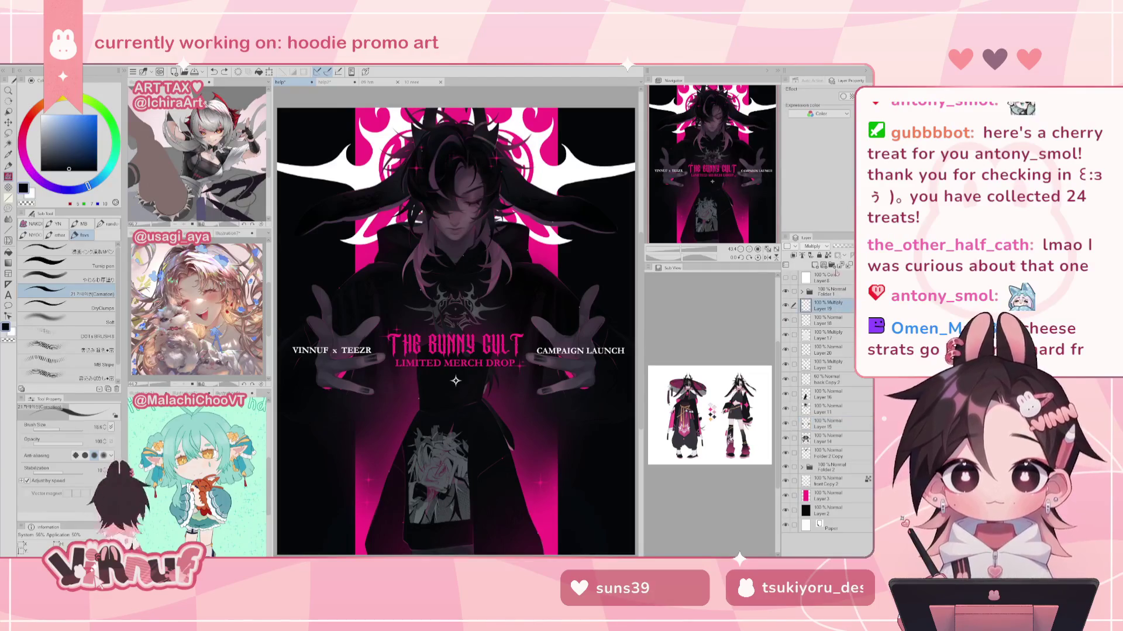
key(ctrl+minus)
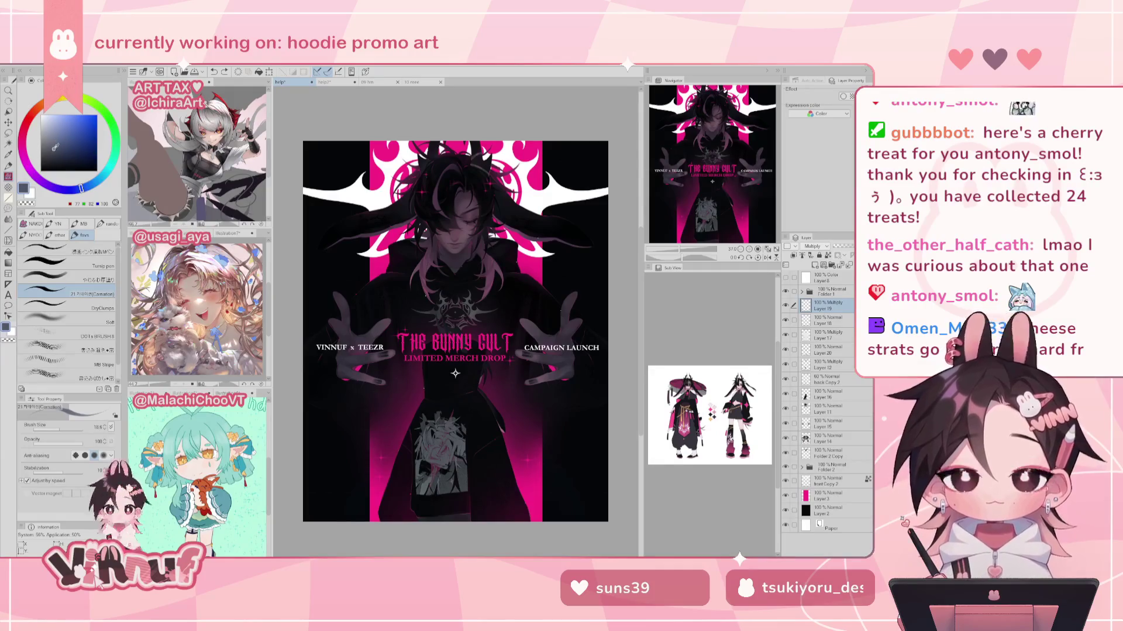
click(67, 276)
click(70, 321)
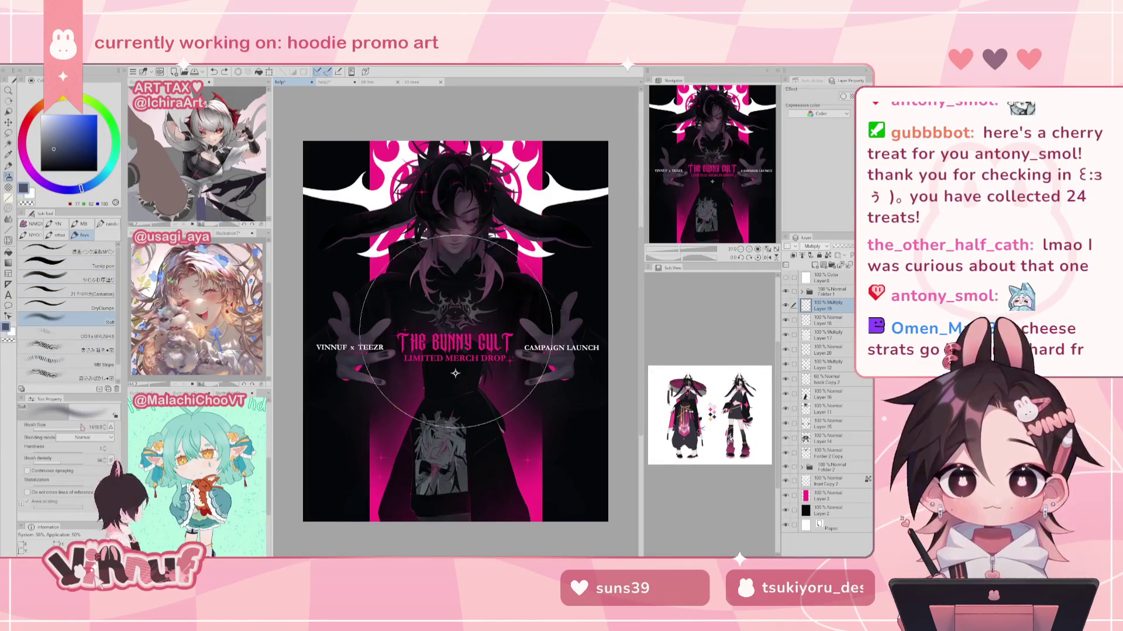
key(ctrl+minus)
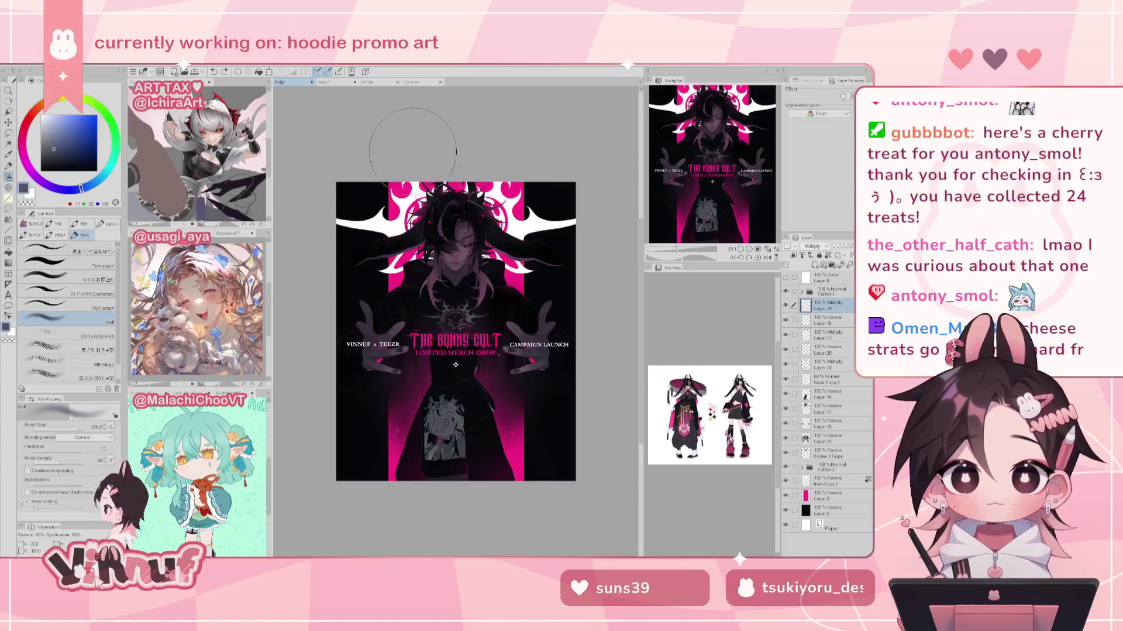
Step: Shade the top and bottom edges softly, undo the hair stroke, and compare the layer on/off
drag(303, 239, 603, 294)
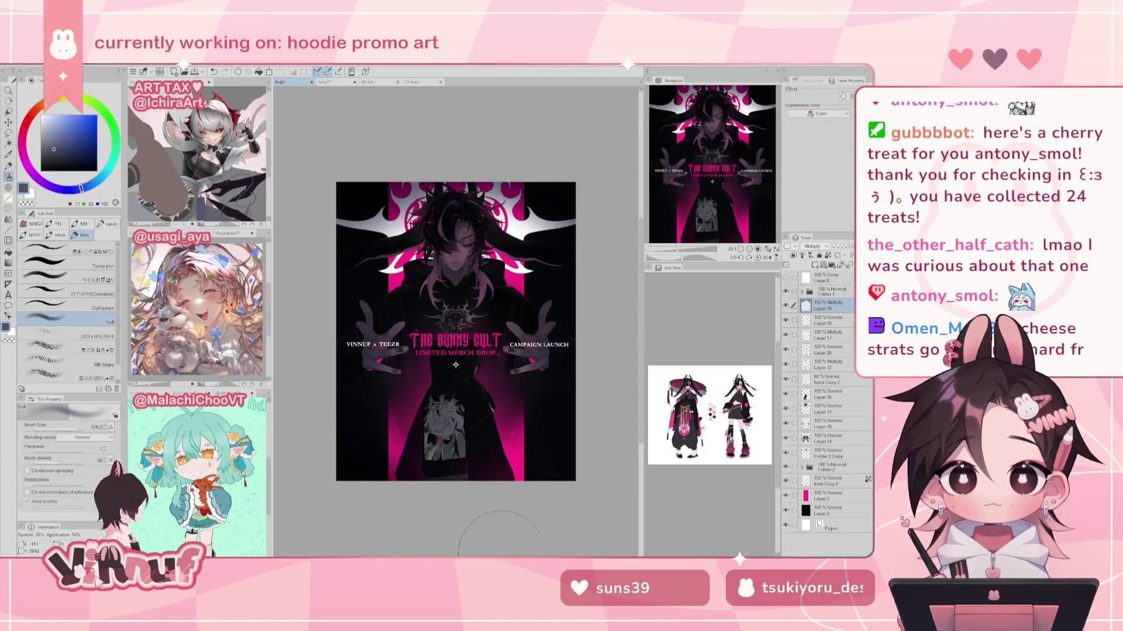
drag(602, 447, 585, 452)
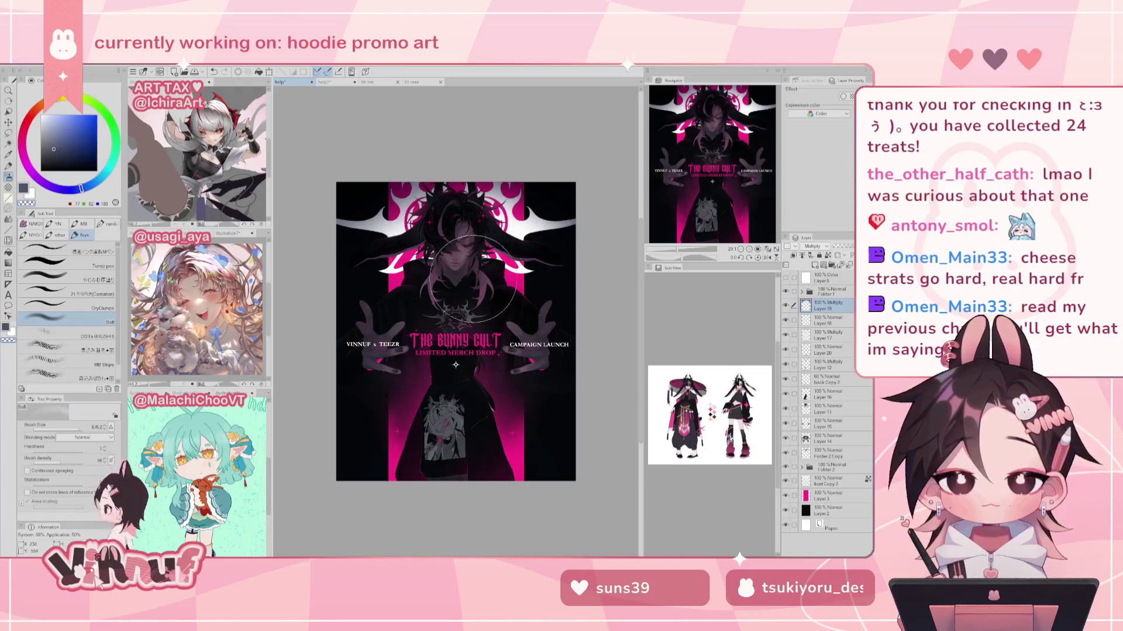
drag(365, 196, 412, 223)
key(ctrl+z)
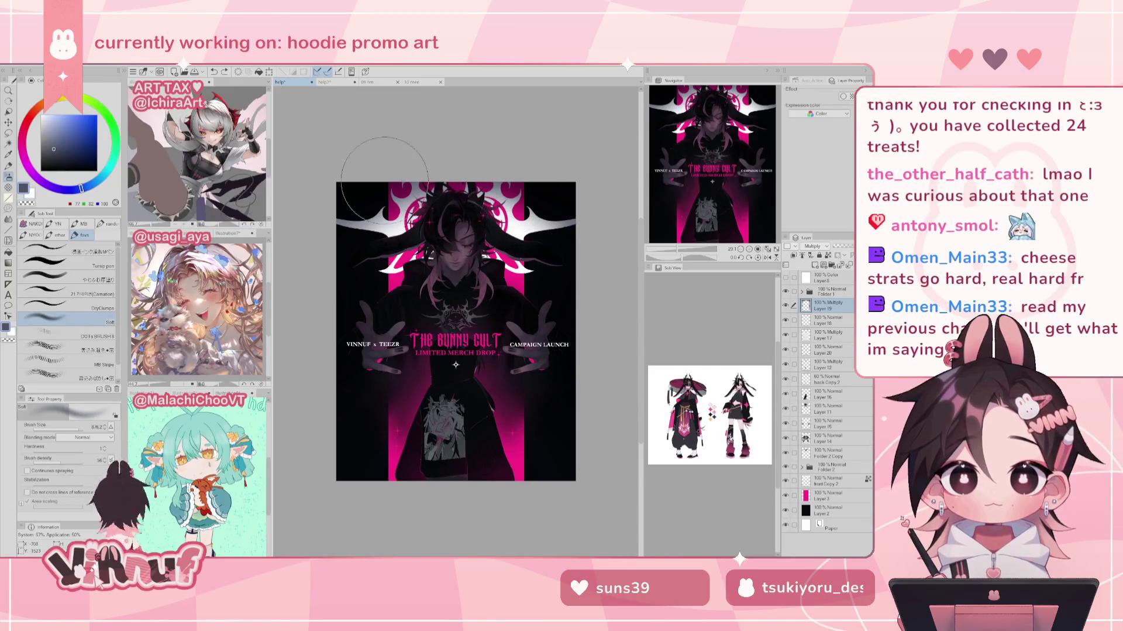
click(786, 305)
click(787, 305)
click(768, 249)
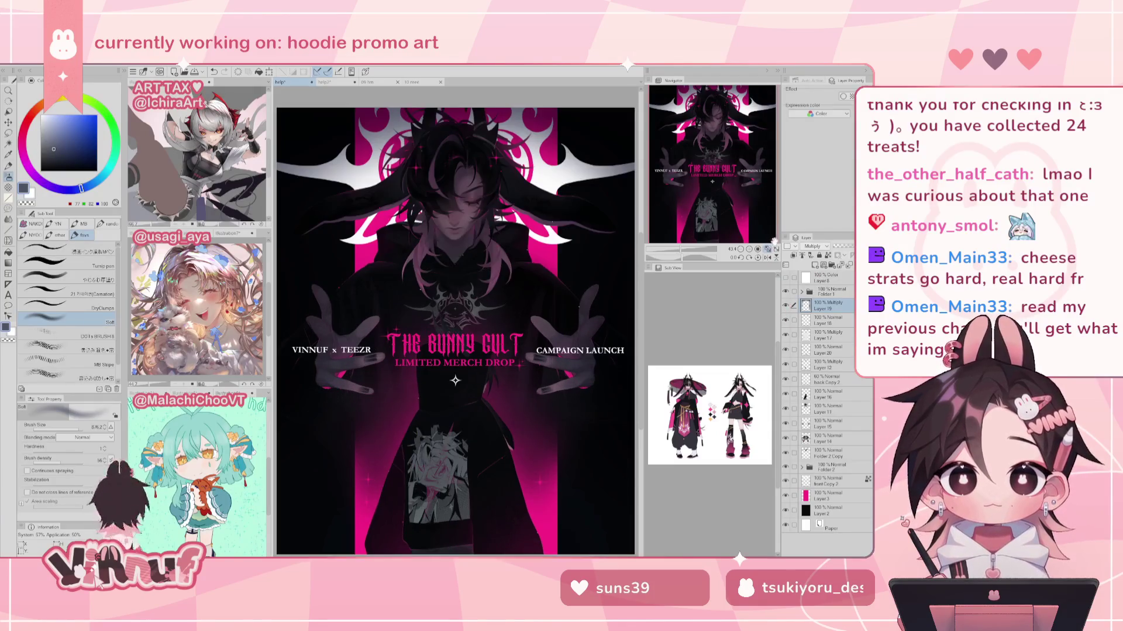
click(786, 306)
click(786, 306)
click(787, 305)
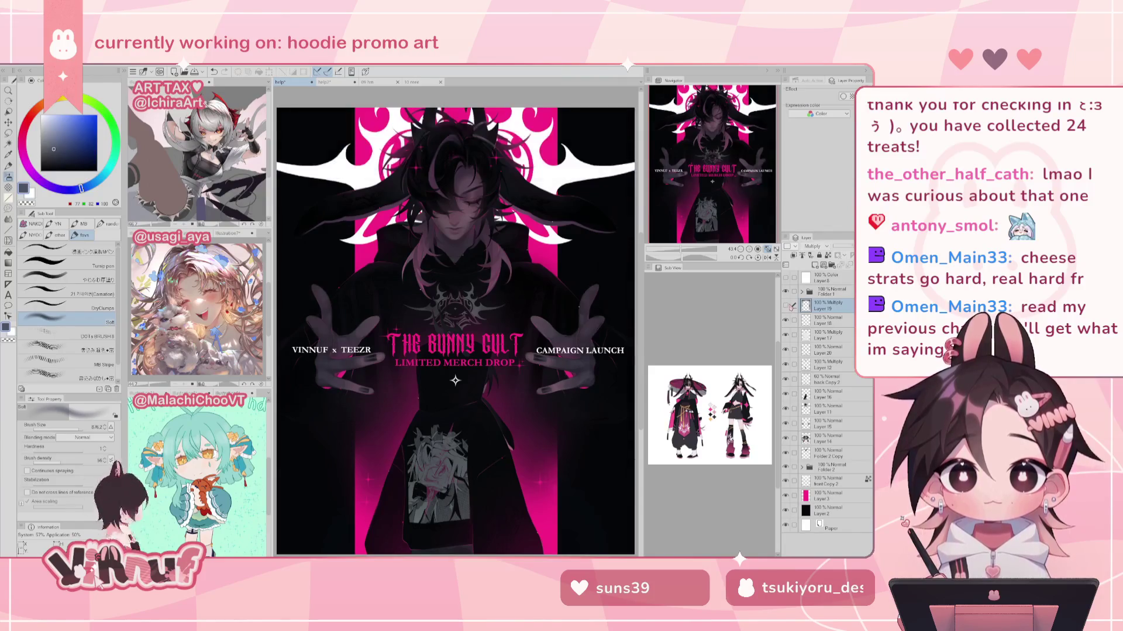
click(786, 306)
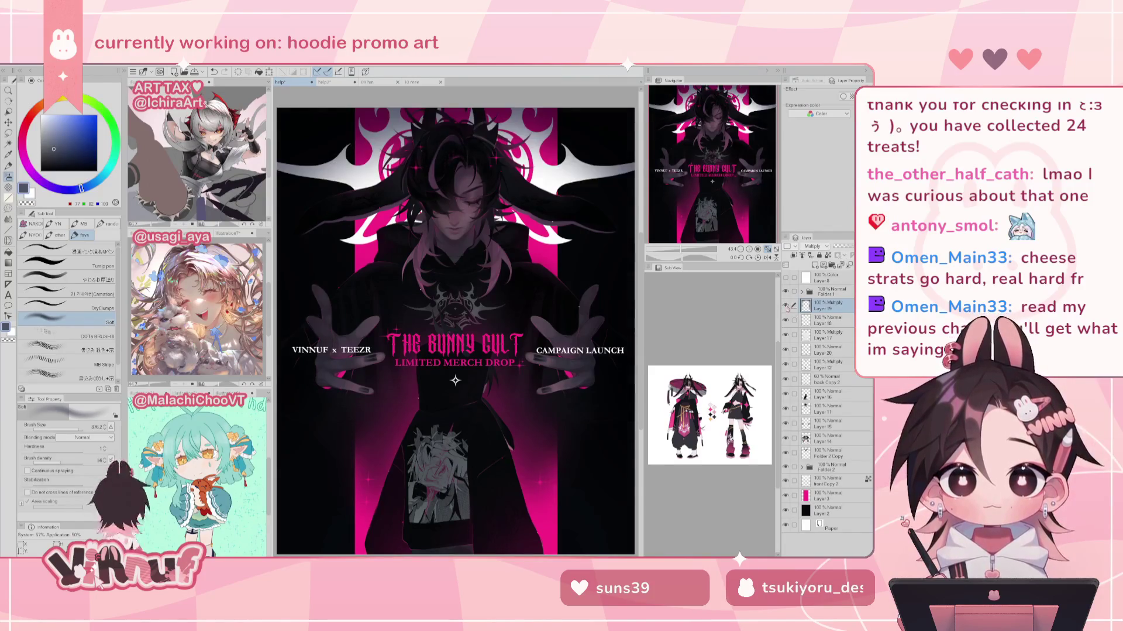
click(786, 306)
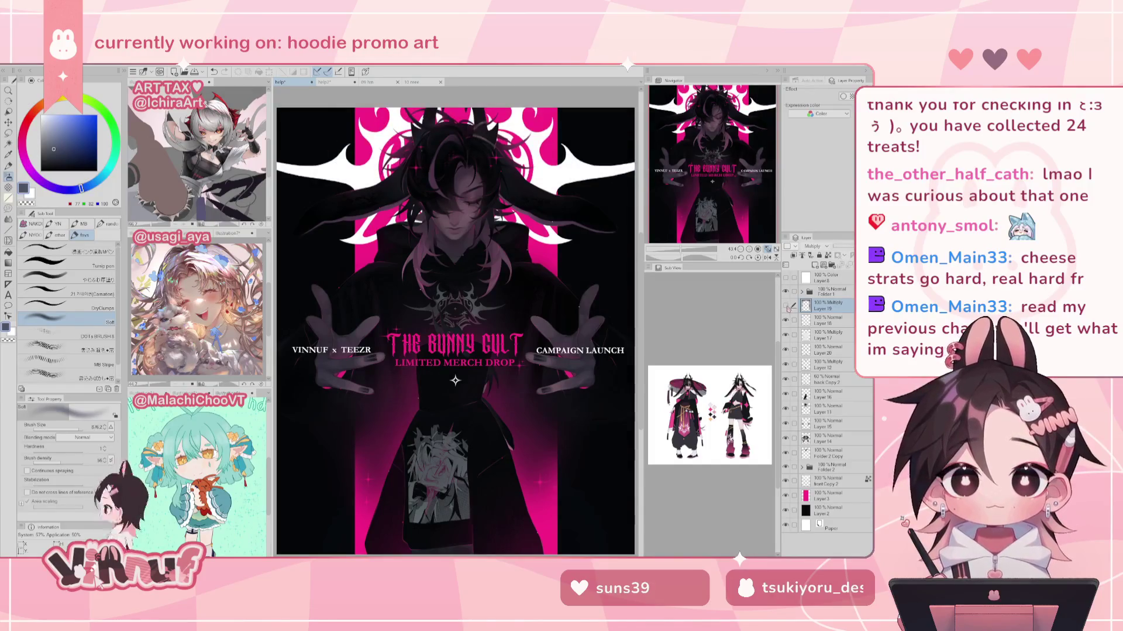
click(787, 305)
key(ctrl+z)
key(ctrl+y)
key(ctrl+z)
key(ctrl+y)
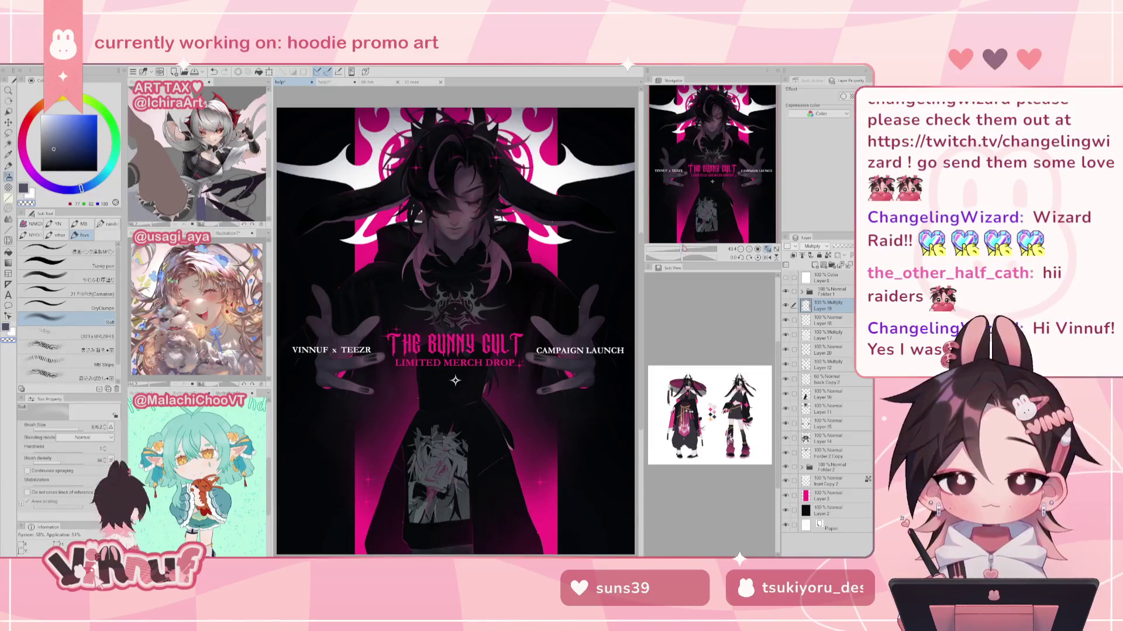
Step: Compare shading on and off, then toggle the greyscale Color layer to check values
drag(685, 253, 680, 253)
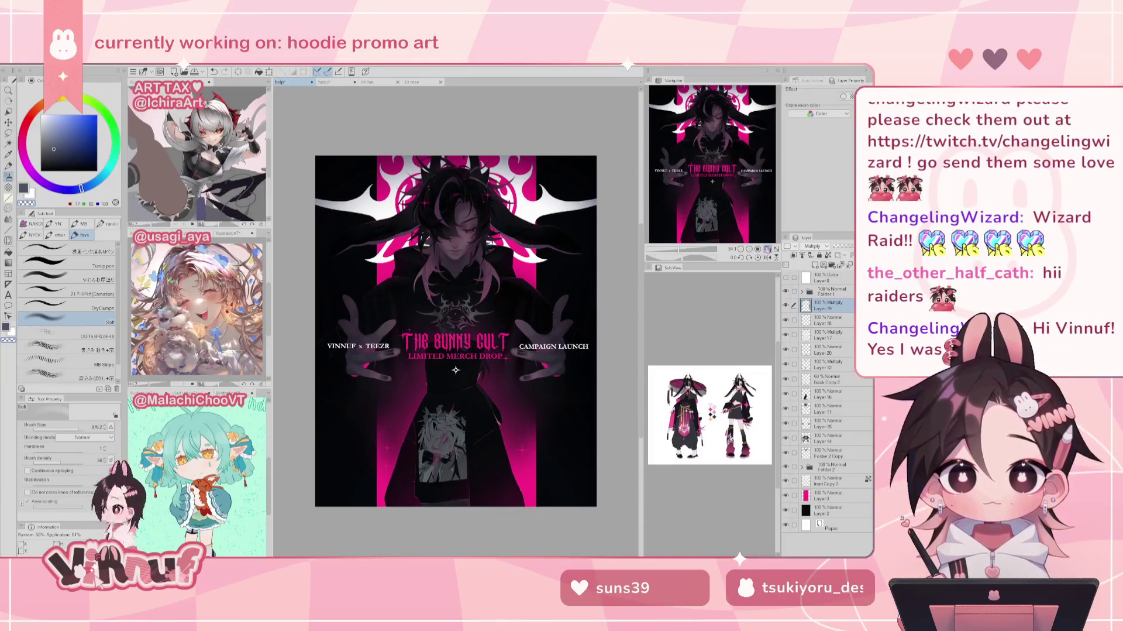
click(768, 250)
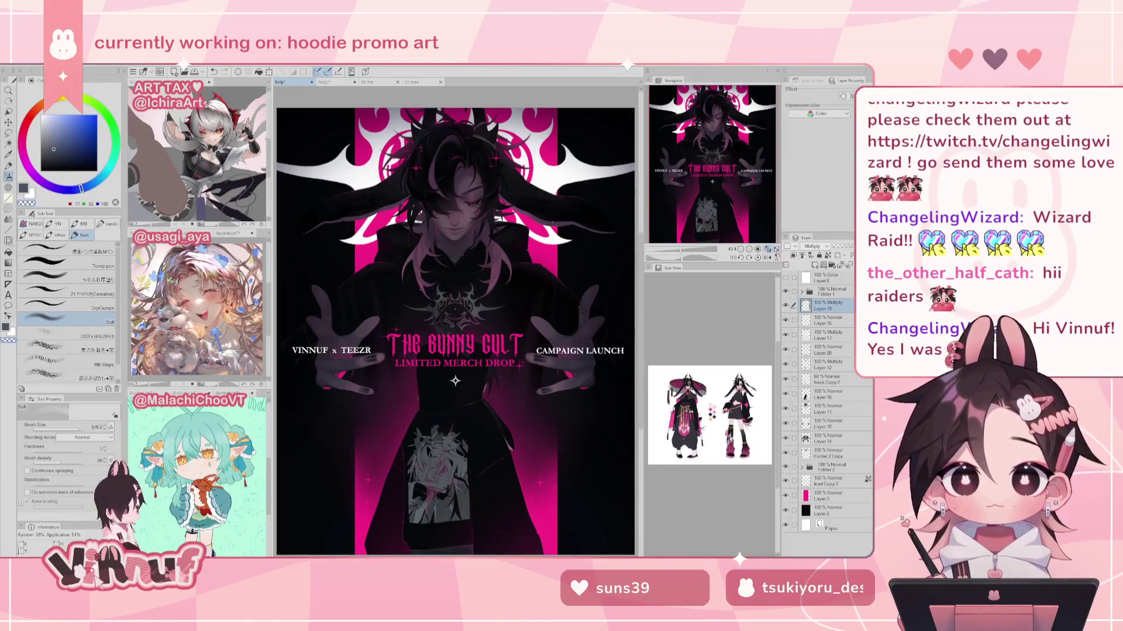
click(786, 305)
click(786, 305)
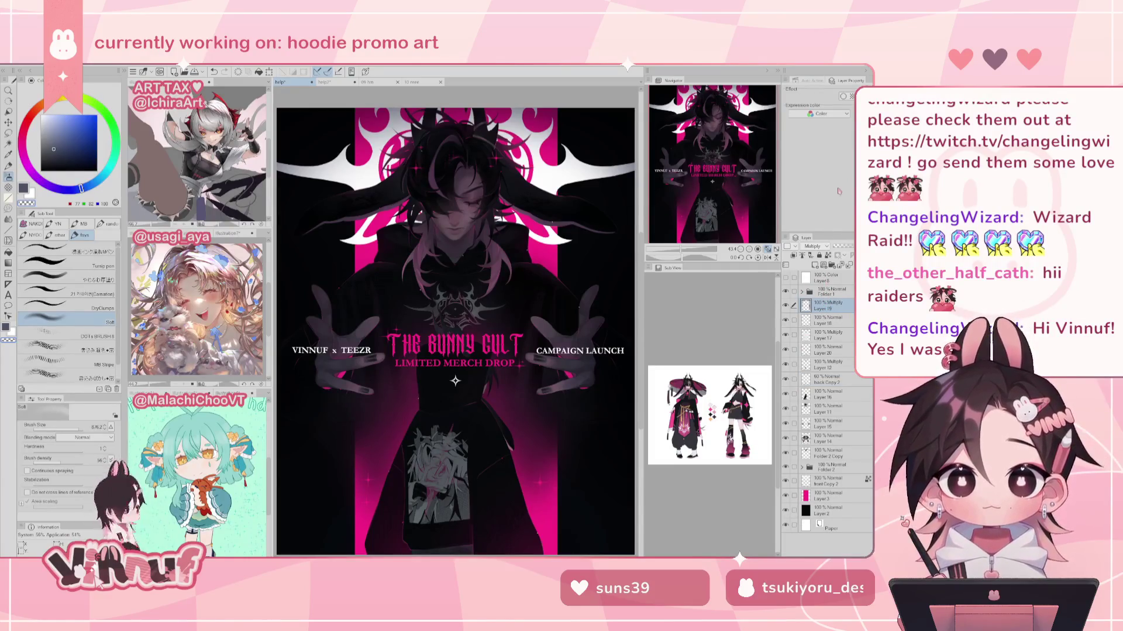
click(833, 294)
click(787, 277)
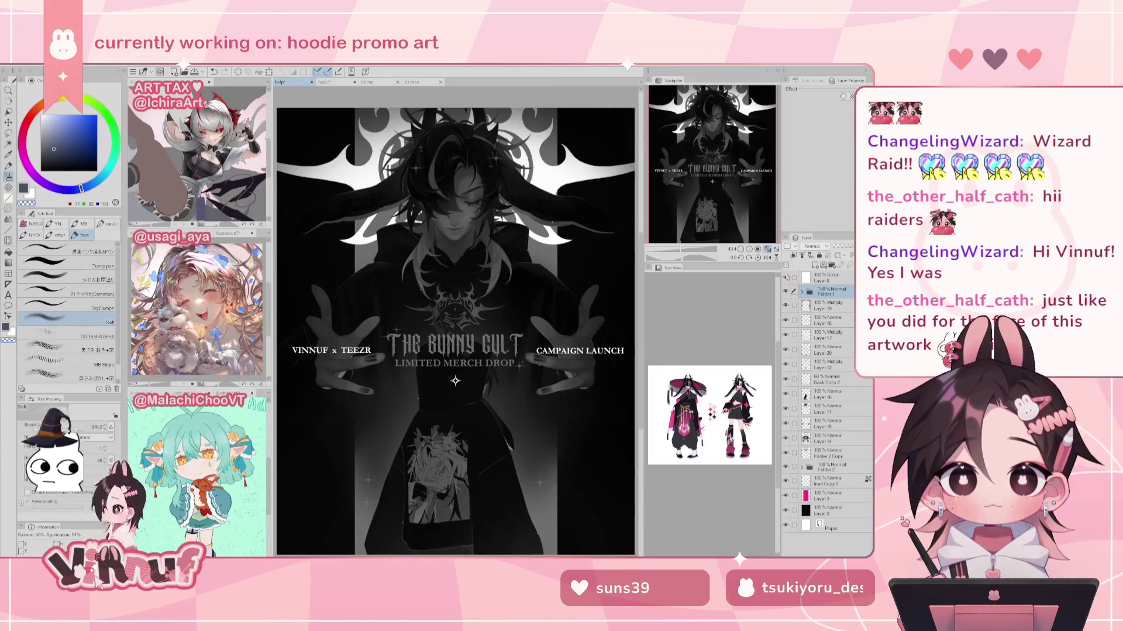
click(786, 277)
click(786, 278)
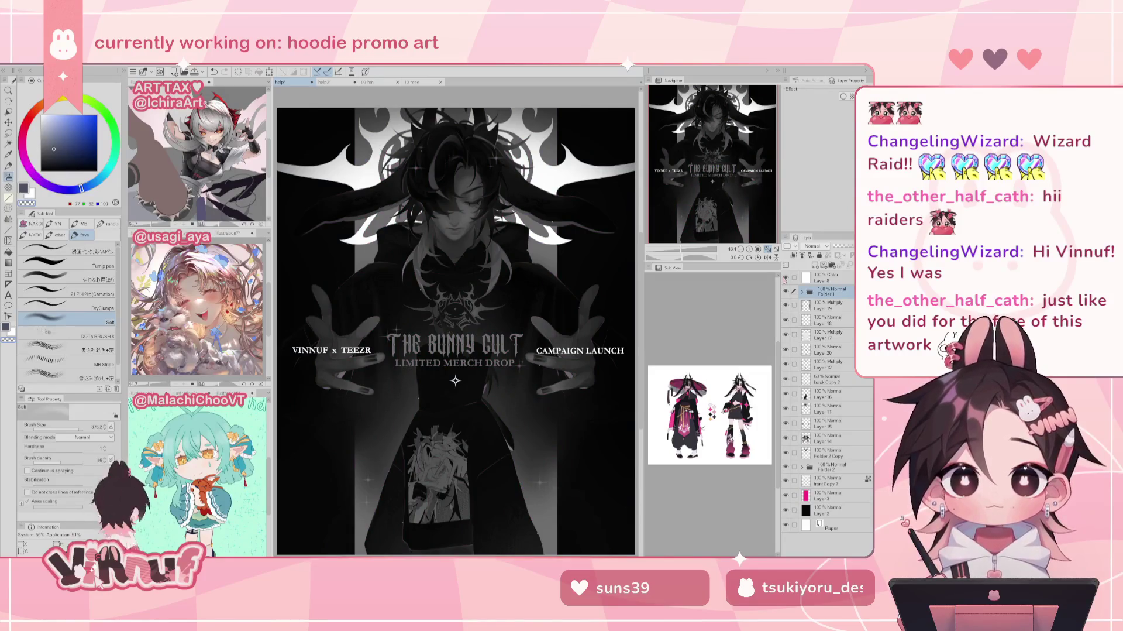
click(786, 278)
Step: Trash the greyscale layer and select every layer from Folder 1 through Layer 2
drag(831, 277, 839, 294)
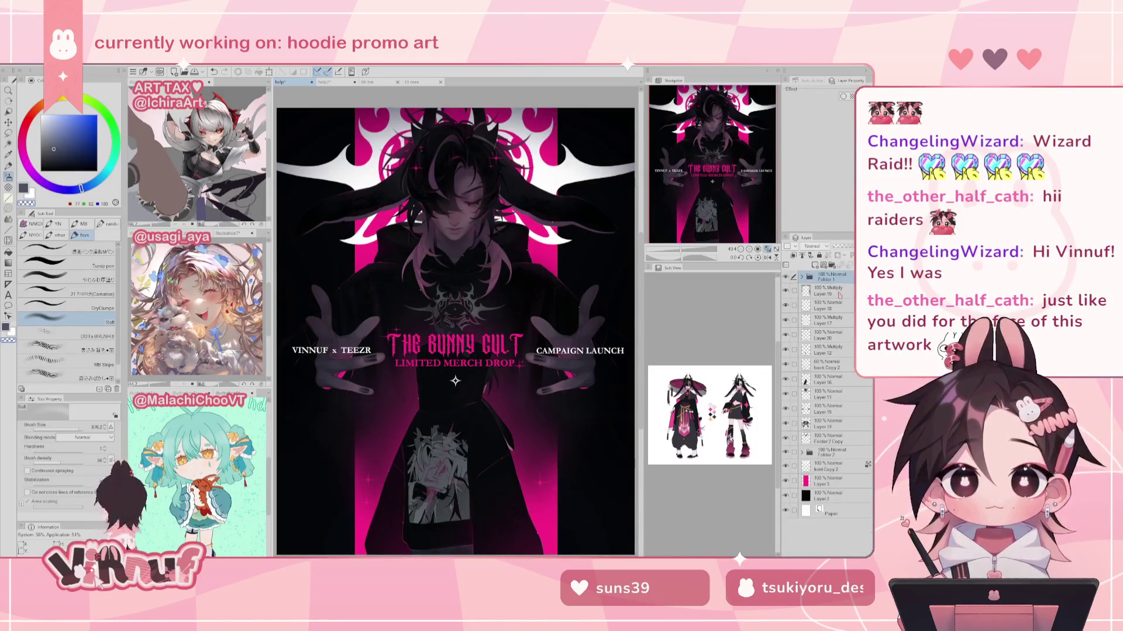
shift+click(827, 498)
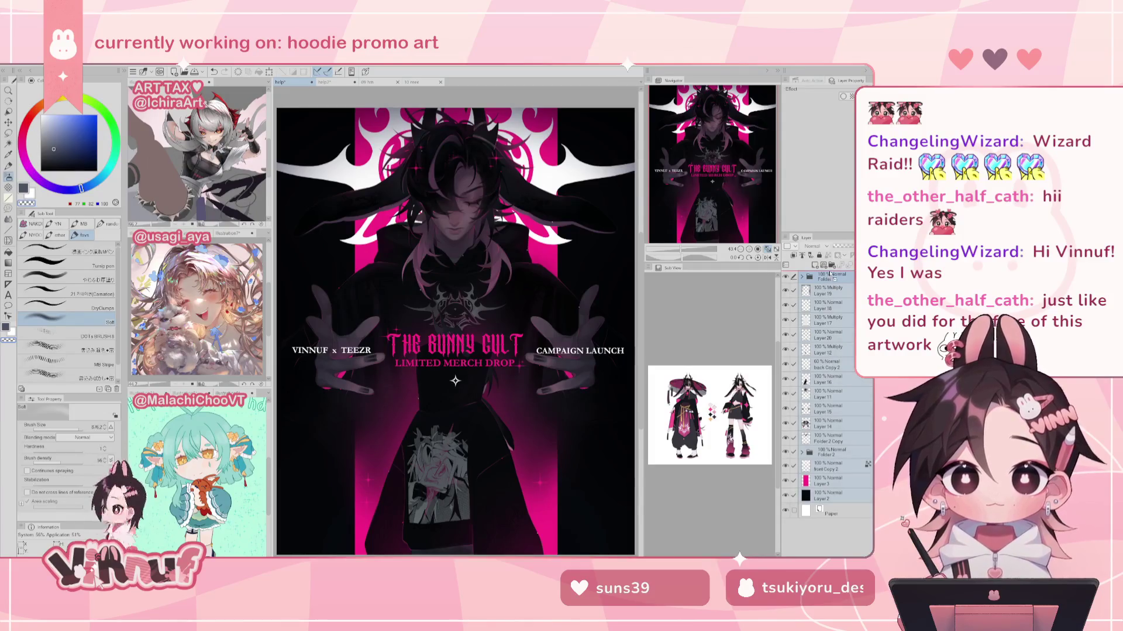
right_click(829, 279)
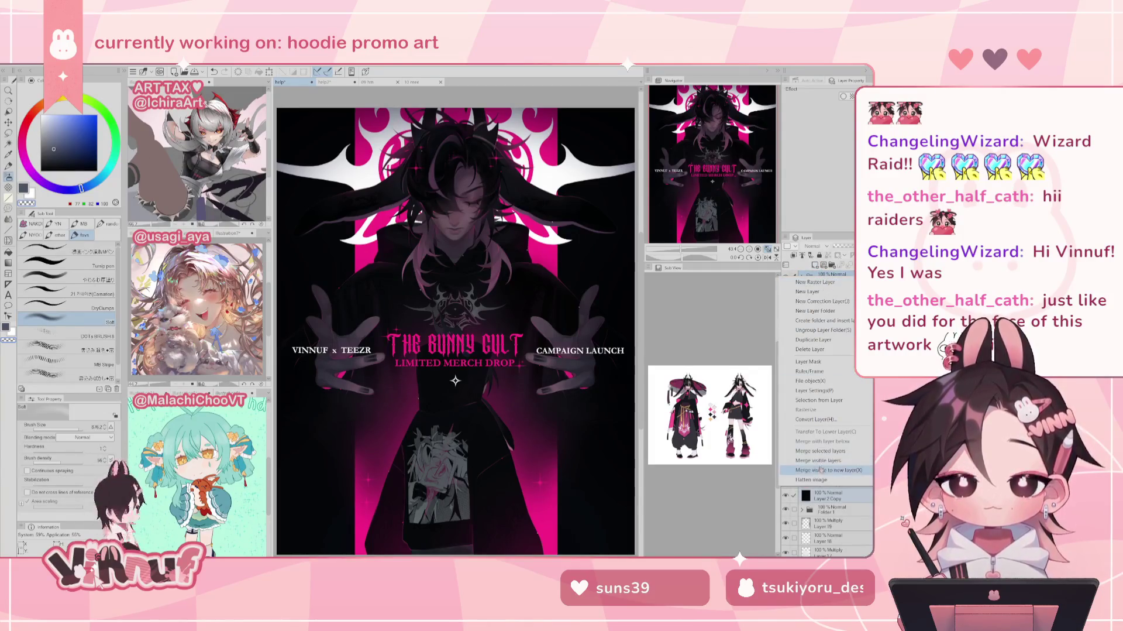
Step: Choose Merge selected layers to new layer to create one merged copy
click(830, 451)
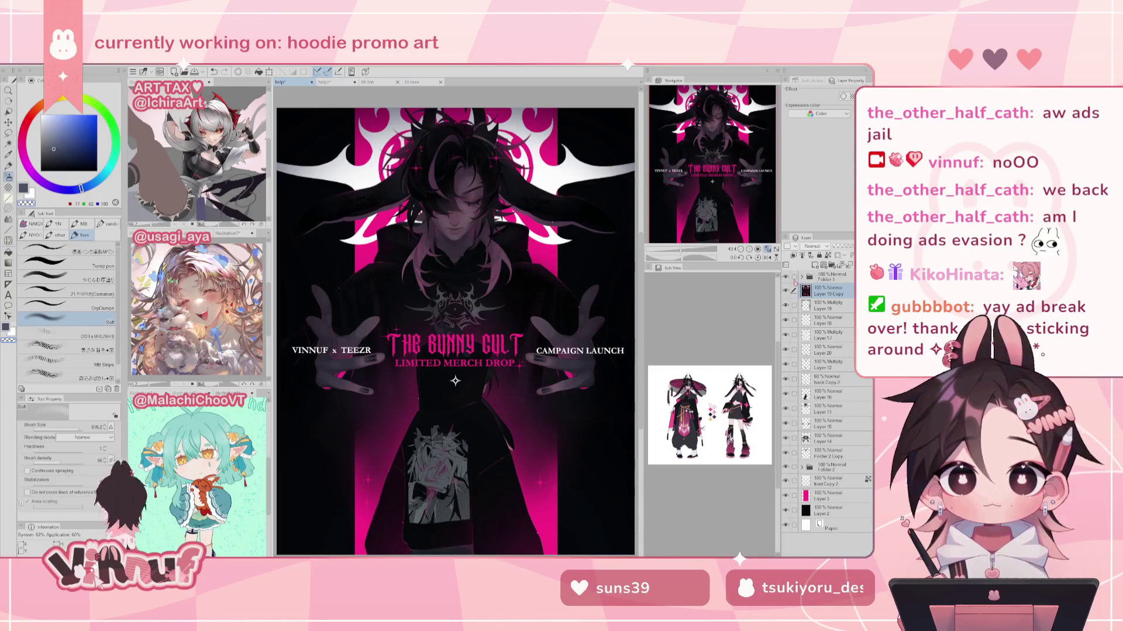
Step: Add a new layer above Layer 19 and set its blending mode to Overlay
click(830, 305)
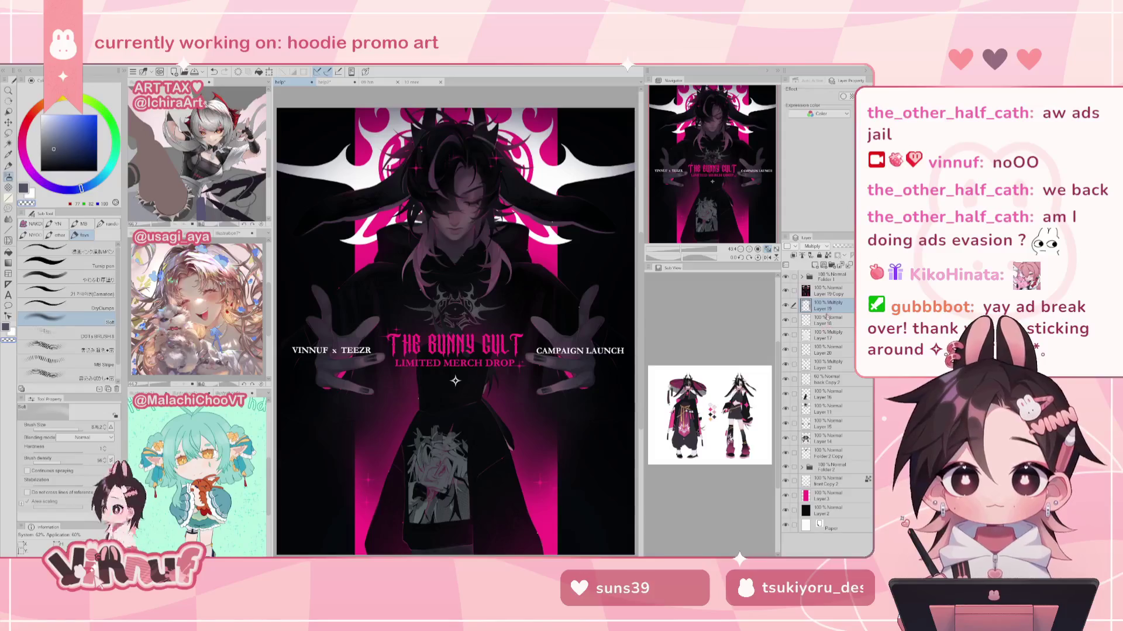
click(816, 264)
click(834, 291)
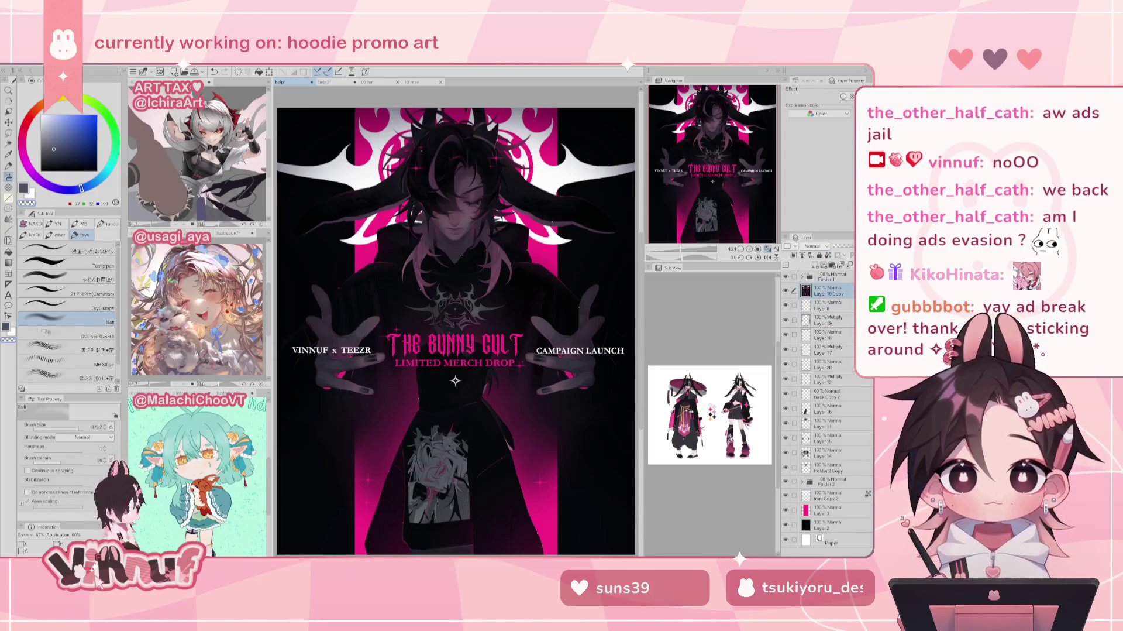
click(816, 246)
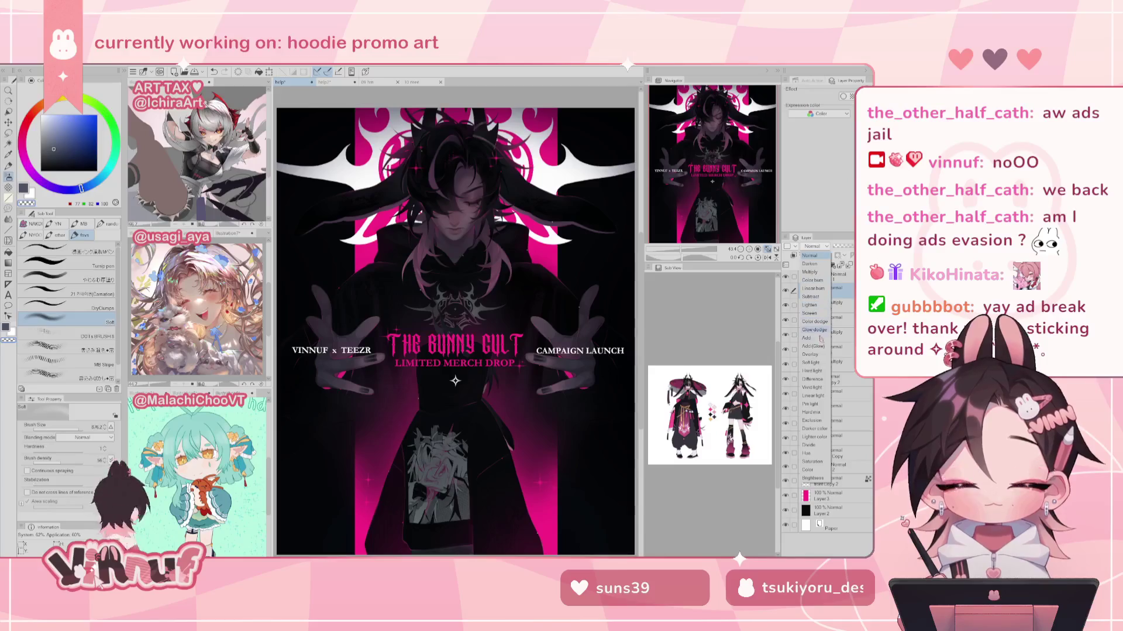
click(816, 354)
Step: Set the brush size to about 1235 and choose a lighter pink colour
click(22, 152)
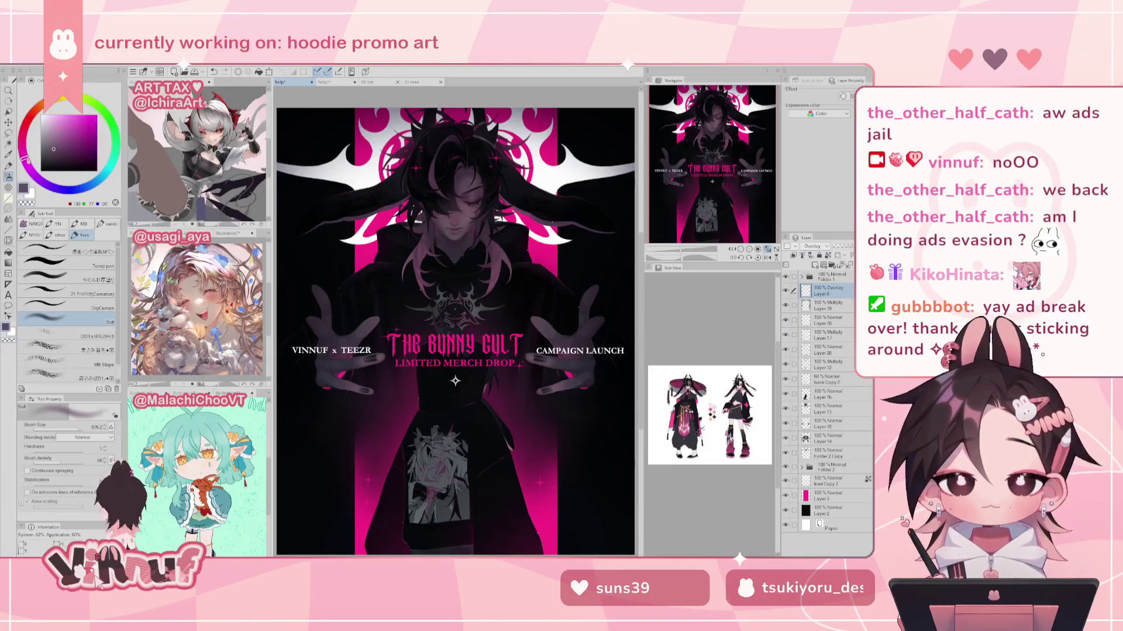
click(65, 128)
drag(65, 127, 69, 136)
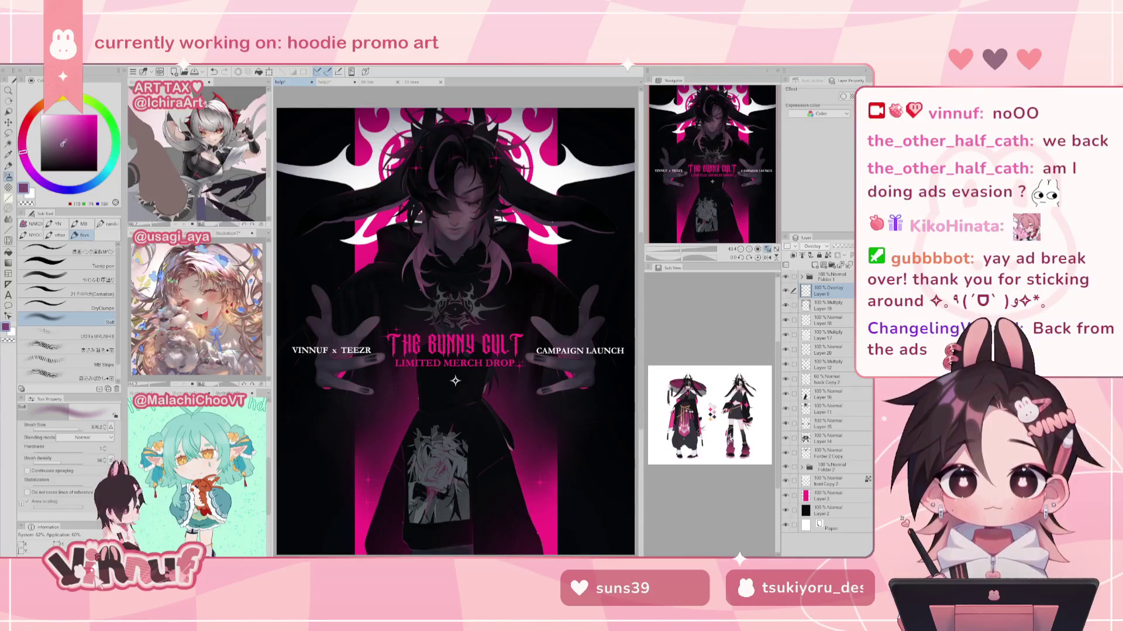
drag(68, 136, 67, 141)
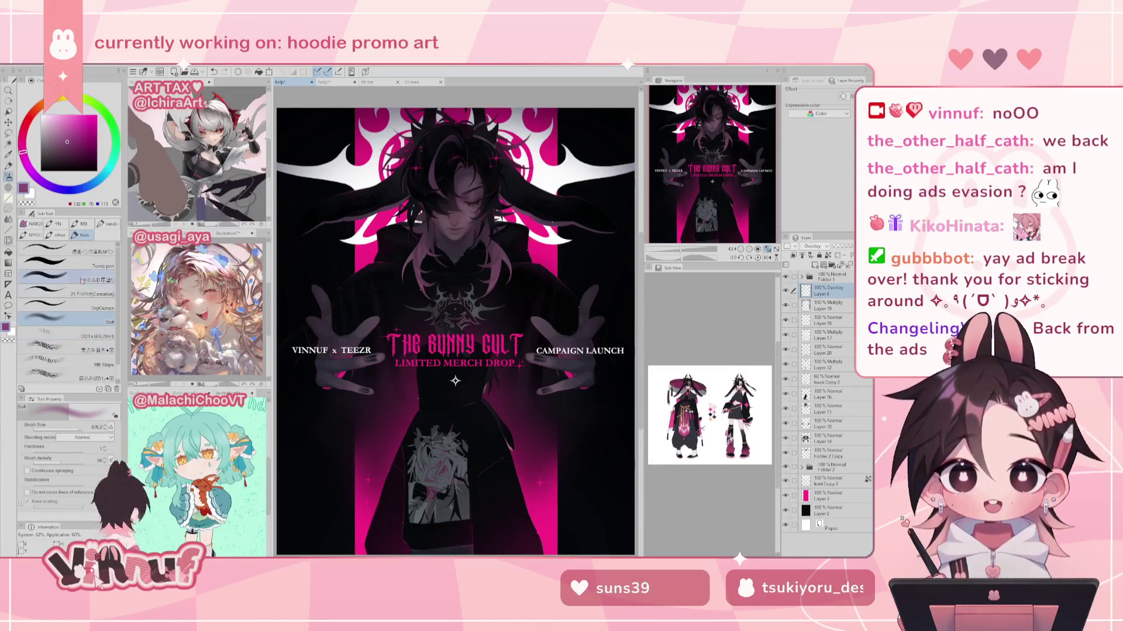
drag(456, 331, 455, 330)
drag(456, 380, 456, 381)
alt+click(456, 380)
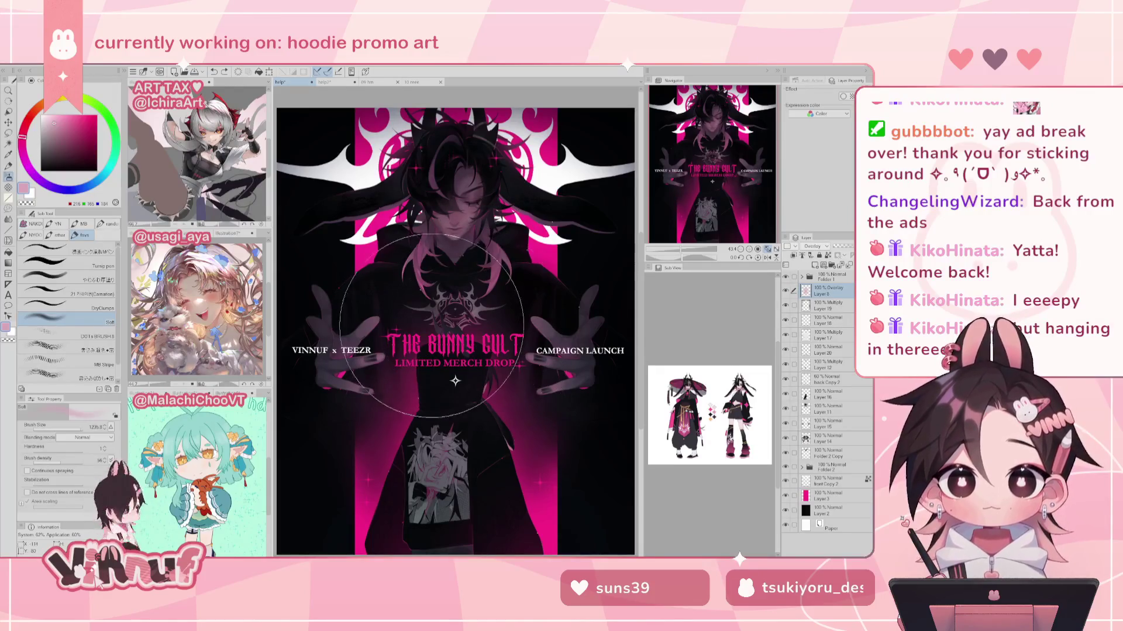
Step: Apply Hue/Saturation/Luminosity with a shifted hue, lowered luminosity and saturation -71
key(ctrl+u)
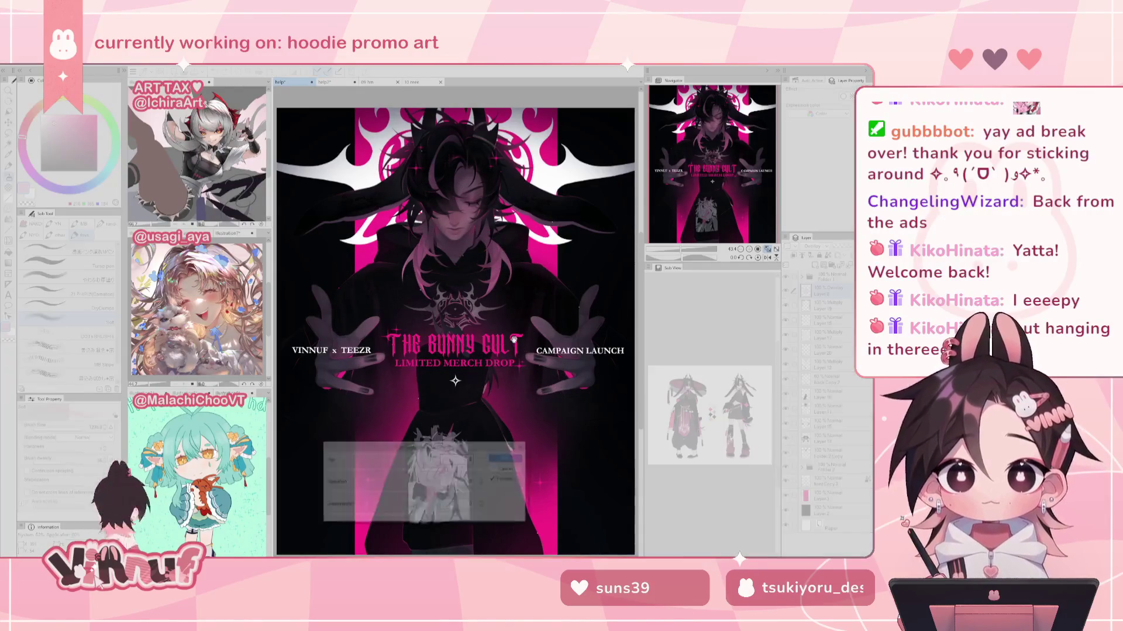
drag(406, 518, 396, 518)
mouse_move(406, 470)
mouse_down()
mouse_move(442, 470)
mouse_move(370, 471)
mouse_up()
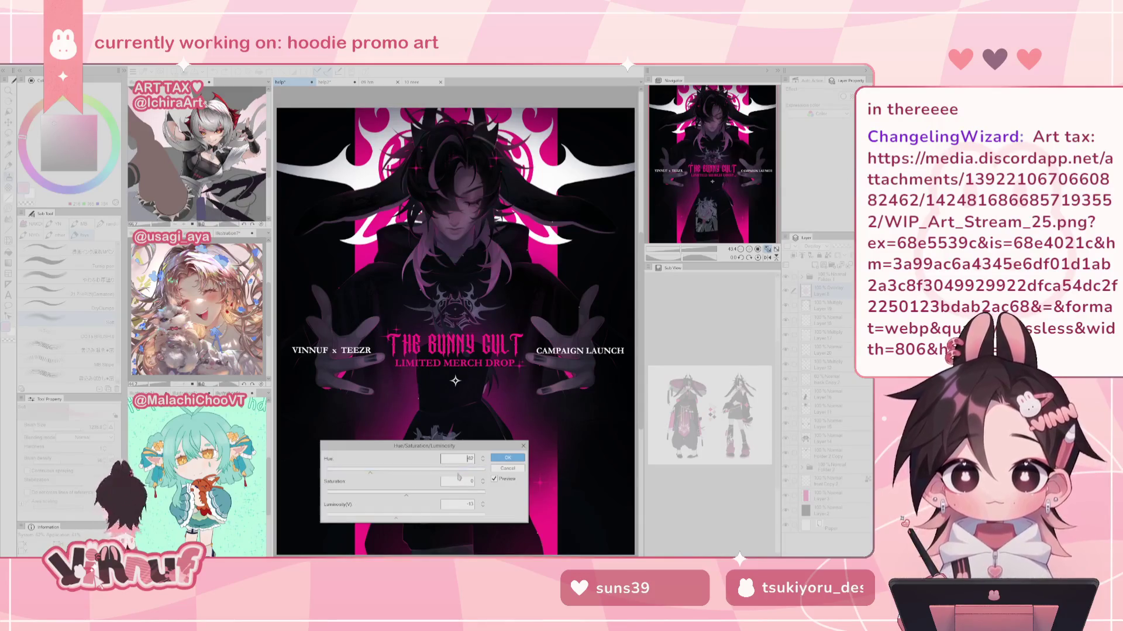
drag(455, 471, 411, 473)
mouse_move(375, 494)
mouse_down()
mouse_move(434, 472)
mouse_move(477, 475)
mouse_move(342, 471)
mouse_up()
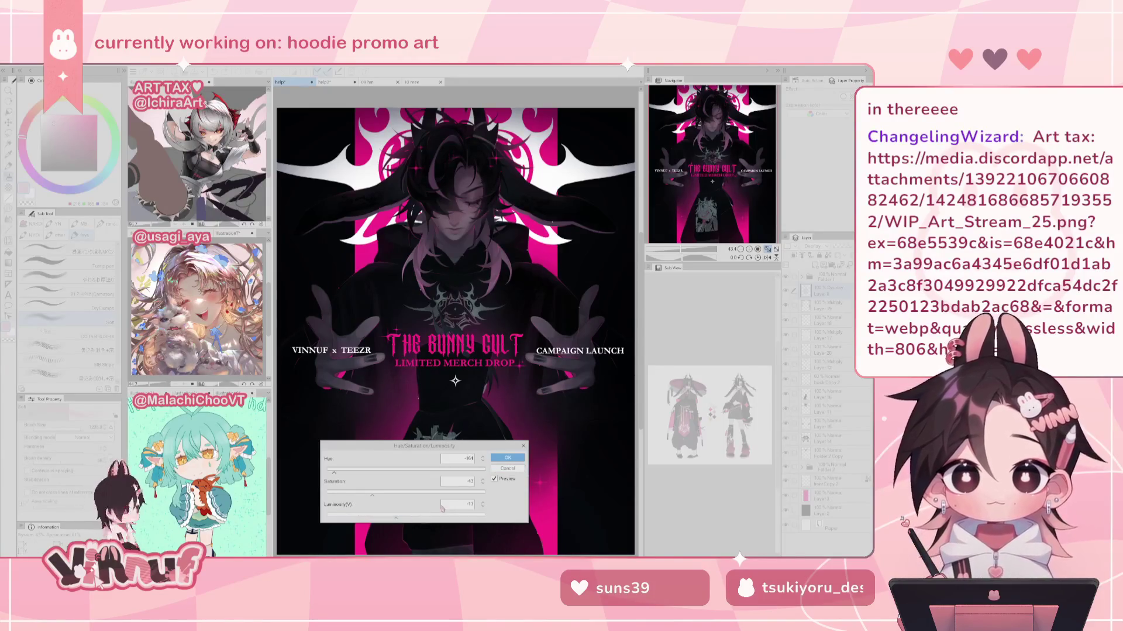
mouse_move(372, 492)
mouse_down()
mouse_move(351, 491)
mouse_move(405, 517)
mouse_up()
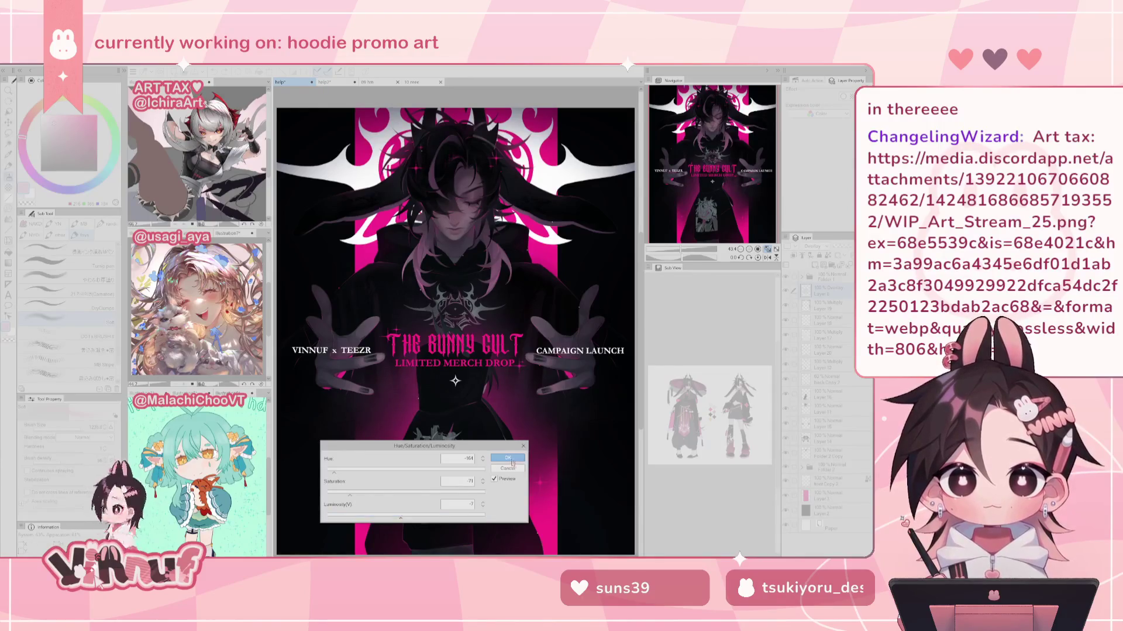
click(508, 457)
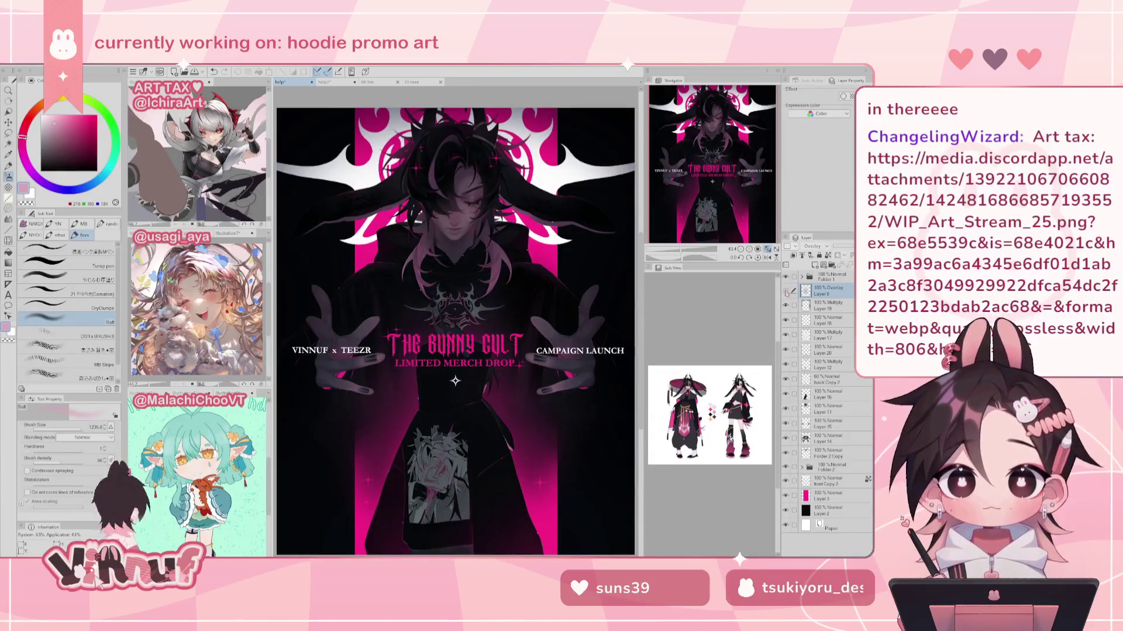
Step: Lower Layer 8's opacity to 51% and open the witch-hat illustration
click(850, 250)
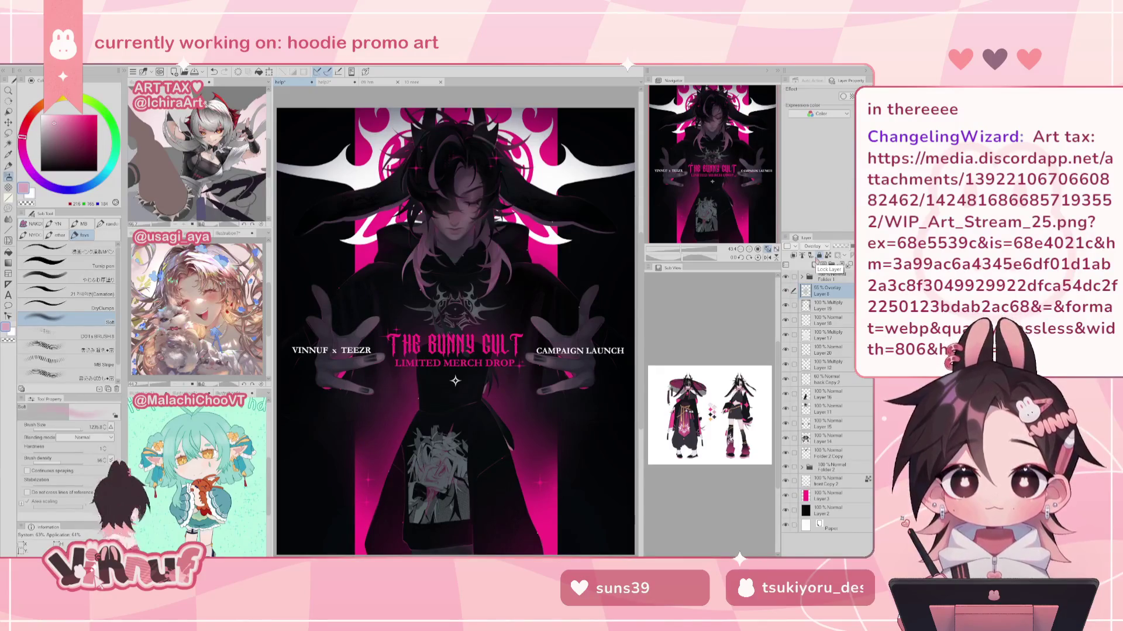
click(133, 71)
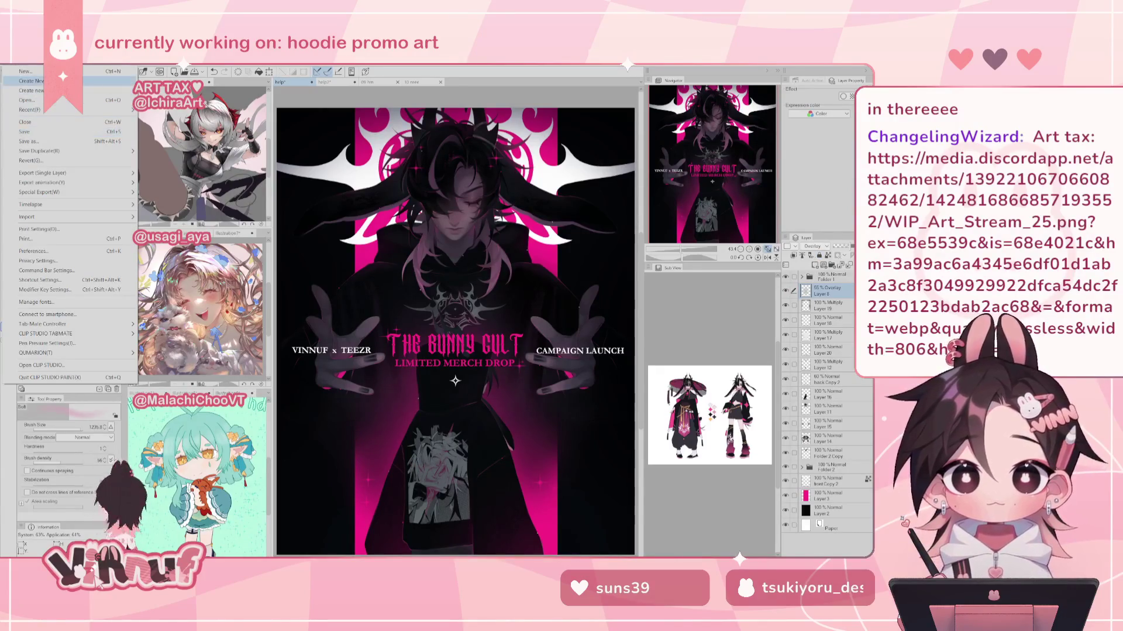
click(112, 81)
Step: Pan and zoom around the witch hat, looking over the teal and pink pumpkins
scroll(713, 199, up, 5)
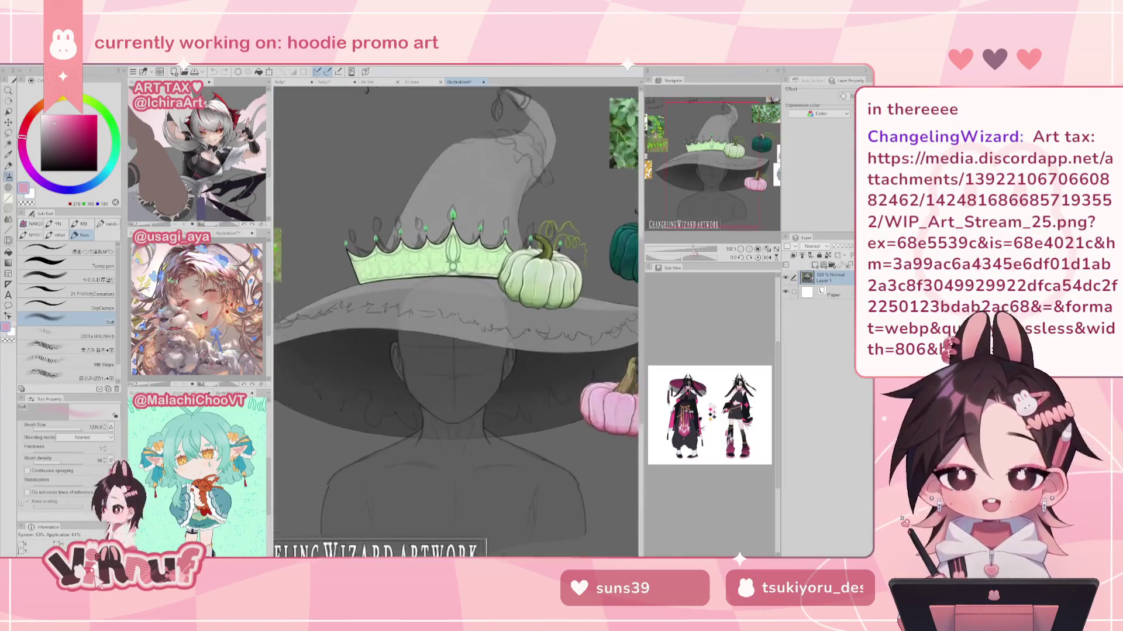
drag(717, 184, 749, 175)
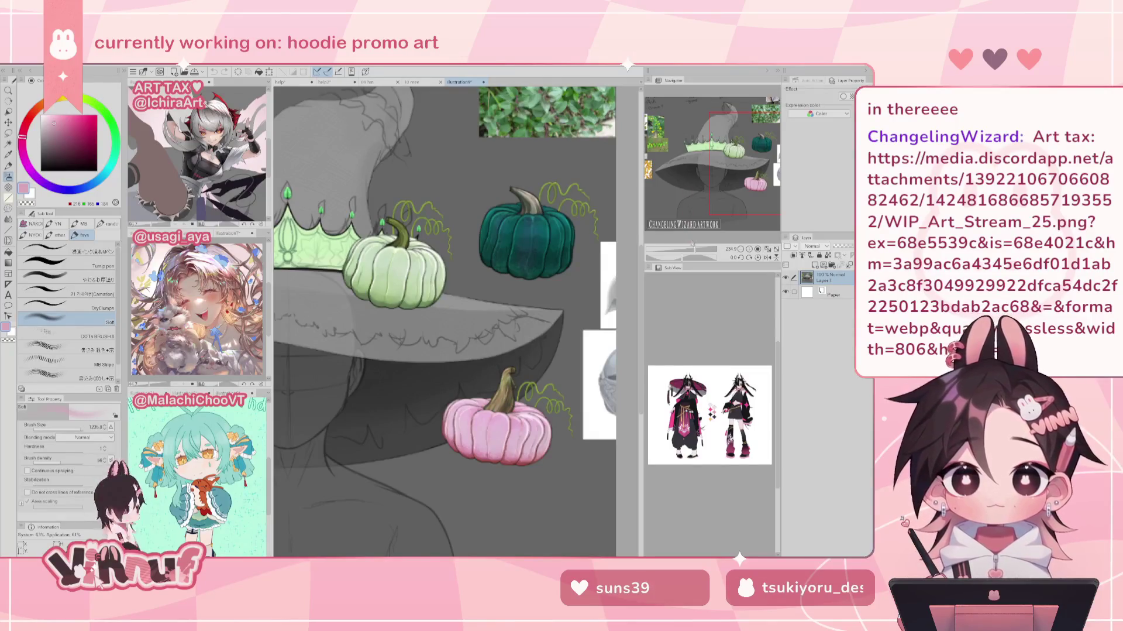
drag(695, 248, 692, 251)
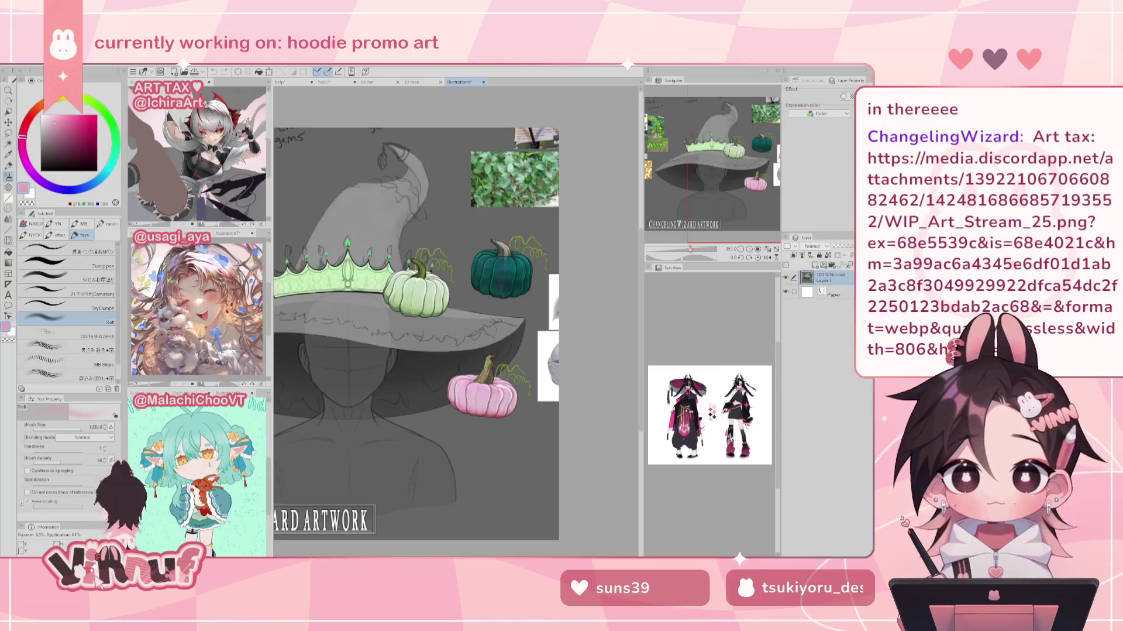
drag(711, 193, 715, 182)
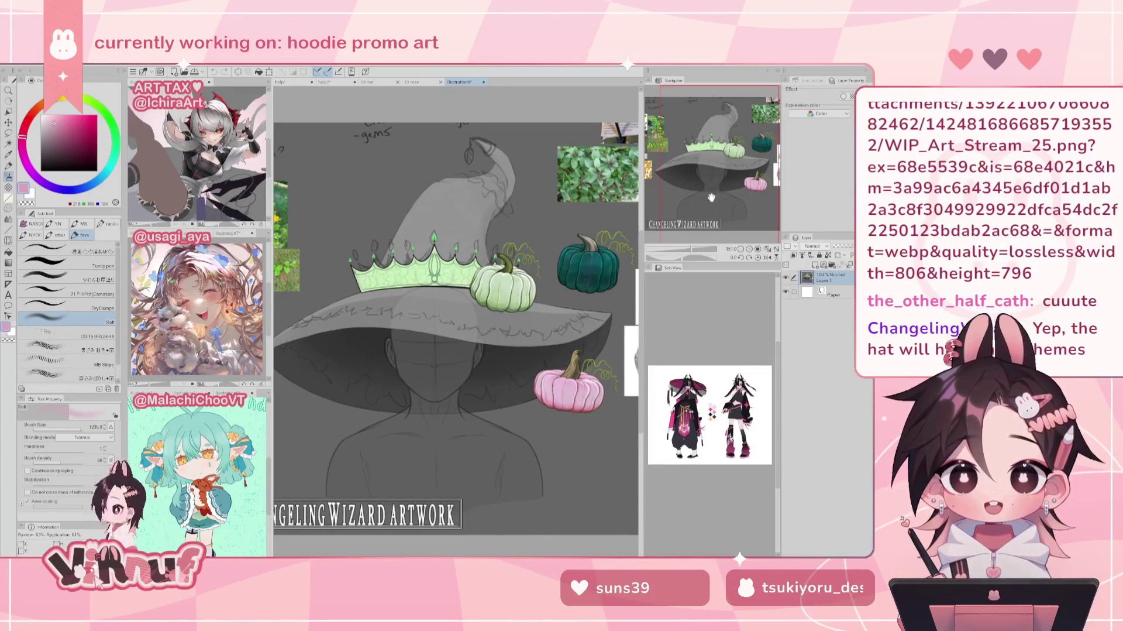
drag(716, 193, 735, 190)
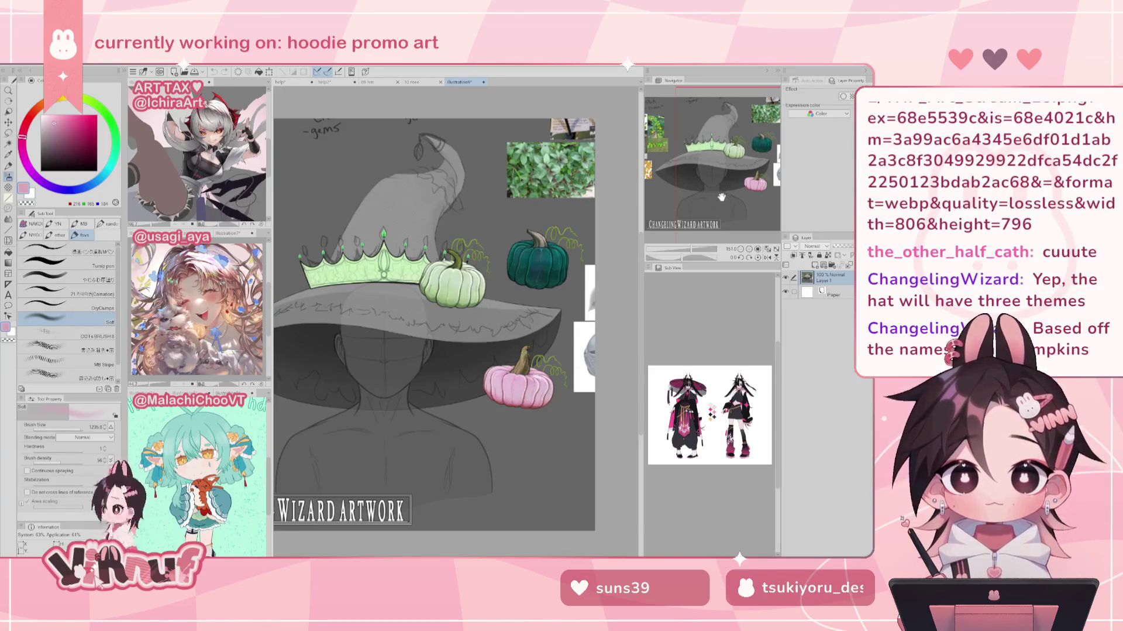
mouse_move(723, 191)
mouse_down()
mouse_move(704, 181)
mouse_move(724, 183)
mouse_up()
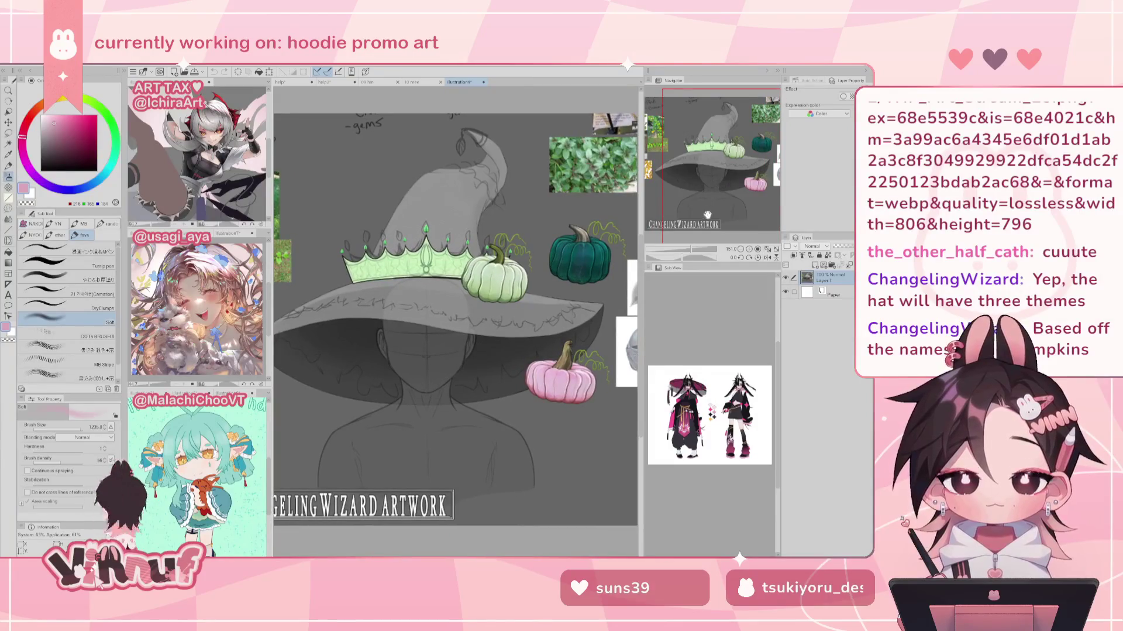
scroll(690, 243, up, 3)
scroll(691, 243, up, 3)
drag(718, 160, 744, 153)
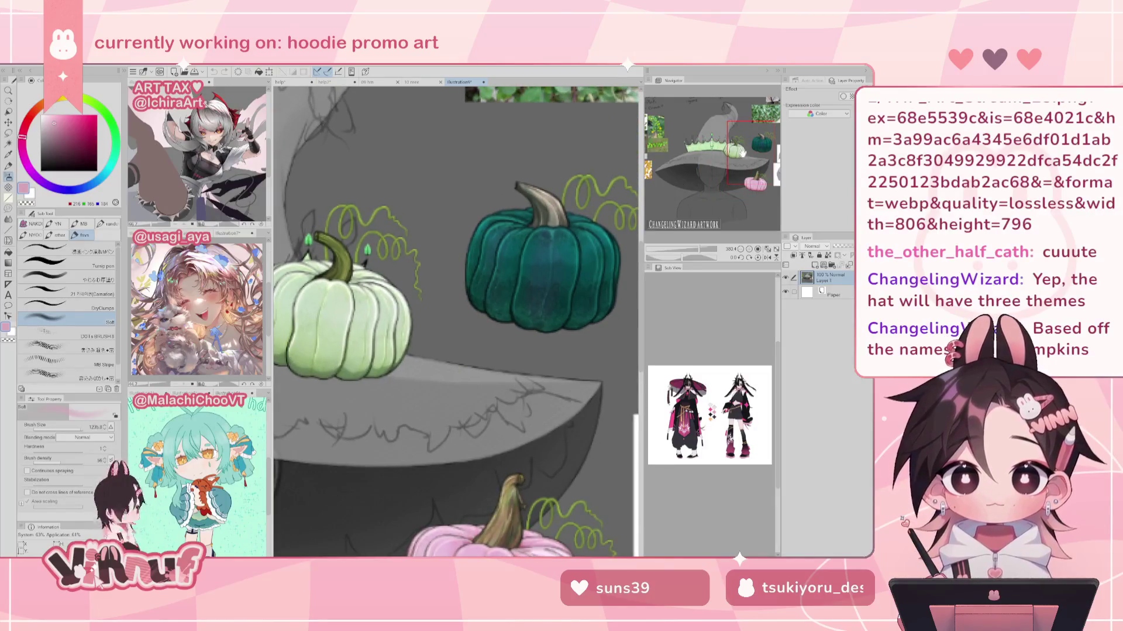
mouse_move(742, 152)
mouse_down()
mouse_move(740, 180)
mouse_move(730, 157)
mouse_up()
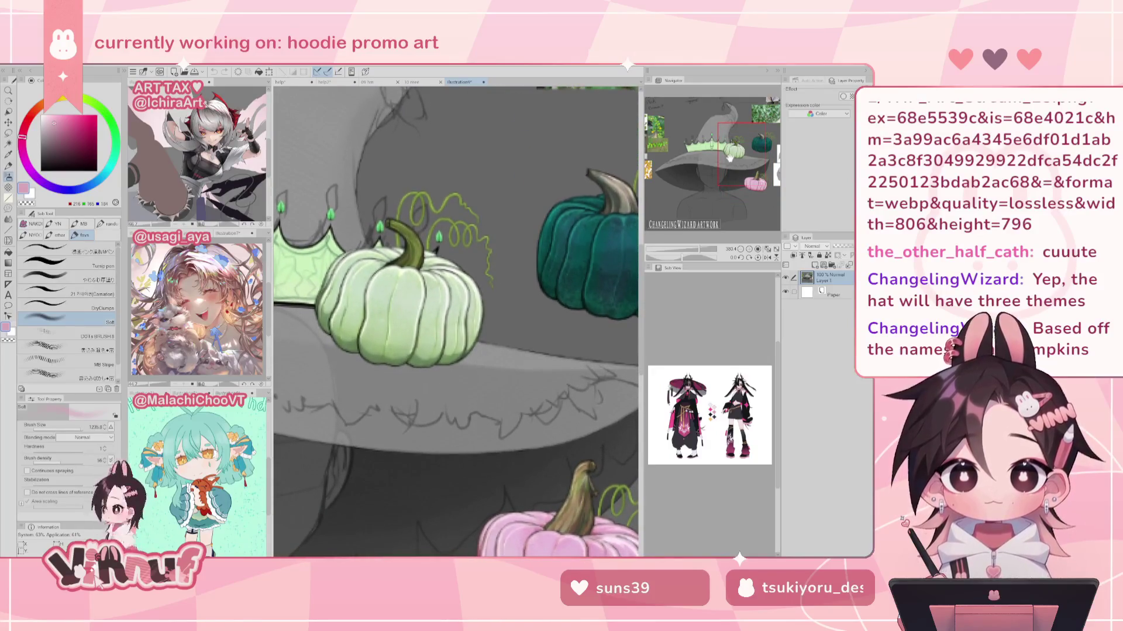
drag(731, 159, 739, 161)
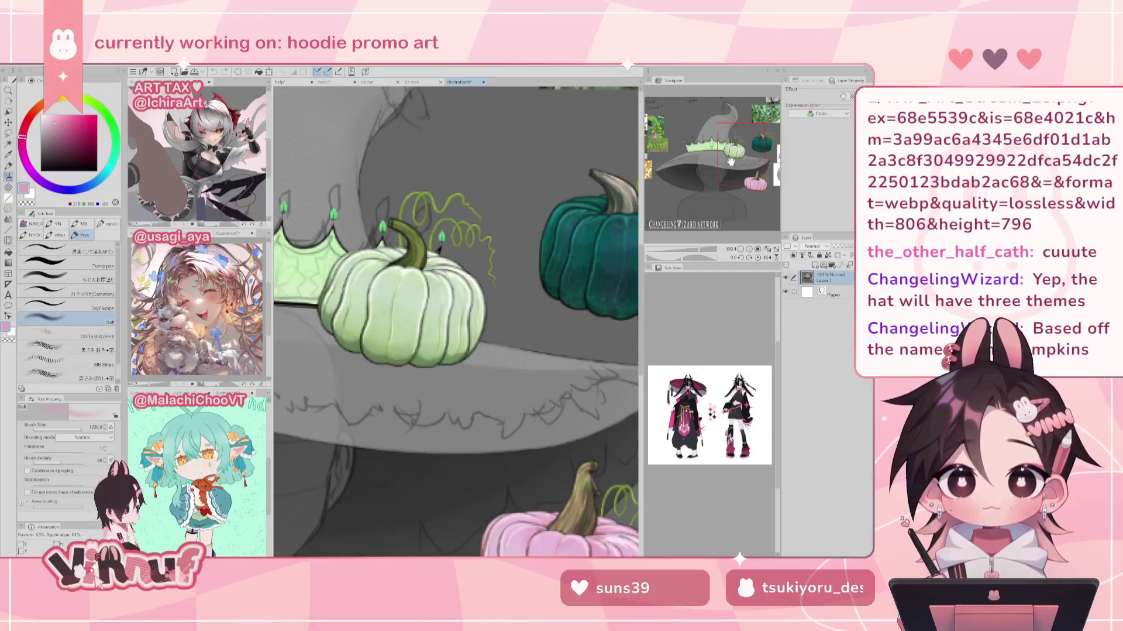
drag(709, 250, 688, 250)
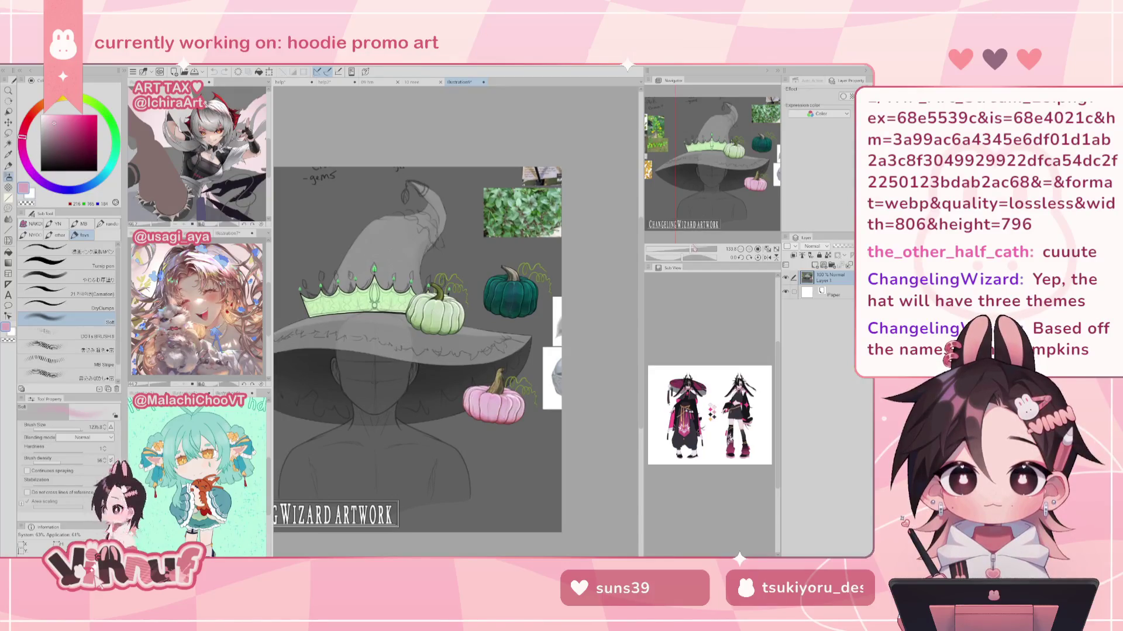
Step: Zoom in close on the crown and pumpkin, then pull back to the whole hat
scroll(713, 187, up, 2)
scroll(709, 180, up, 2)
scroll(705, 175, up, 2)
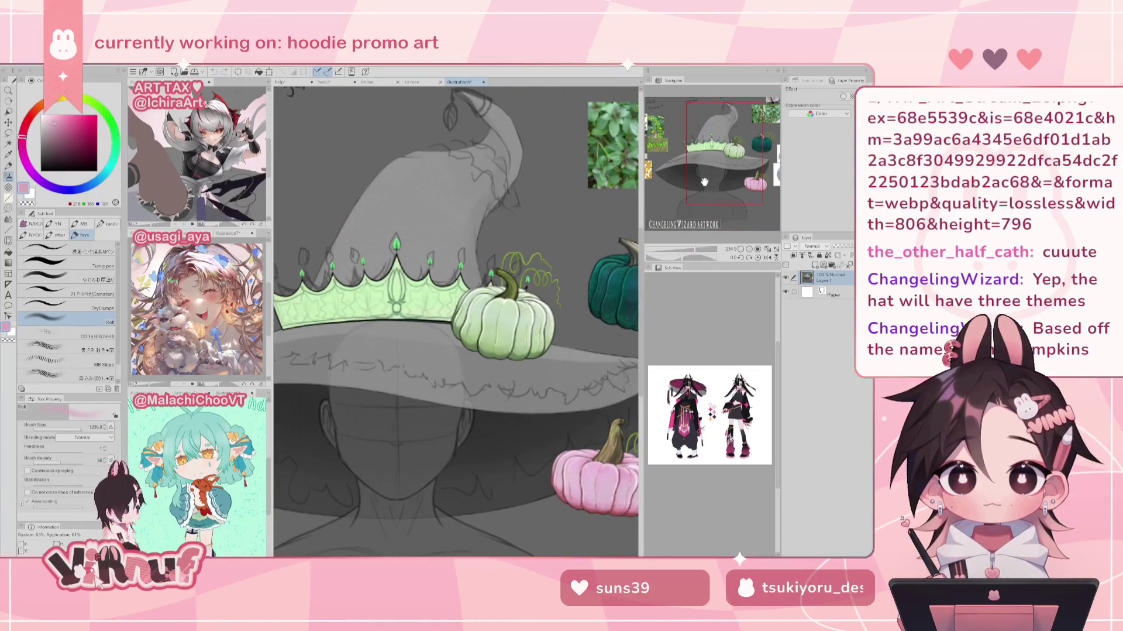
drag(704, 173, 707, 175)
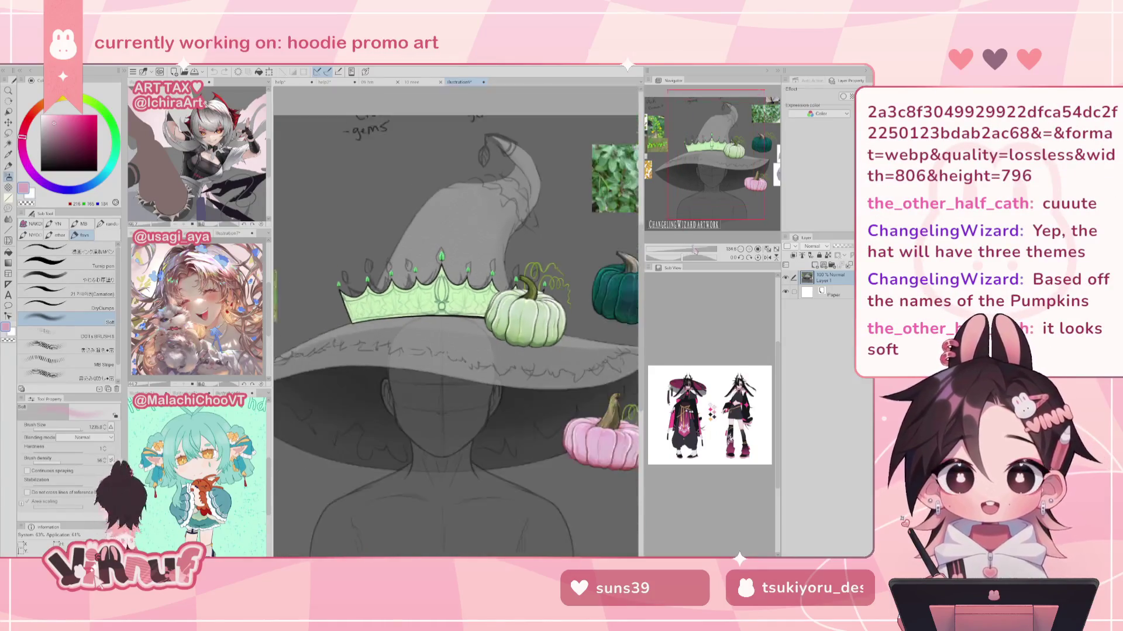
scroll(701, 172, up, 3)
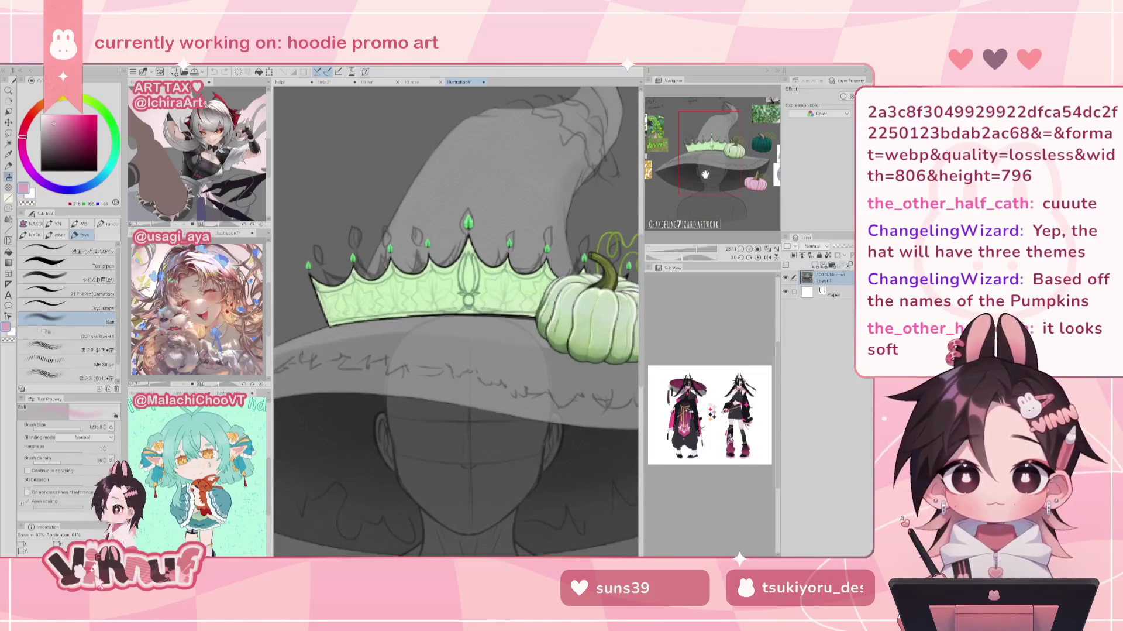
drag(696, 249, 697, 249)
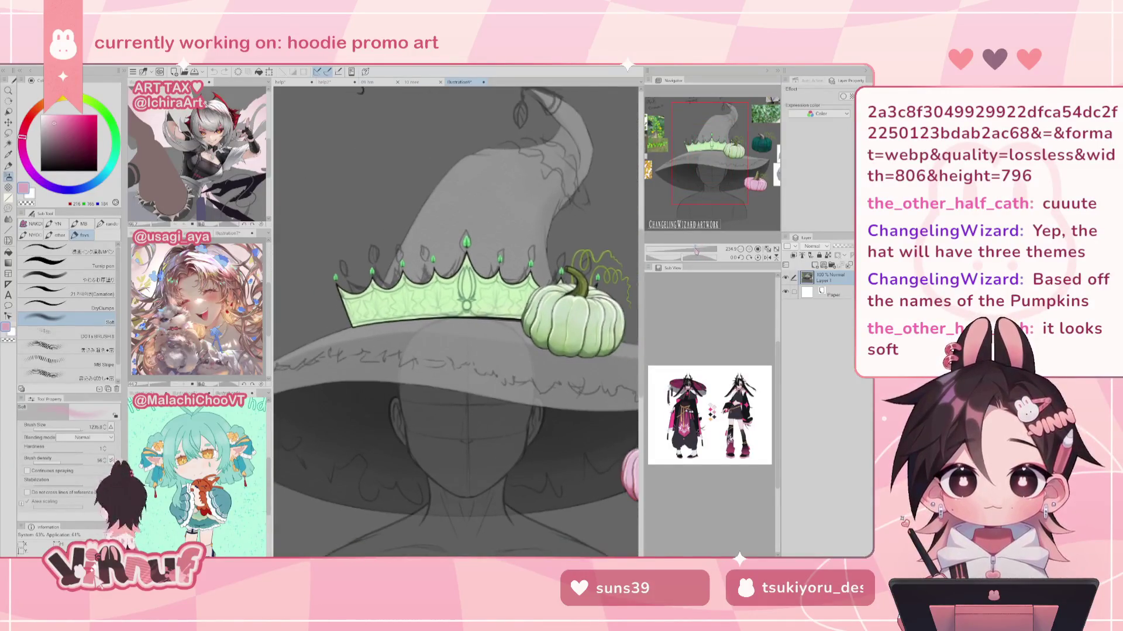
drag(696, 250, 701, 249)
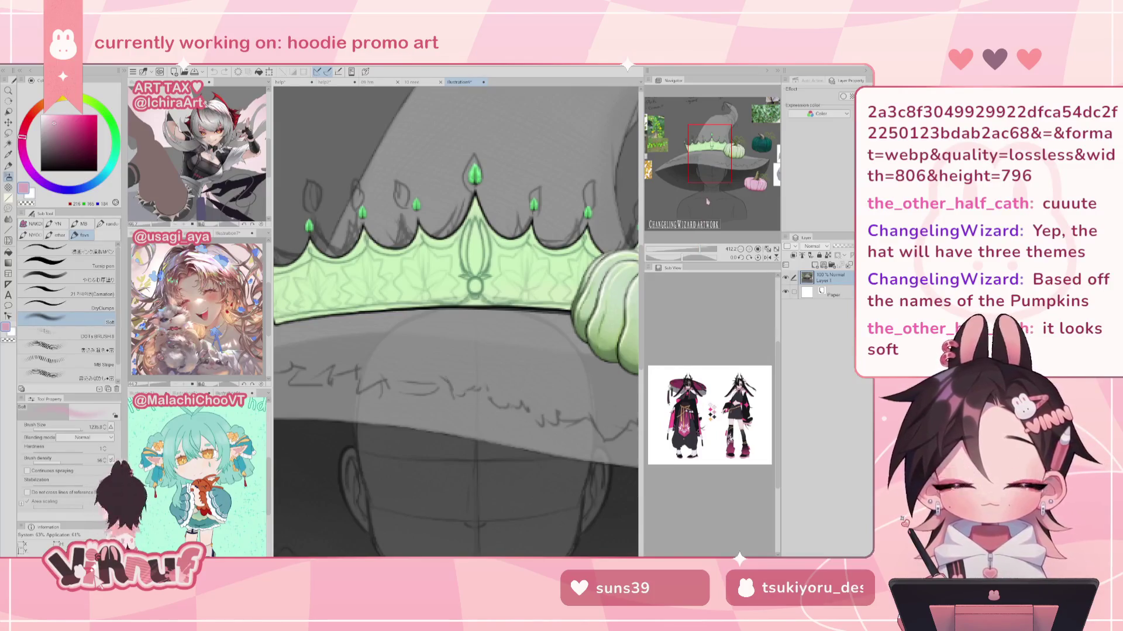
drag(699, 251, 698, 252)
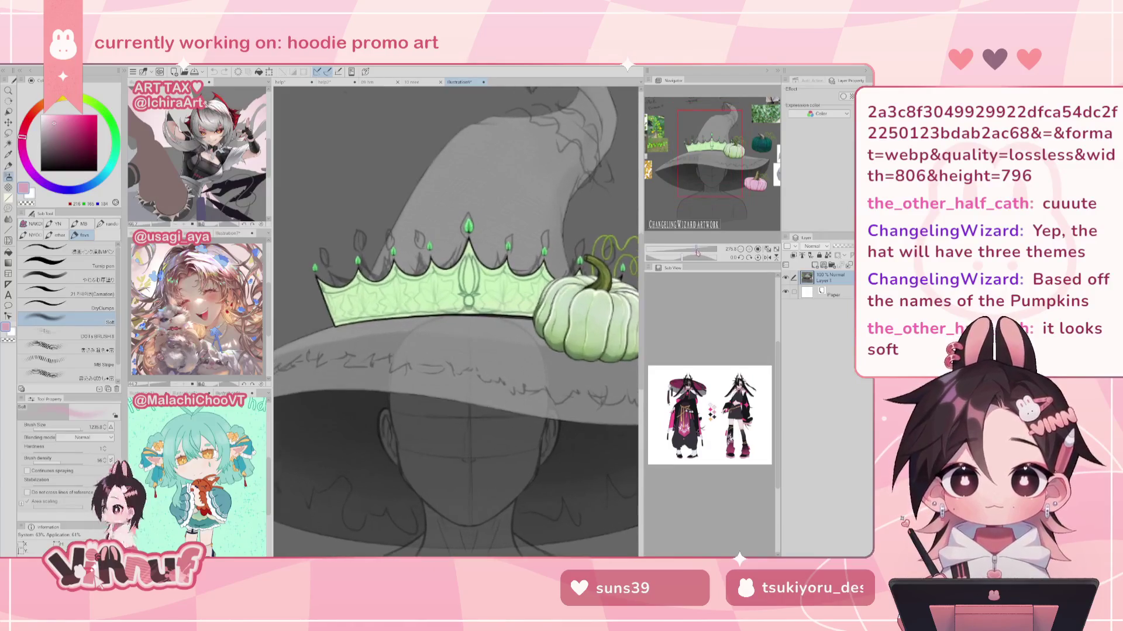
drag(712, 209, 727, 149)
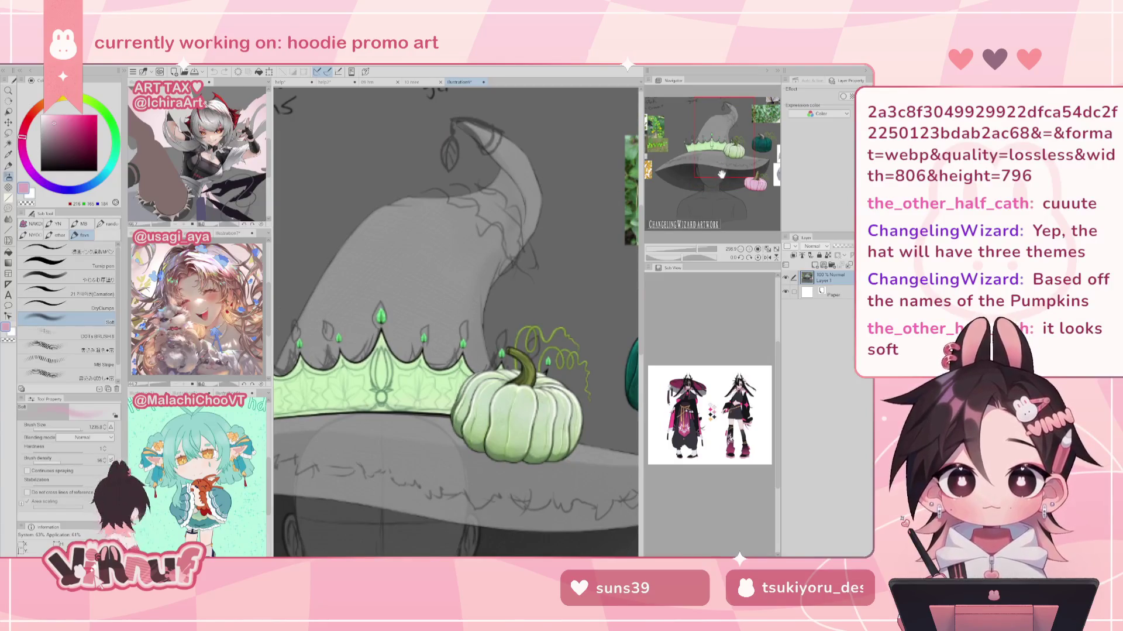
drag(721, 174, 722, 182)
drag(698, 252, 690, 251)
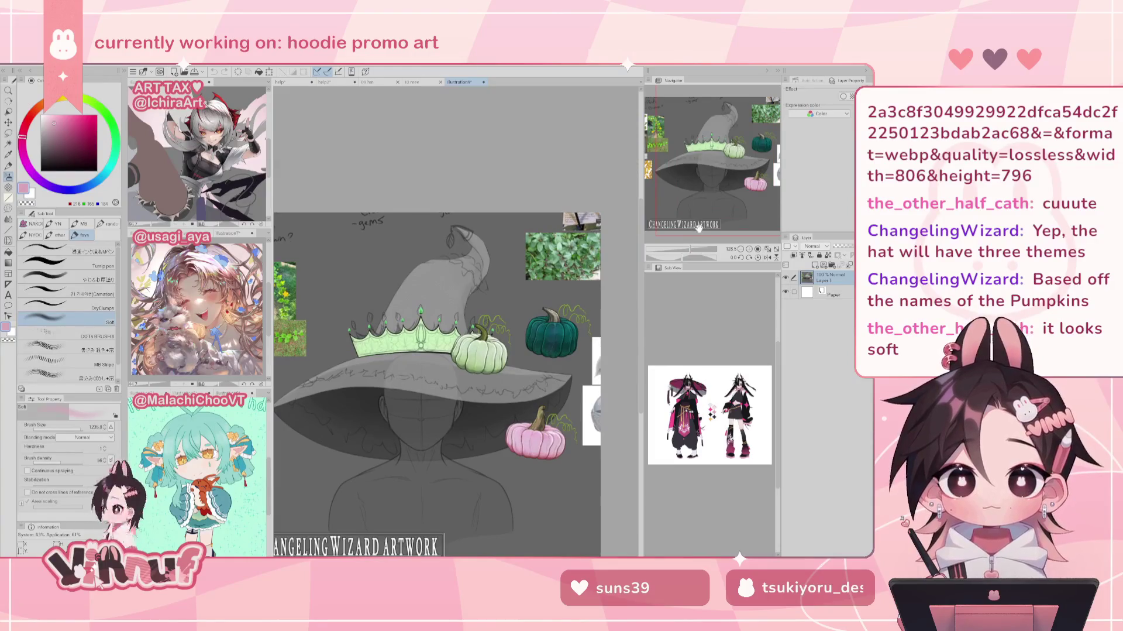
drag(726, 155, 712, 175)
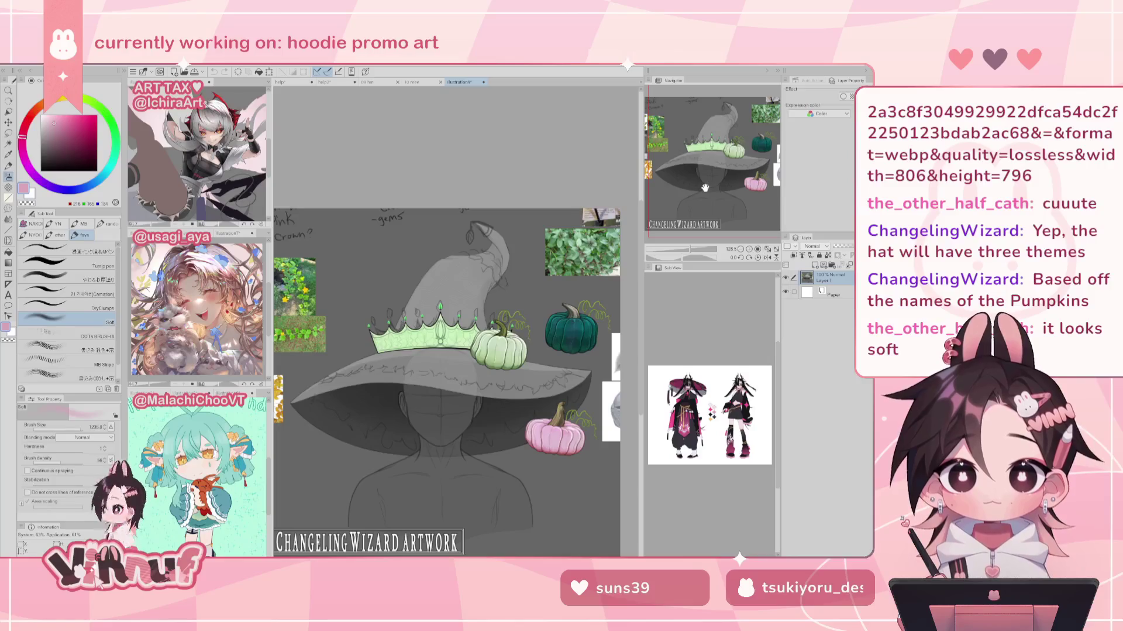
Step: Zoom in on the pale green, lower-right and pink pumpkins, then zoom out to 145%
drag(695, 247, 709, 247)
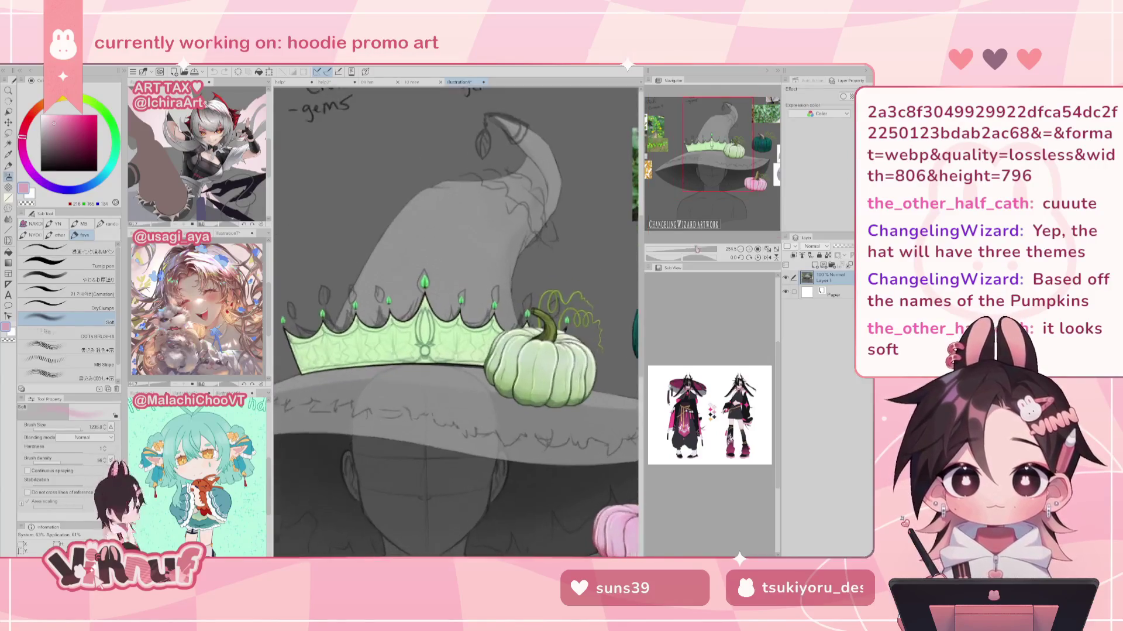
mouse_move(720, 176)
mouse_down()
mouse_move(743, 181)
mouse_move(745, 169)
mouse_up()
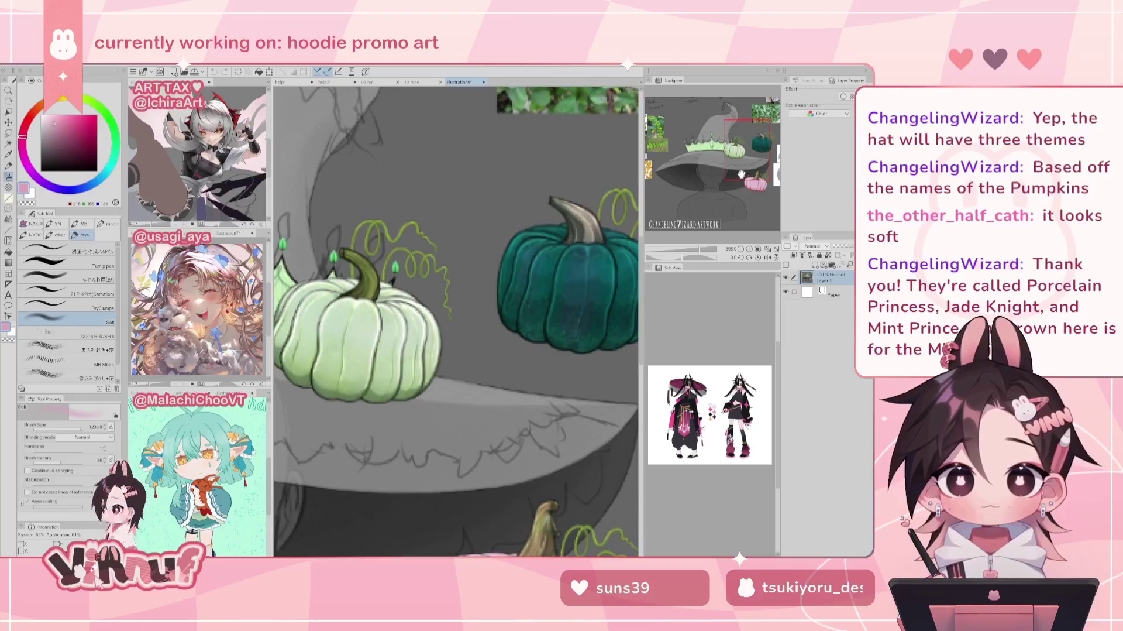
drag(702, 250, 702, 251)
mouse_move(731, 153)
mouse_down()
mouse_move(739, 165)
mouse_move(728, 150)
mouse_up()
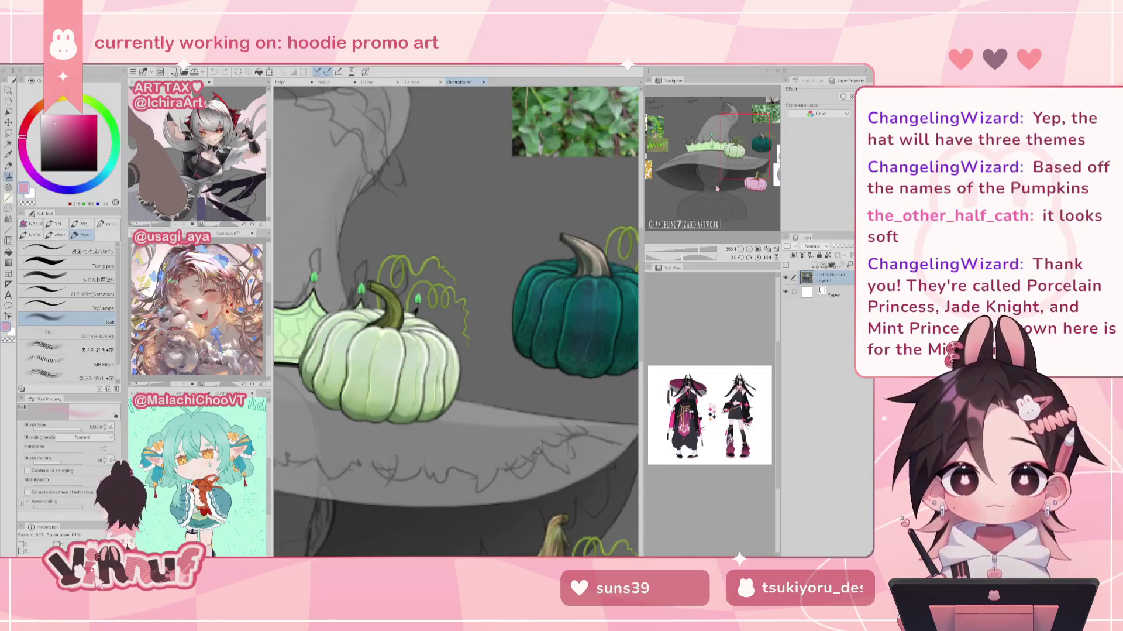
mouse_move(724, 167)
mouse_down()
mouse_move(753, 164)
mouse_move(717, 222)
mouse_up()
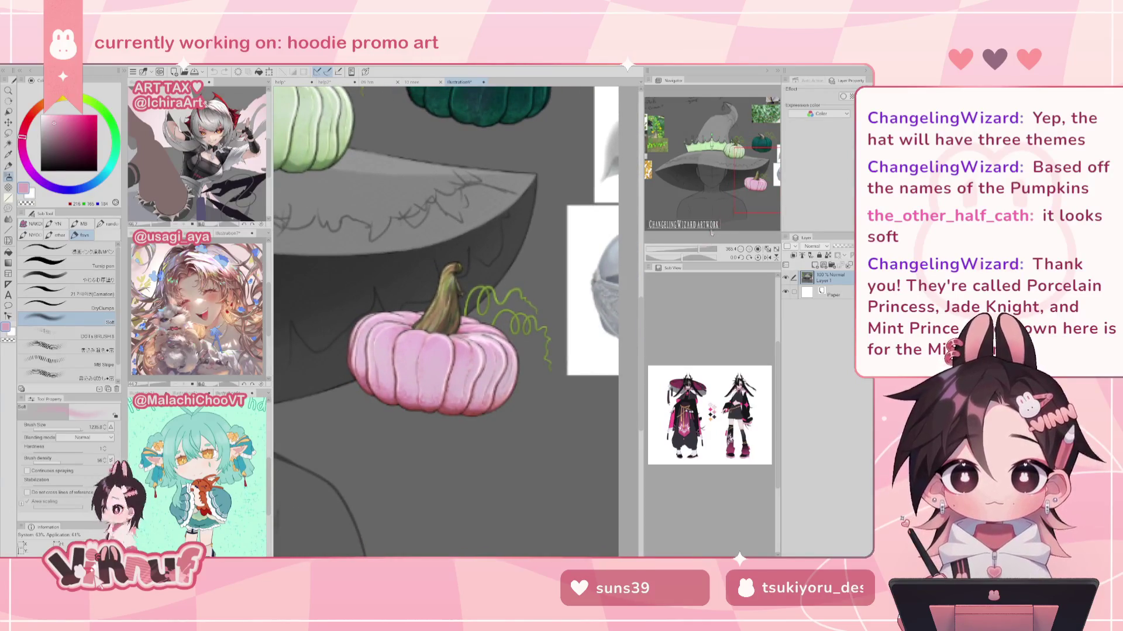
scroll(694, 252, down, 5)
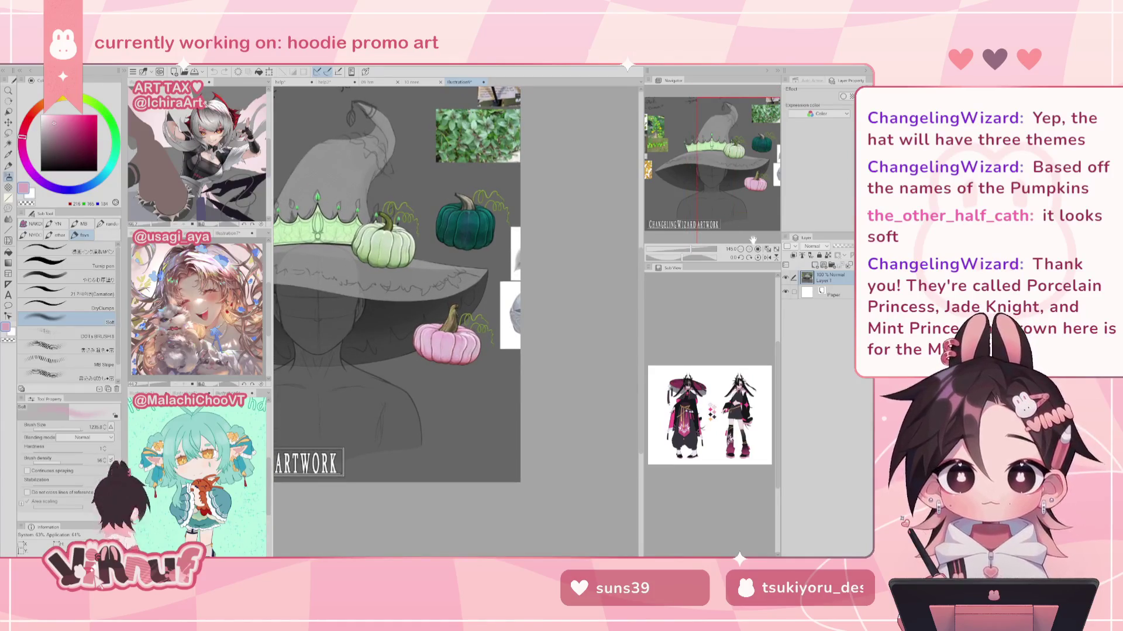
Step: Fit and reposition the hat drawing, then draw a thin white curve across its brim
click(767, 249)
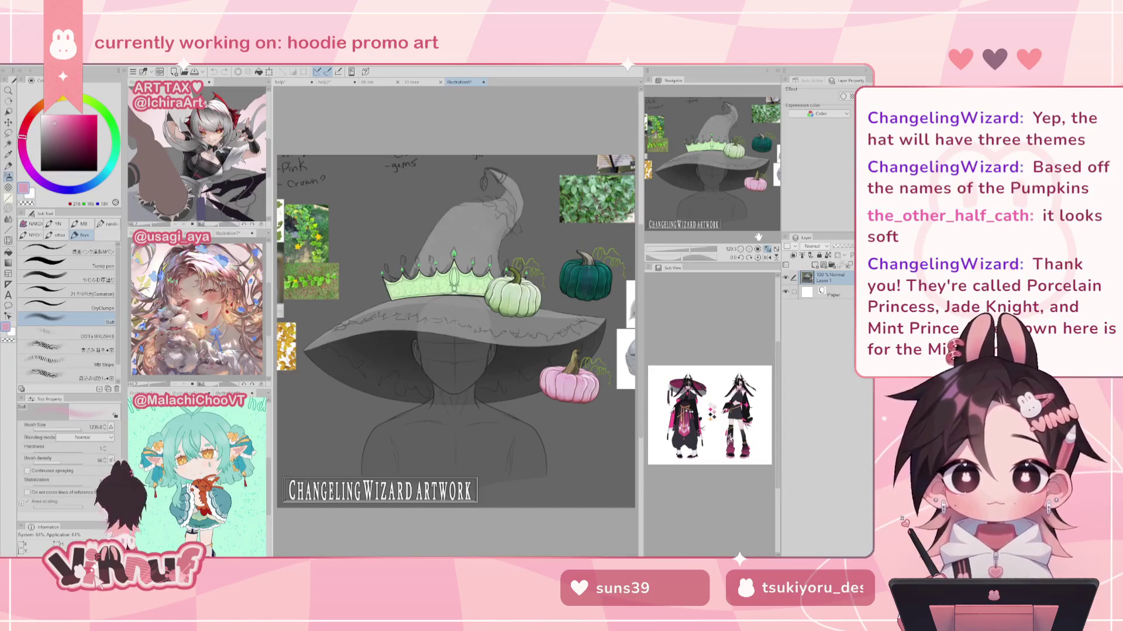
drag(724, 172, 770, 227)
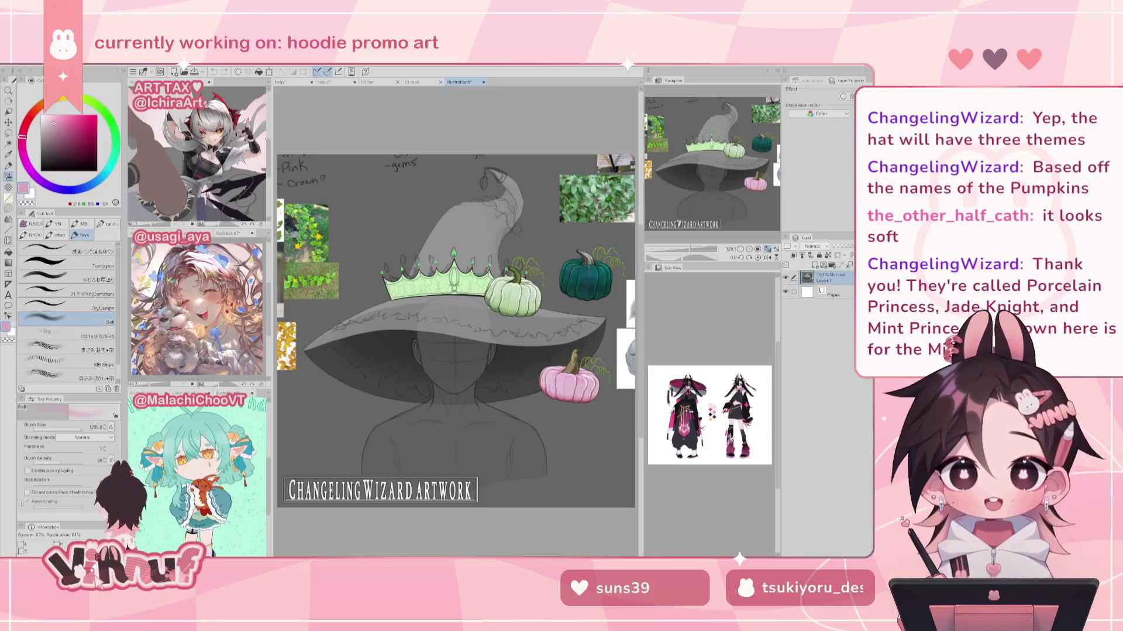
drag(316, 300, 635, 323)
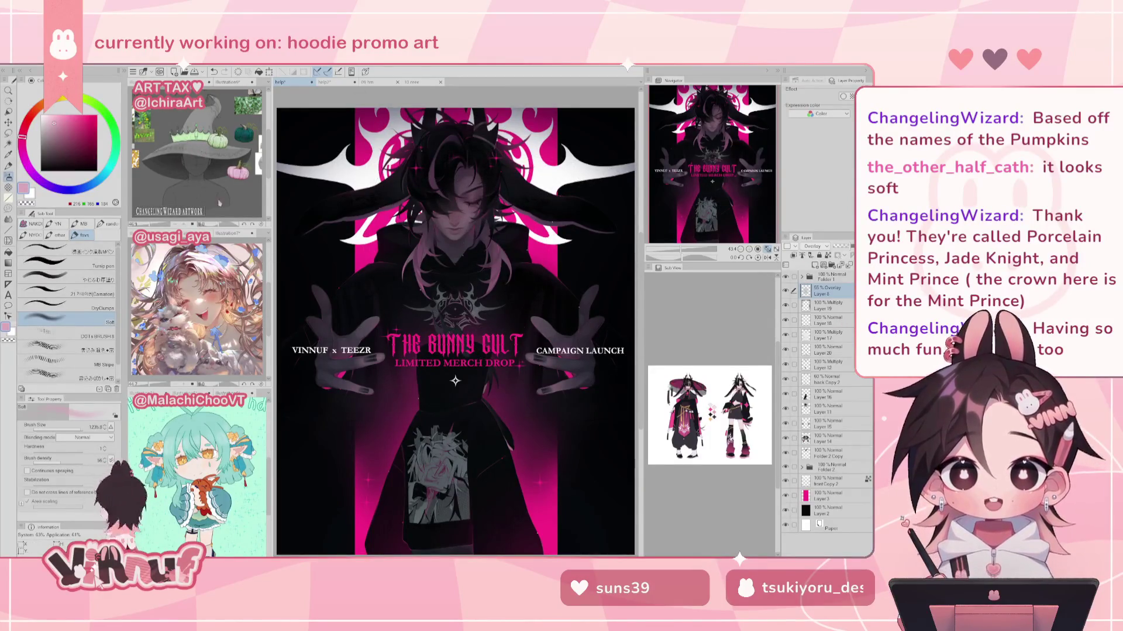
key(ctrl+Tab)
scroll(198, 155, up, 1)
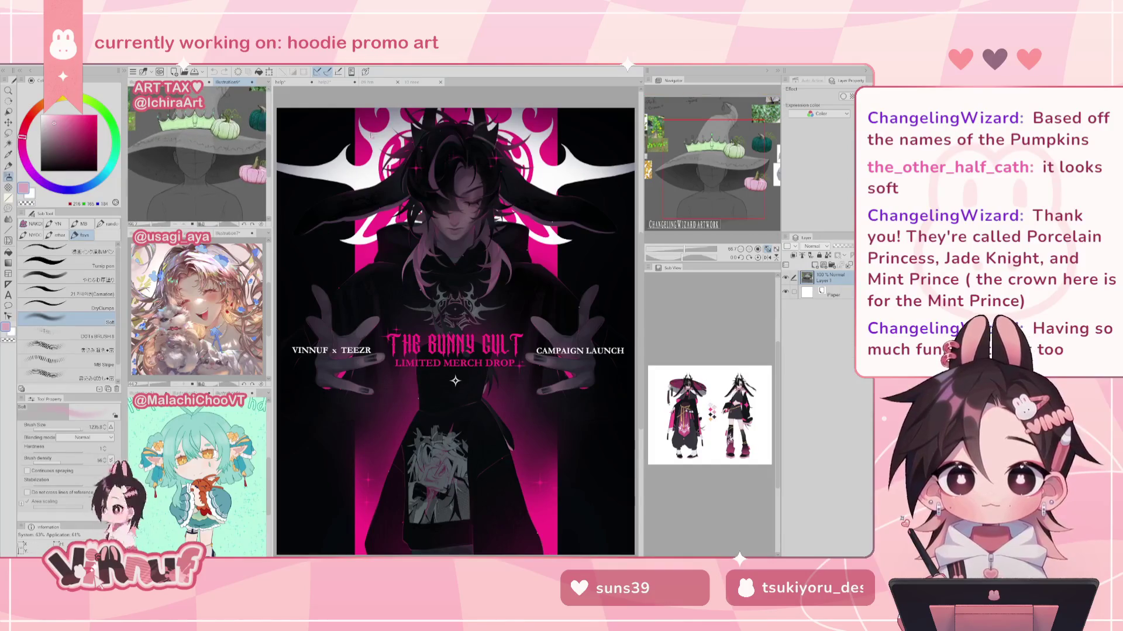
scroll(741, 143, up, 1)
drag(741, 143, 730, 143)
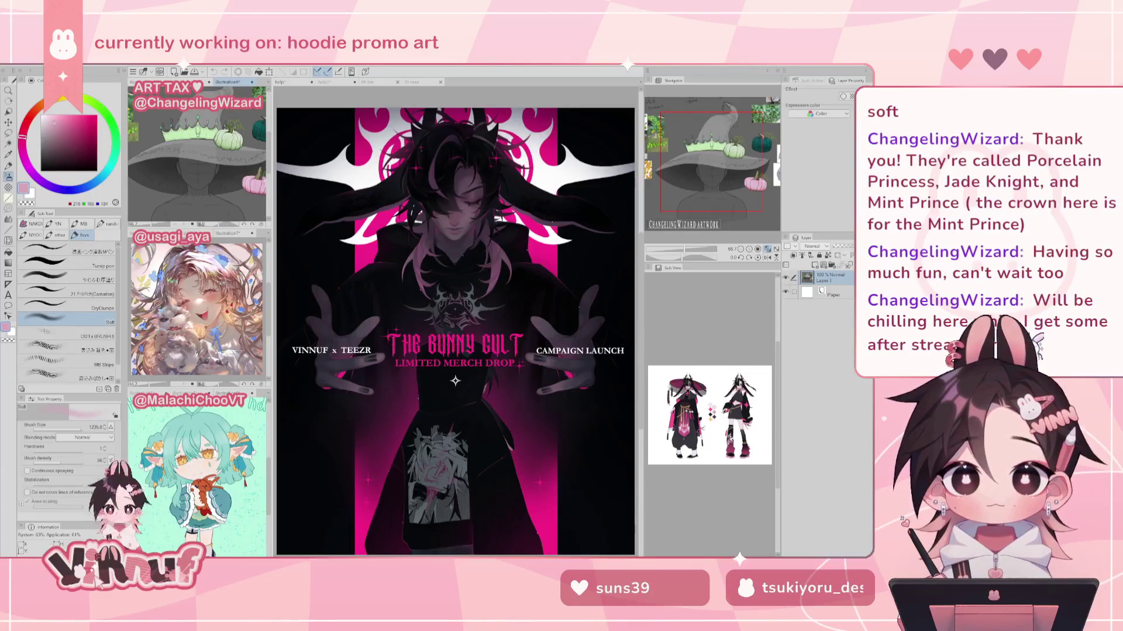
click(626, 107)
drag(682, 251, 679, 252)
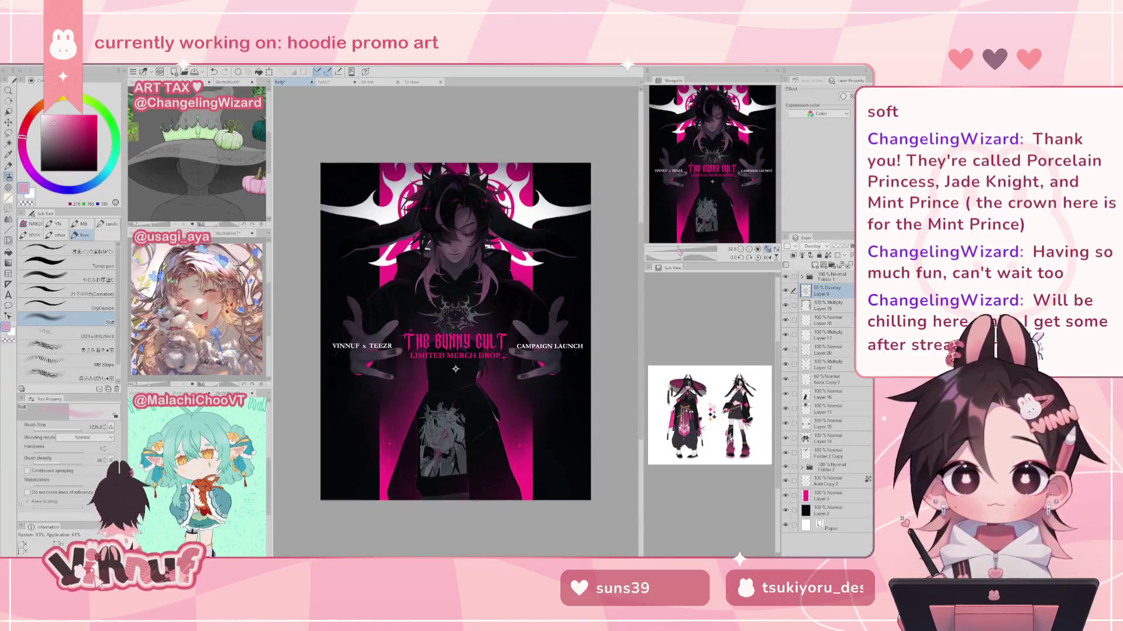
drag(737, 186, 737, 196)
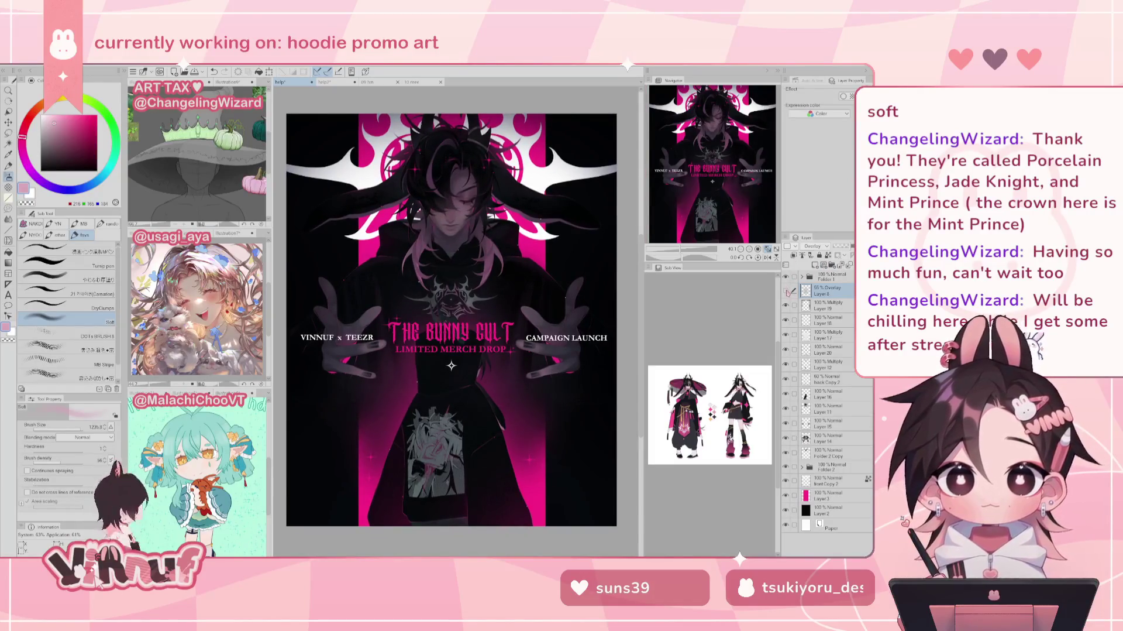
click(680, 252)
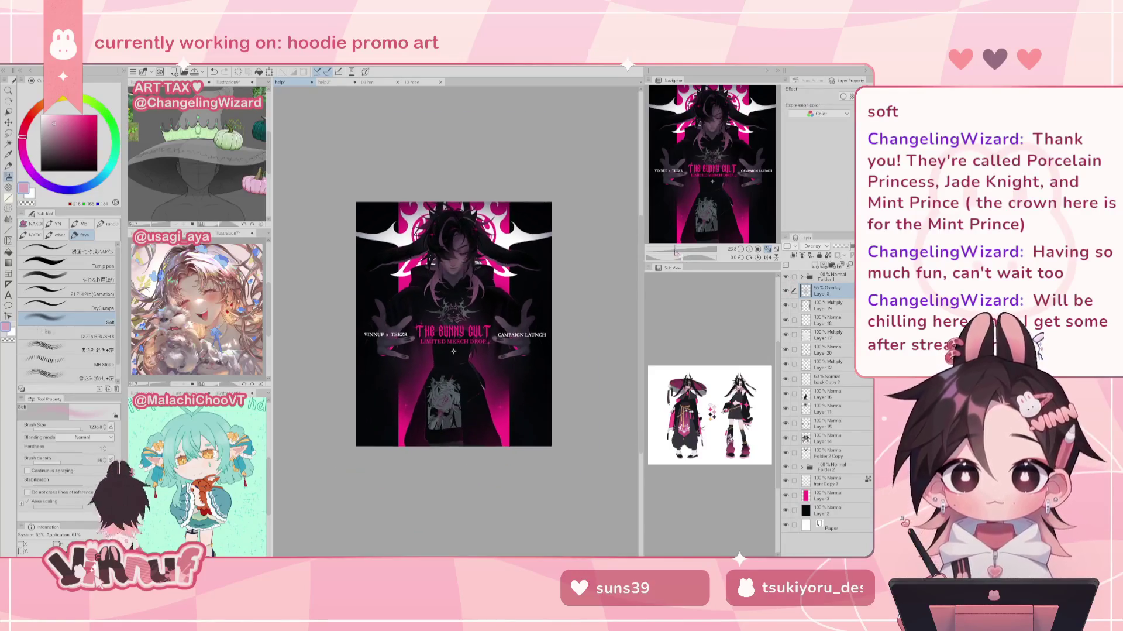
Step: Flip the canvas horizontally to check the composition, then flip it back to normal
key(h)
key(h)
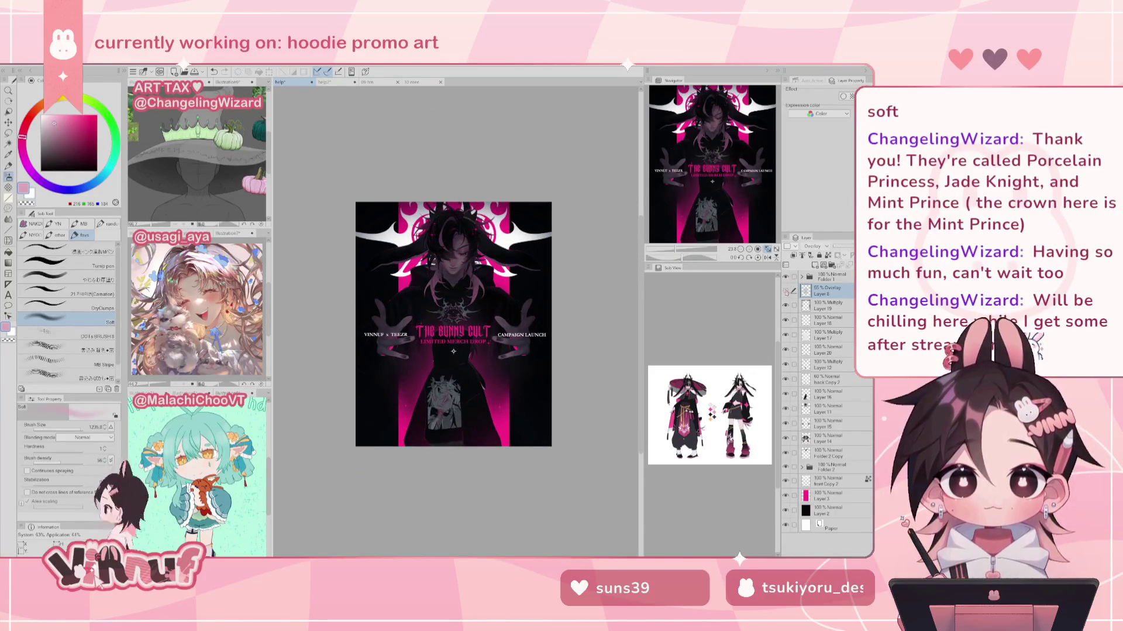
key(h)
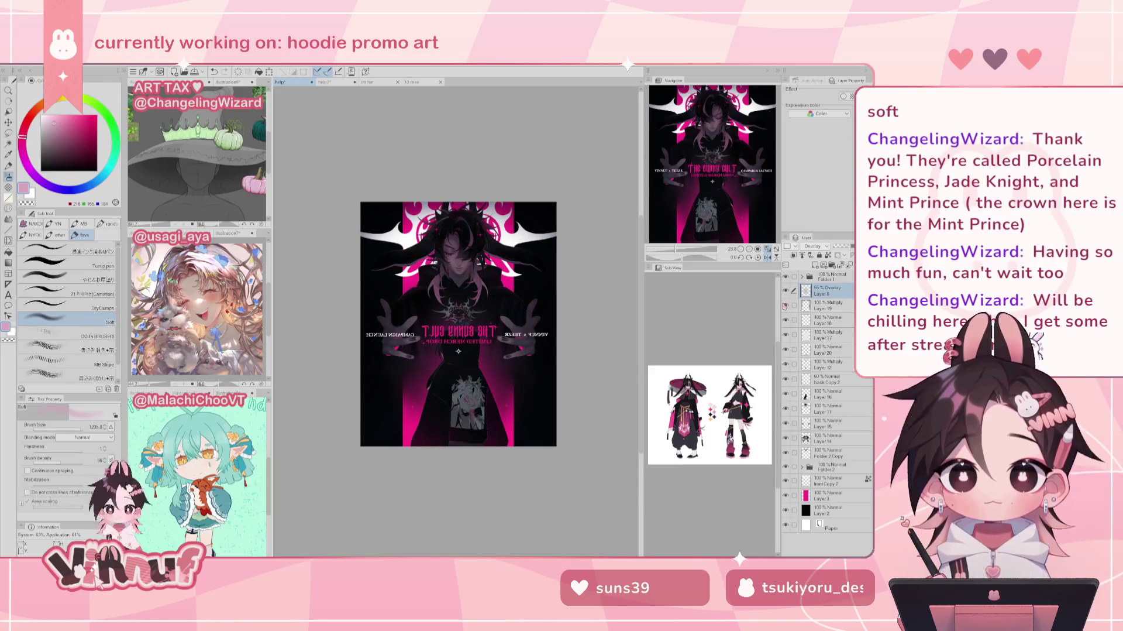
key(h)
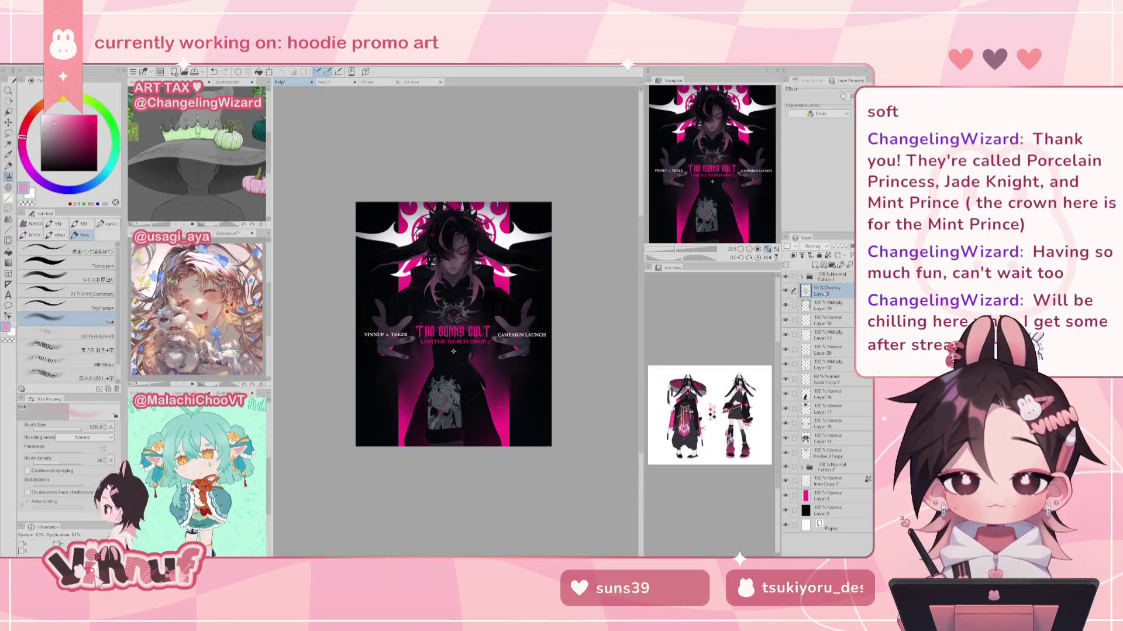
Step: Duplicate Layers 8 through 2, merge the copies into one layer at 33% opacity, and open the Blur filters
shift+click(827, 509)
key(ctrl+j)
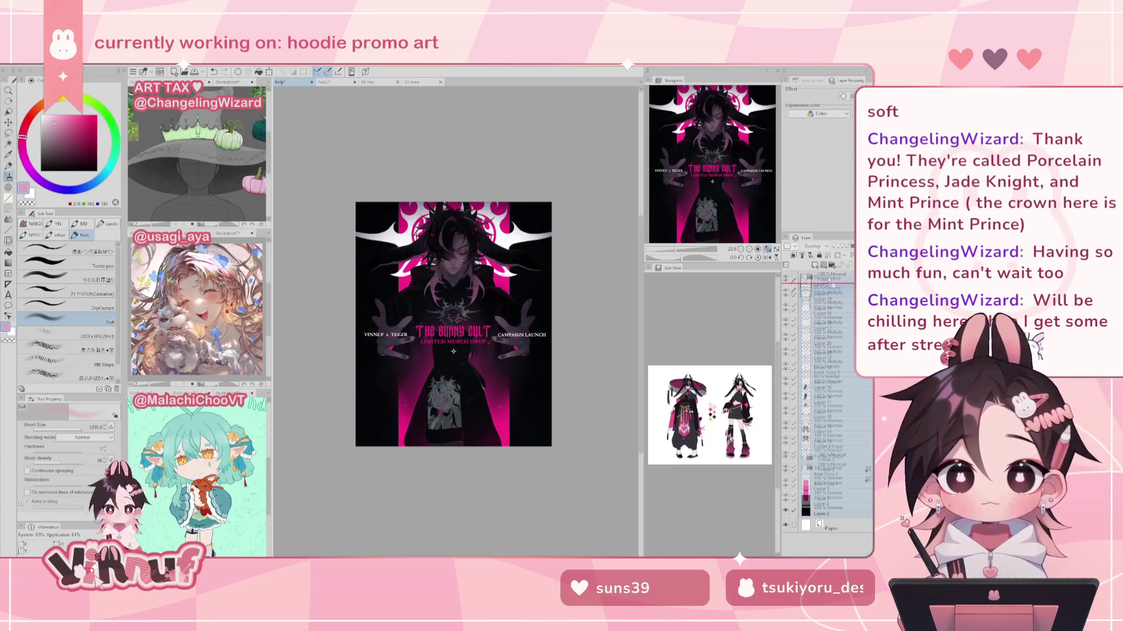
key(ctrl+shift+e)
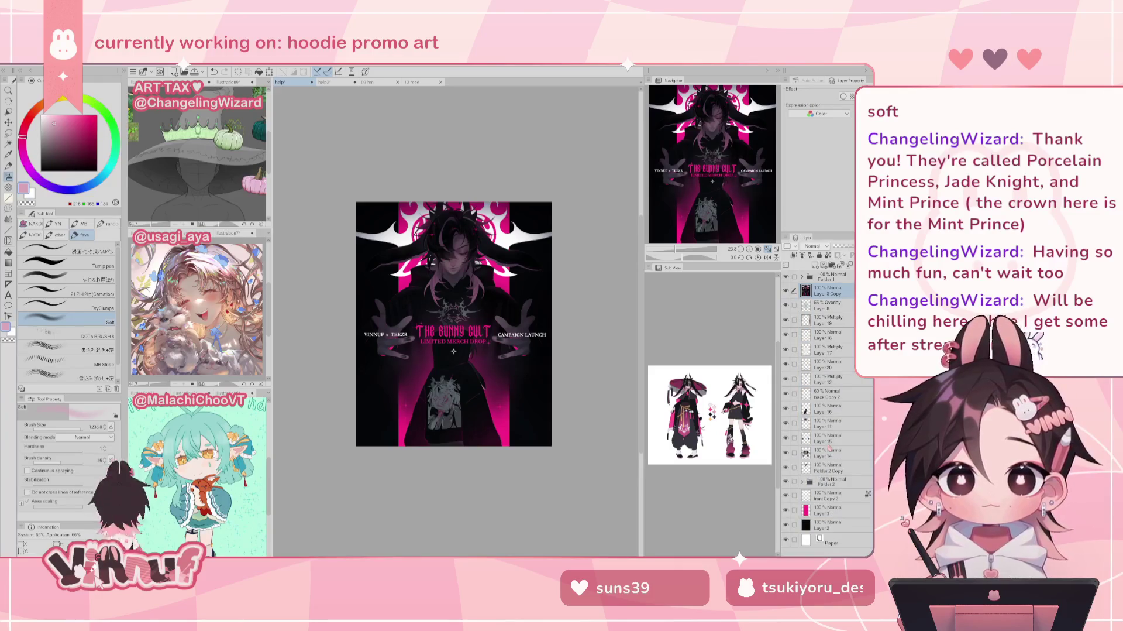
drag(852, 246, 840, 246)
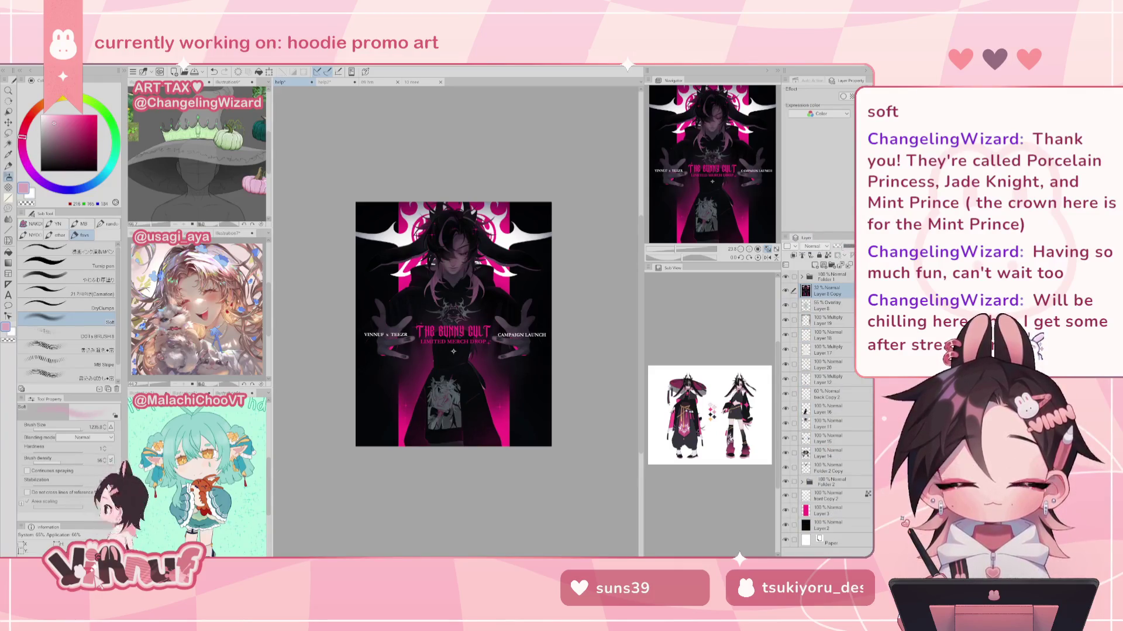
click(133, 71)
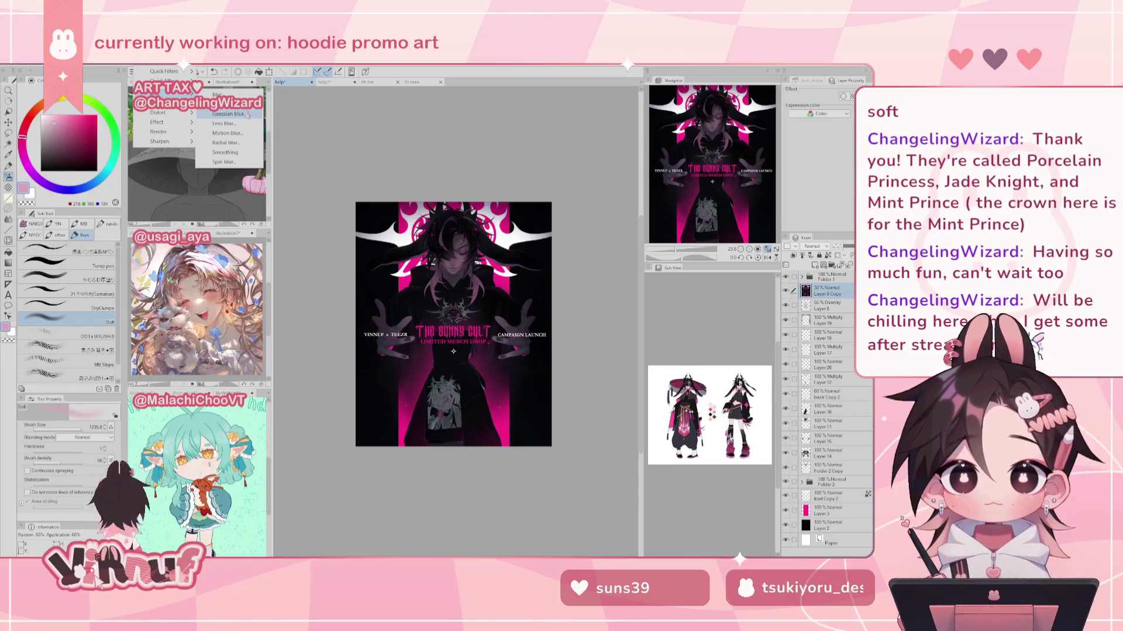
Step: Apply Gaussian Blur at strength 40 to the merged 'Layer 6 Copy' layer
click(229, 113)
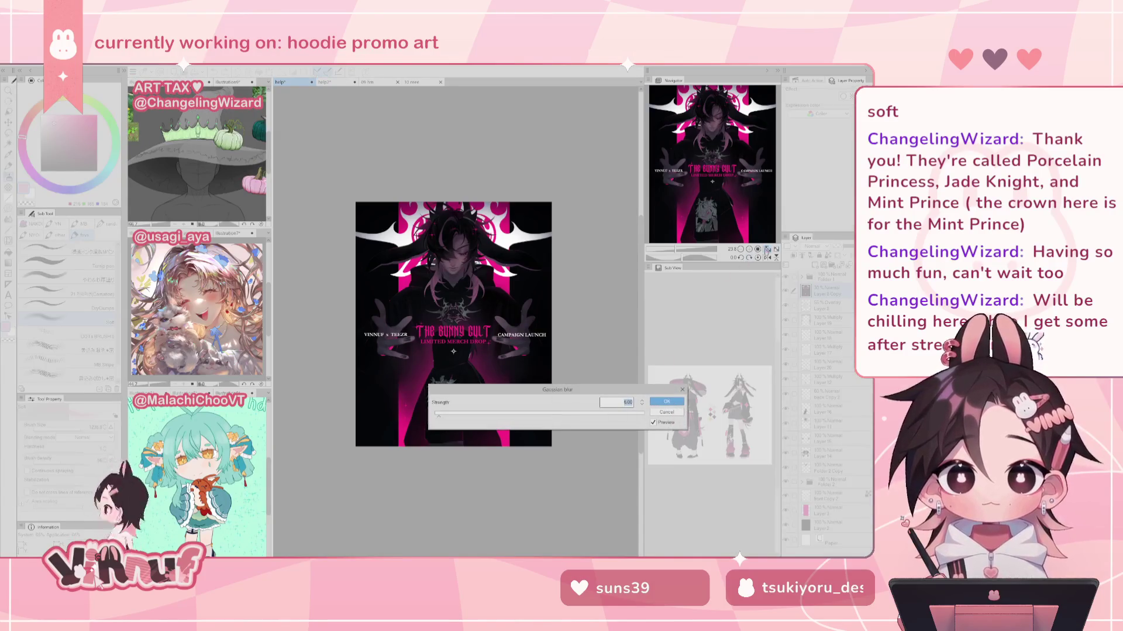
click(766, 249)
click(496, 413)
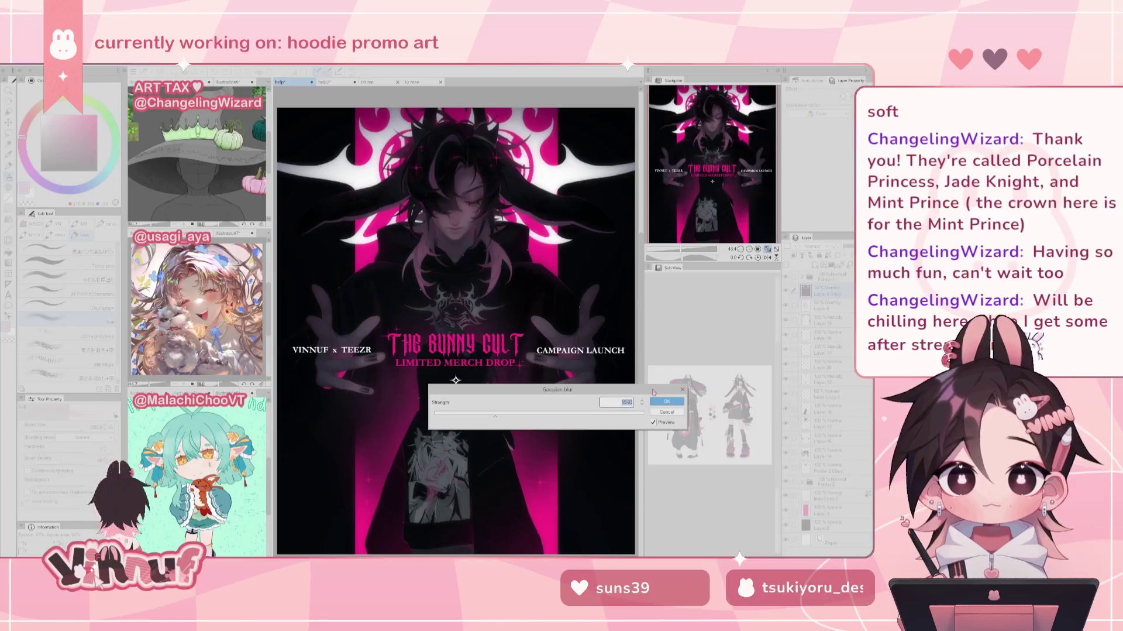
text(40)
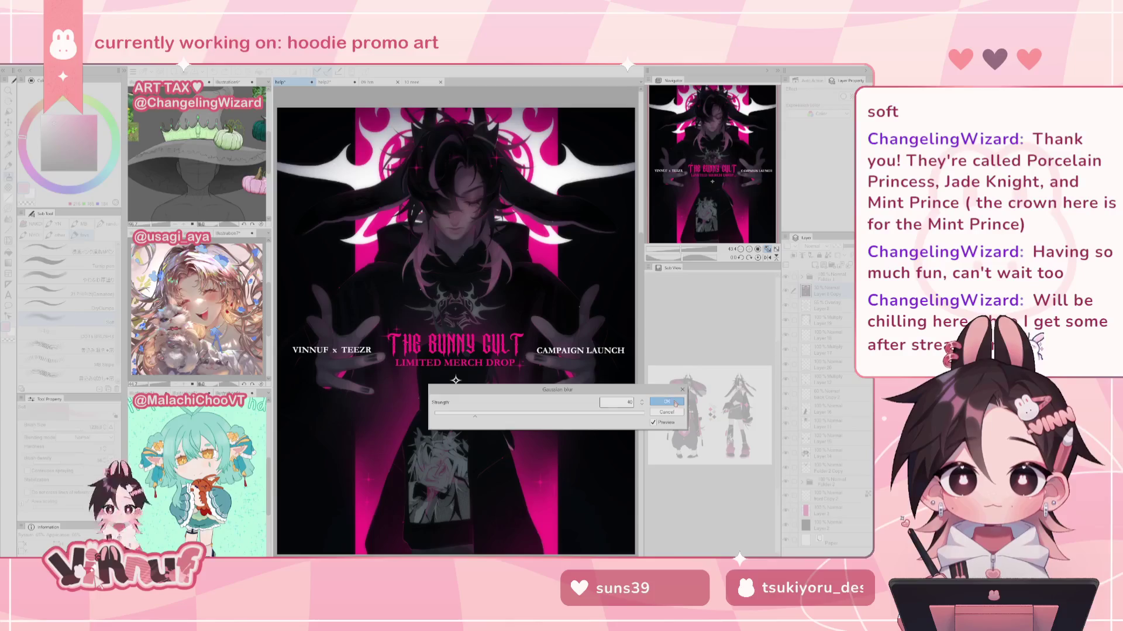
click(667, 402)
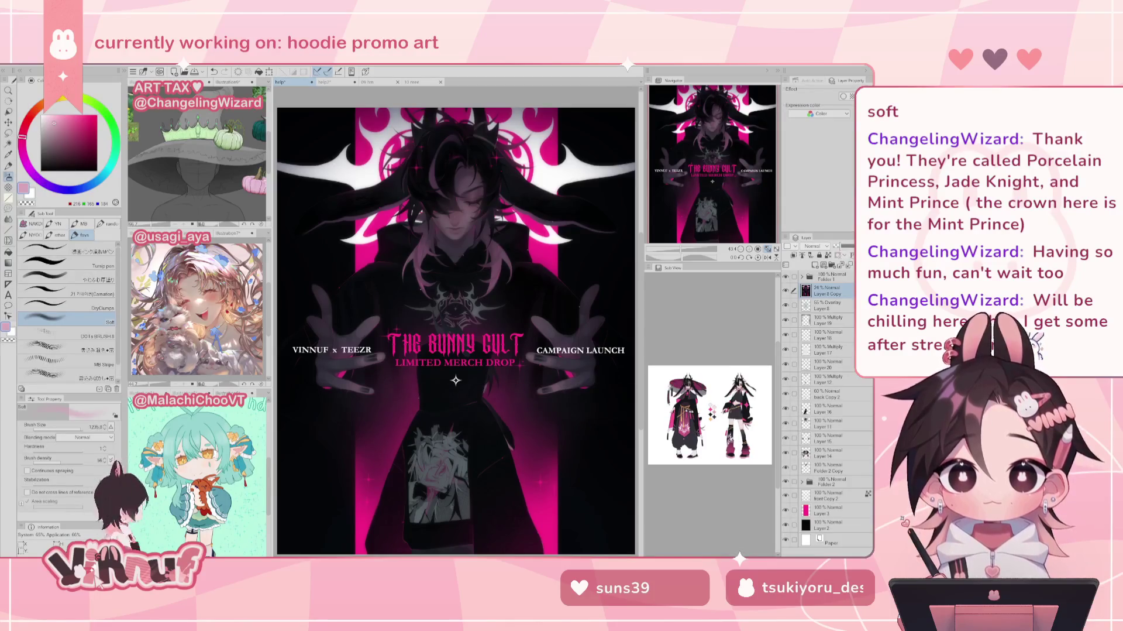
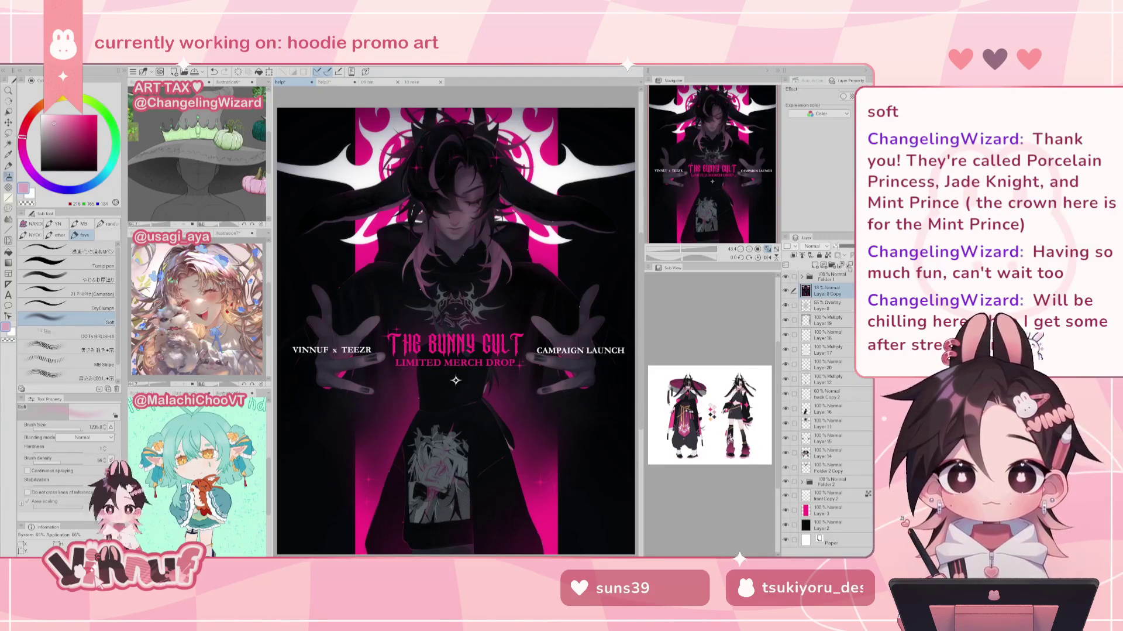
Step: Select Folder 1 through Layer 2 and duplicate them above the original stack
click(831, 277)
shift+click(823, 536)
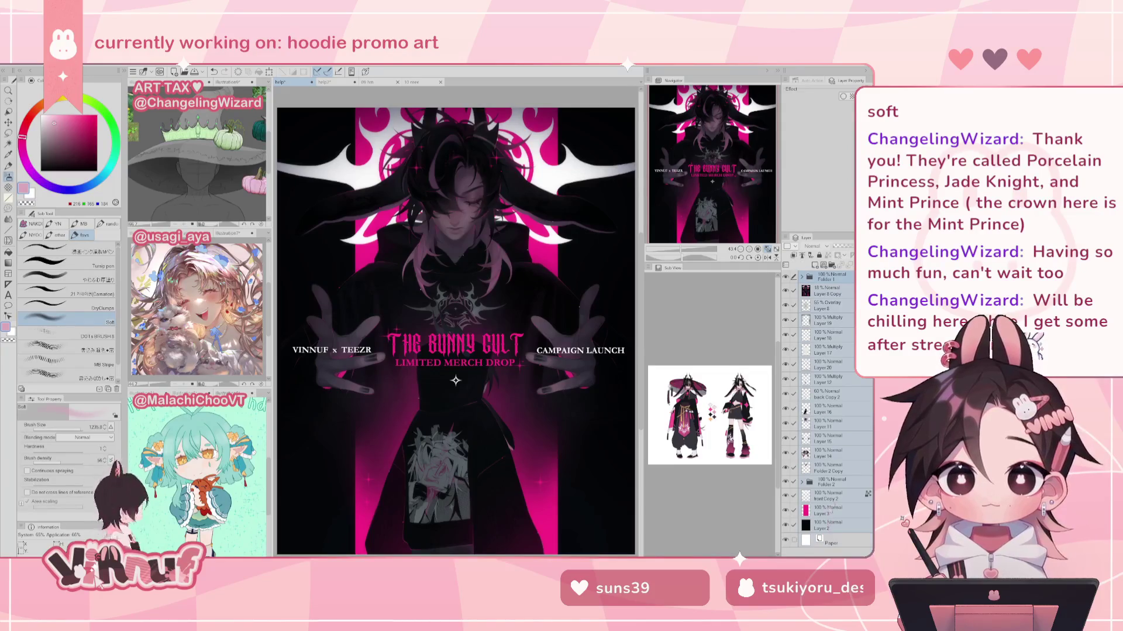
drag(824, 286, 834, 278)
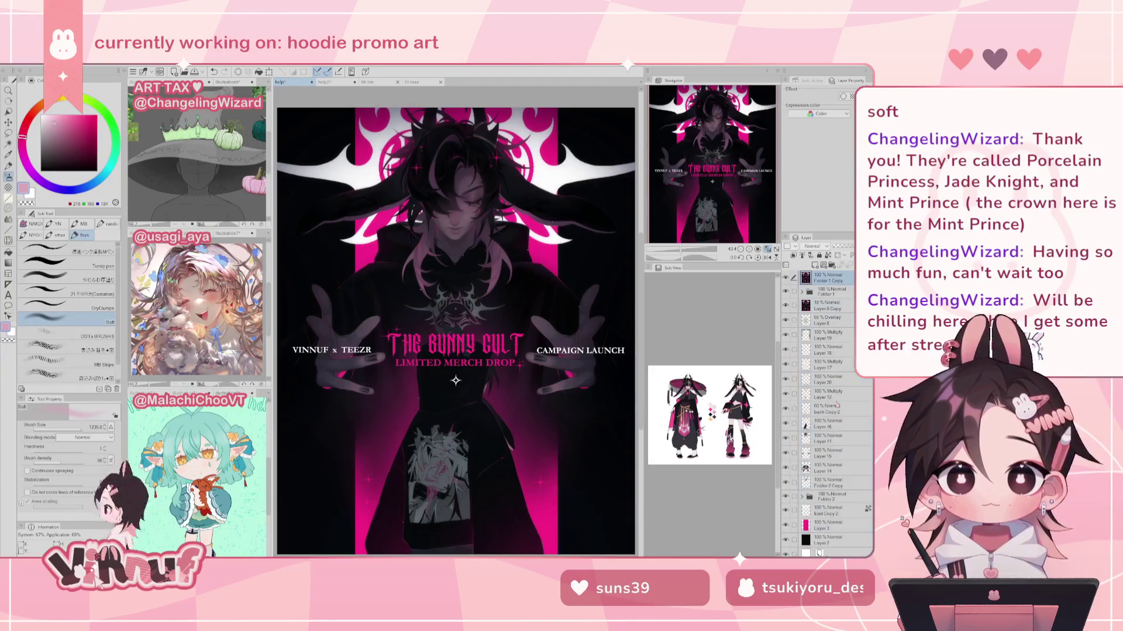
Step: Look at the Sharpen filter list, close it without applying anything, and zoom toward the face
click(132, 72)
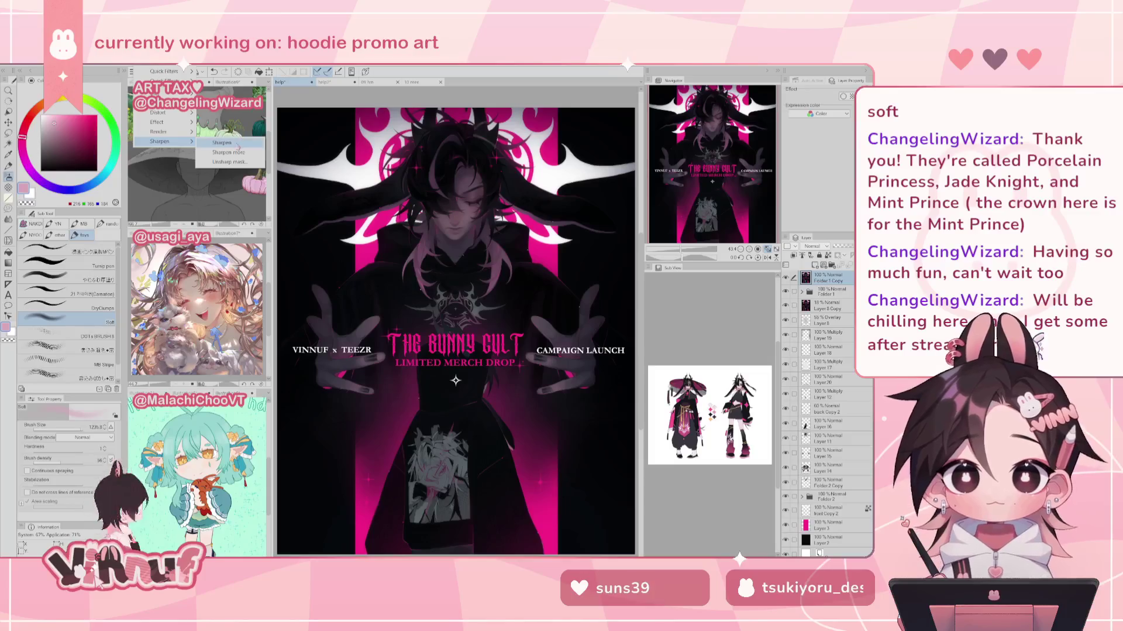
key(Escape)
scroll(710, 124, up, 5)
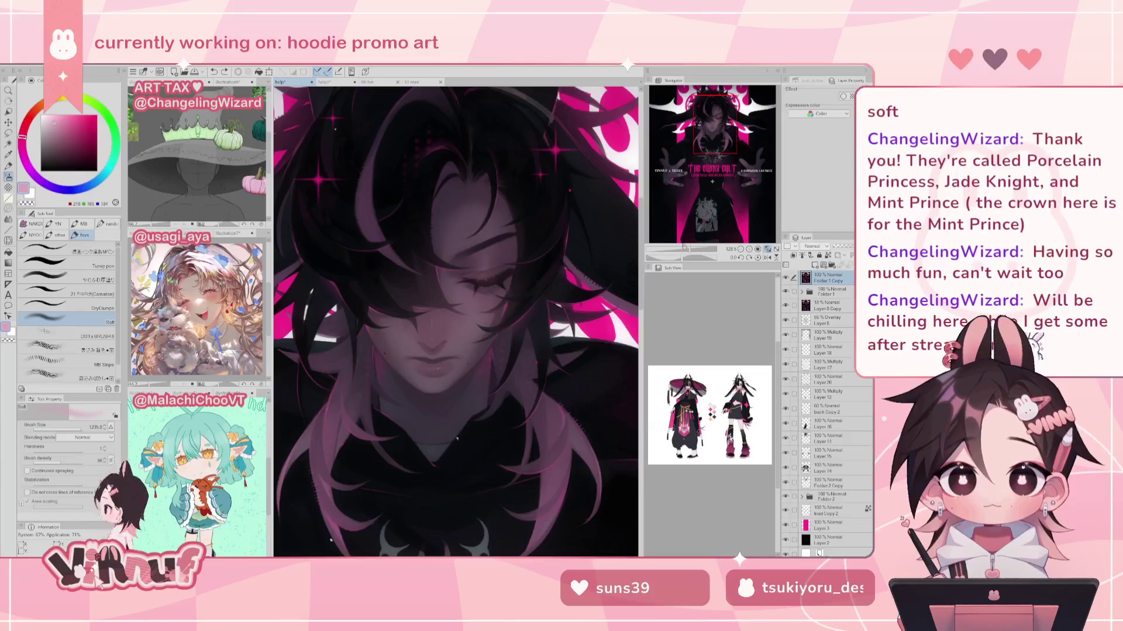
Step: Frame the face and switch to the やわらか厚塗り brush at size 5.4
scroll(697, 242, up, 3)
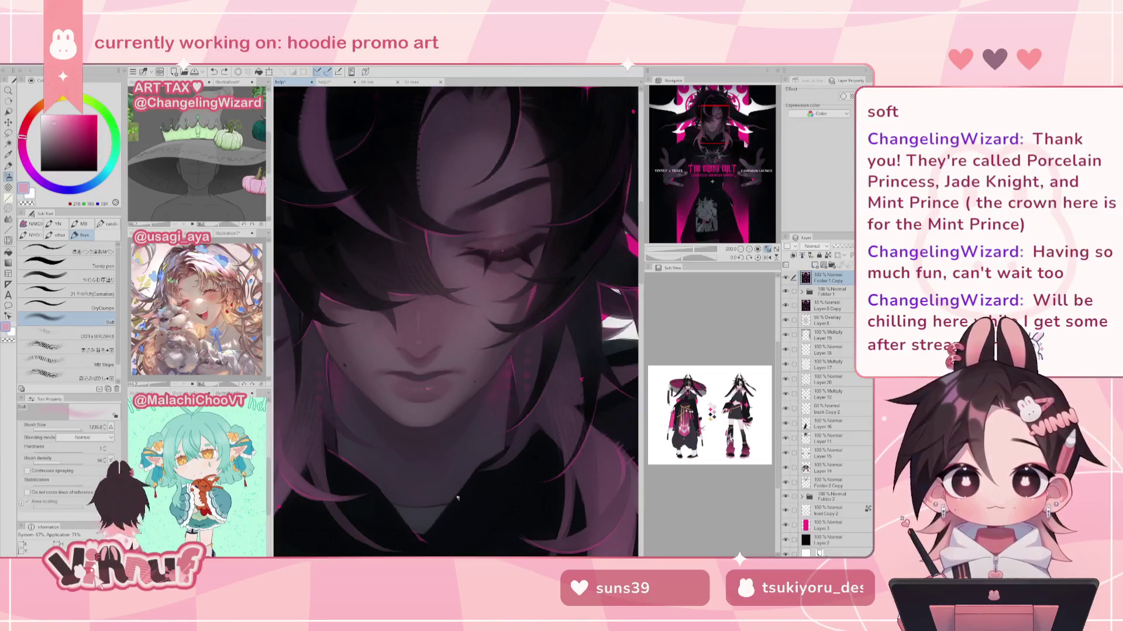
drag(719, 126, 722, 129)
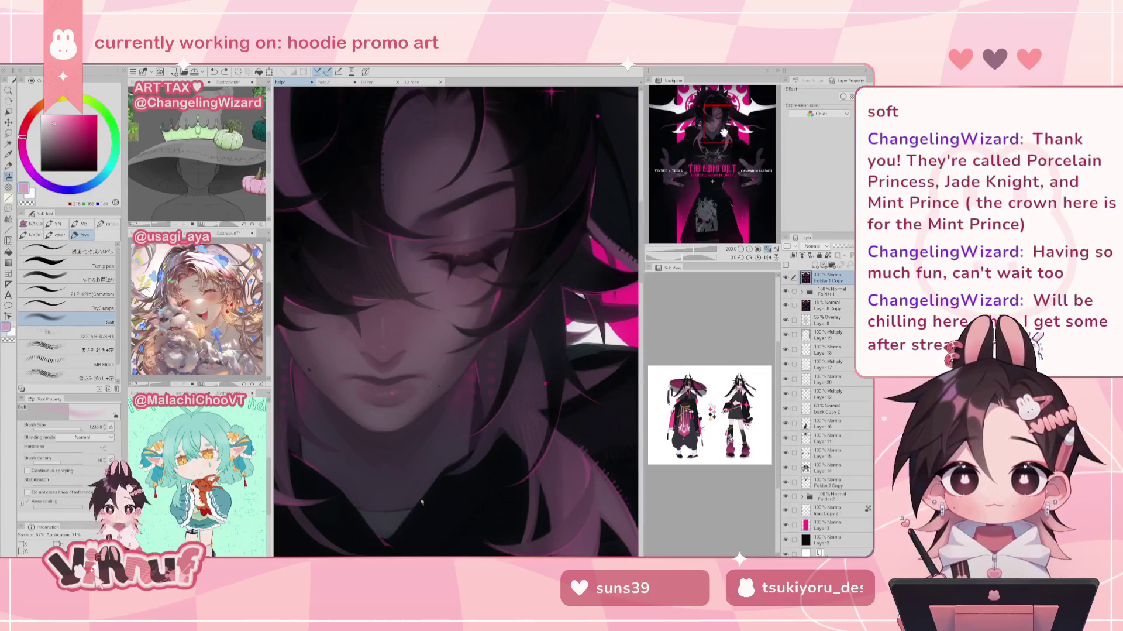
click(64, 279)
drag(455, 331, 470, 249)
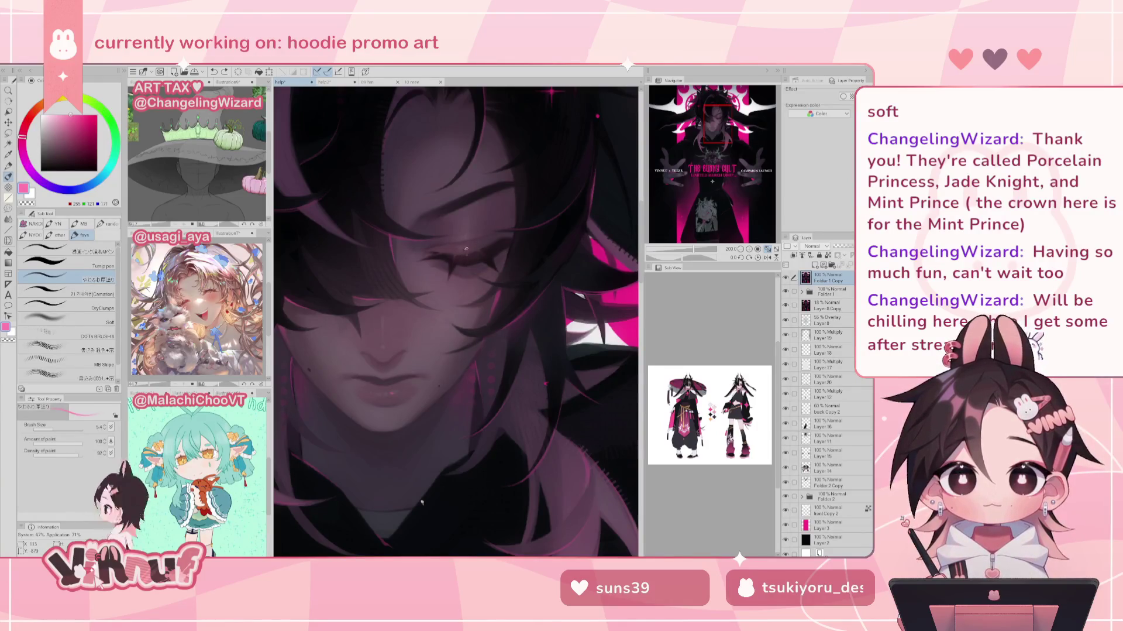
Step: Settle on the Carnation airbrush after trying other brushes, with the canvas view reset upright
scroll(421, 501, down, 5)
scroll(421, 502, up, 5)
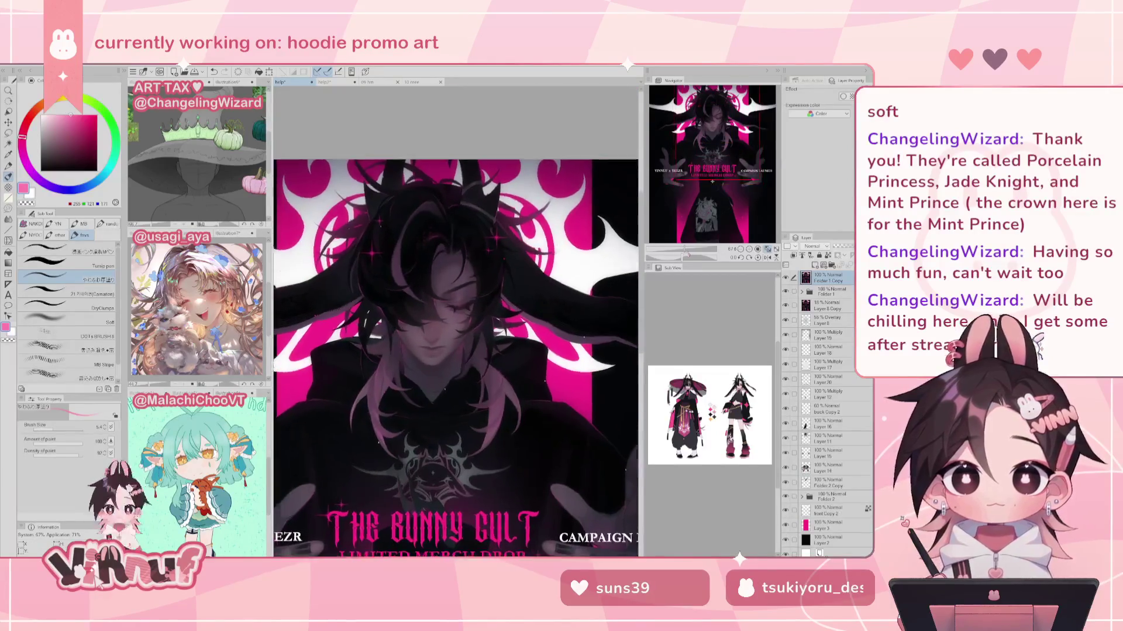
click(88, 305)
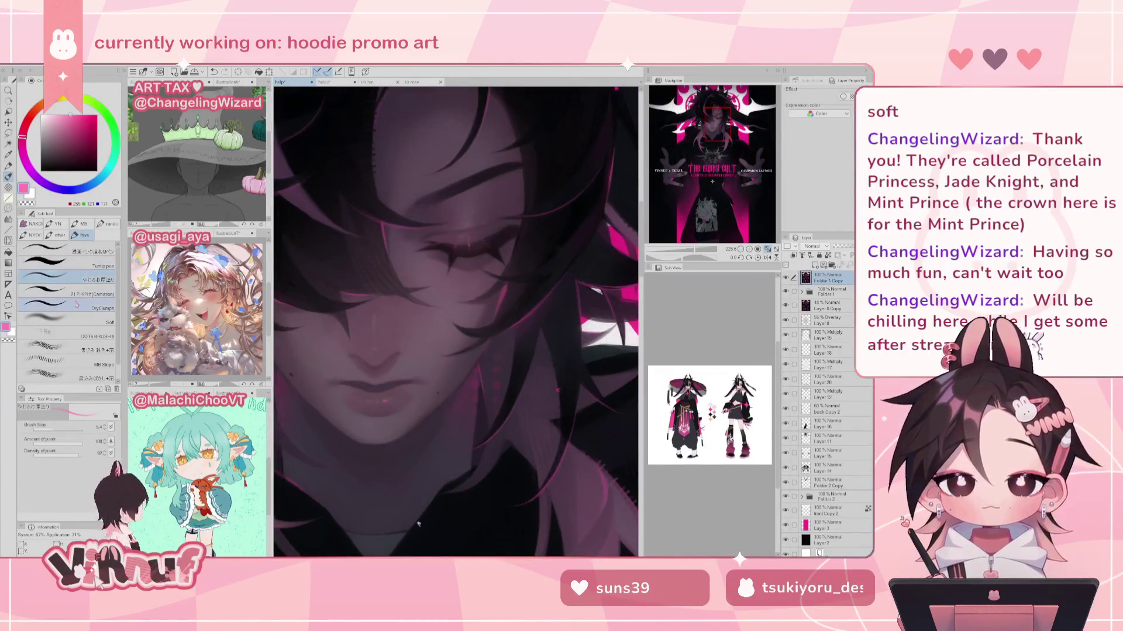
click(88, 247)
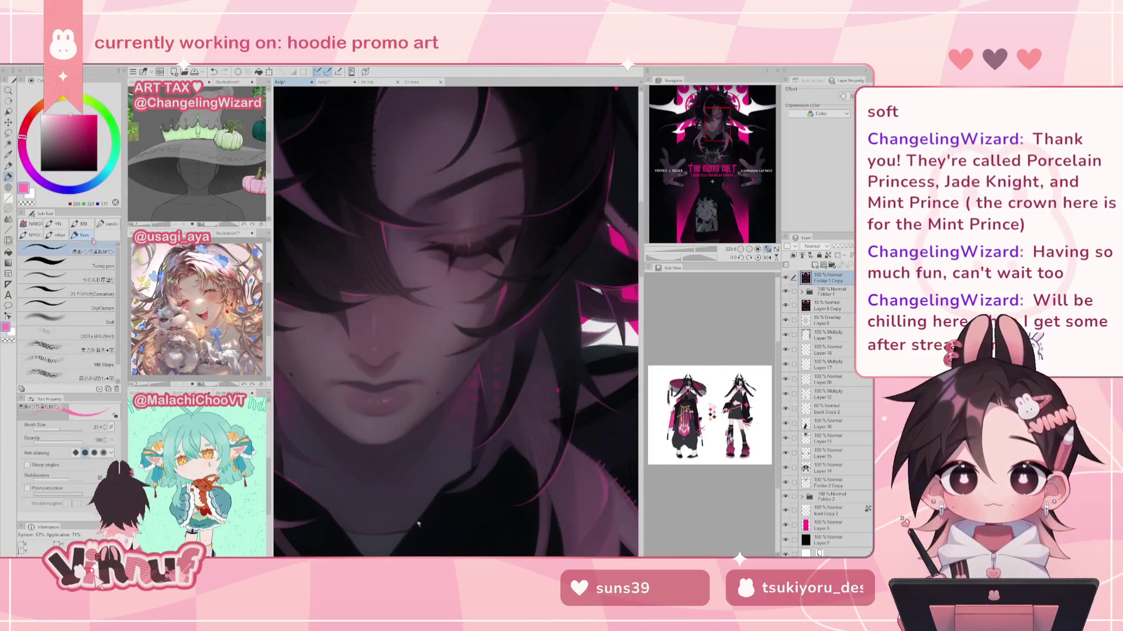
click(87, 293)
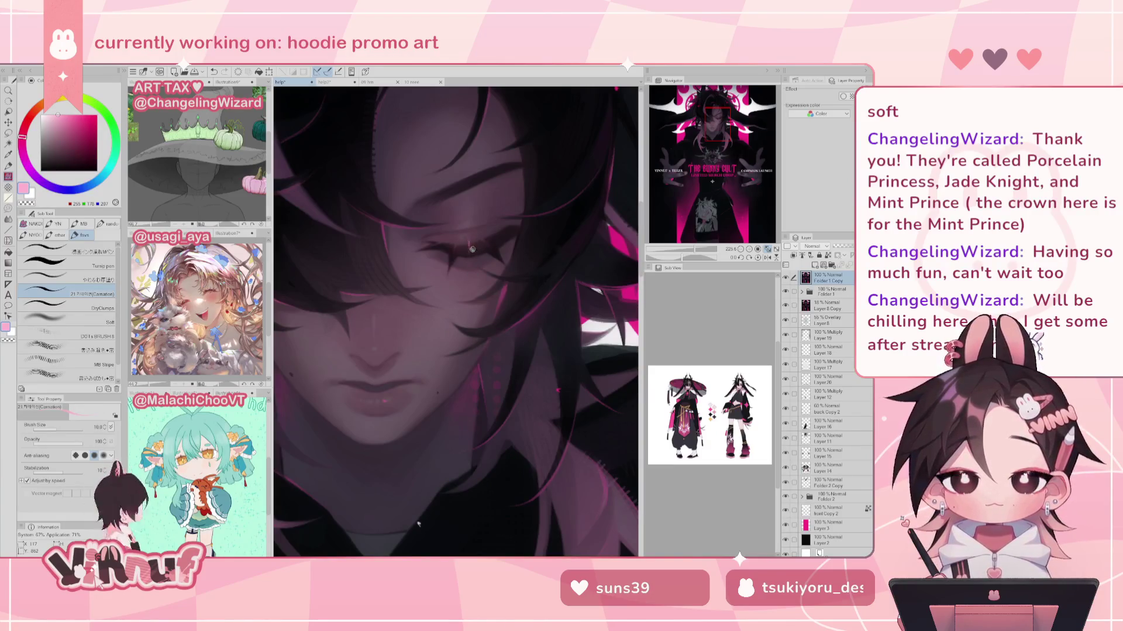
mouse_move(693, 250)
mouse_down()
mouse_move(685, 252)
mouse_move(711, 250)
mouse_up()
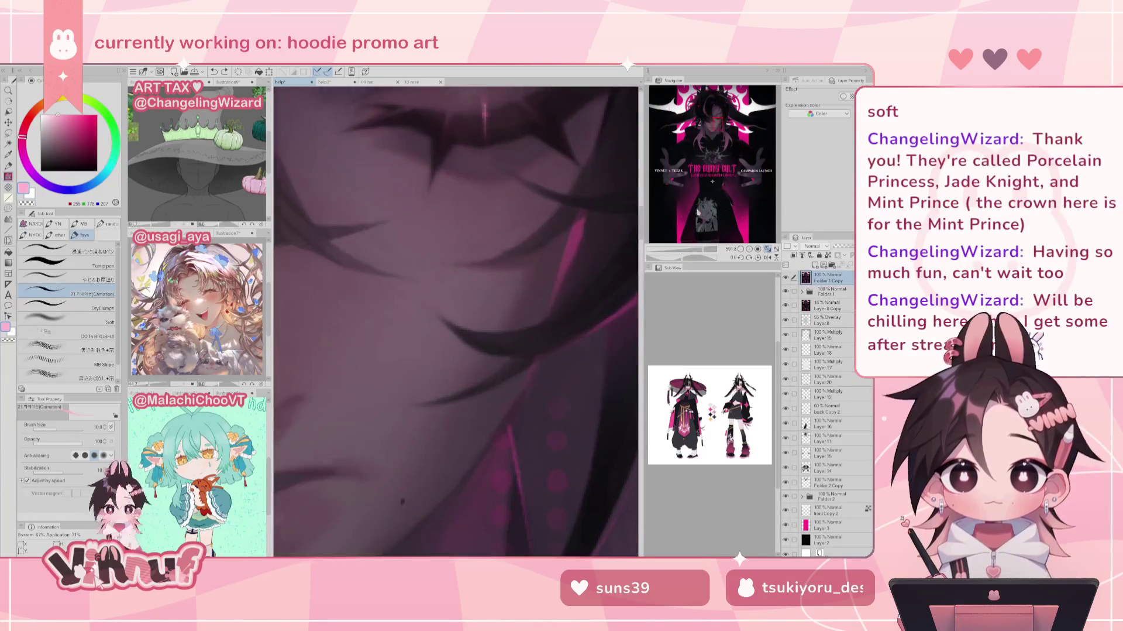
mouse_move(550, 130)
mouse_down()
mouse_move(402, 311)
mouse_move(421, 306)
mouse_up()
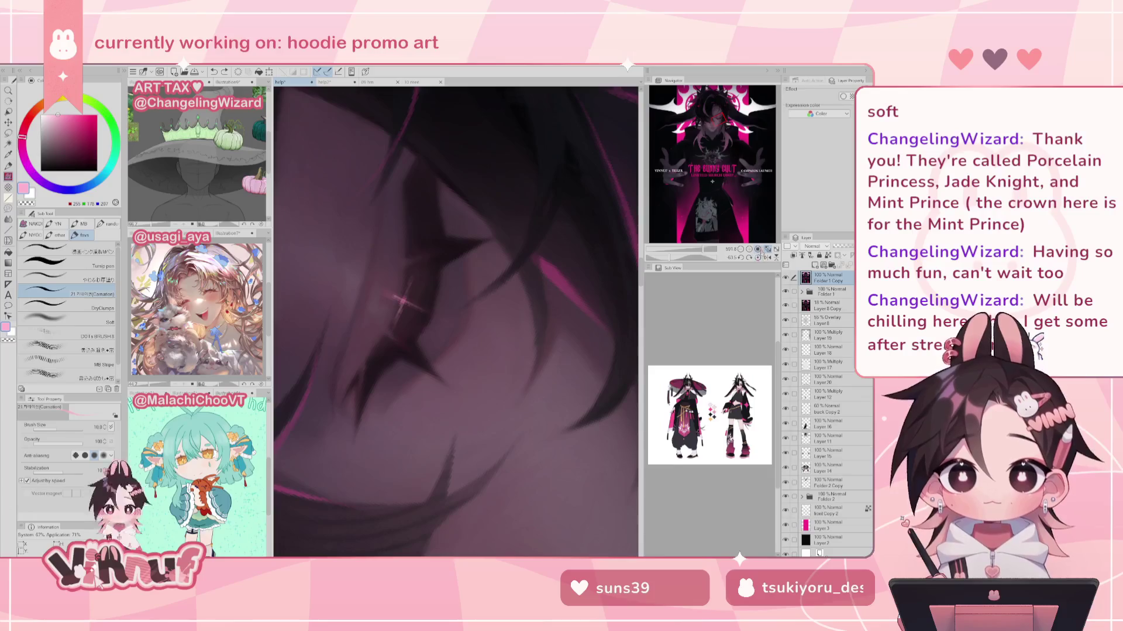
click(758, 257)
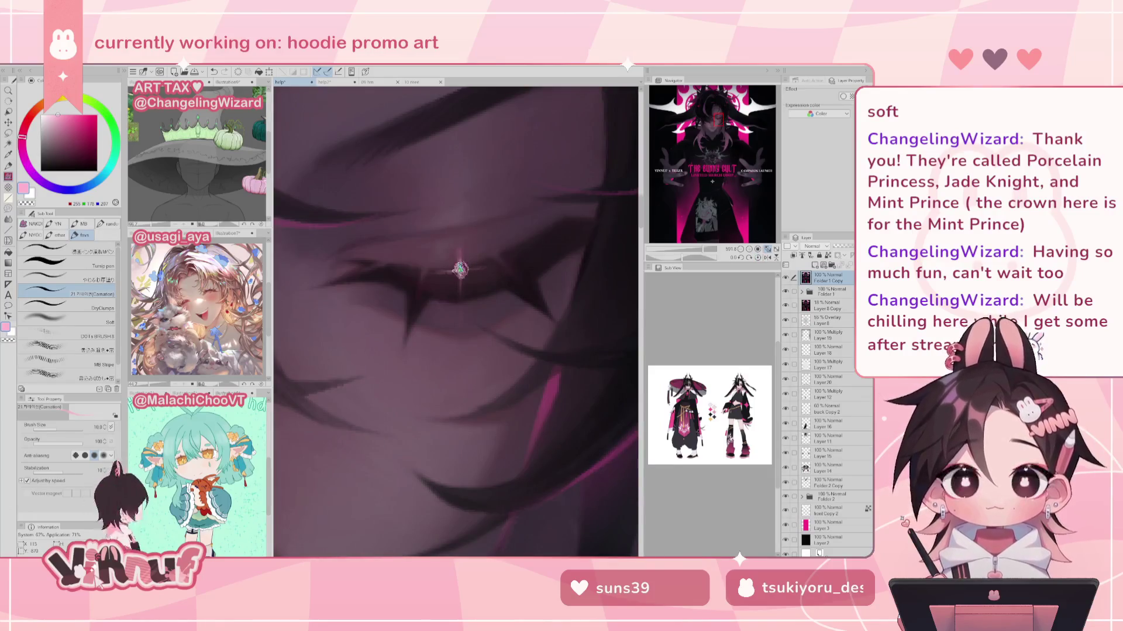
Step: Paint hot pink vertical highlights below and above the eye
drag(459, 252, 459, 308)
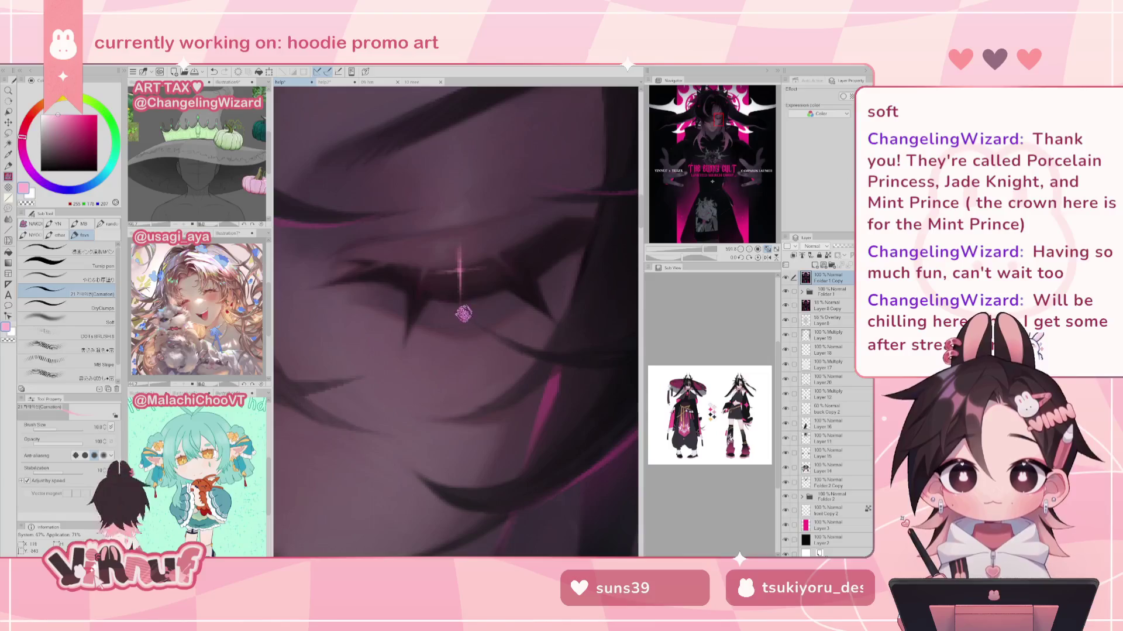
alt+click(489, 257)
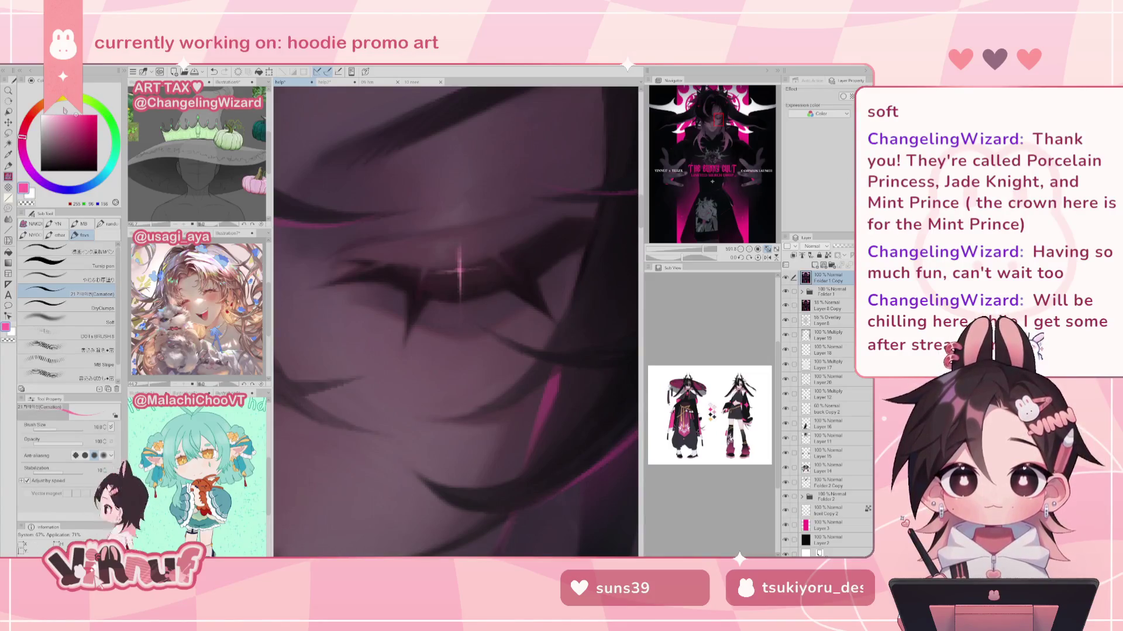
drag(459, 263, 464, 285)
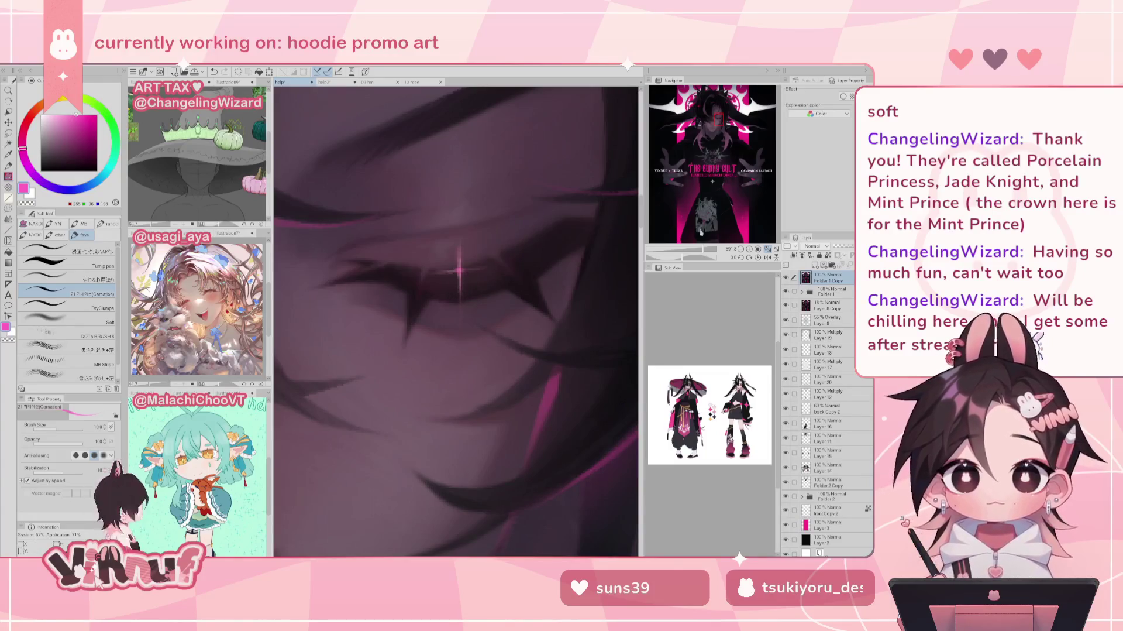
drag(708, 249, 690, 253)
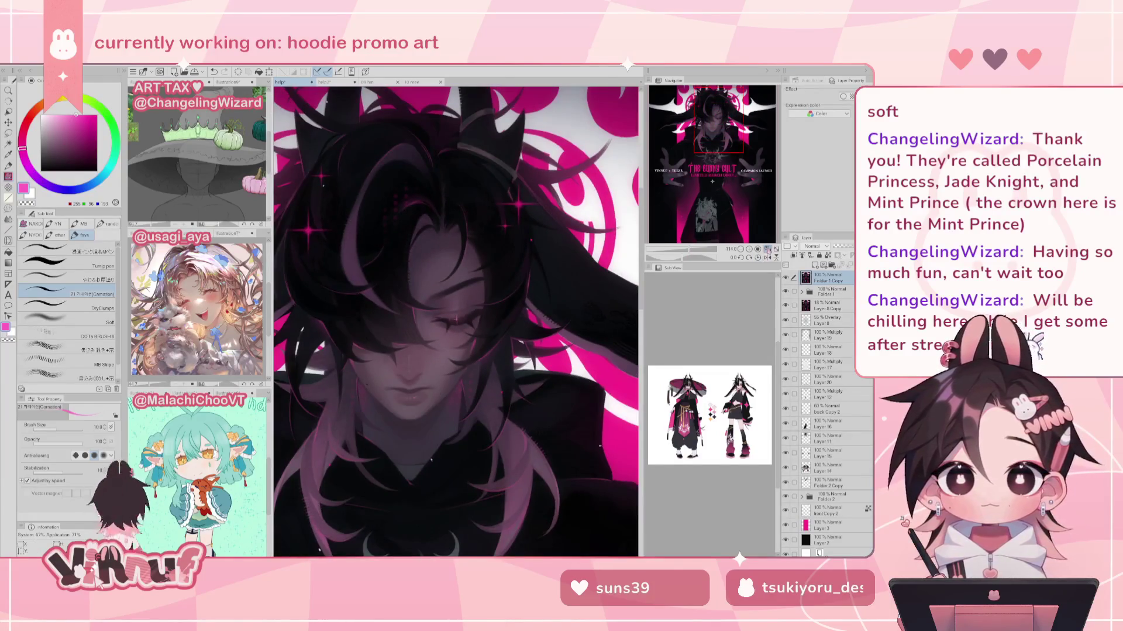
Step: Zoom in close on the character's face and centre the view on the eye
click(759, 249)
scroll(724, 128, up, 5)
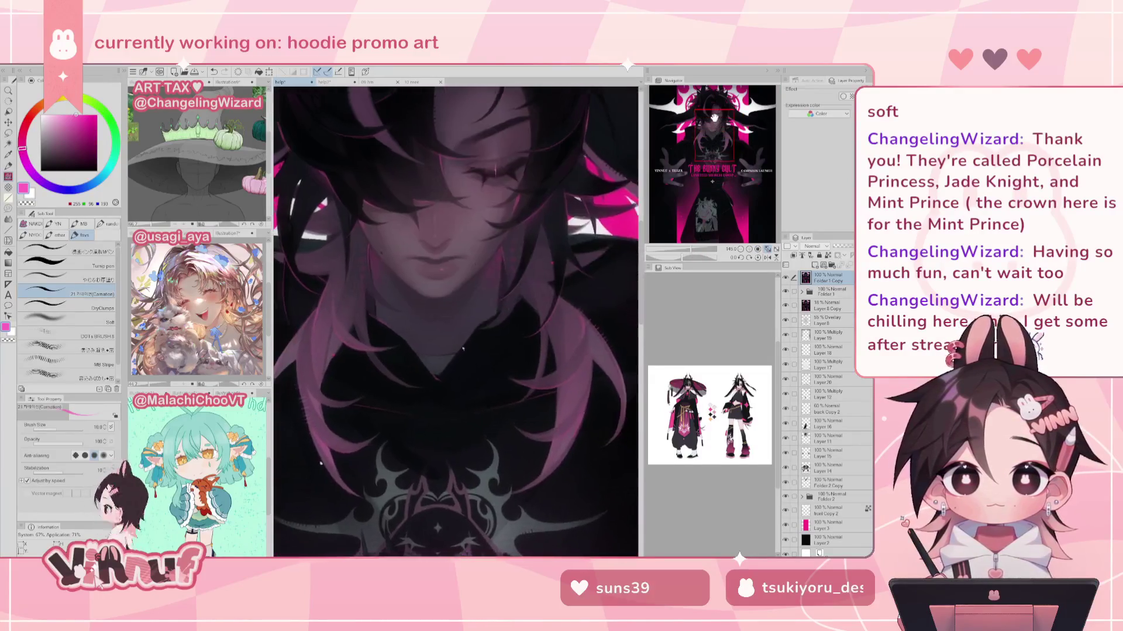
drag(720, 123, 721, 117)
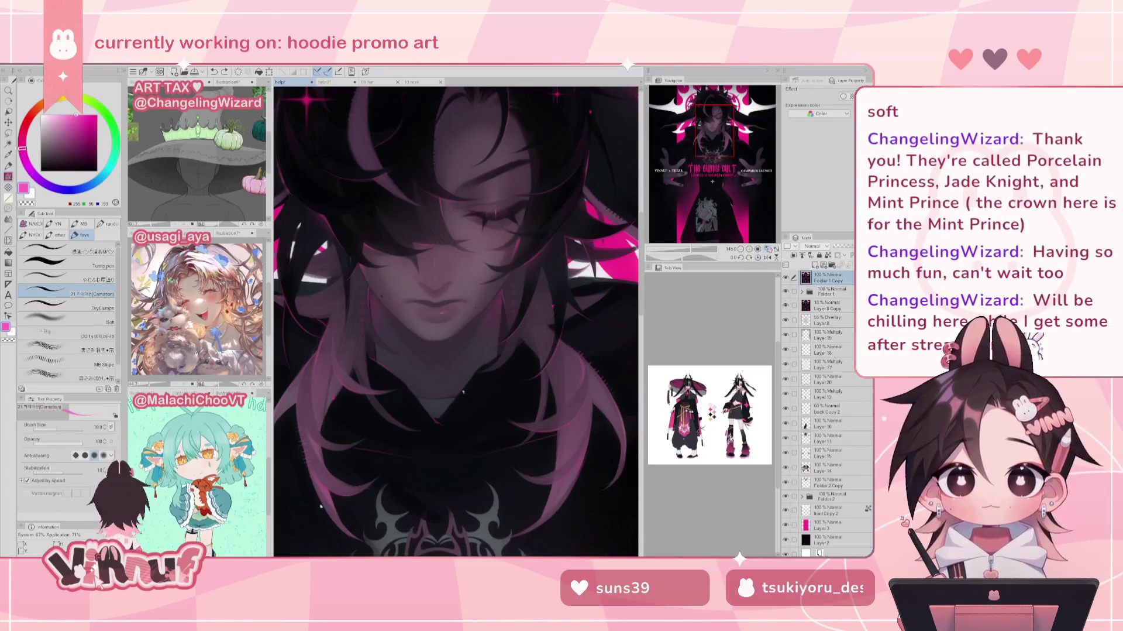
click(768, 249)
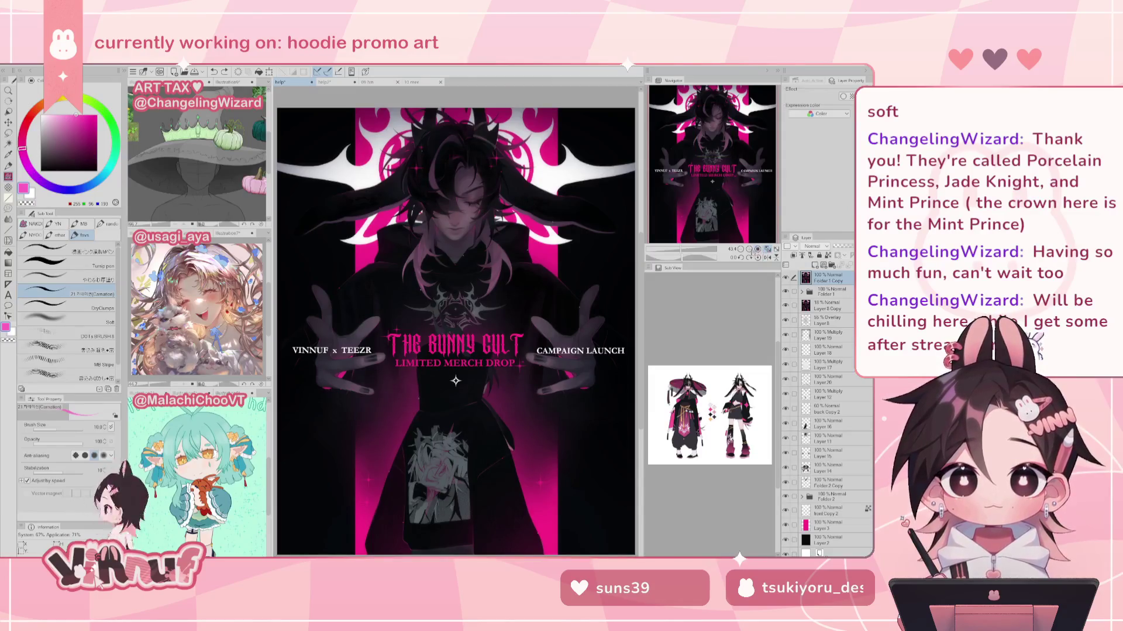
scroll(713, 170, up, 5)
drag(713, 170, 717, 141)
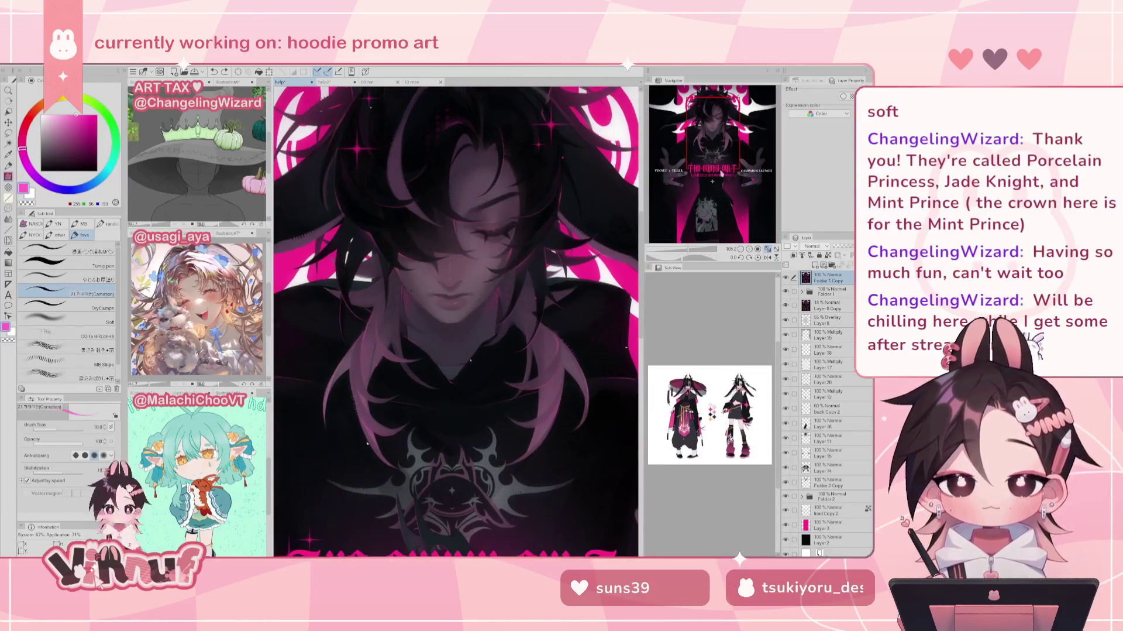
scroll(707, 240, up, 4)
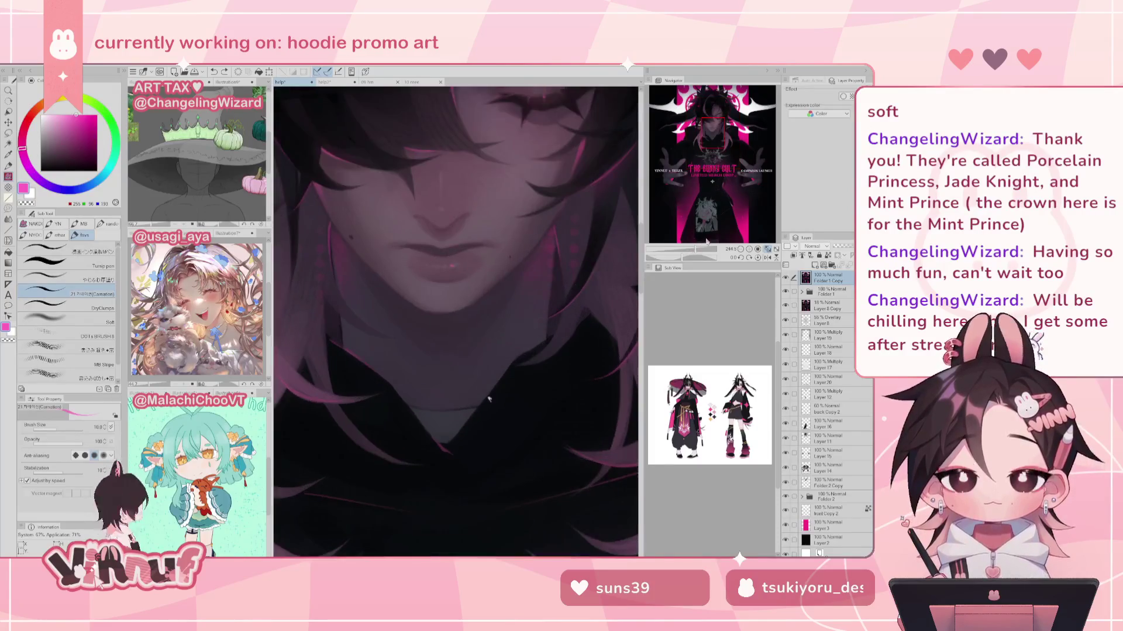
scroll(716, 120, up, 2)
scroll(716, 120, up, 2)
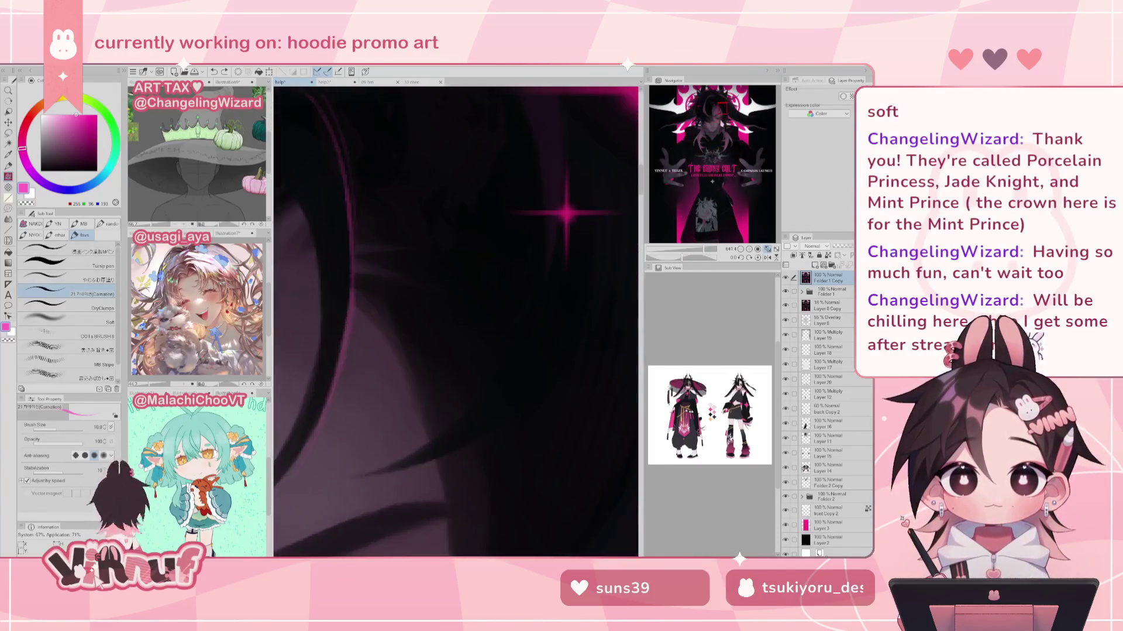
drag(717, 120, 719, 115)
Step: Switch back to the soft brush with a lighter pink colour, then fit the poster
key(comma)
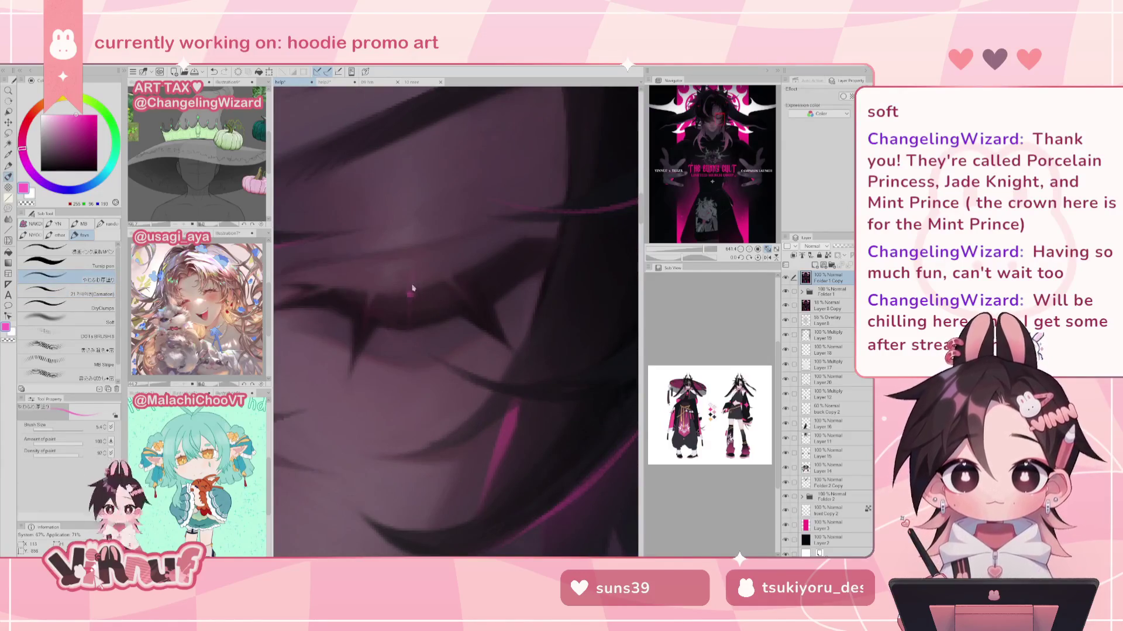
click(68, 114)
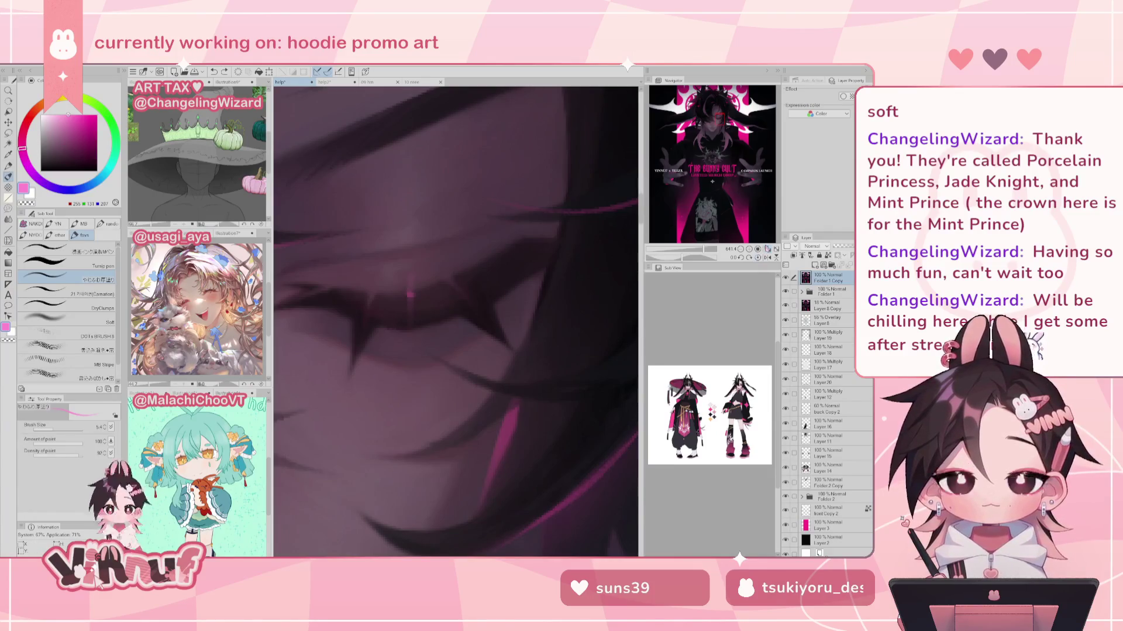
click(768, 248)
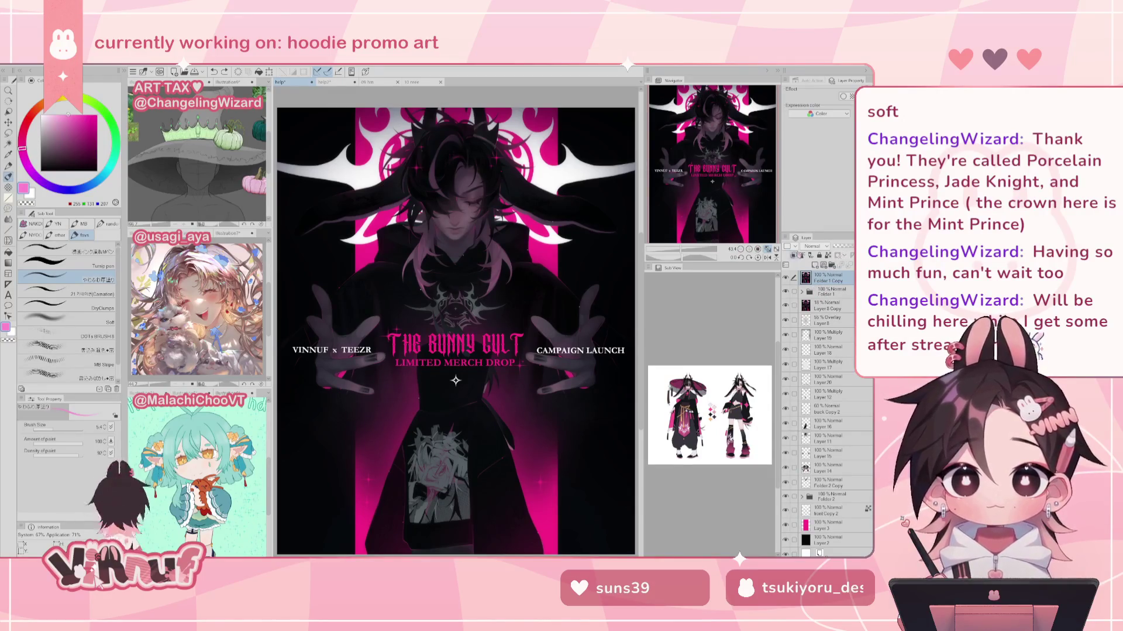
scroll(706, 141, up, 2)
scroll(706, 142, up, 1)
scroll(706, 141, up, 2)
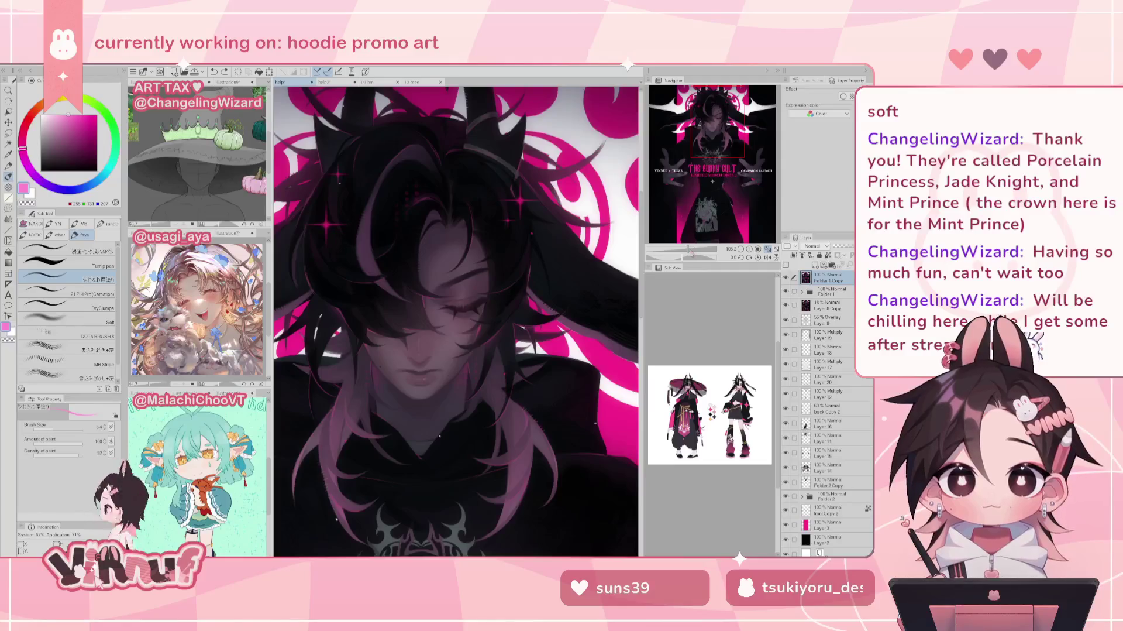
Step: Undo the previous copies, then duplicate Layer 8 and set the copy to 10% opacity
drag(690, 252, 698, 252)
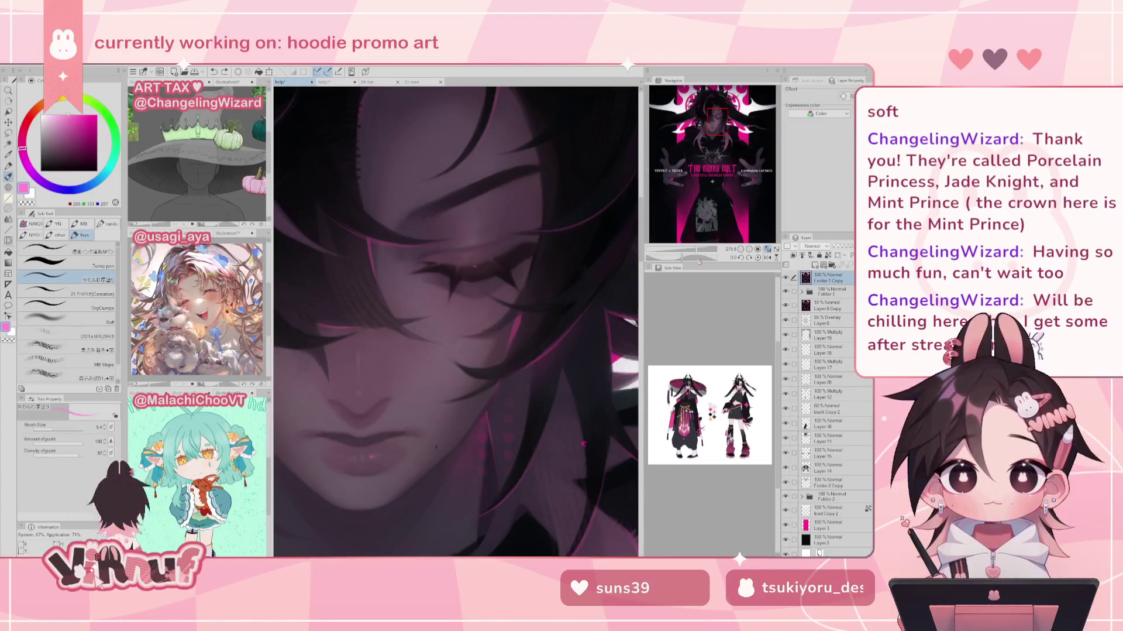
key(ctrl+z)
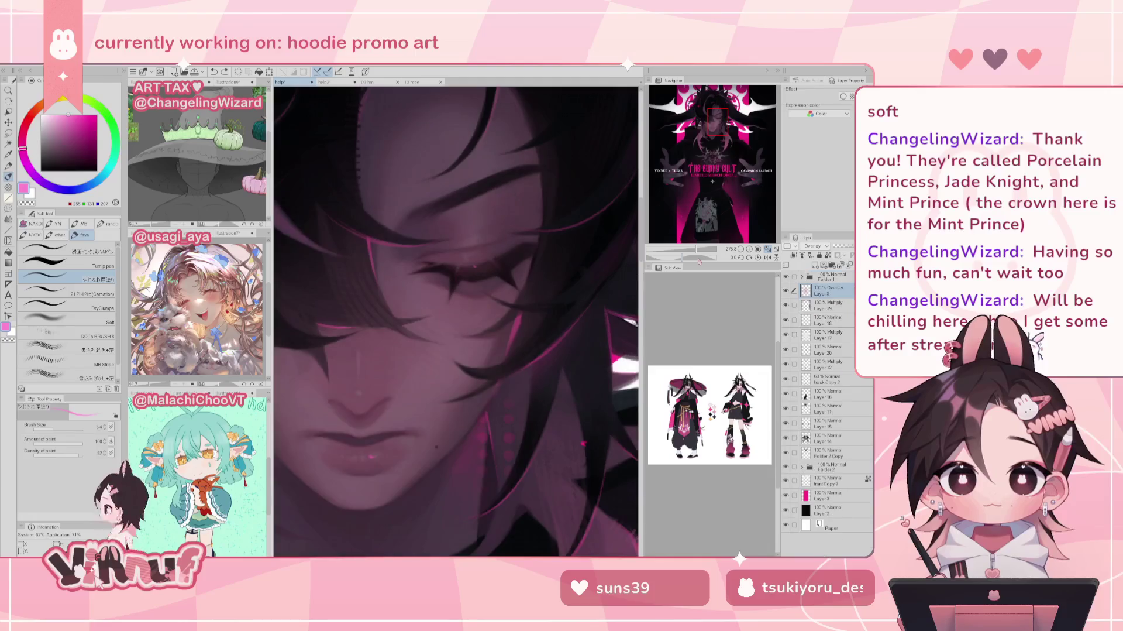
key(ctrl+z)
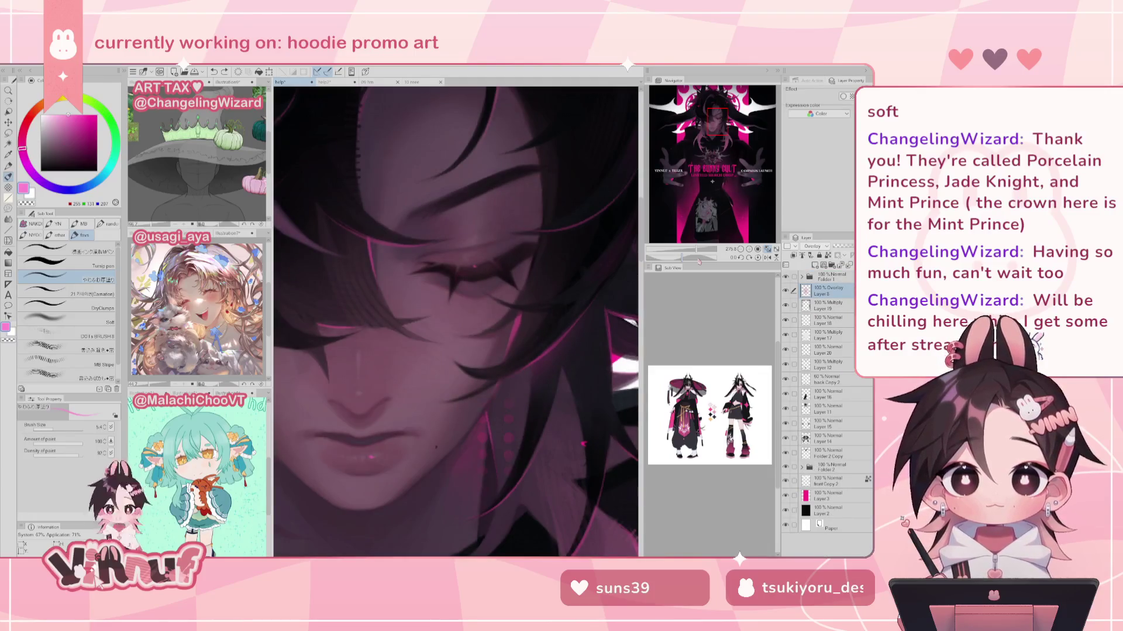
key(ctrl+shift+alt+e)
key(3)
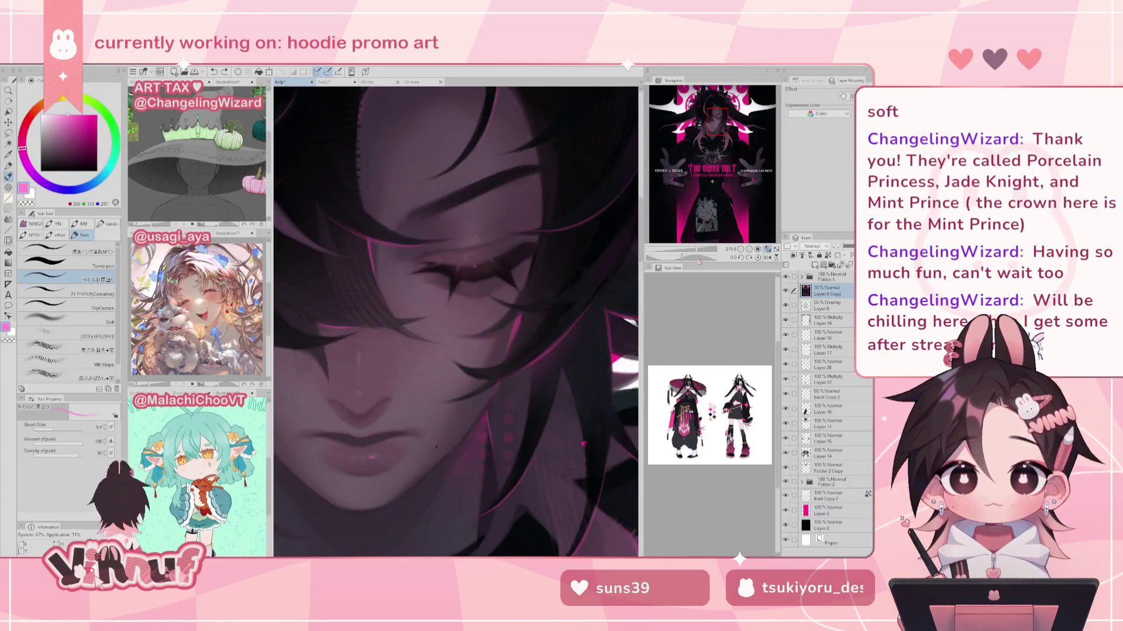
key(1)
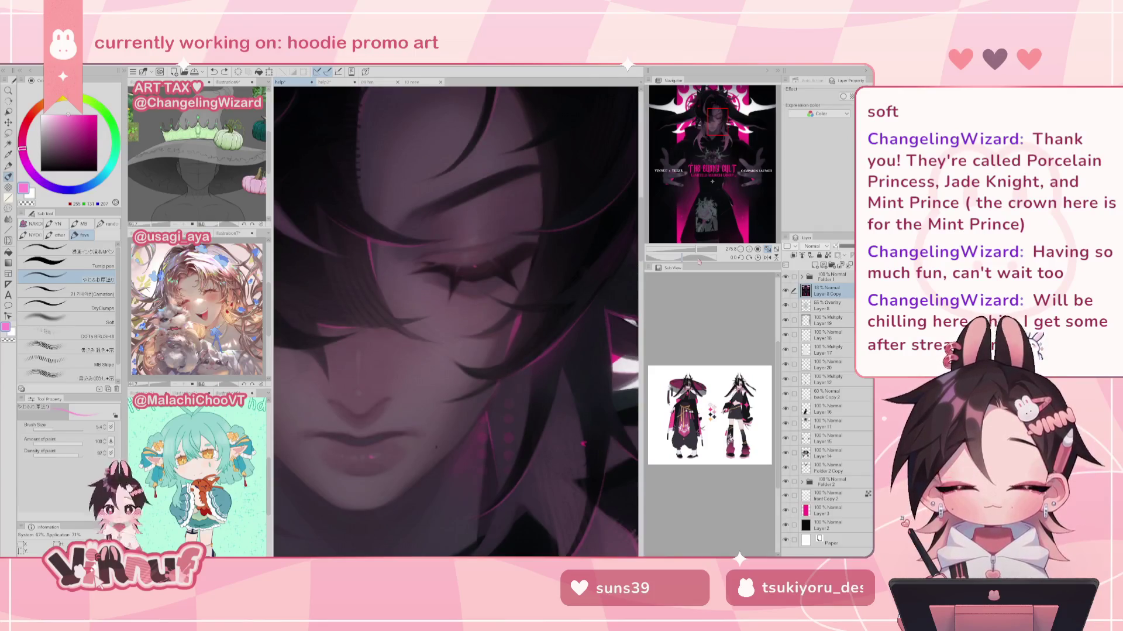
Step: Duplicate Folder 1 and its layers, then fit the whole poster in view
key(ctrl+shift+d)
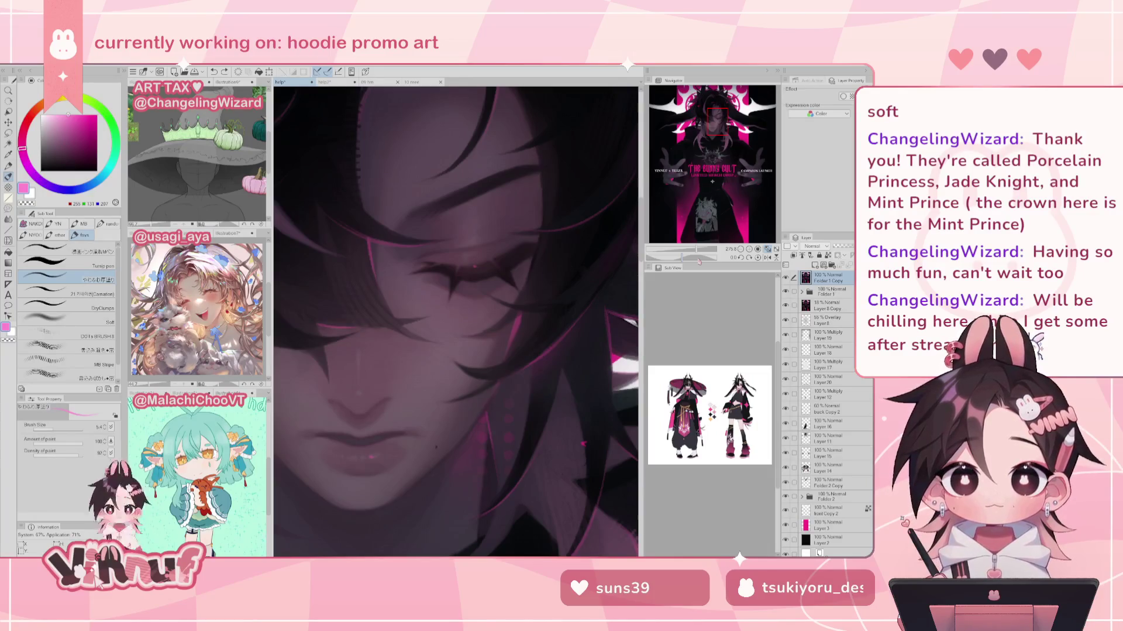
key(ctrl+z)
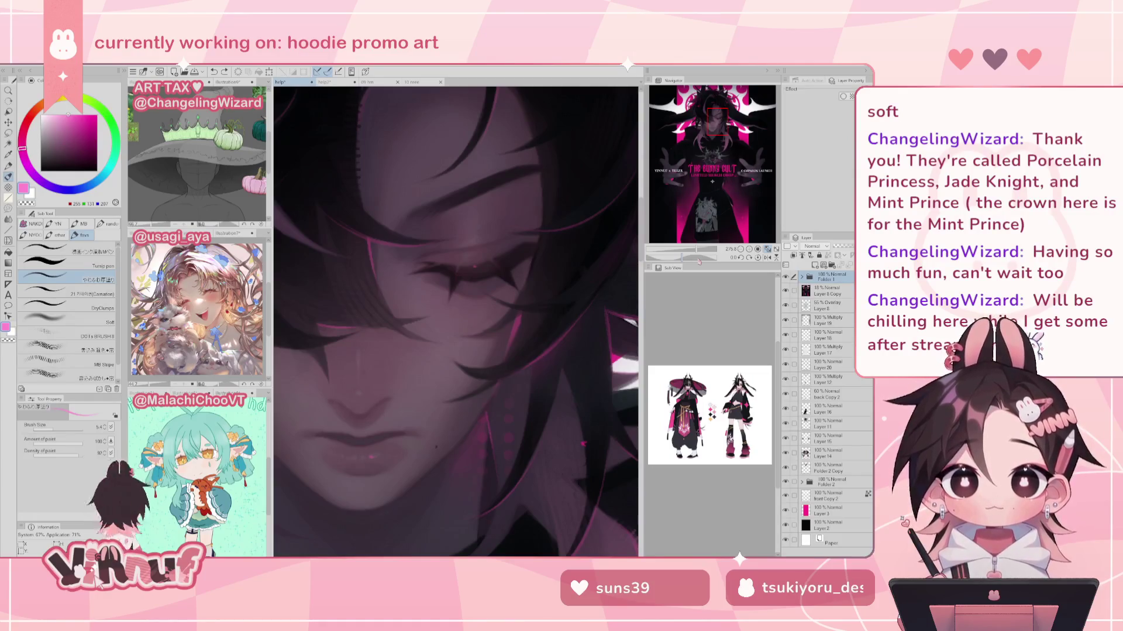
key(ctrl+y)
key(ctrl+y)
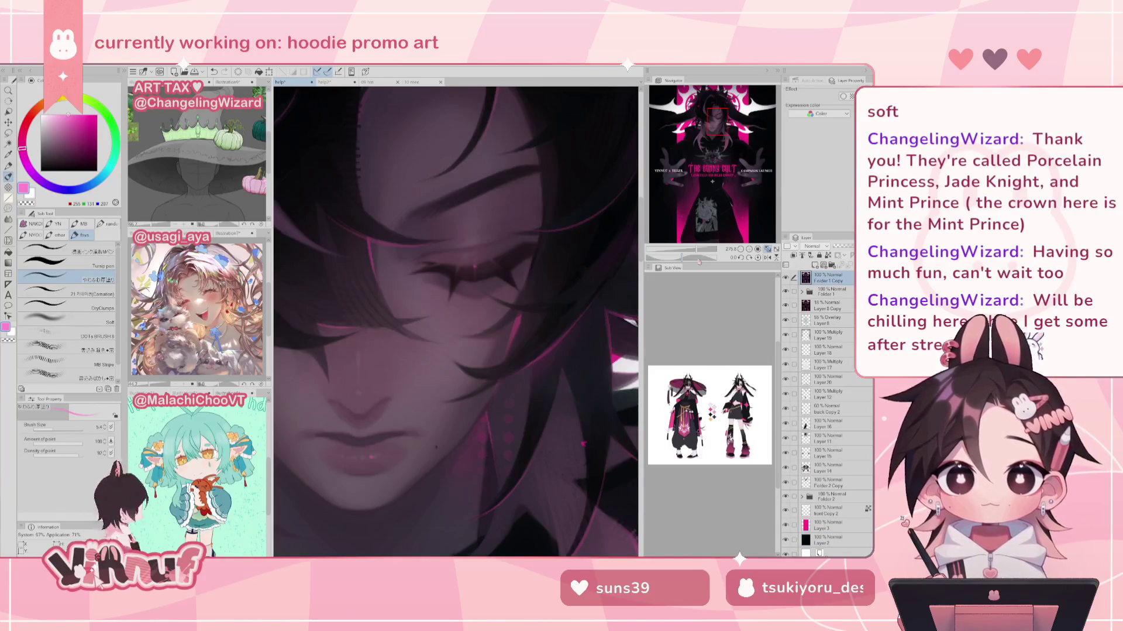
click(133, 70)
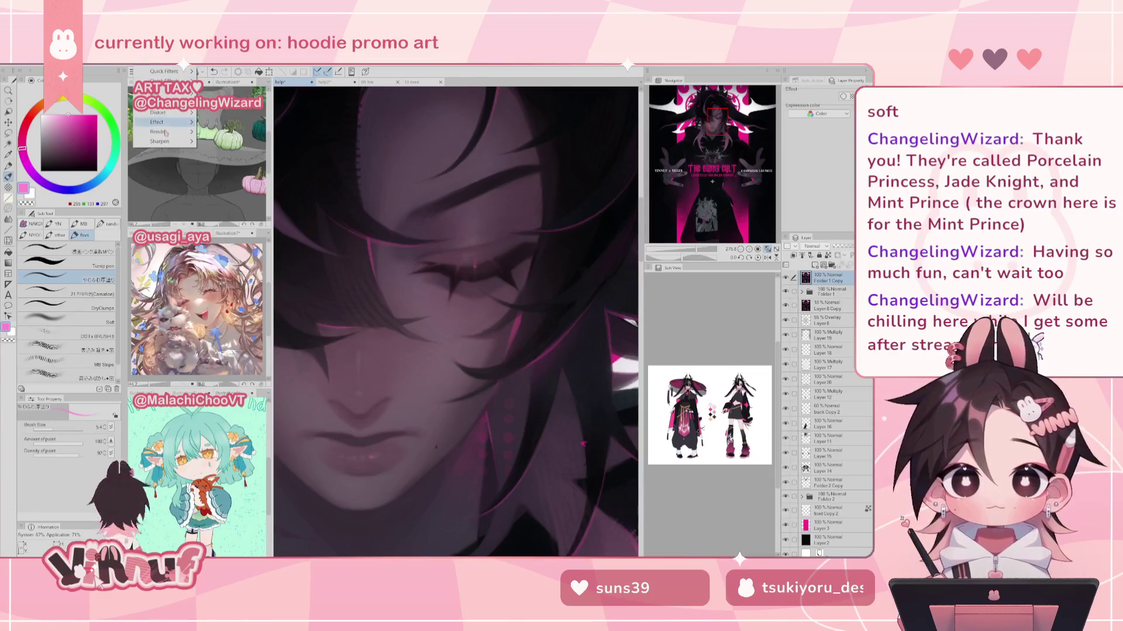
key(Escape)
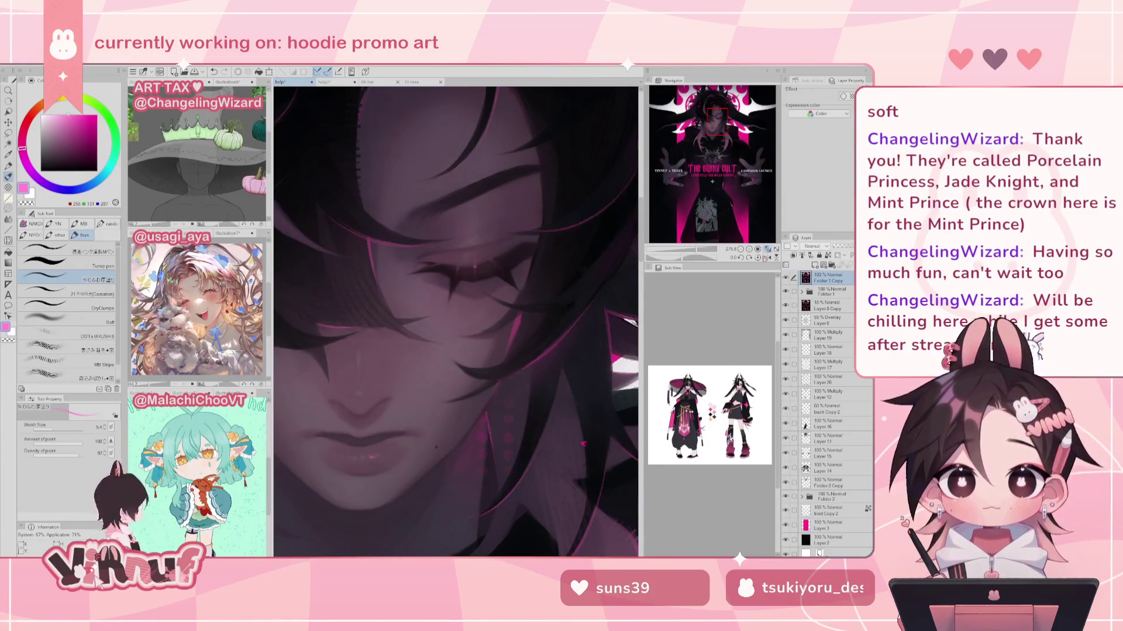
click(768, 249)
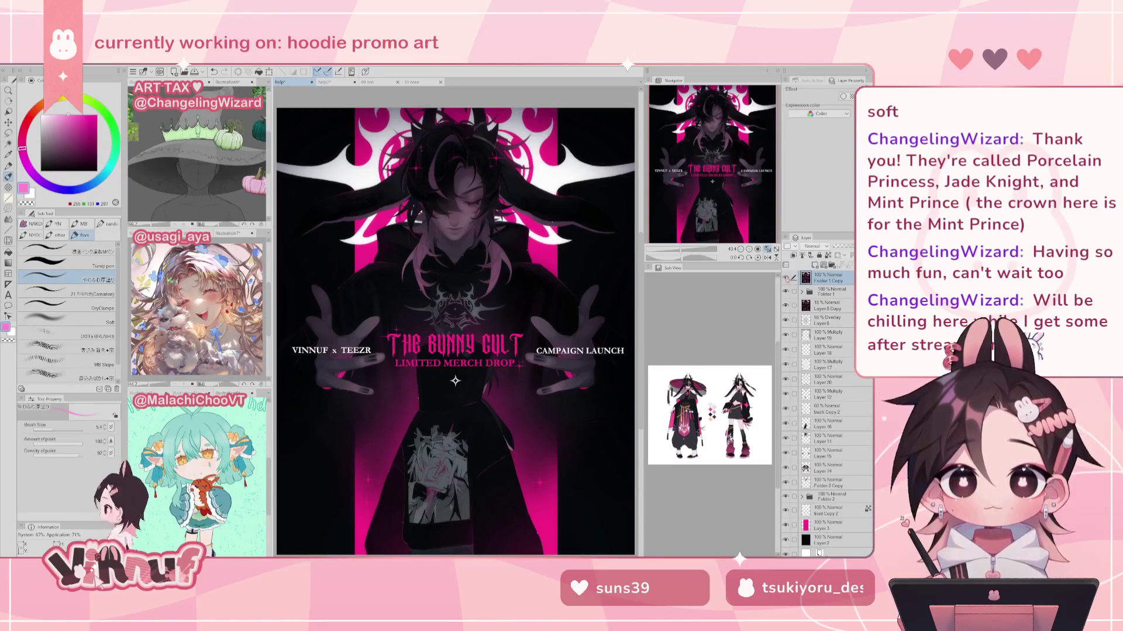
scroll(709, 194, up, 2)
drag(710, 195, 711, 176)
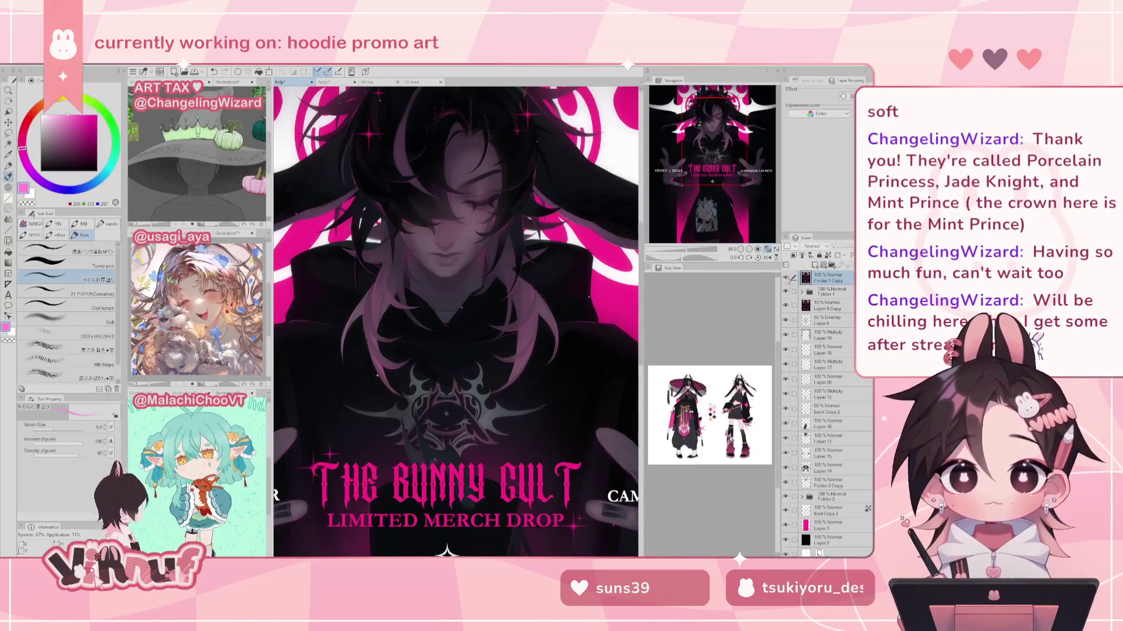
click(768, 249)
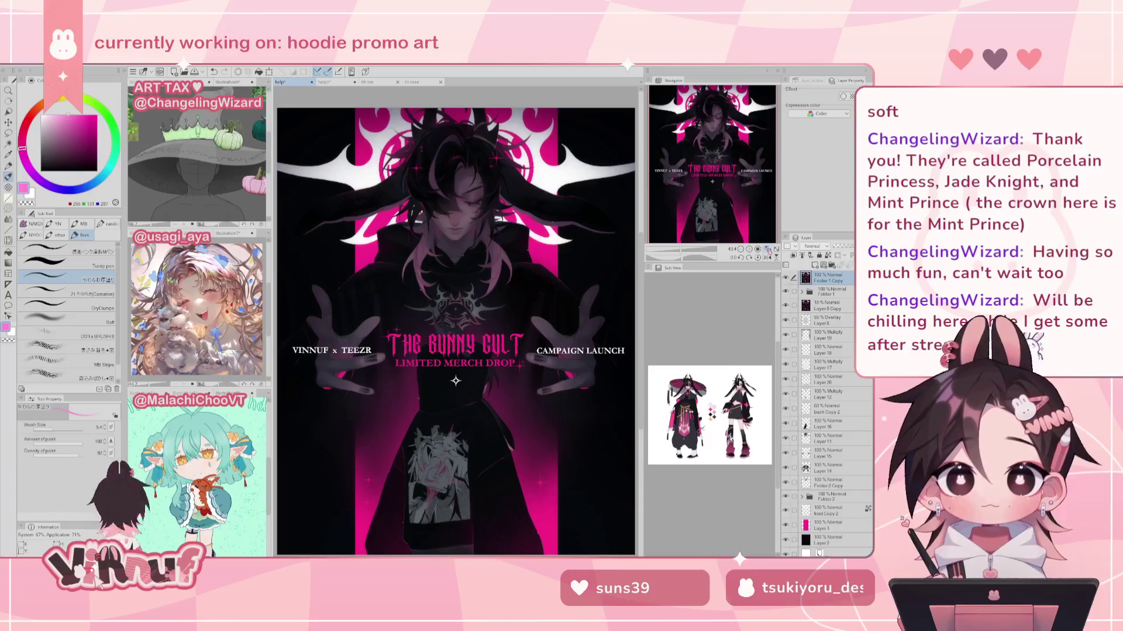
drag(678, 251, 689, 250)
click(706, 154)
drag(707, 154, 714, 165)
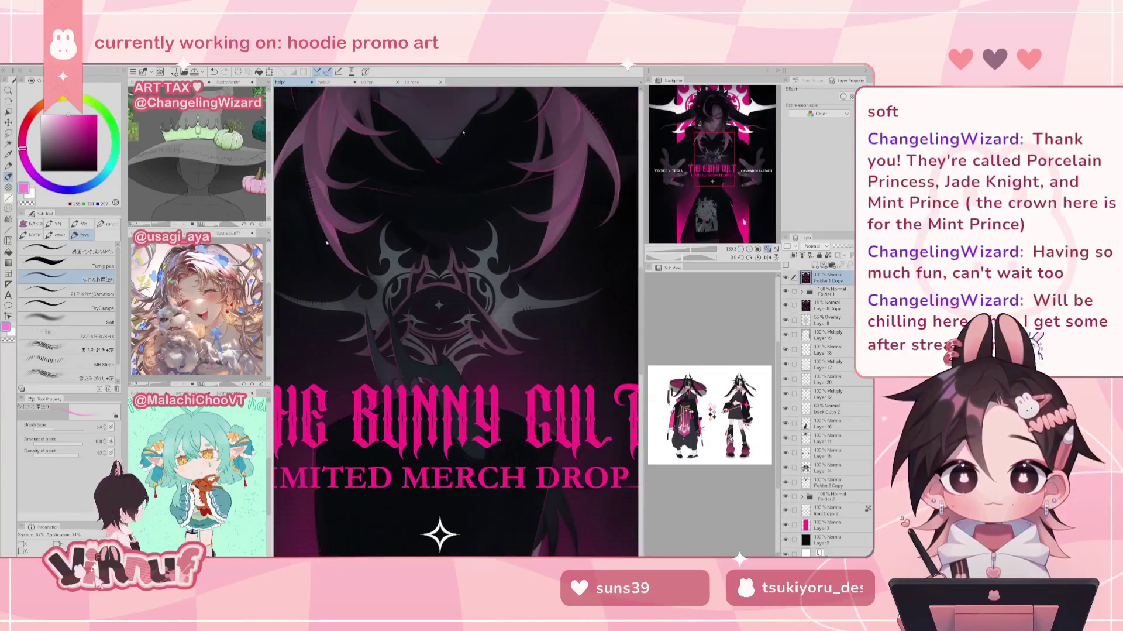
click(768, 248)
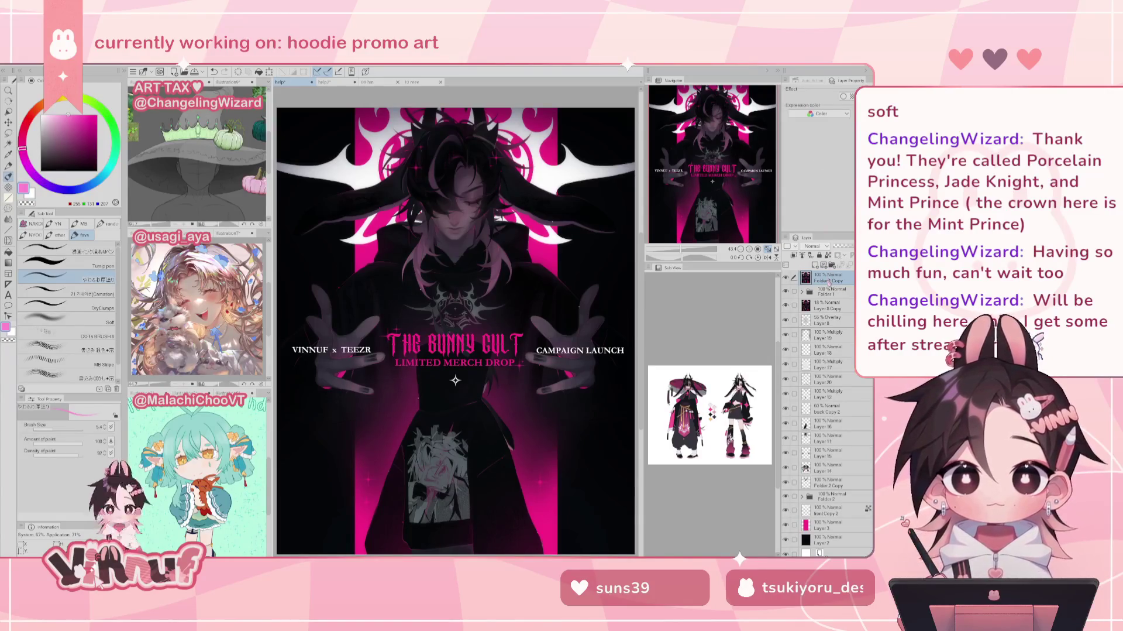
mouse_move(829, 282)
mouse_down()
mouse_move(827, 264)
mouse_move(846, 247)
mouse_up()
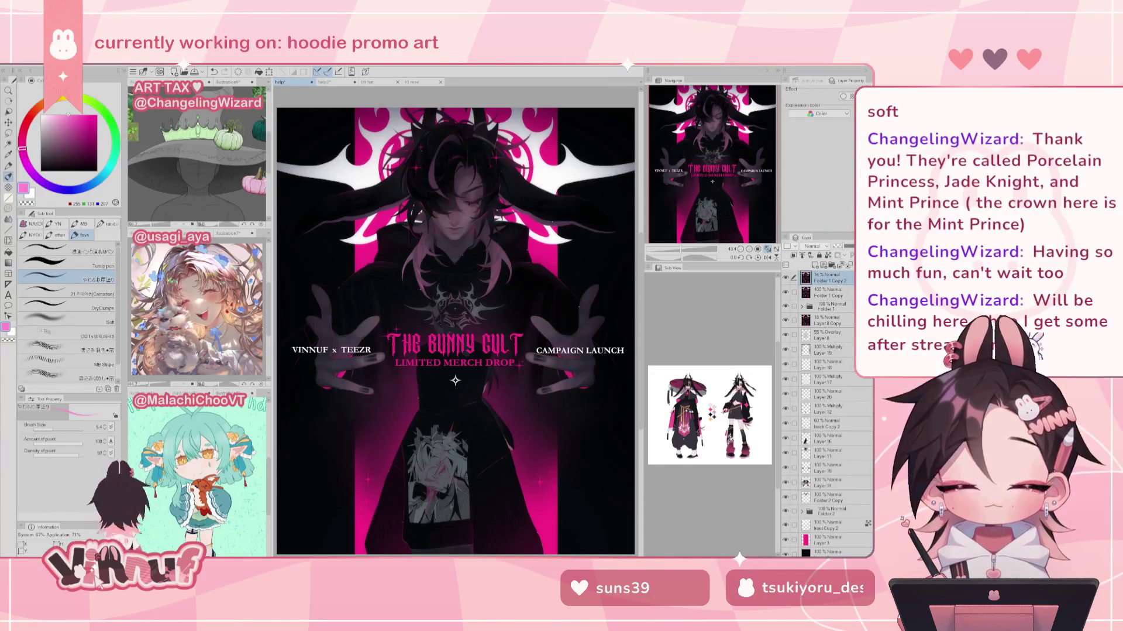
drag(845, 248, 842, 247)
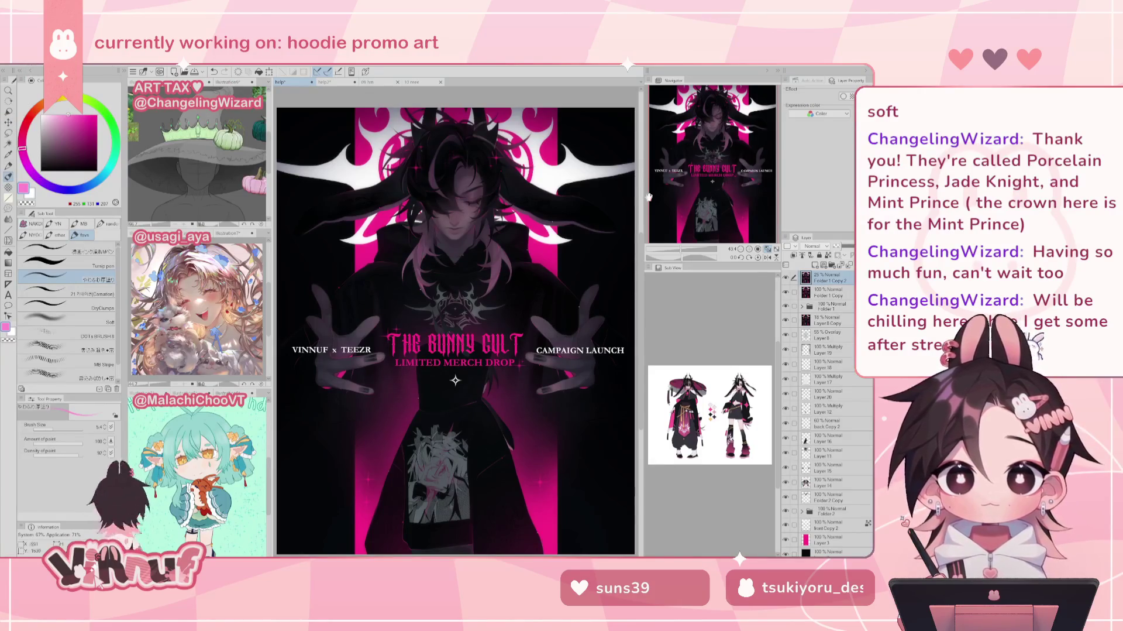
key(Delete)
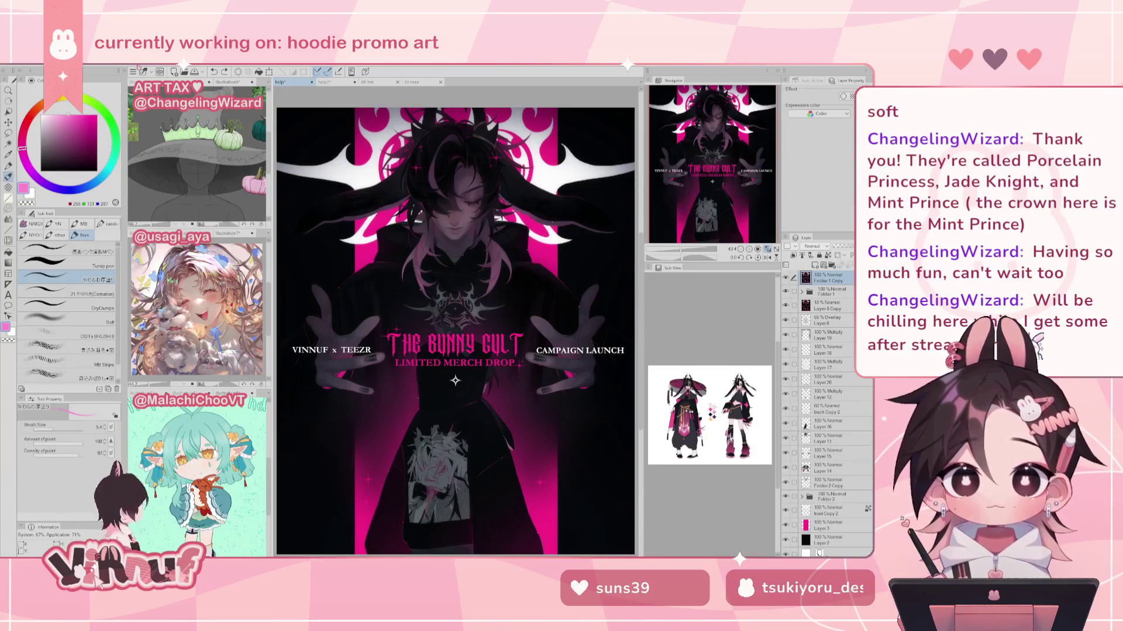
click(93, 63)
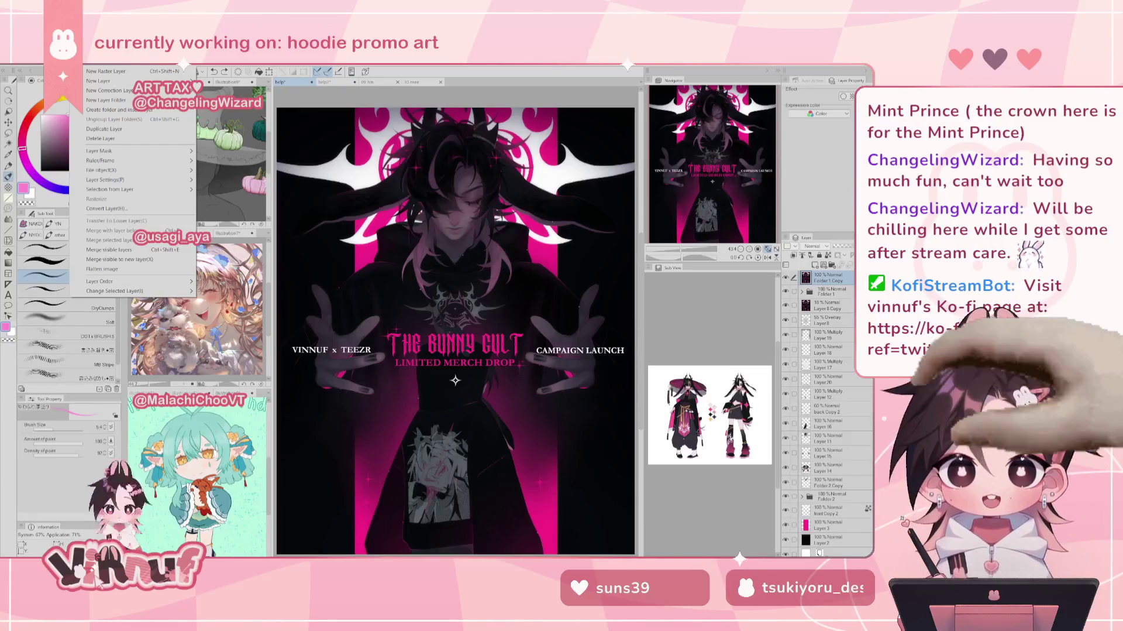
key(Escape)
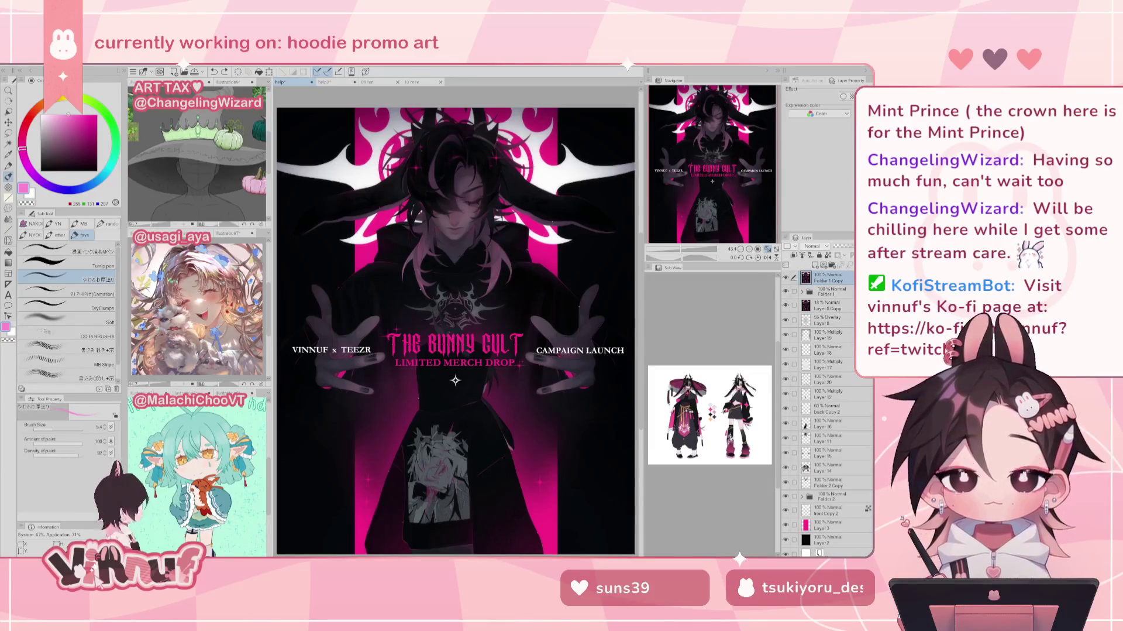
key(alt+e)
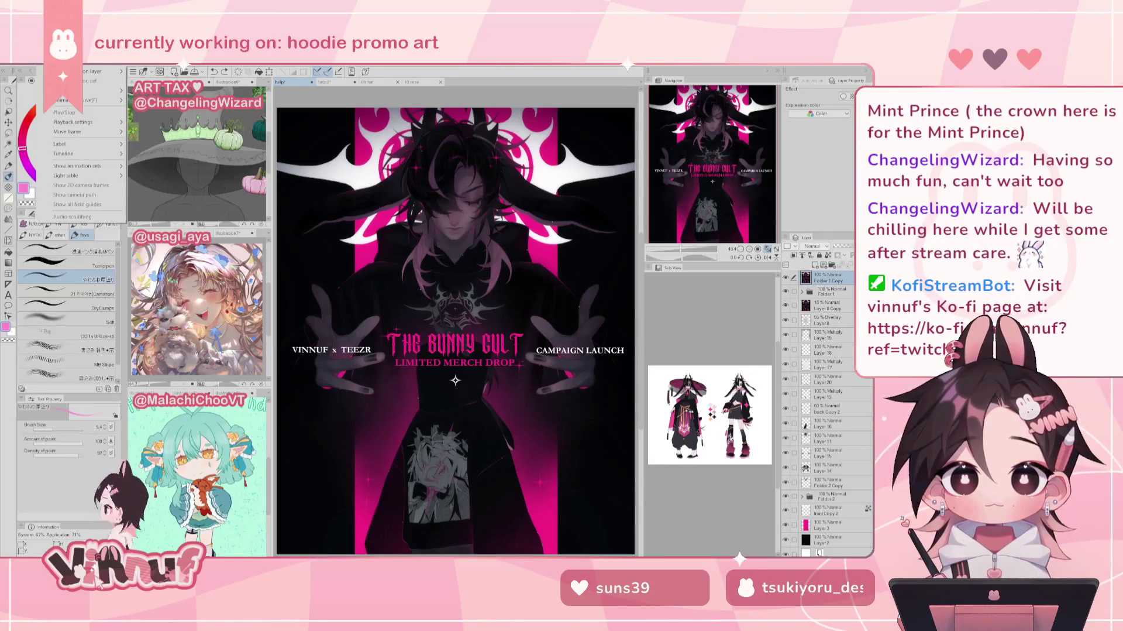
Step: Add a gradient map correction layer and reduce its opacity to 25%
click(97, 58)
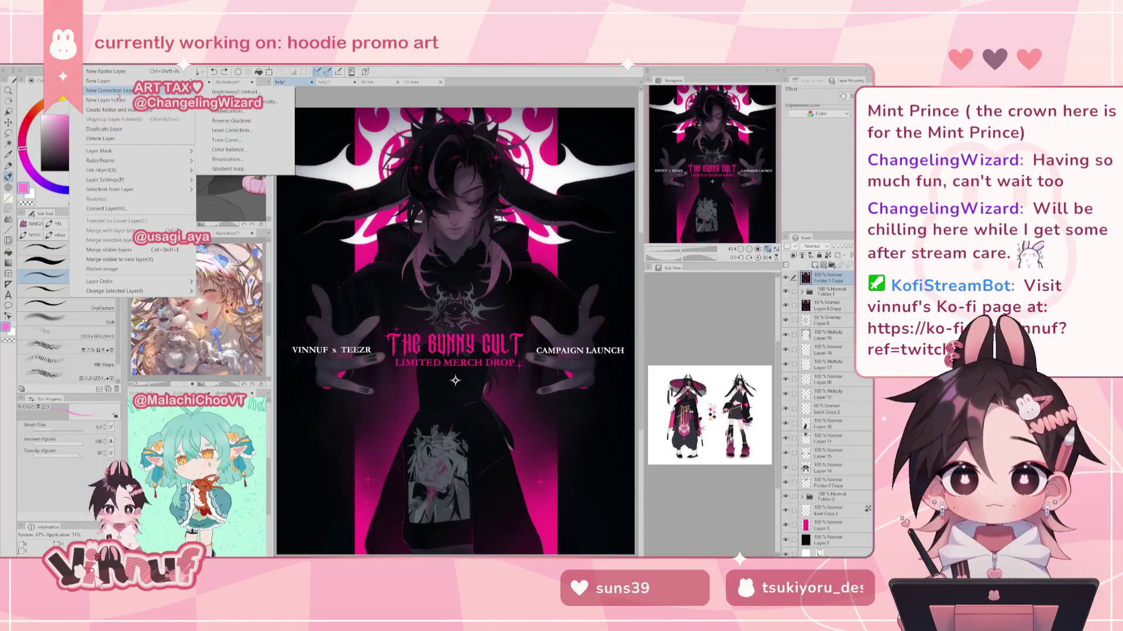
click(234, 164)
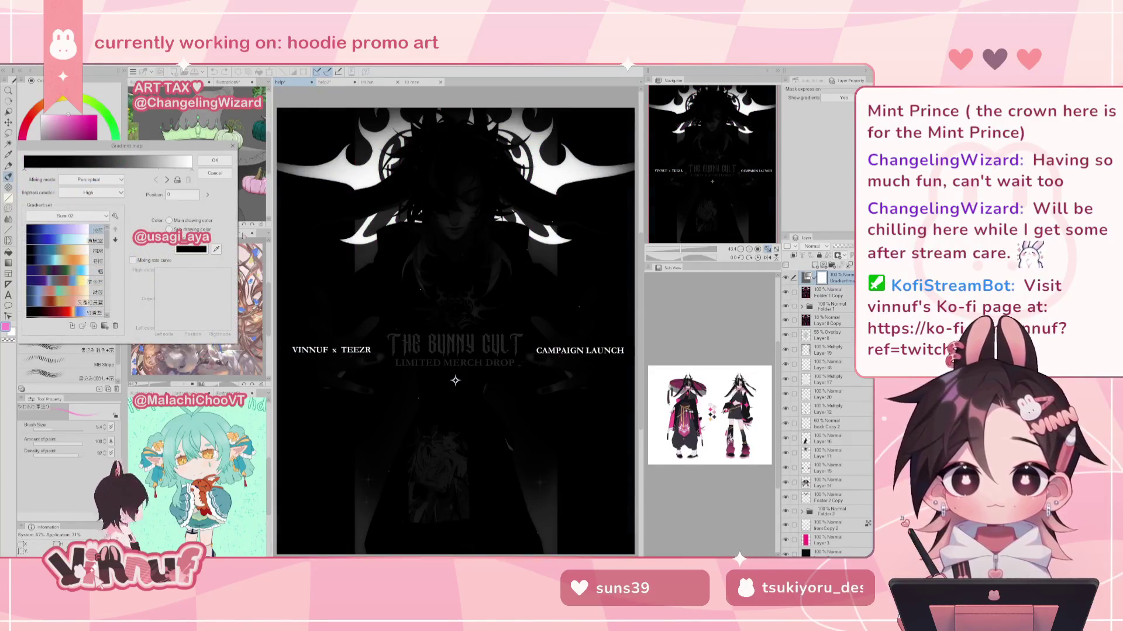
click(215, 161)
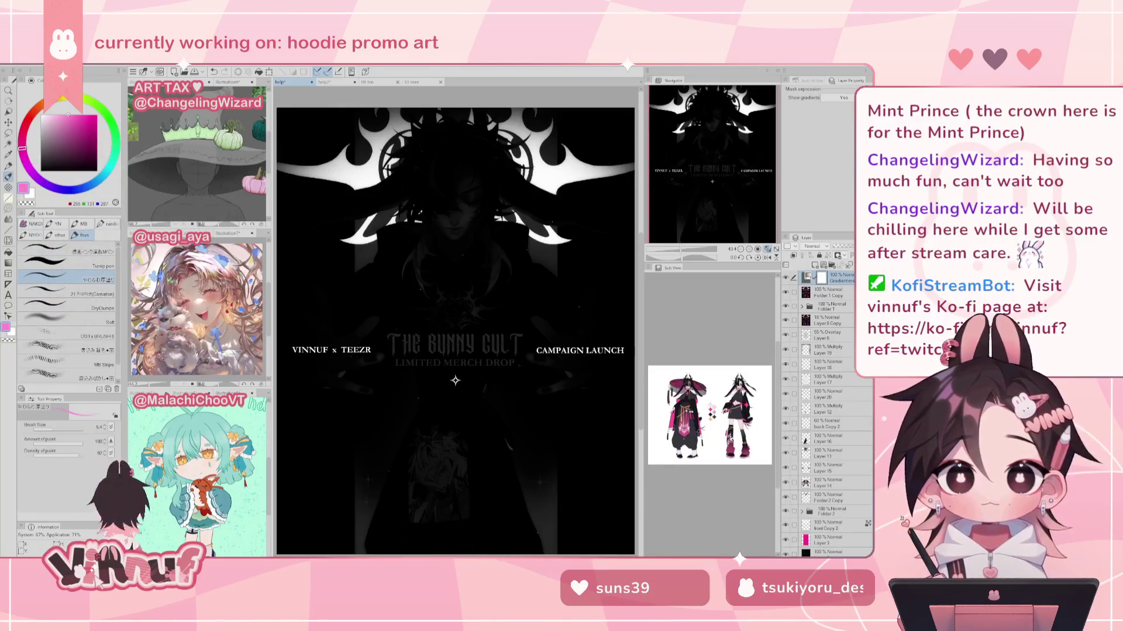
click(842, 247)
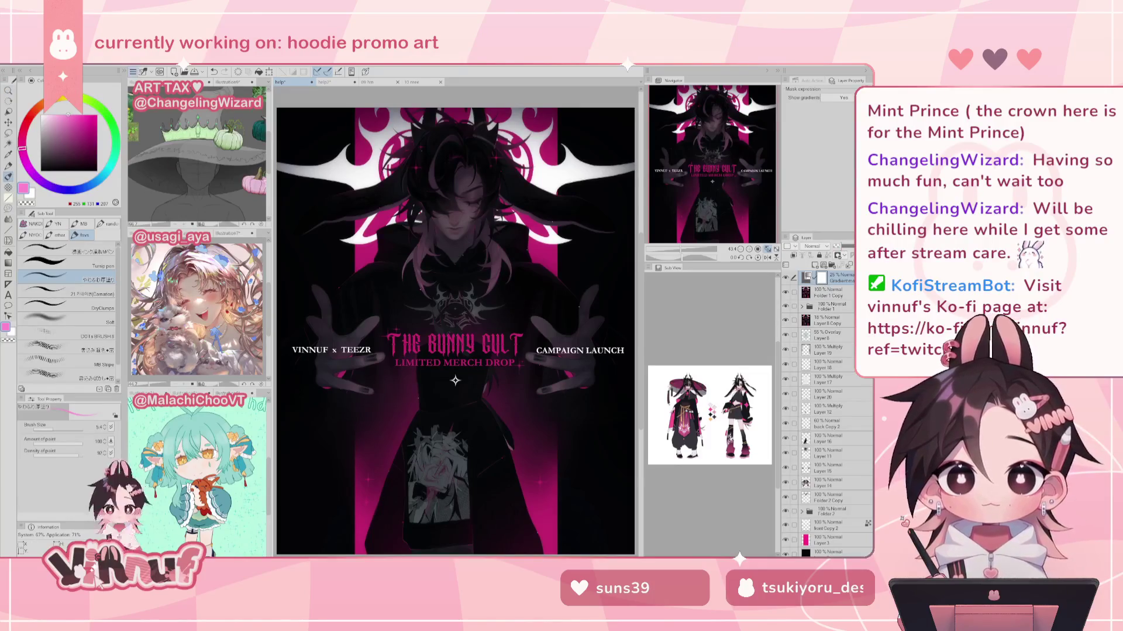
Step: In the reopened gradient map settings, try the machine, tomato, taro and grey-blue presets
click(133, 72)
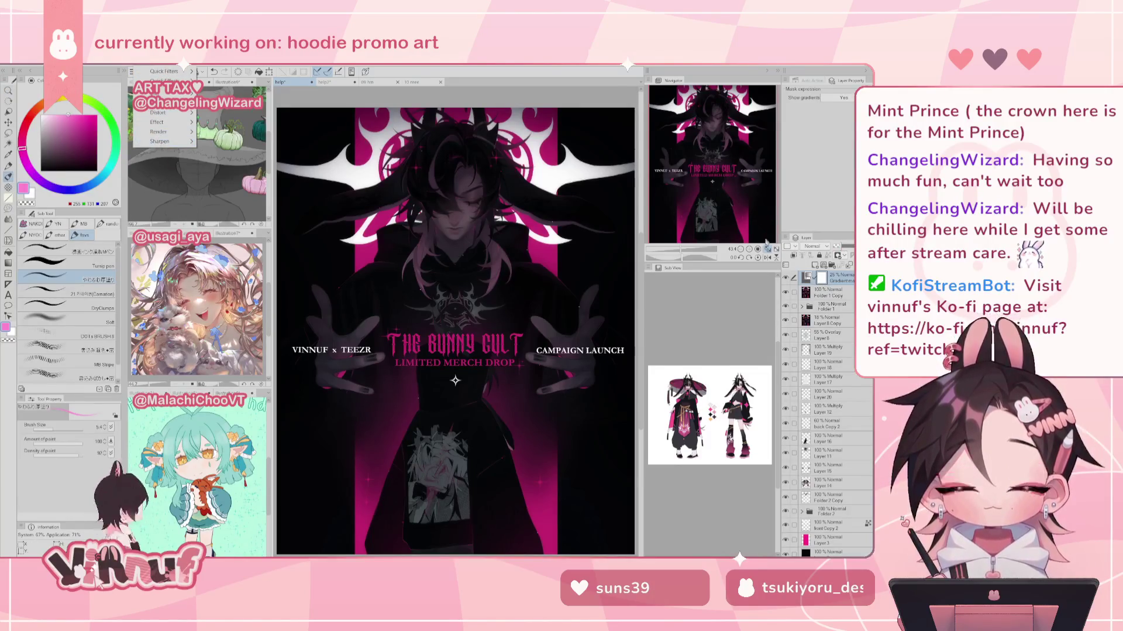
click(164, 93)
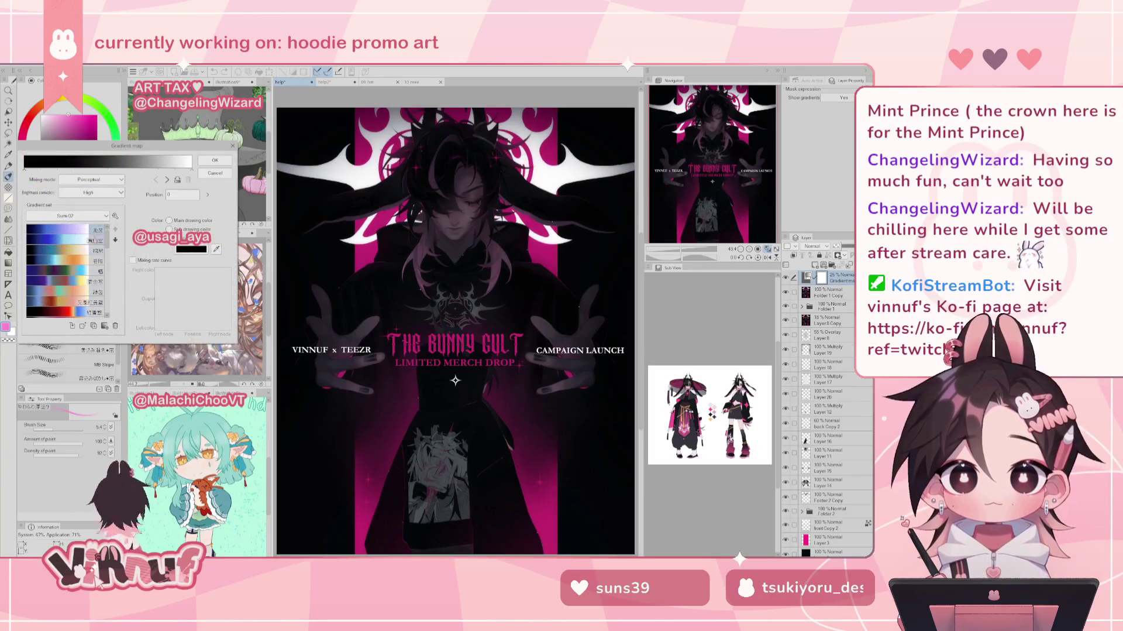
scroll(68, 275, down, 5)
click(73, 315)
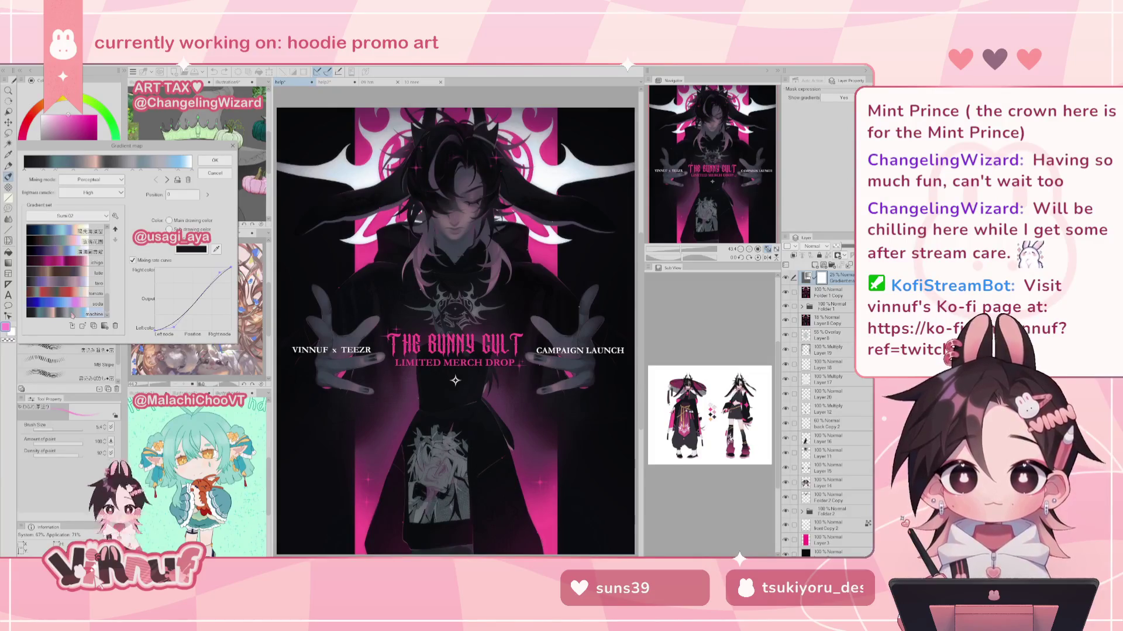
click(66, 294)
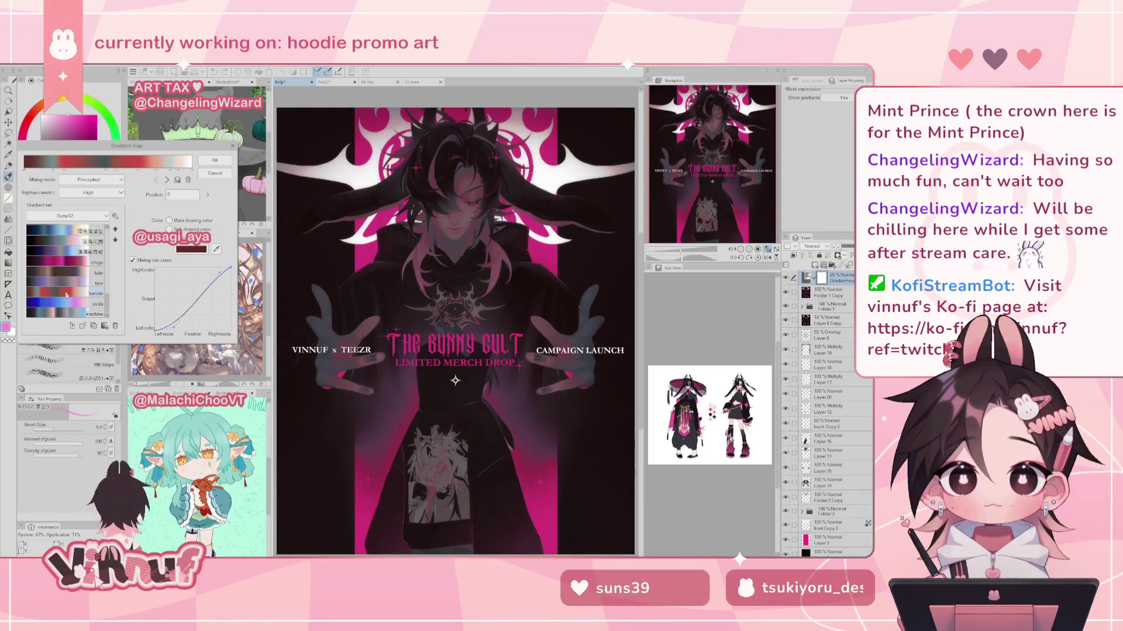
click(64, 251)
click(62, 261)
click(63, 283)
click(64, 294)
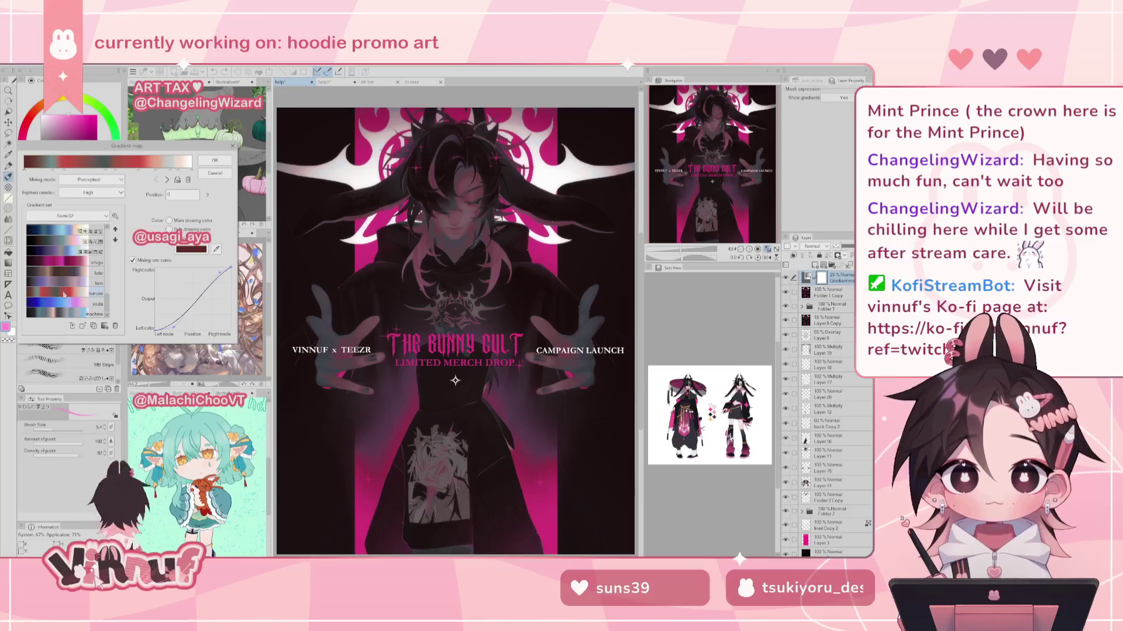
click(66, 299)
click(70, 283)
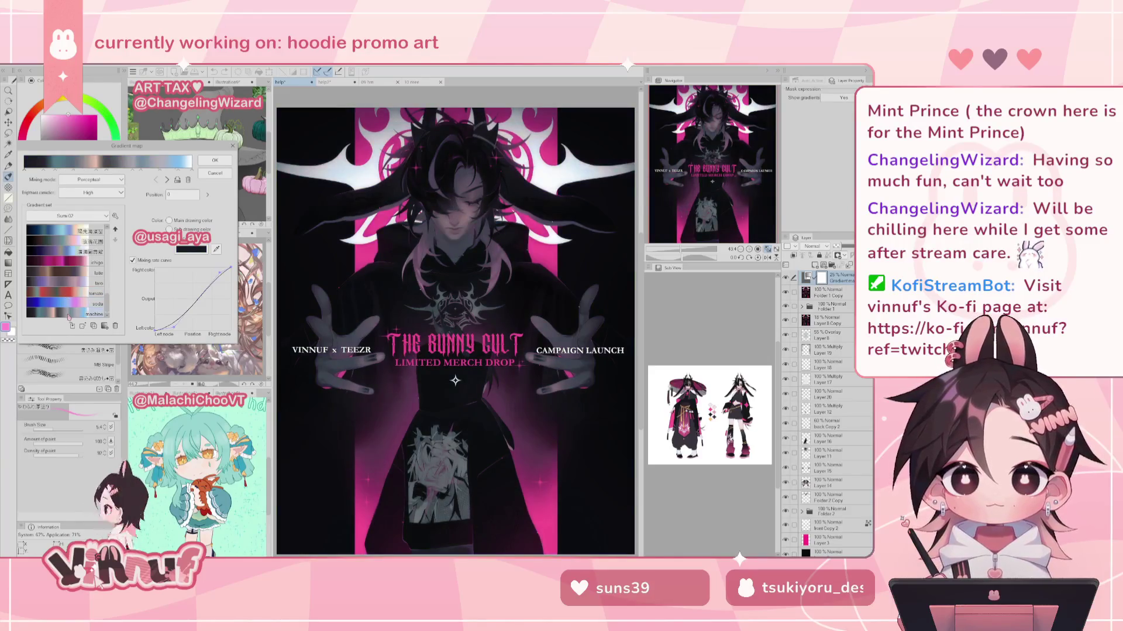
scroll(71, 284, up, 2)
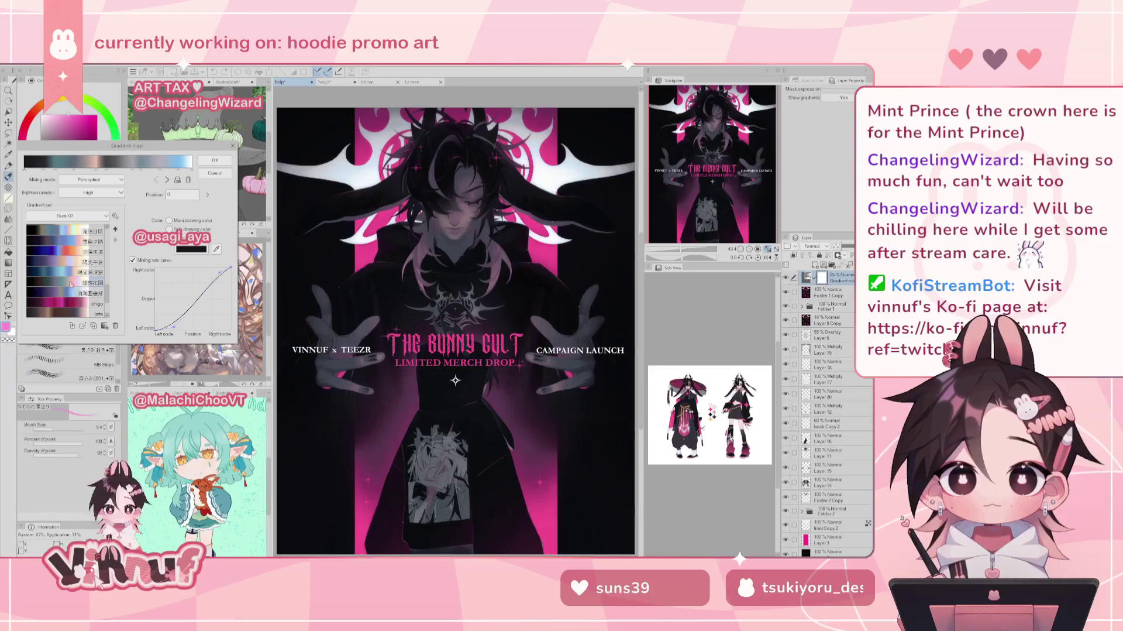
Step: Compare teal-to-yellow, teal-to-red and black-to-red presets, then apply the blue-brown-peach gradient
click(66, 247)
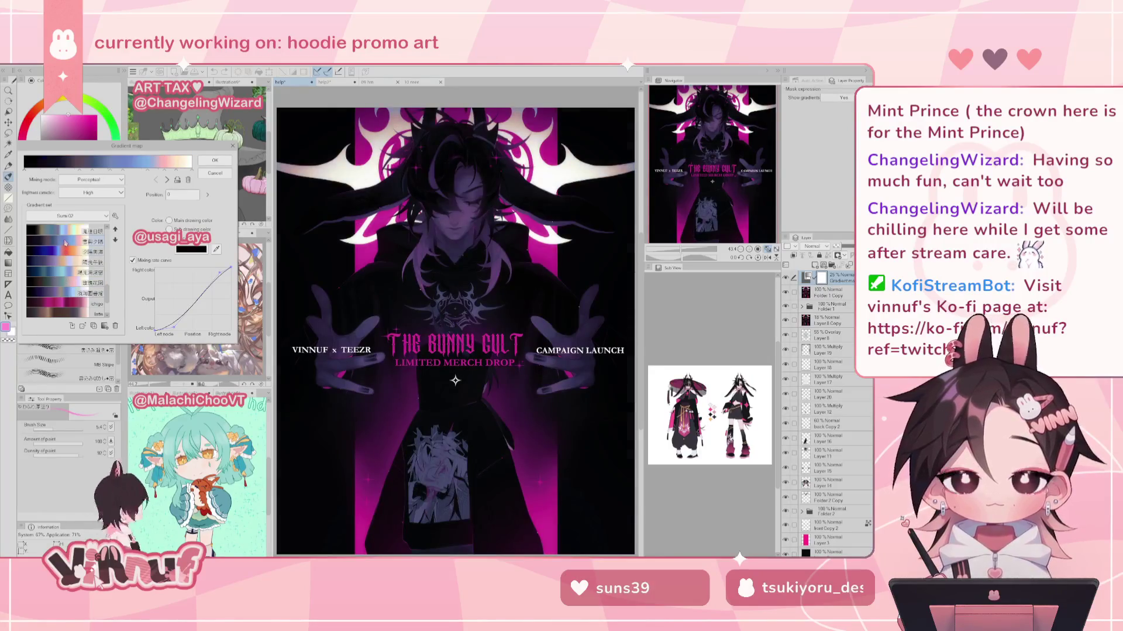
scroll(65, 245, down, 2)
click(65, 242)
click(65, 249)
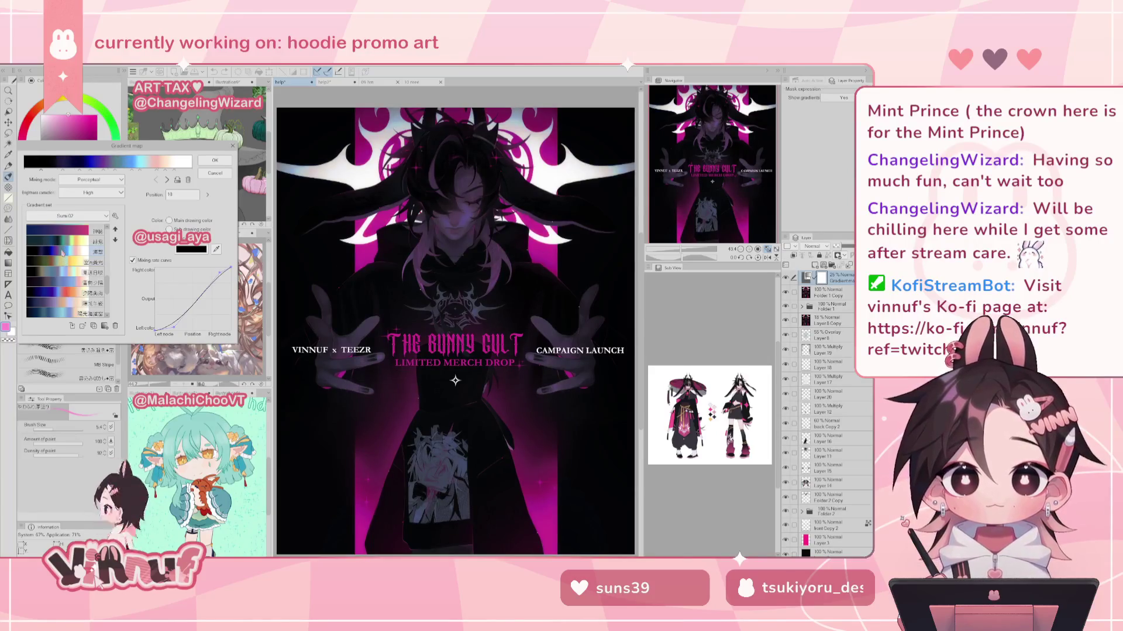
click(63, 245)
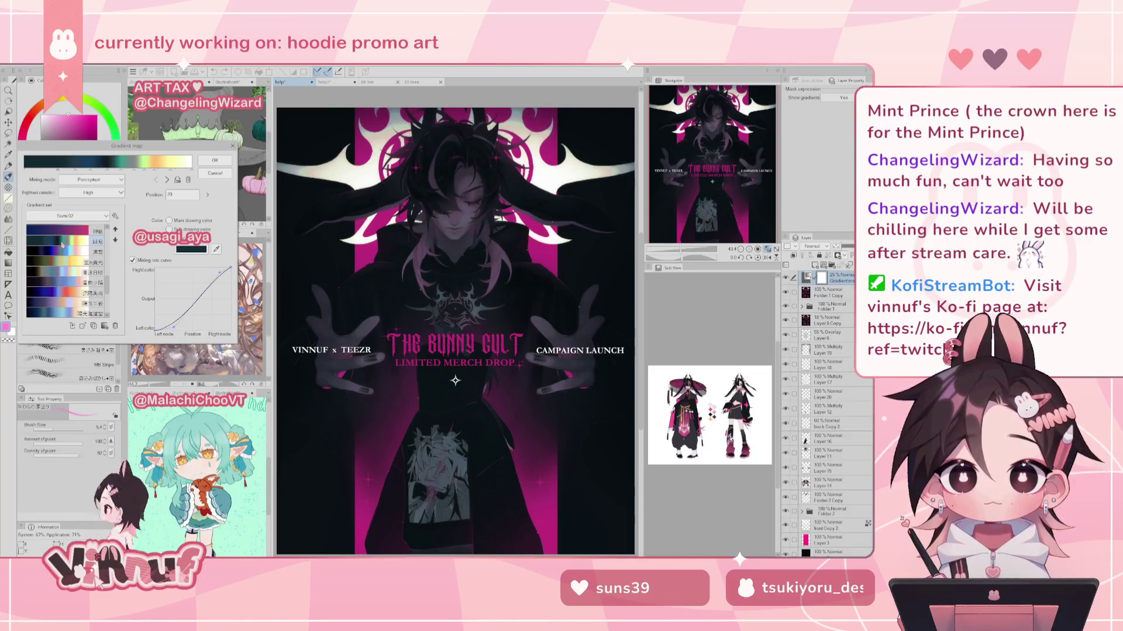
scroll(68, 246, down, 2)
click(66, 244)
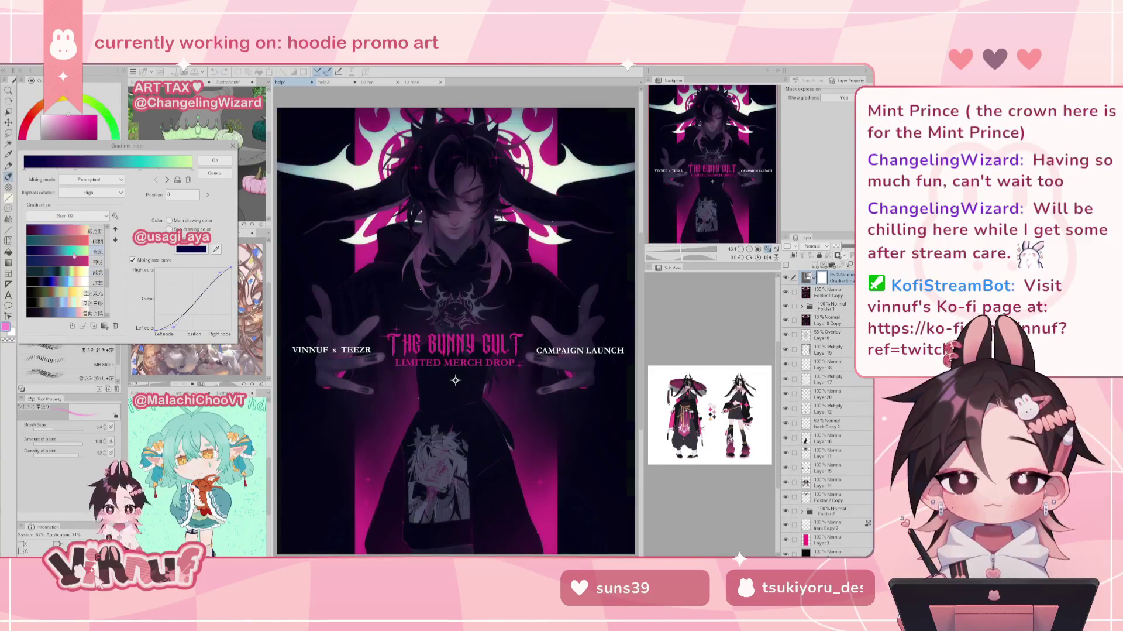
scroll(66, 243, up, 2)
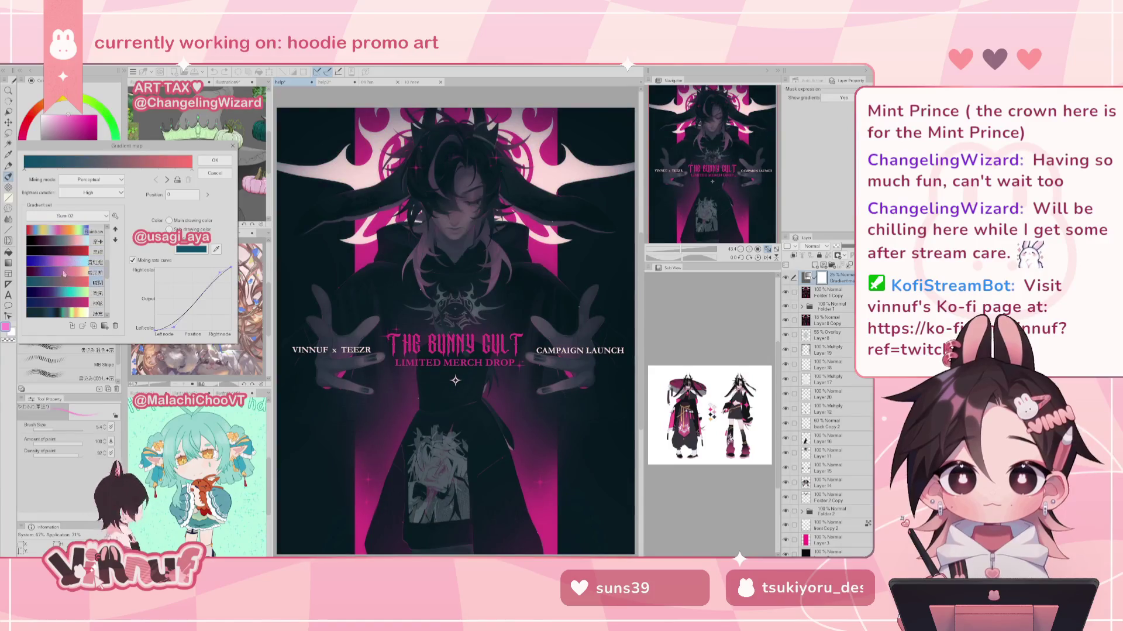
click(62, 246)
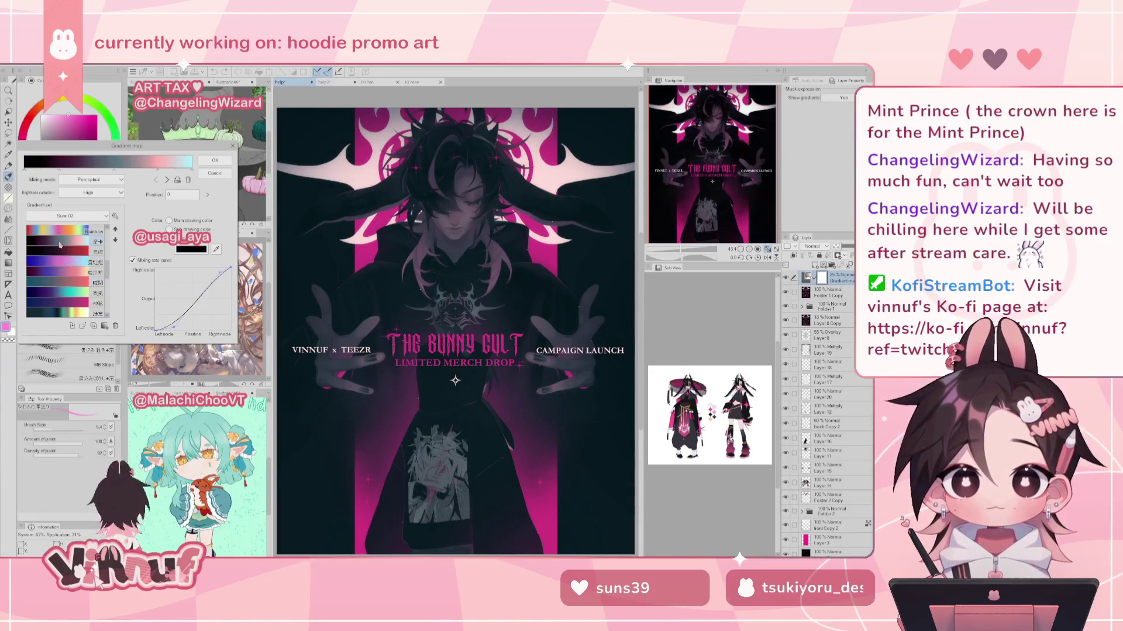
click(61, 251)
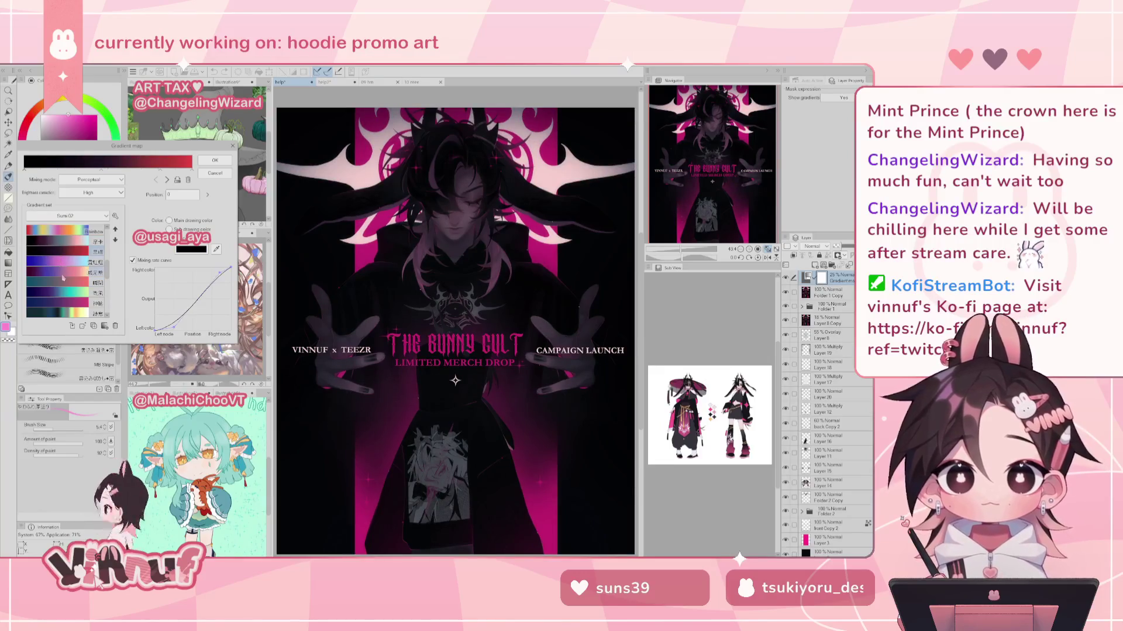
click(63, 283)
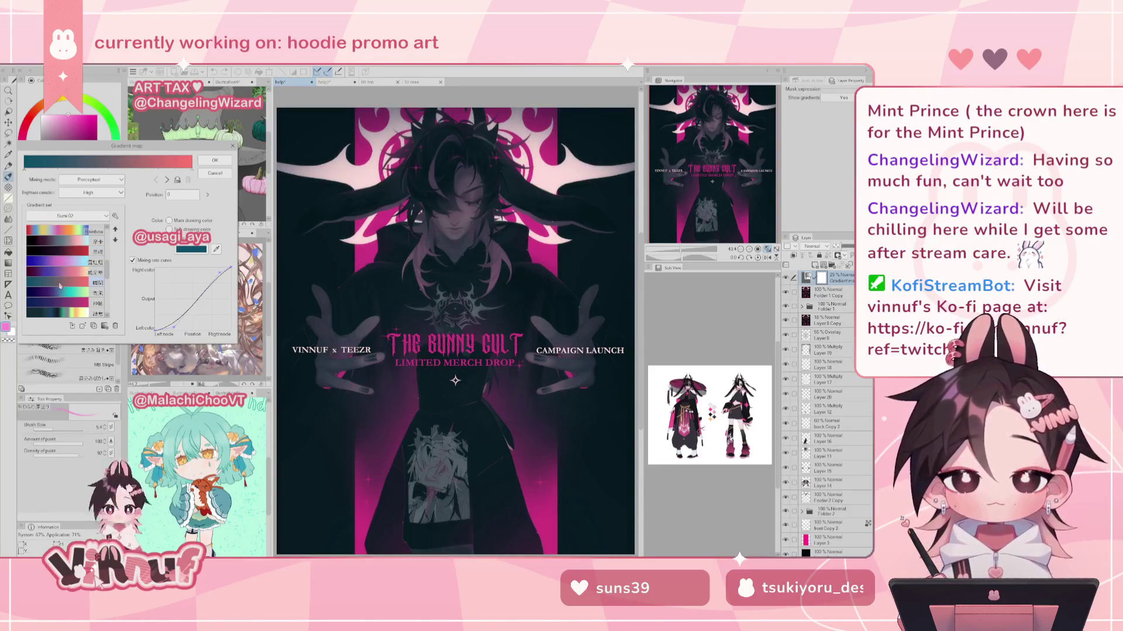
scroll(63, 270, up, 2)
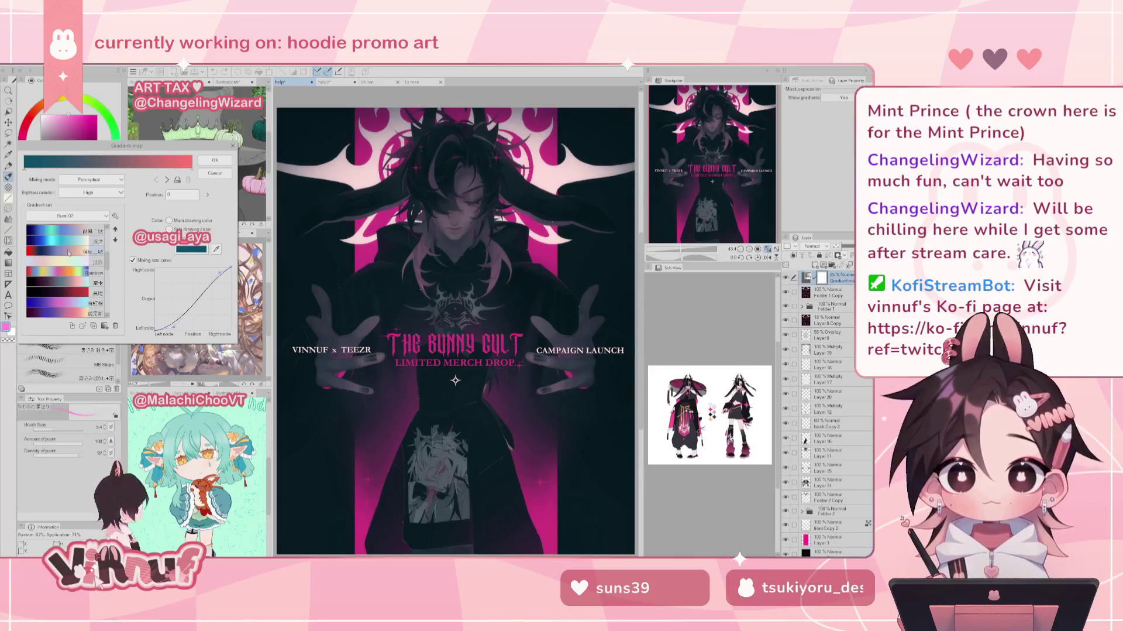
click(69, 246)
click(67, 242)
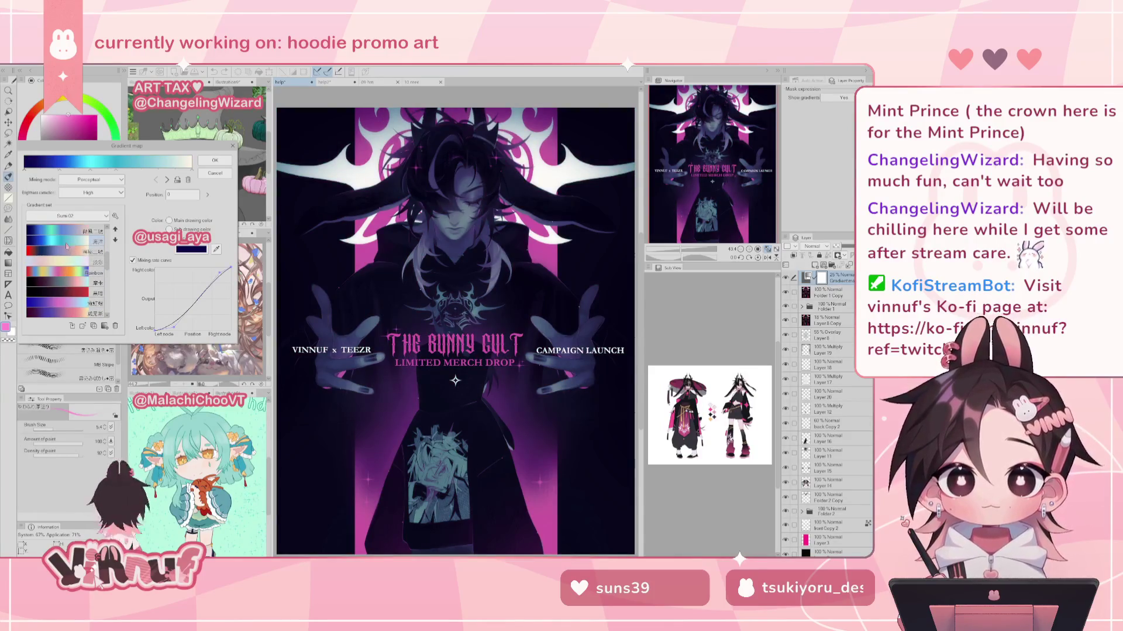
scroll(67, 246, up, 2)
click(65, 233)
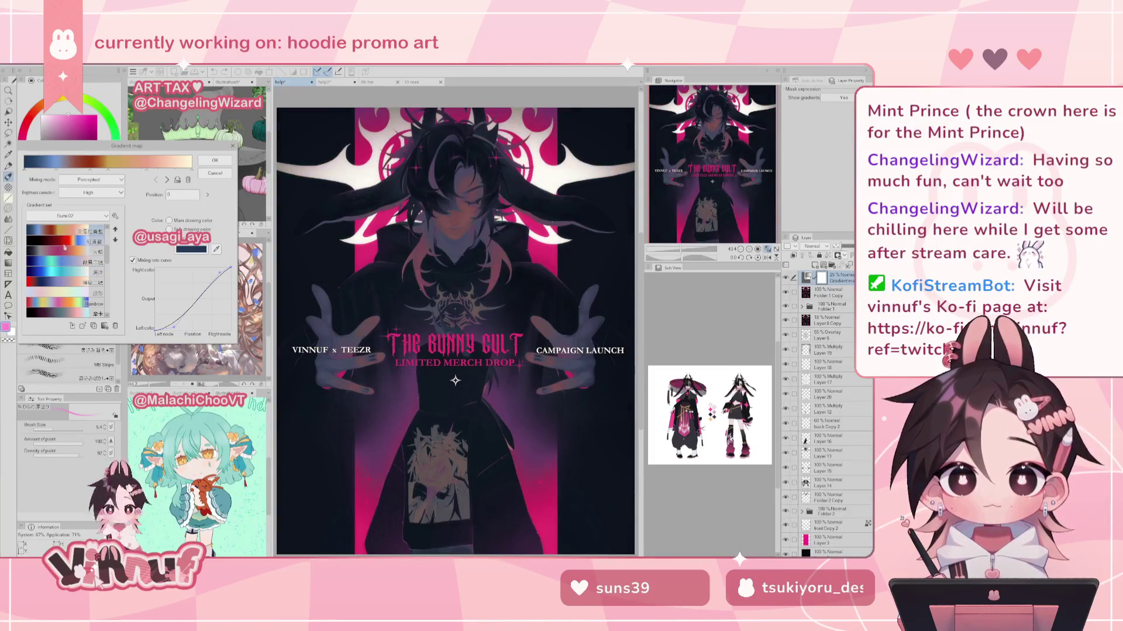
click(215, 160)
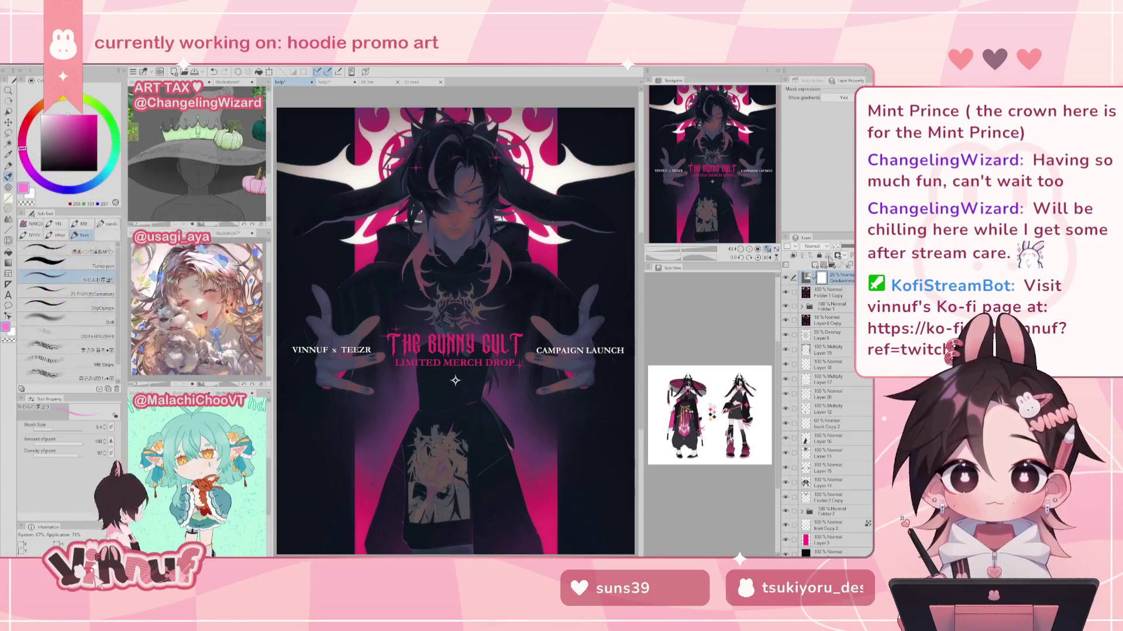
Step: Drop the gradient map layer to 0% opacity, then try the soda, machine and tomato presets
drag(842, 247, 838, 245)
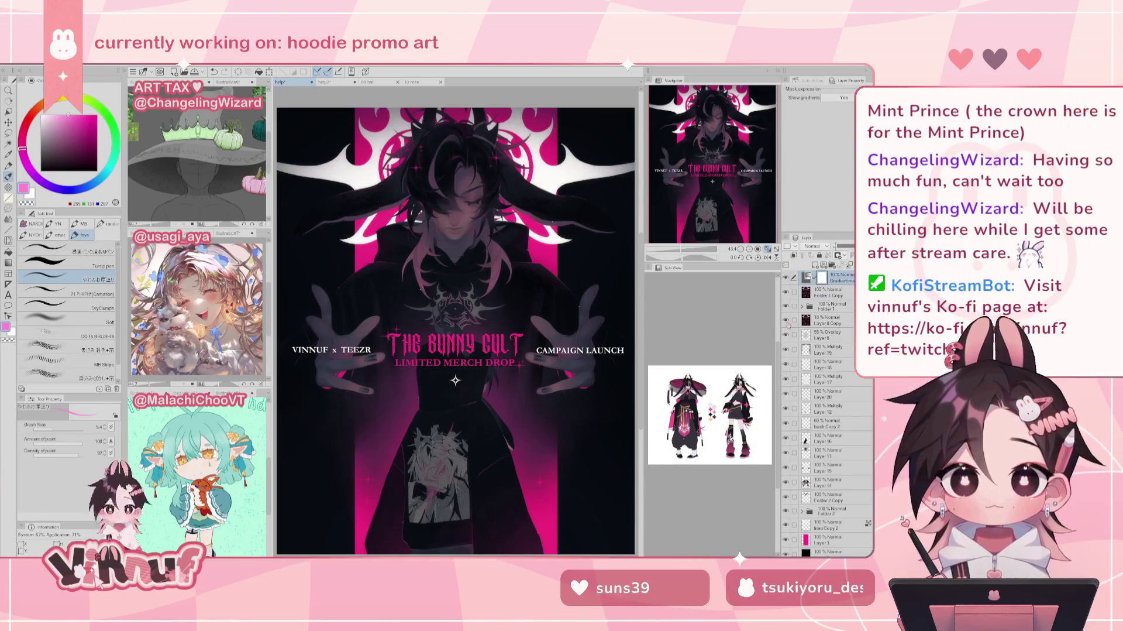
double_click(808, 278)
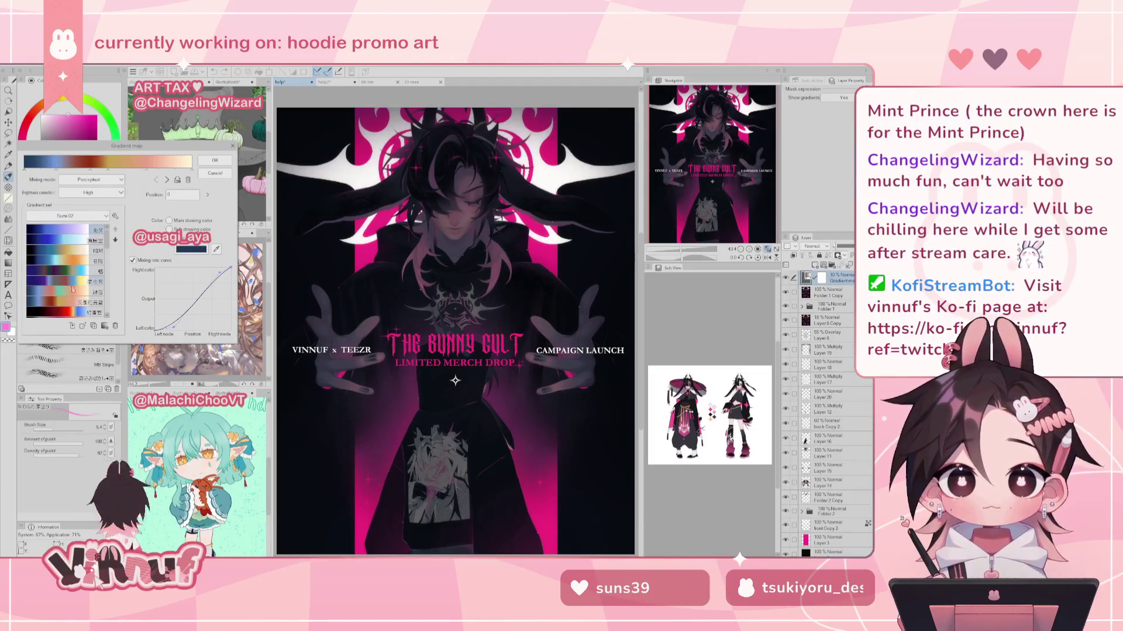
drag(107, 240, 108, 293)
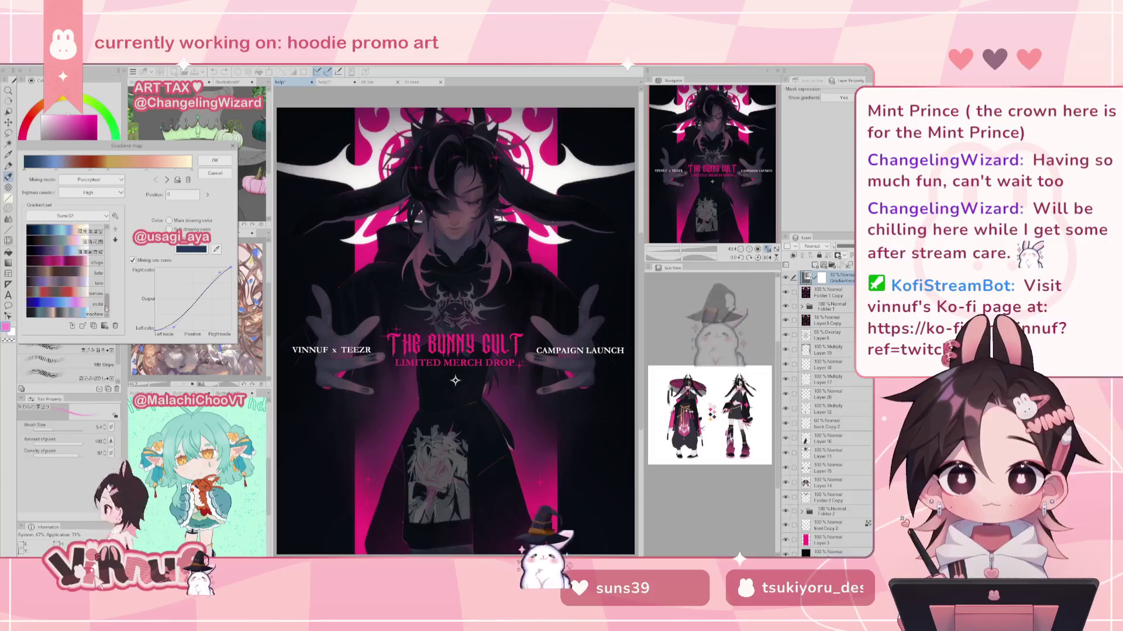
click(53, 296)
click(58, 303)
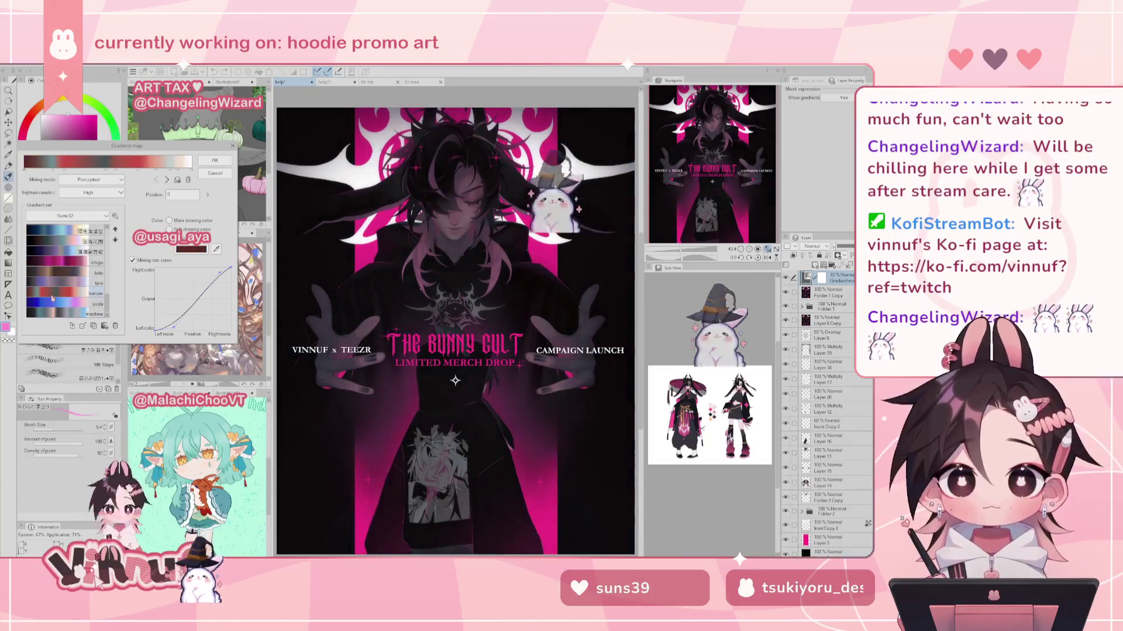
click(66, 315)
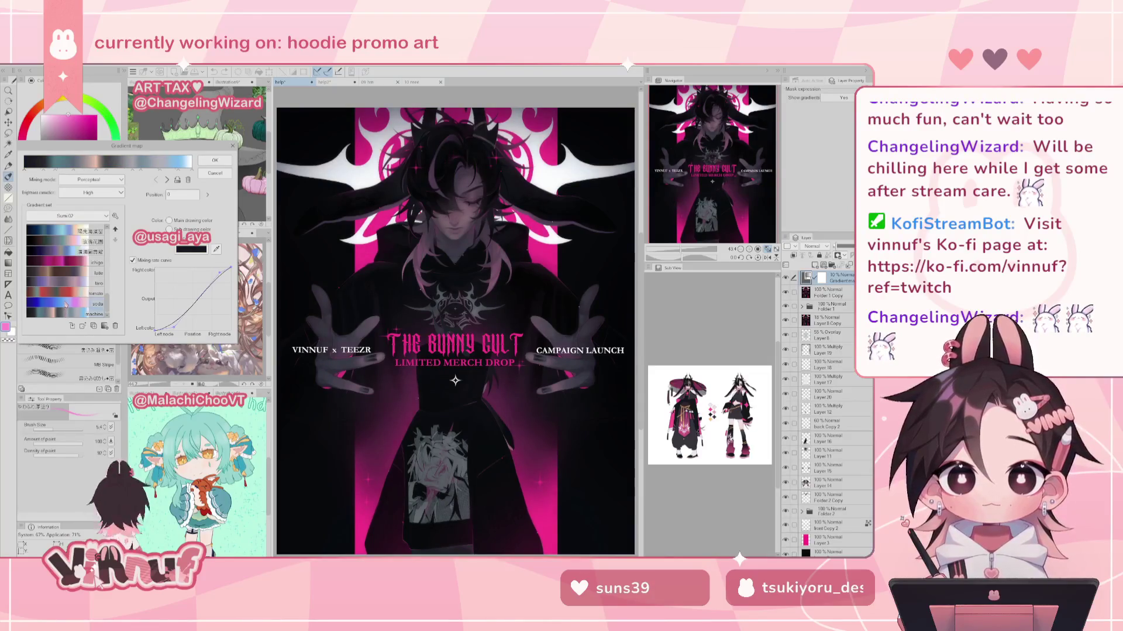
click(62, 292)
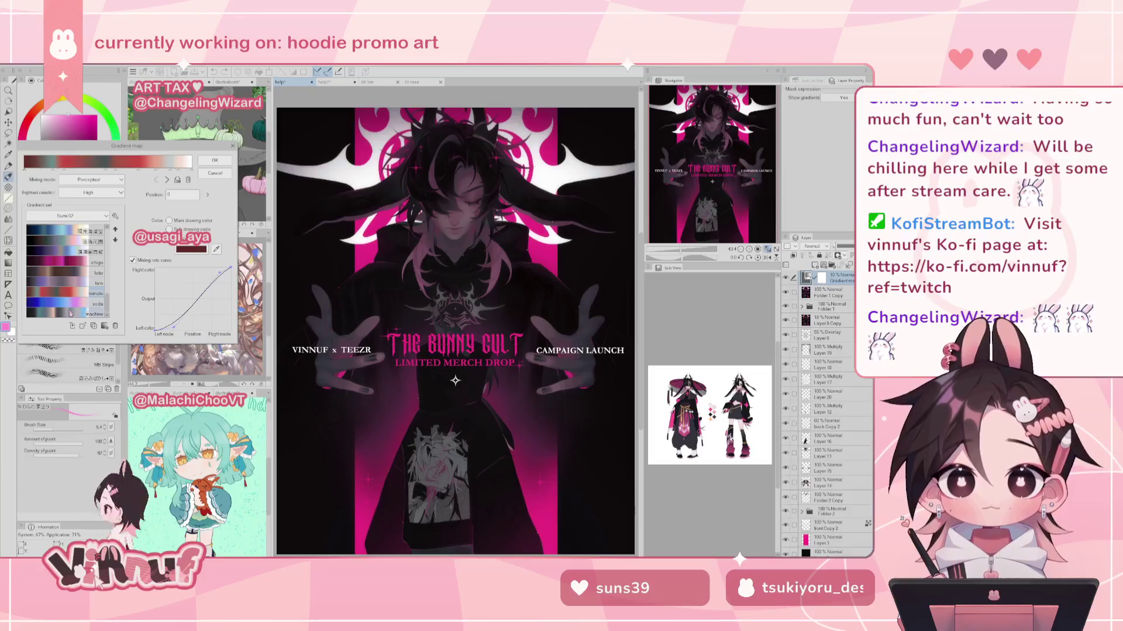
click(70, 313)
click(70, 293)
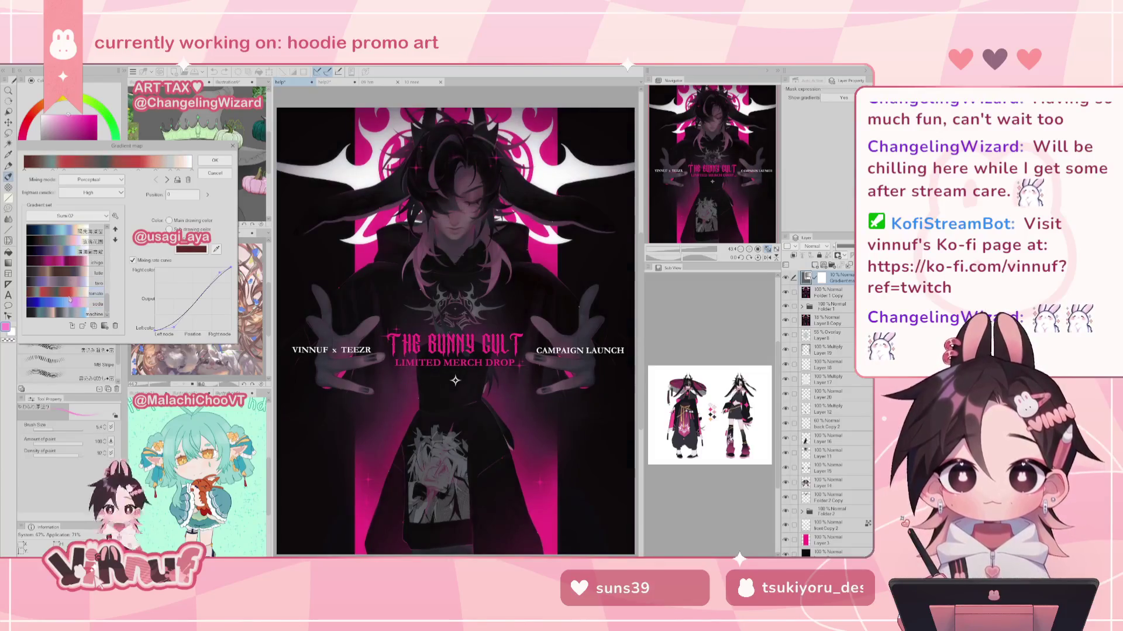
click(68, 258)
Step: Preview further presets such as navy-lavender-peach, black-pink-cyan and navy-brown-peach
scroll(68, 252, up, 1)
scroll(68, 252, up, 1)
click(59, 252)
click(60, 265)
scroll(60, 266, up, 1)
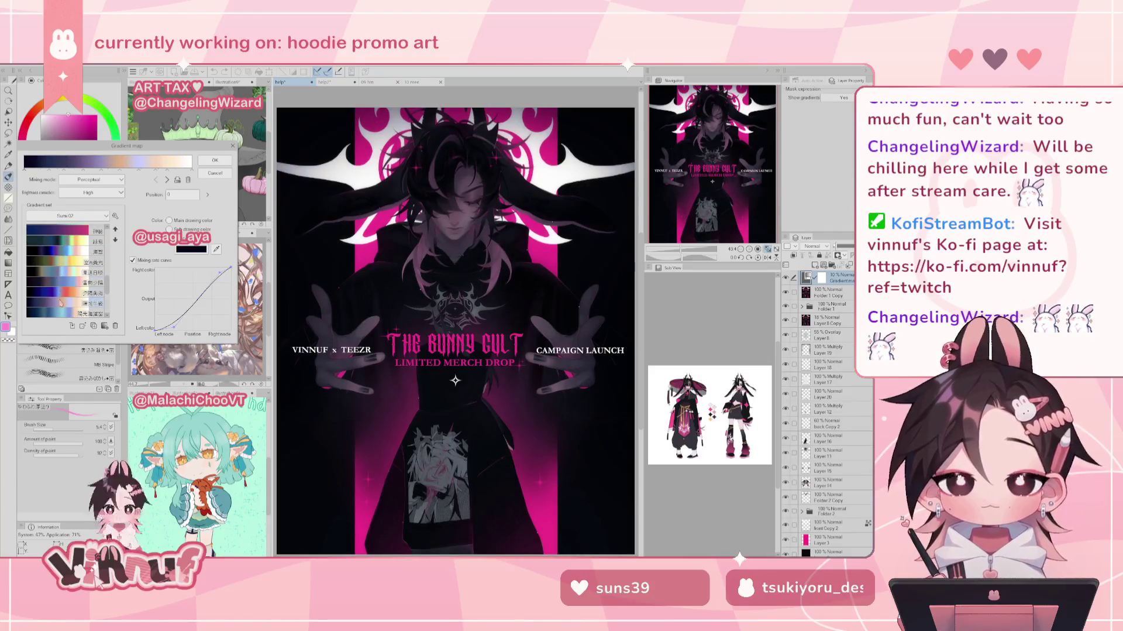
click(60, 257)
click(61, 251)
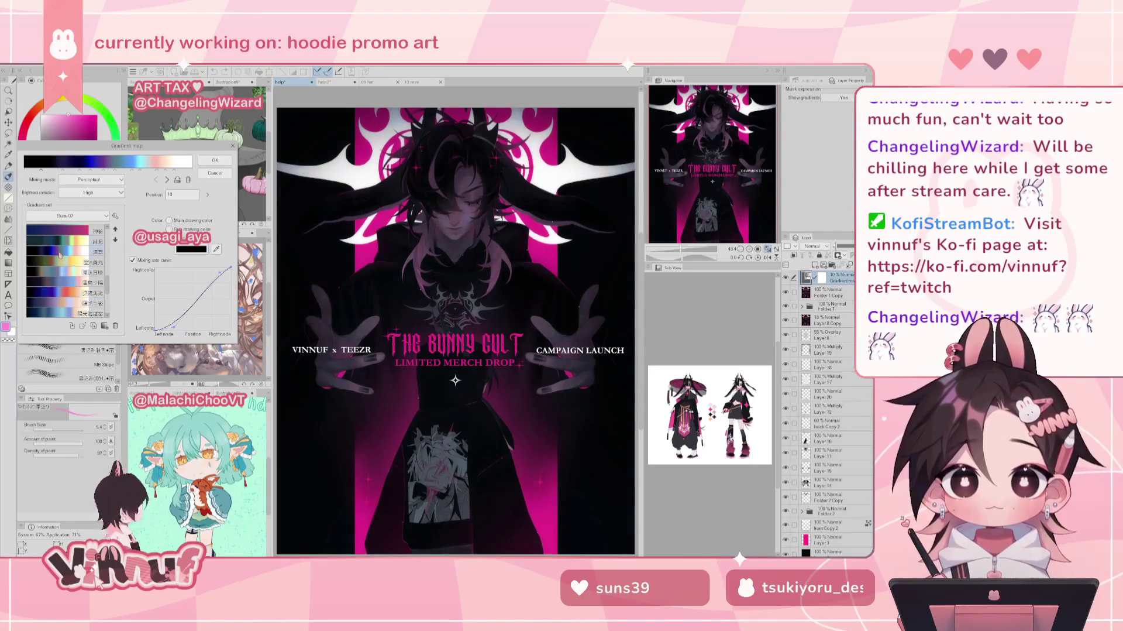
scroll(66, 313, up, 2)
scroll(55, 282, up, 2)
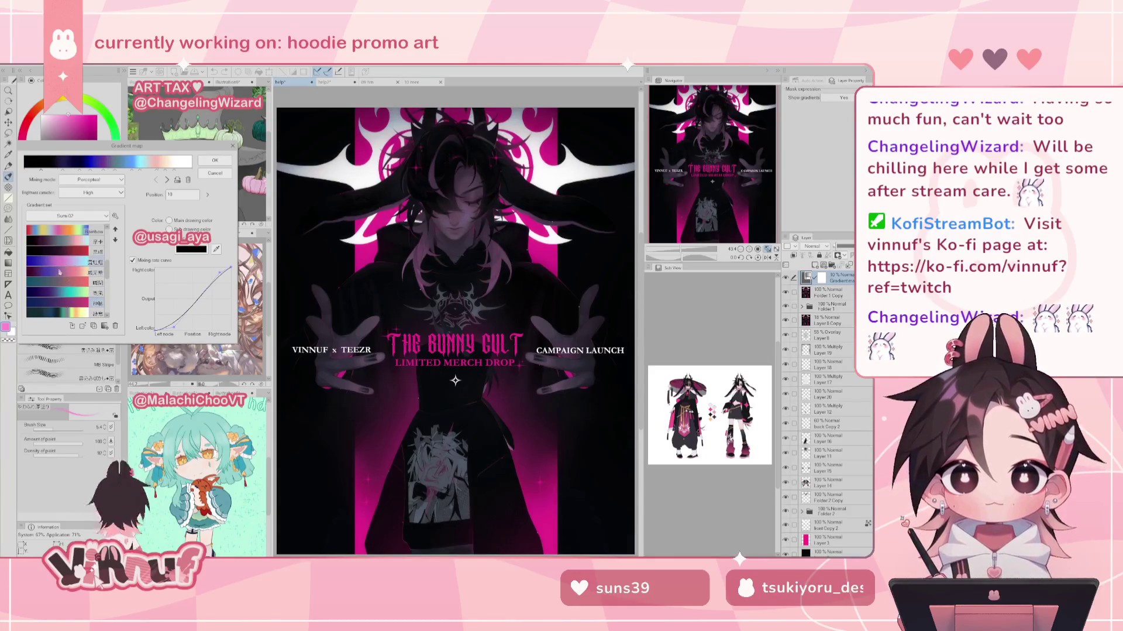
scroll(56, 282, up, 2)
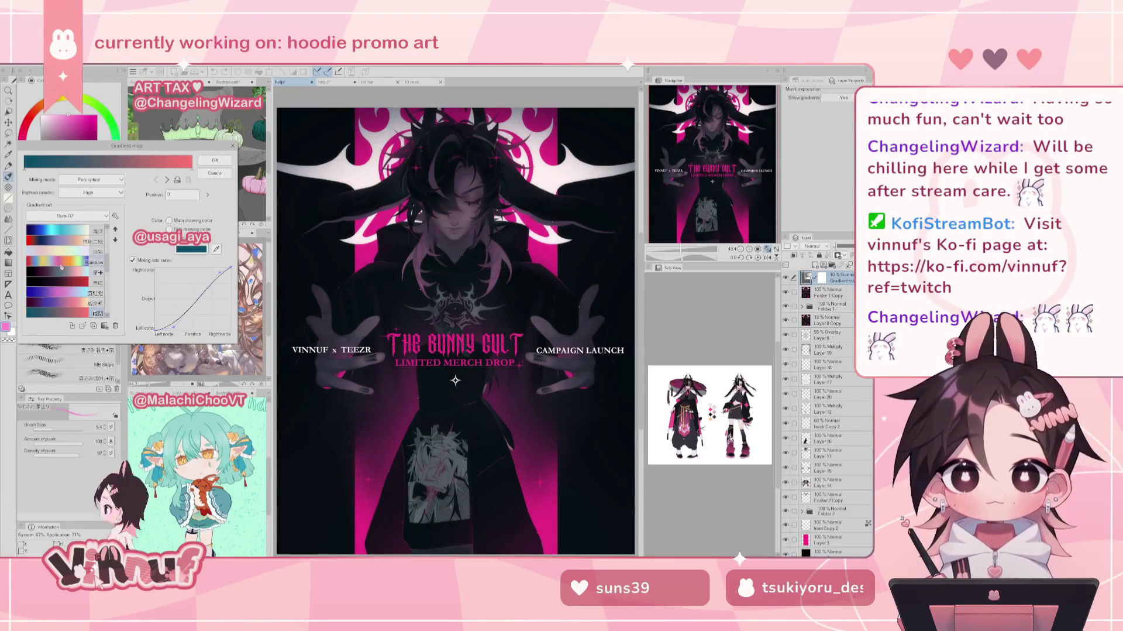
click(68, 270)
click(66, 240)
click(66, 233)
scroll(63, 257, up, 2)
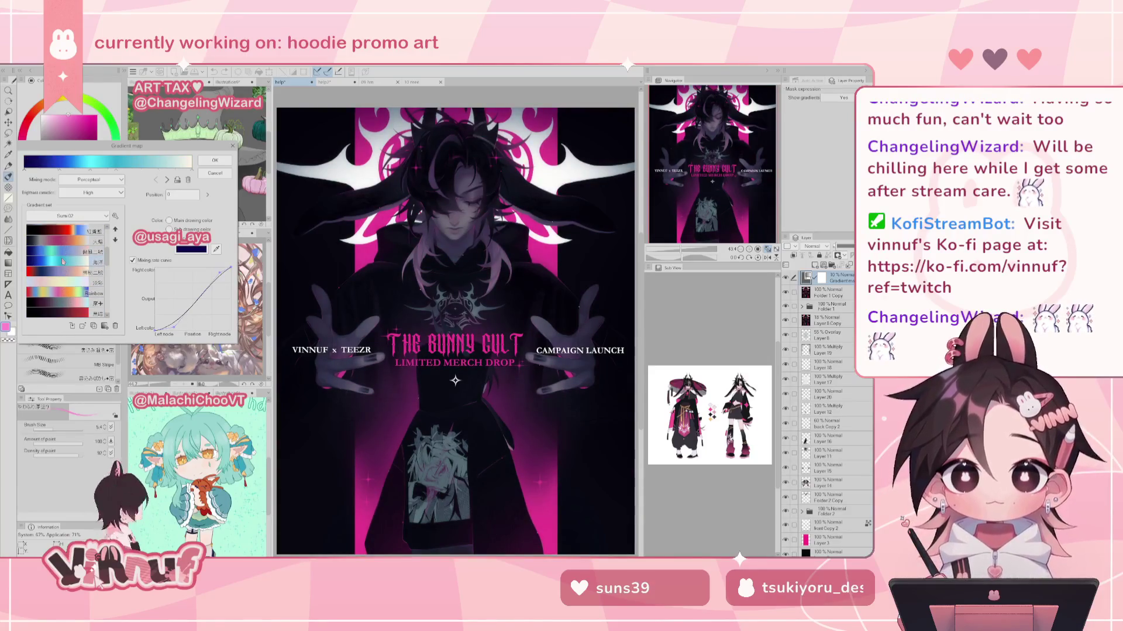
scroll(64, 261, up, 2)
click(60, 261)
click(60, 240)
click(56, 253)
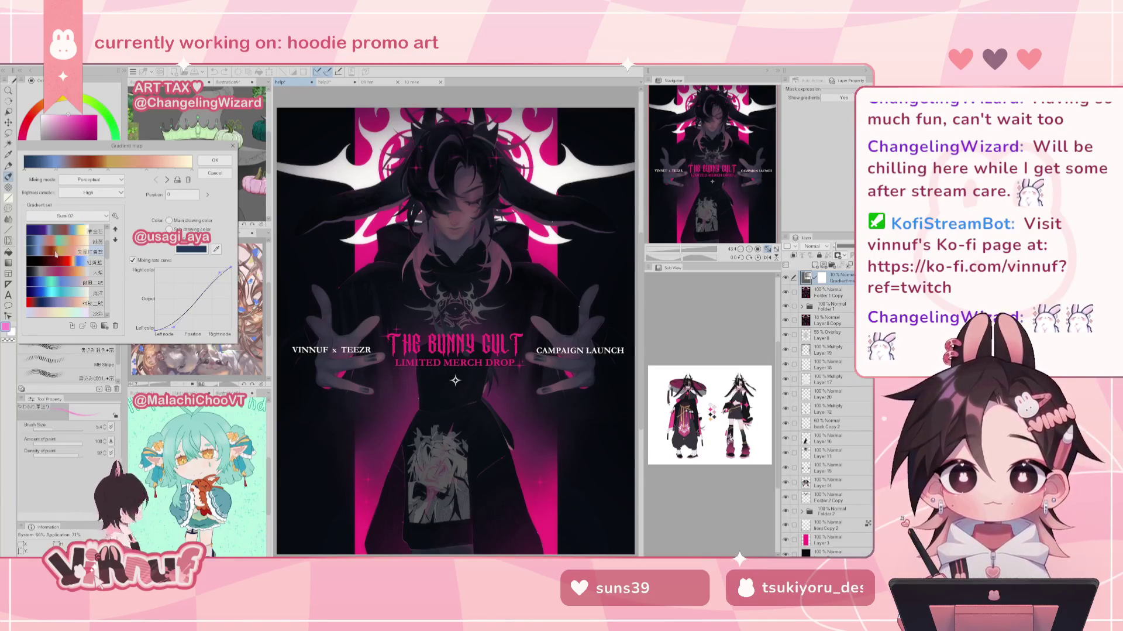
click(57, 247)
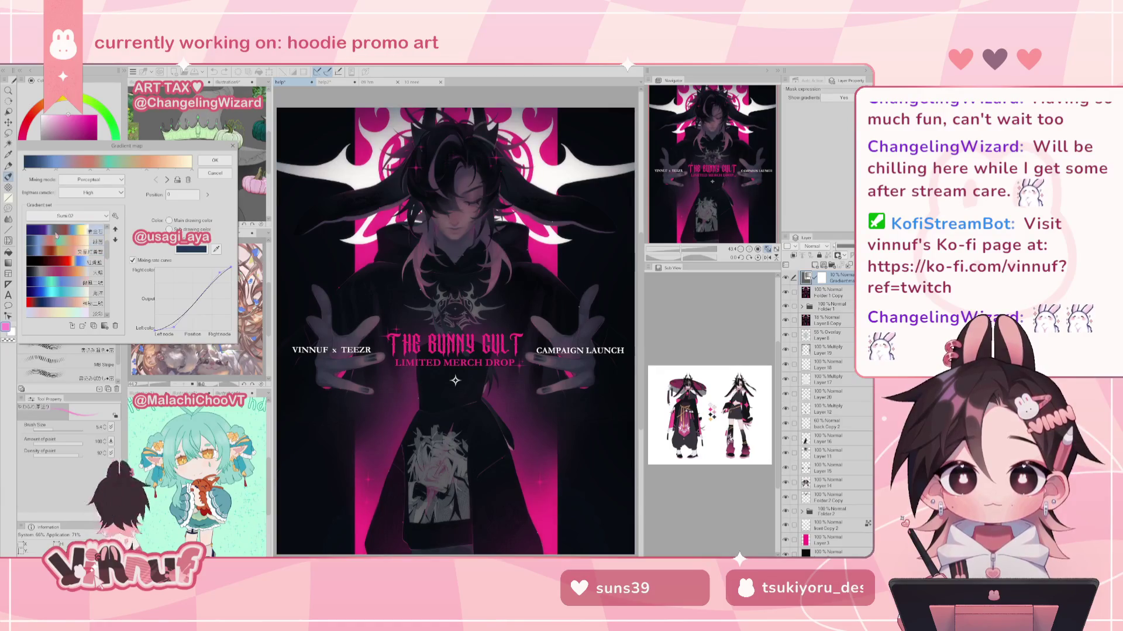
click(55, 247)
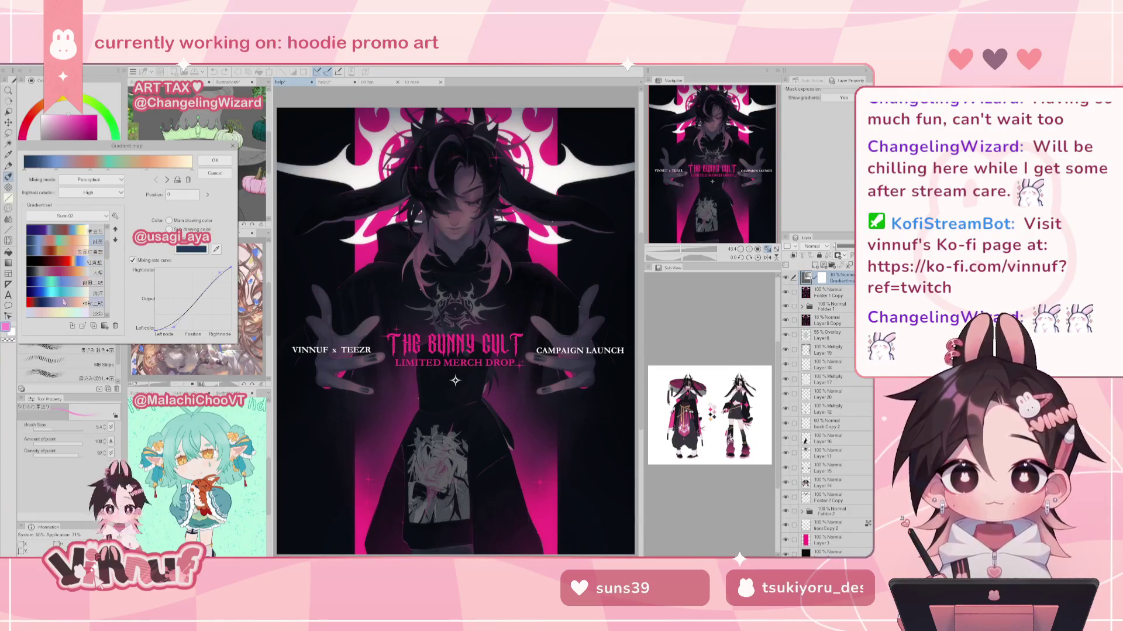
scroll(64, 302, down, 2)
scroll(65, 303, down, 2)
scroll(68, 304, down, 2)
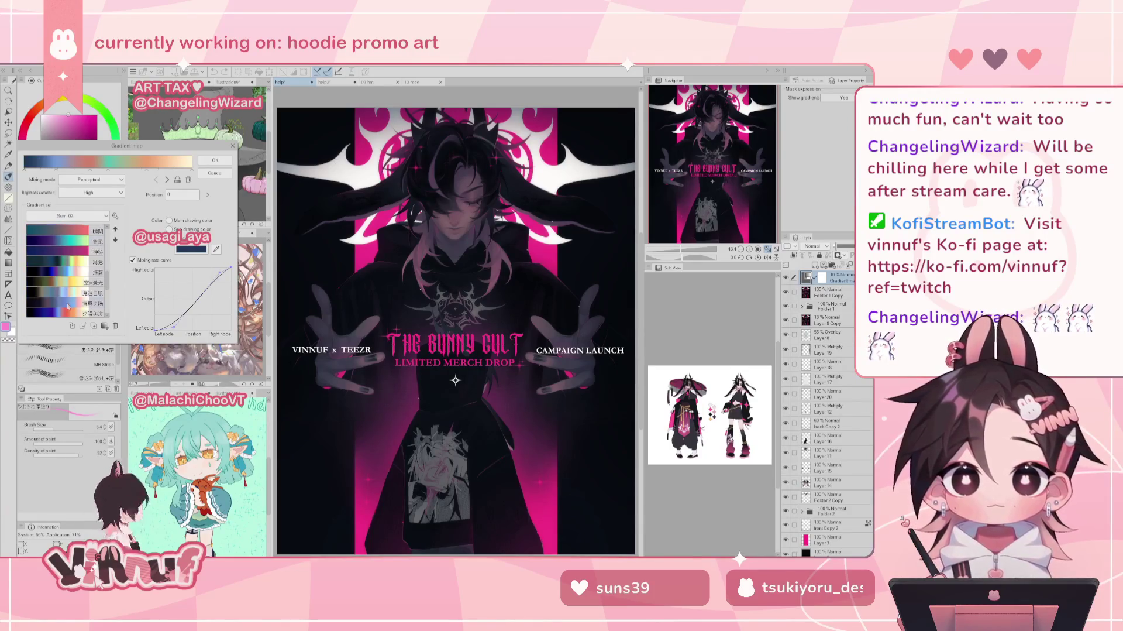
Step: After trying the ichigo, latte and soda presets, confirm the grey-blue machine gradient
click(63, 297)
scroll(63, 302, down, 2)
click(64, 307)
scroll(65, 308, down, 2)
click(64, 305)
click(64, 304)
scroll(64, 303, down, 2)
click(65, 303)
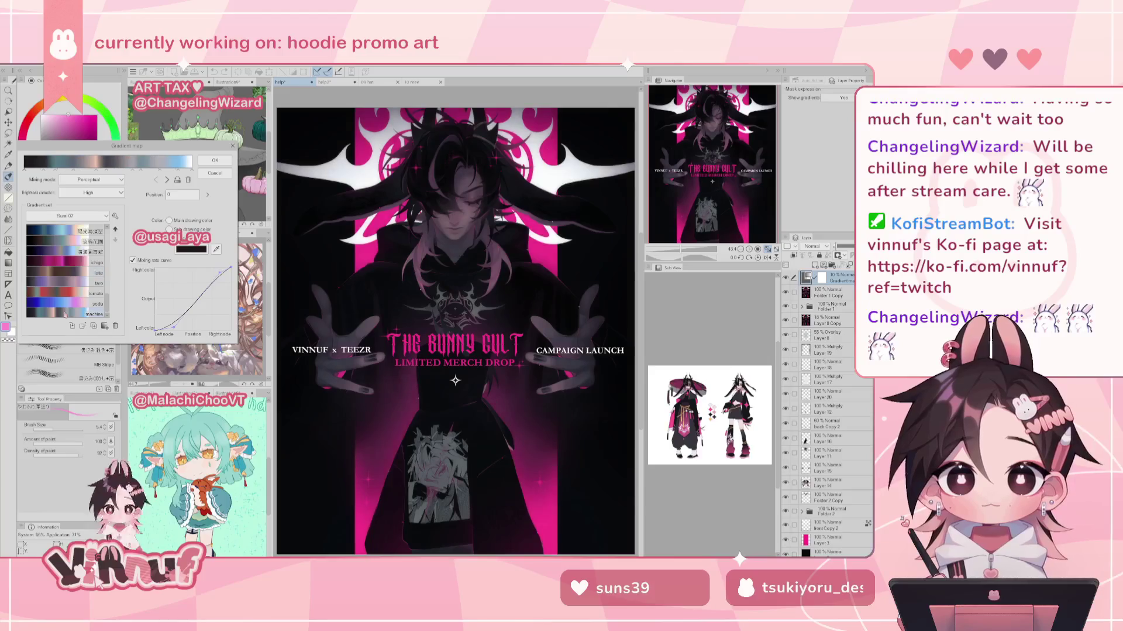
click(65, 303)
click(64, 284)
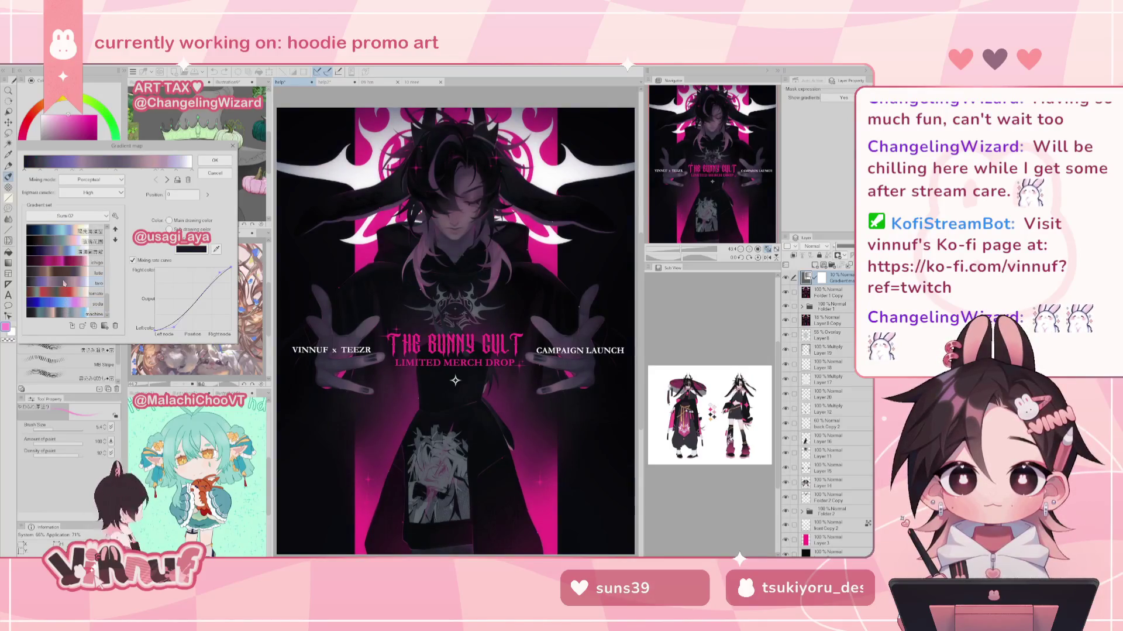
click(64, 258)
click(64, 246)
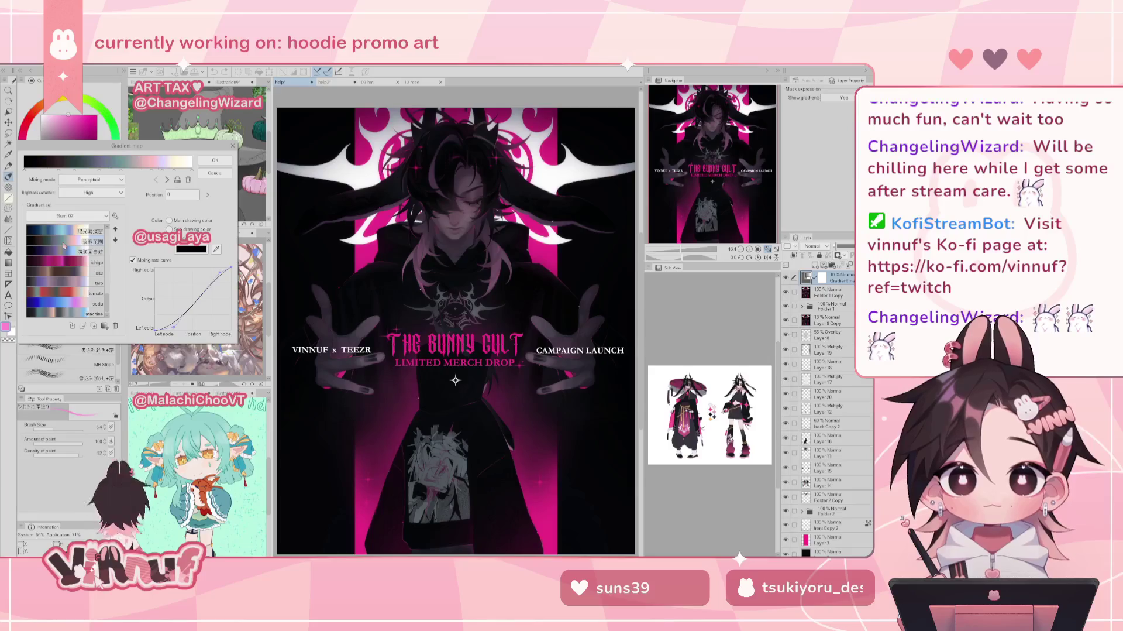
click(64, 232)
scroll(68, 275, up, 1)
scroll(68, 275, up, 2)
scroll(66, 258, up, 2)
click(62, 243)
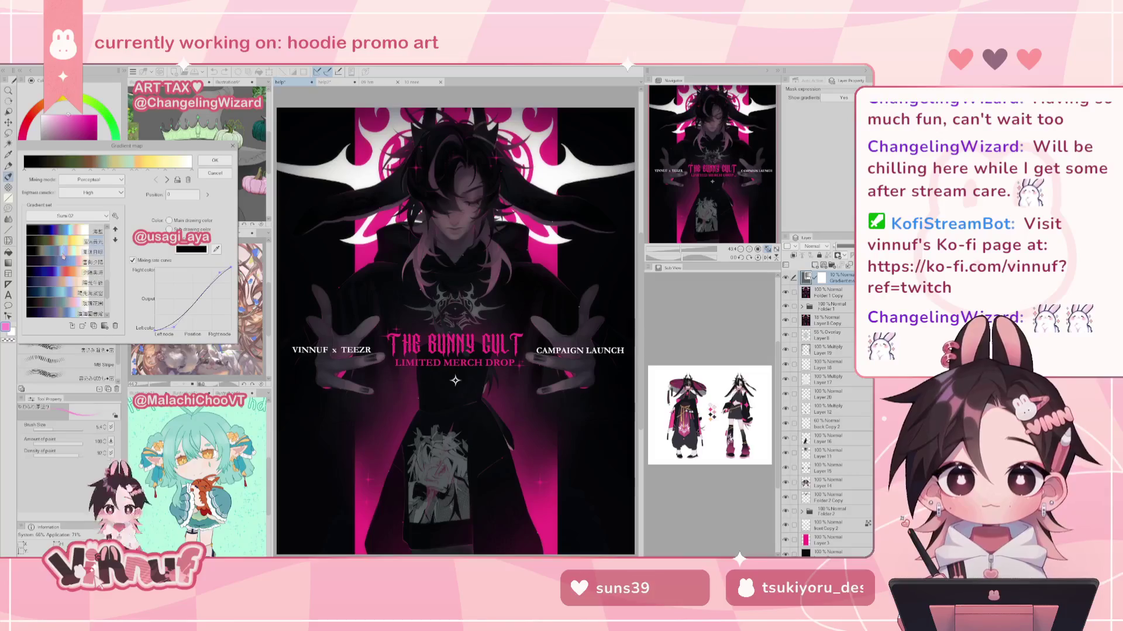
click(61, 244)
scroll(61, 245, up, 2)
click(61, 246)
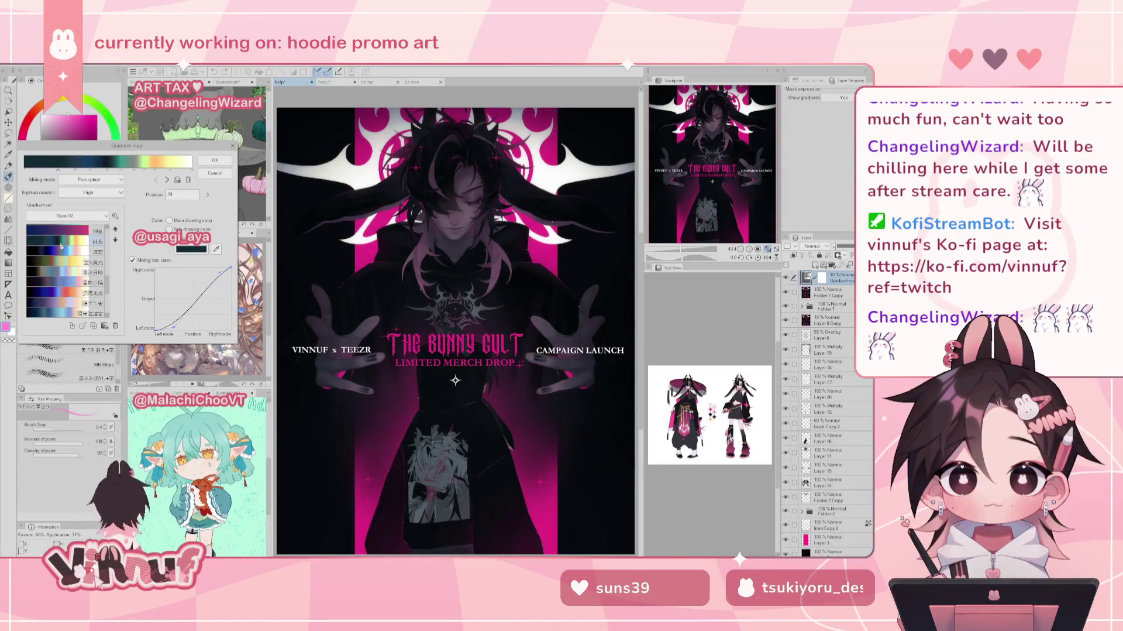
scroll(61, 246, down, 1)
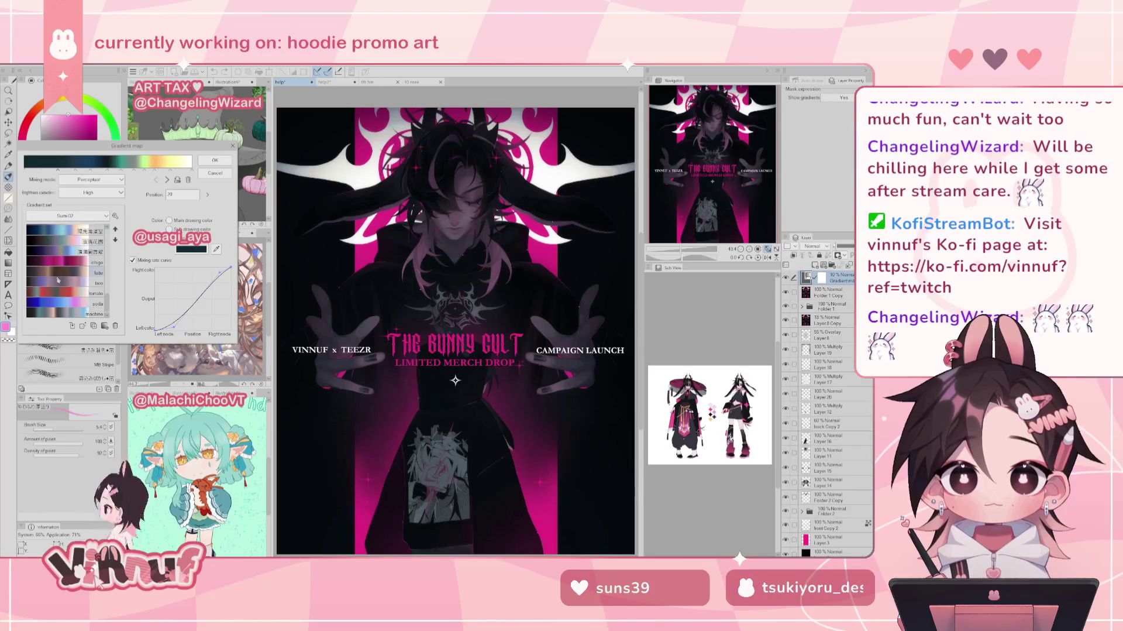
click(57, 315)
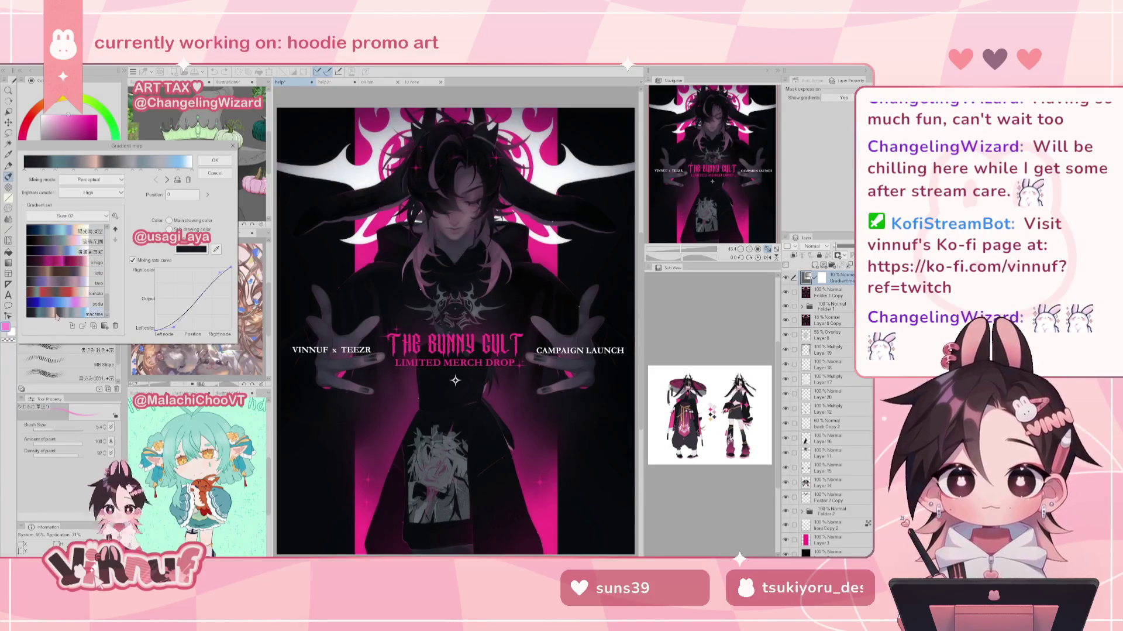
click(215, 159)
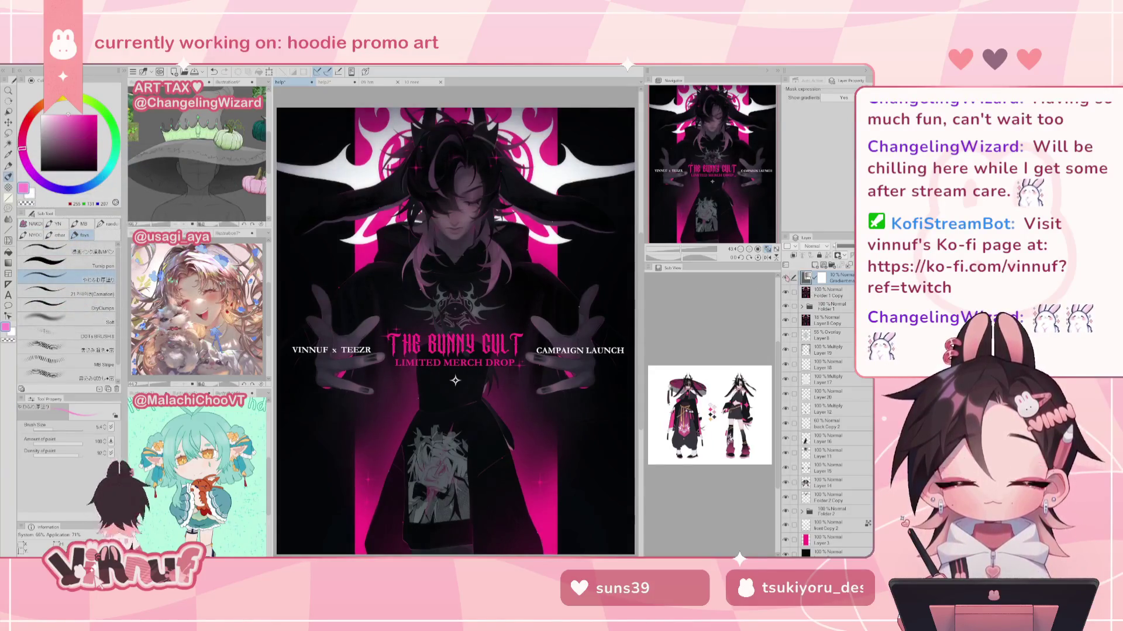
Step: Lower the gradient map layer's opacity to about 13%, then reopen its settings
mouse_move(843, 248)
mouse_down()
mouse_move(828, 249)
mouse_move(840, 255)
mouse_up()
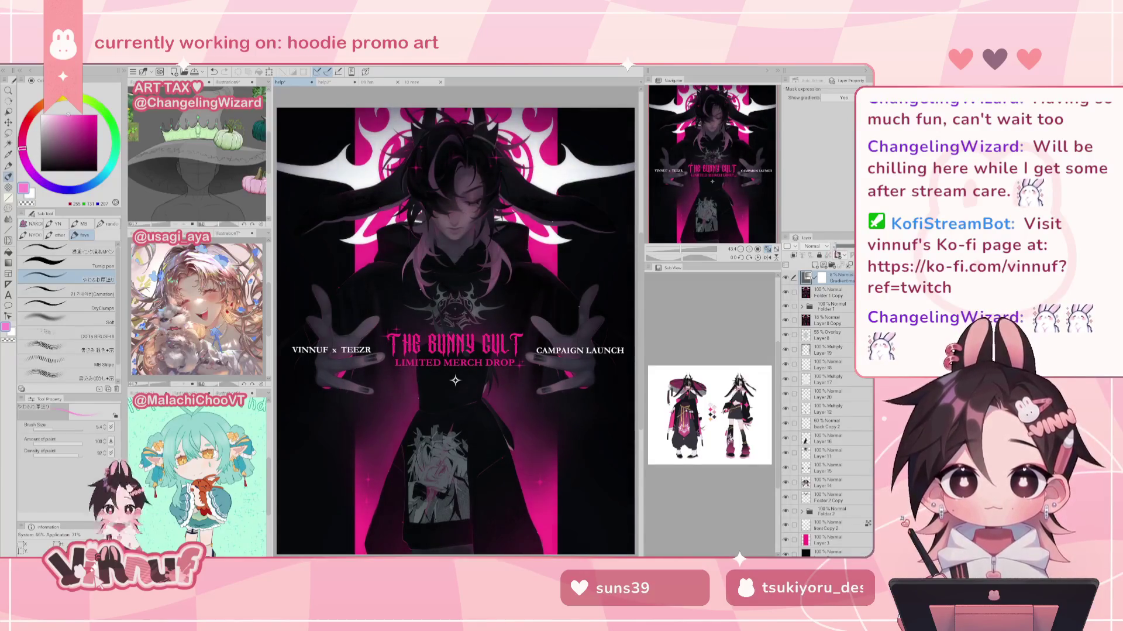
drag(840, 255, 837, 248)
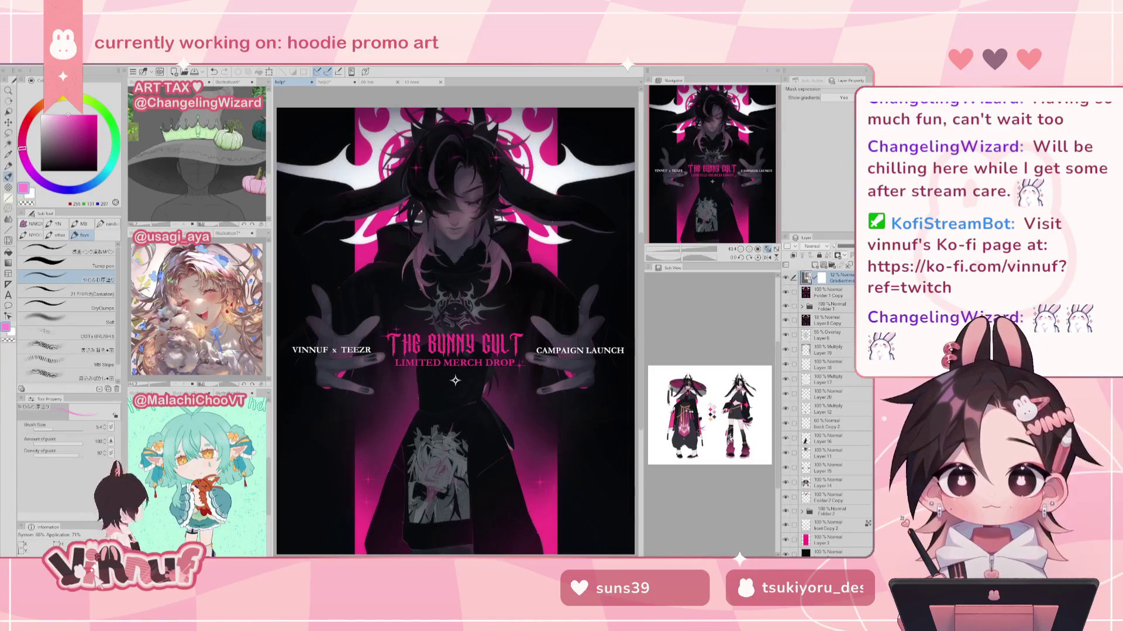
double_click(807, 277)
Step: Switch to the Japanese-named gradient set and preview its pink, grey-pink and red-orange-yellow gradients
click(69, 216)
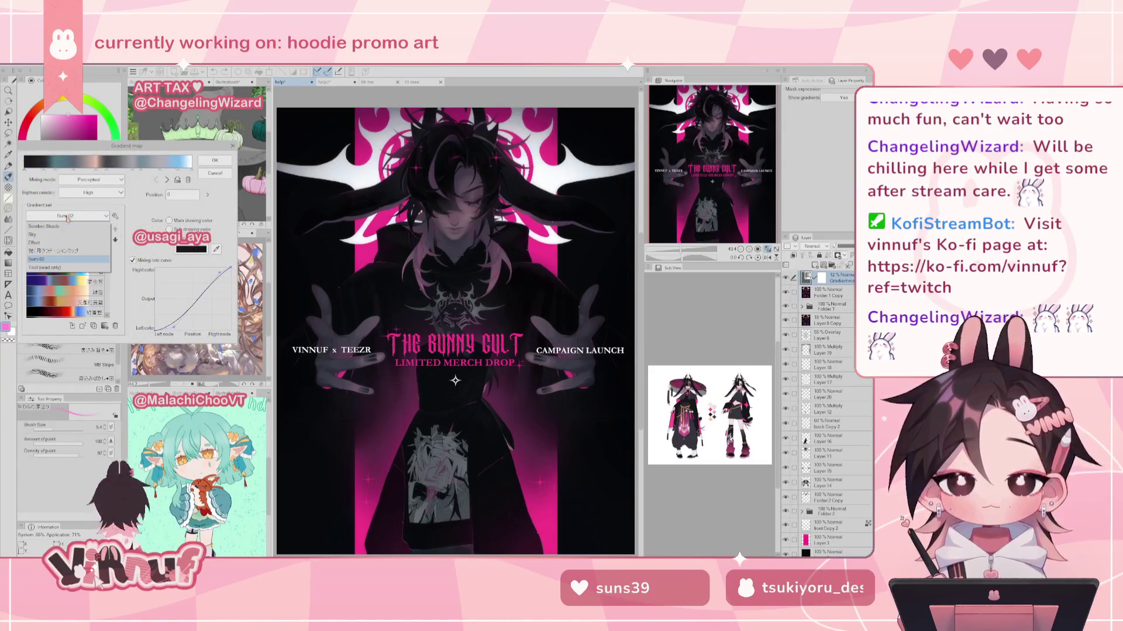
click(54, 250)
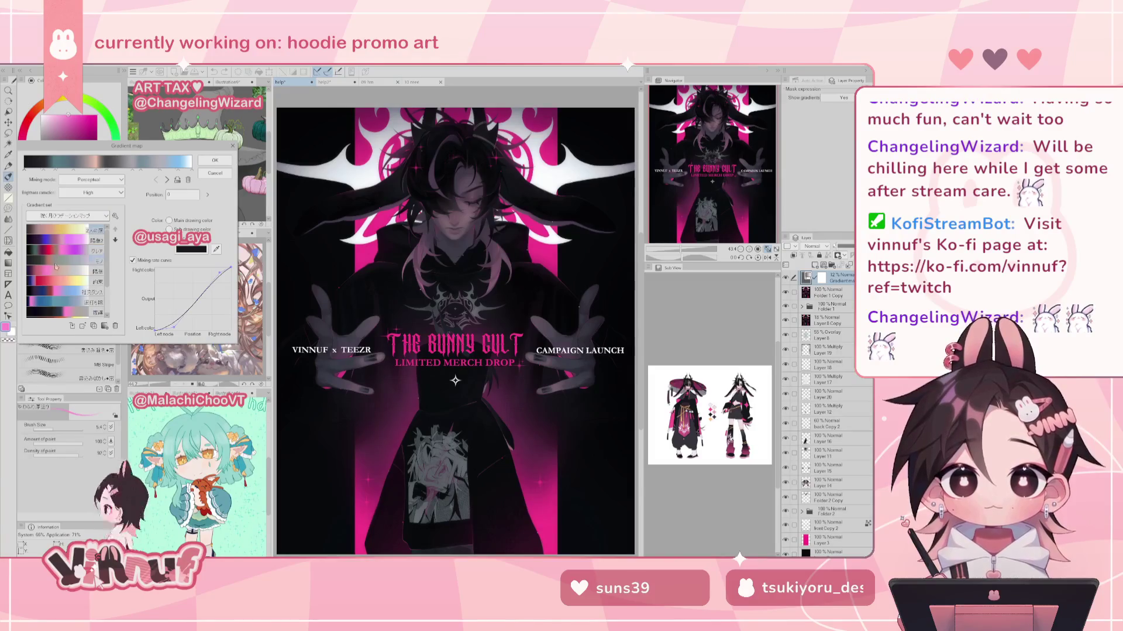
scroll(64, 305, down, 2)
scroll(65, 307, down, 2)
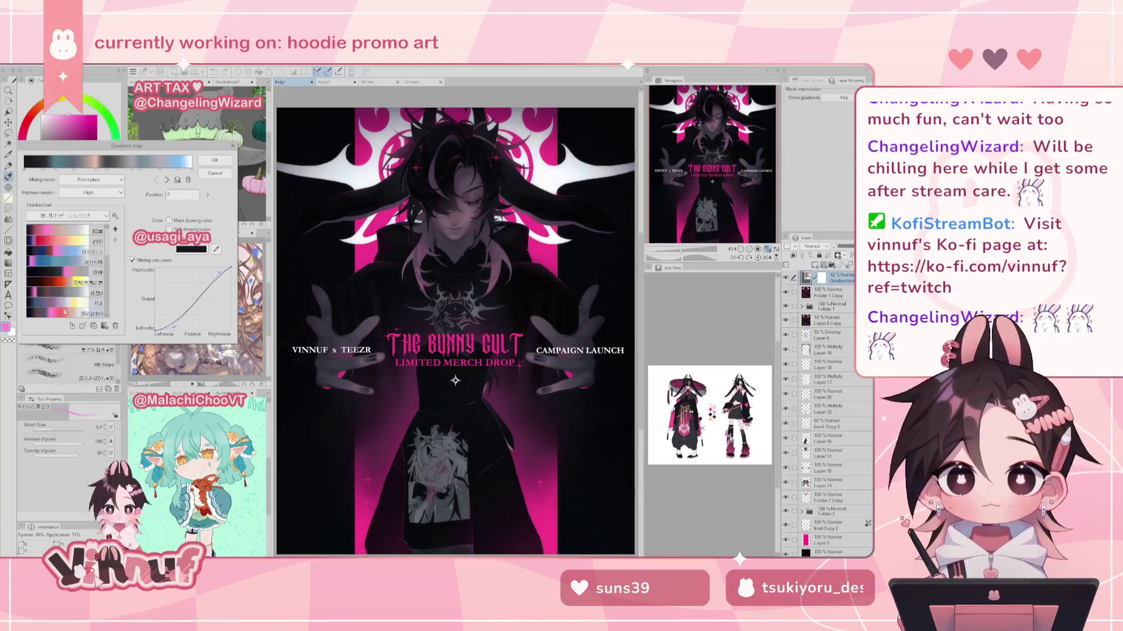
click(65, 312)
click(63, 303)
click(58, 291)
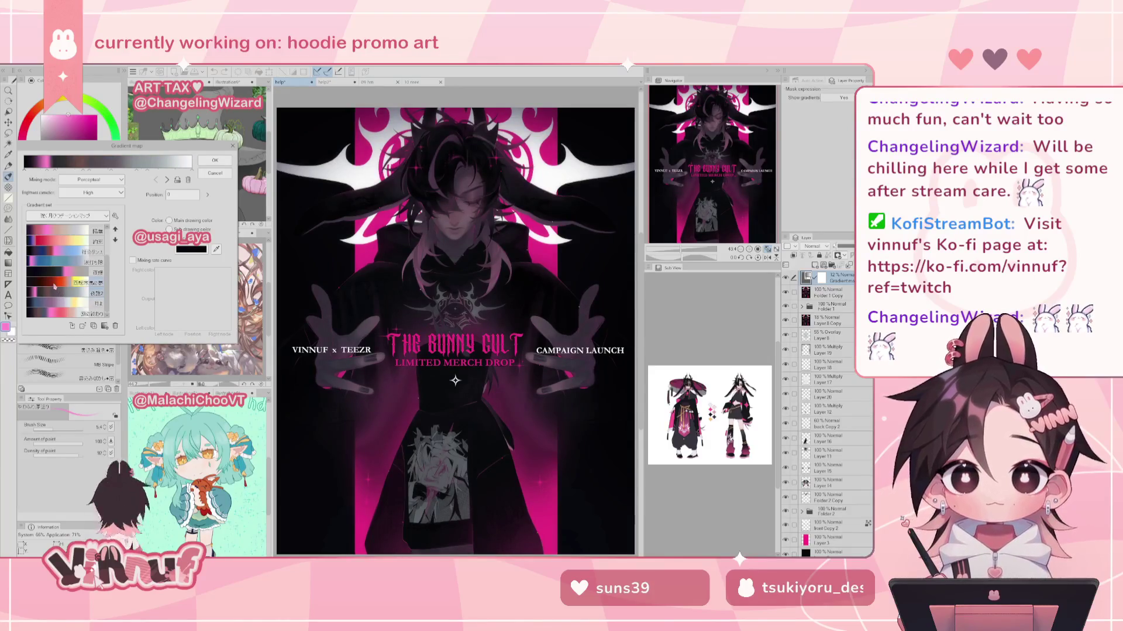
click(55, 284)
click(55, 275)
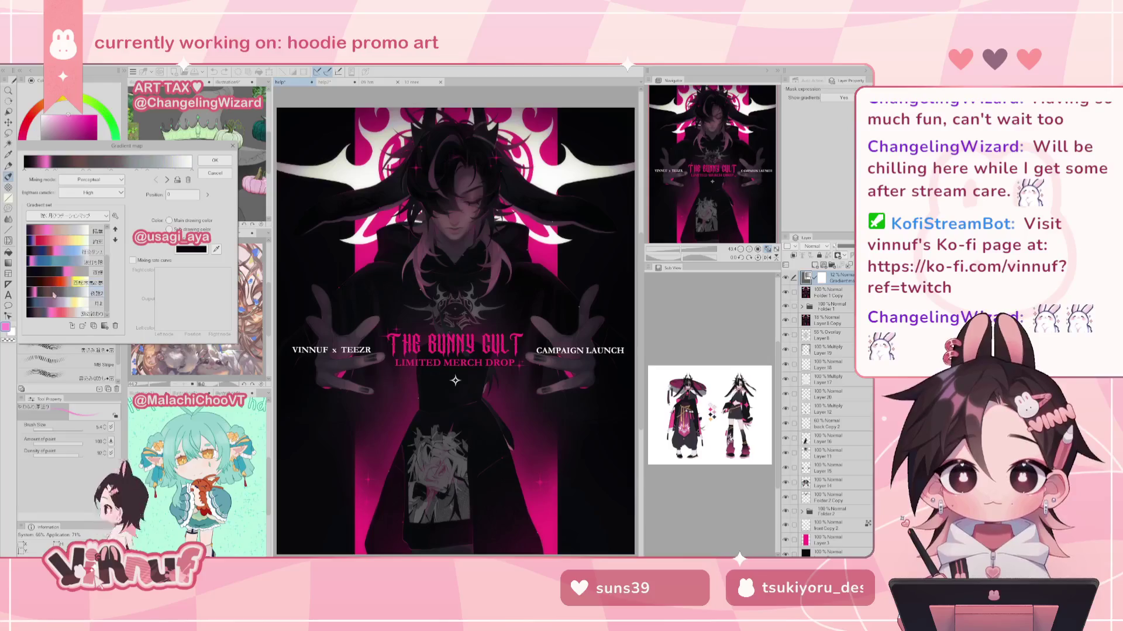
click(54, 285)
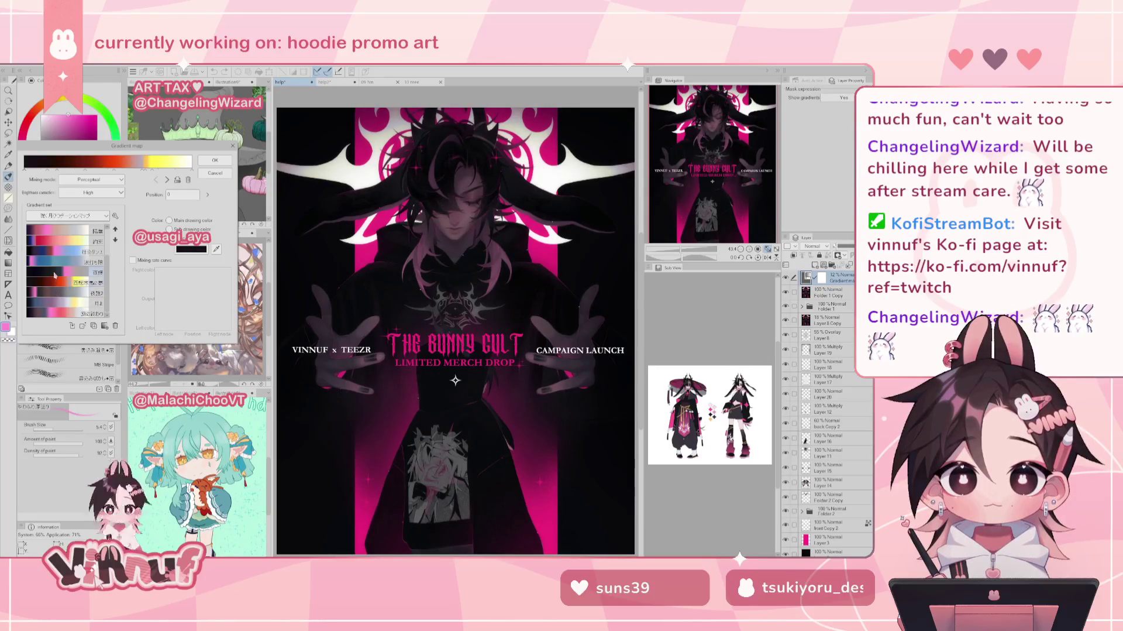
Step: Preview the blue-pink, black-to-pink, red-yellow, black-pink-grey and black-blue-purple-pink gradients
click(57, 268)
click(58, 271)
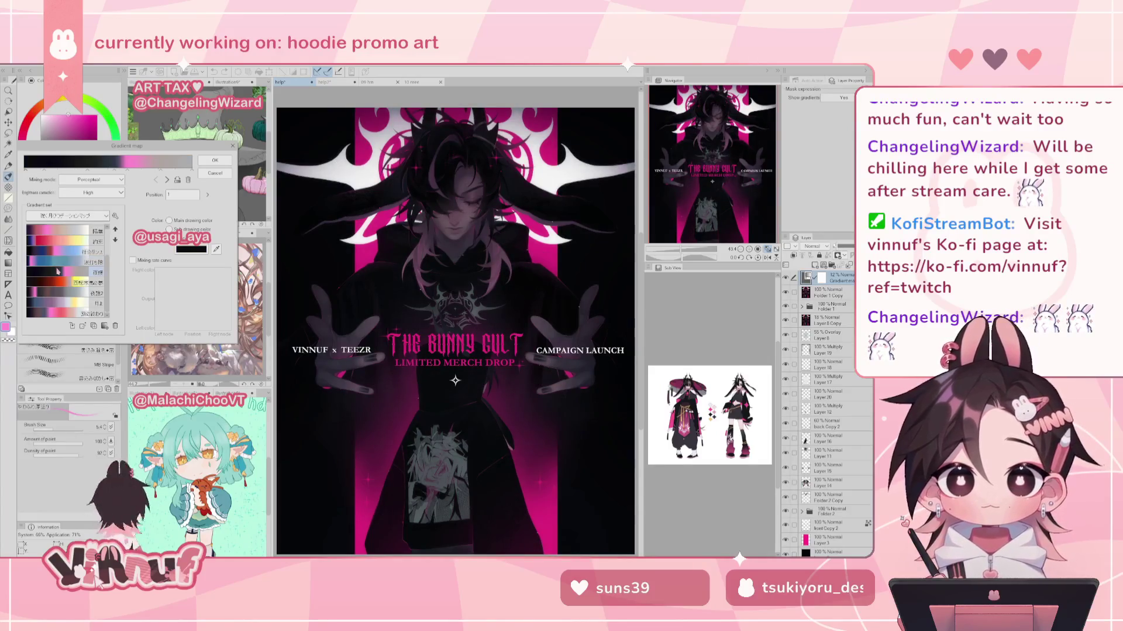
click(55, 253)
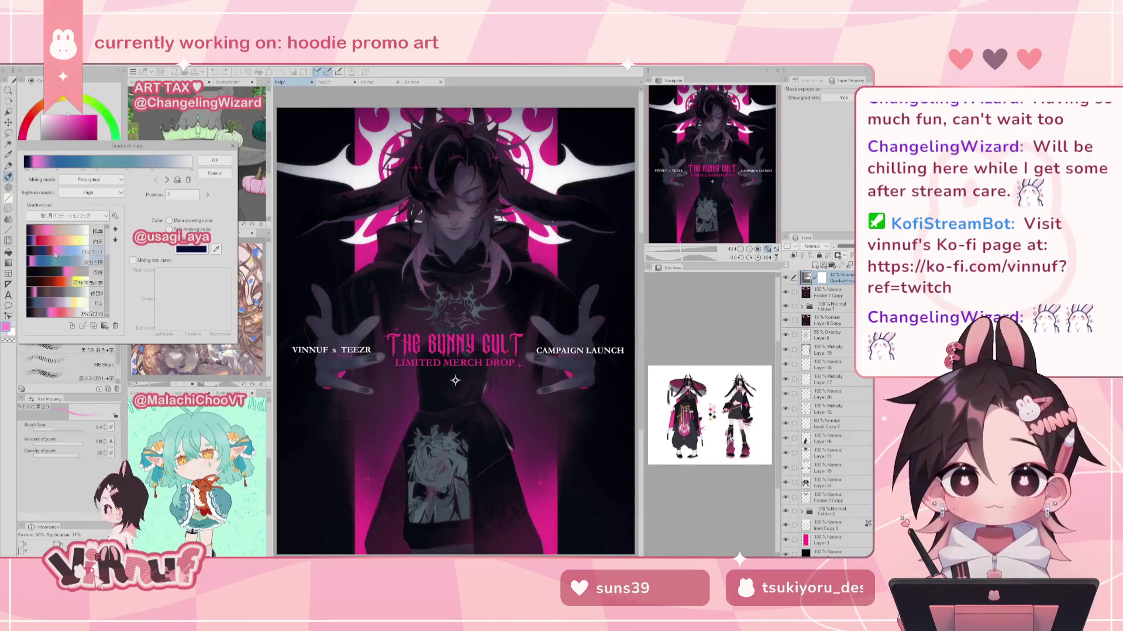
click(56, 258)
click(57, 261)
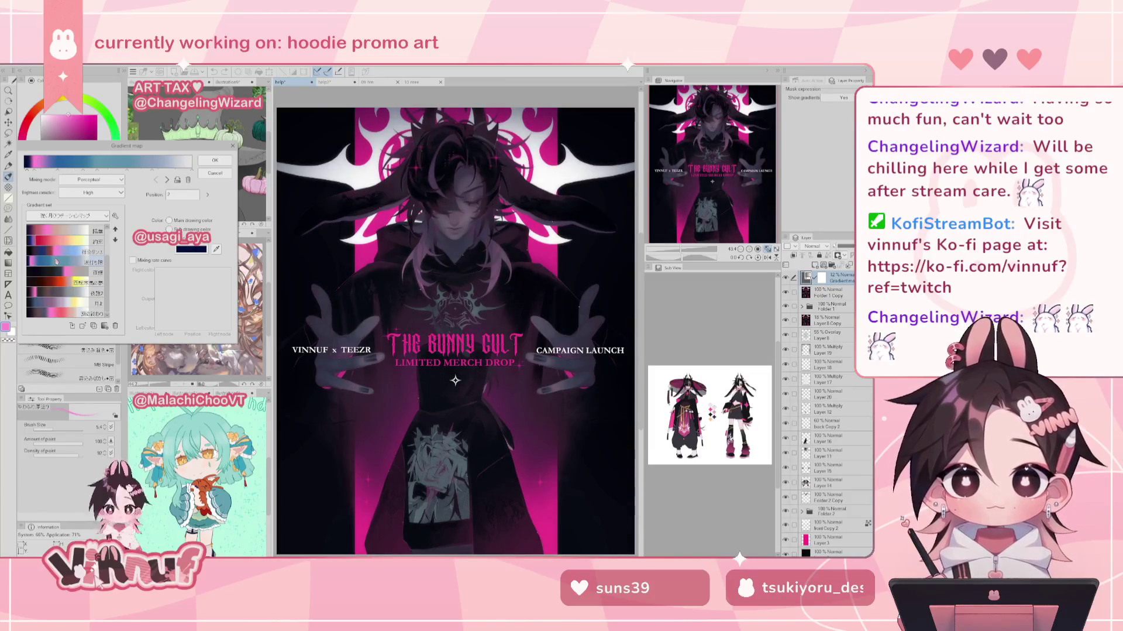
click(56, 245)
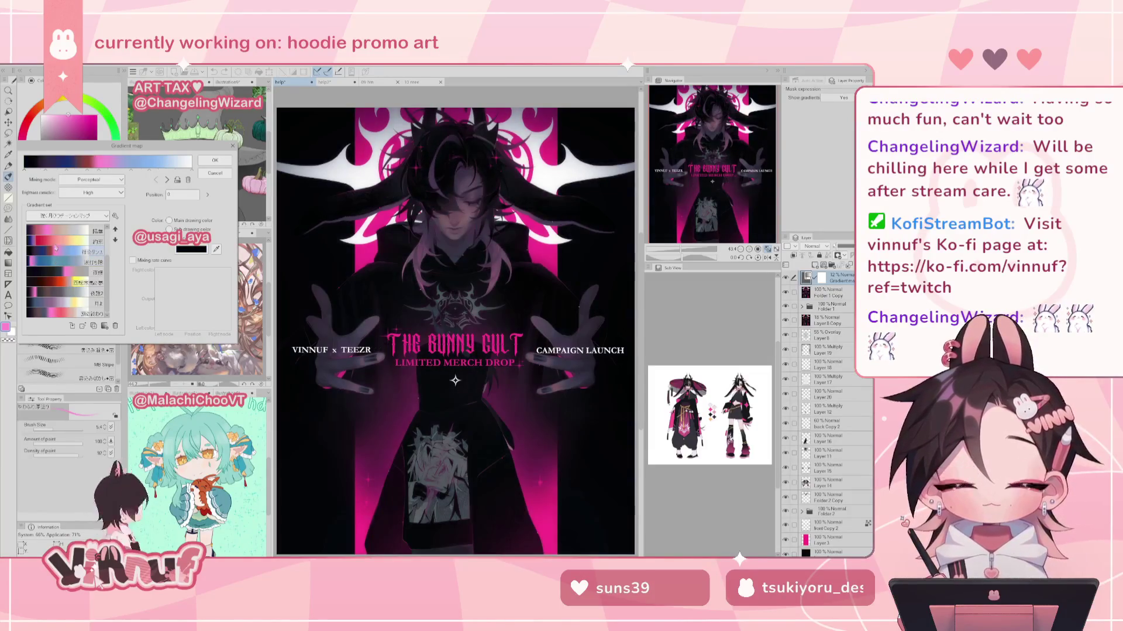
click(56, 231)
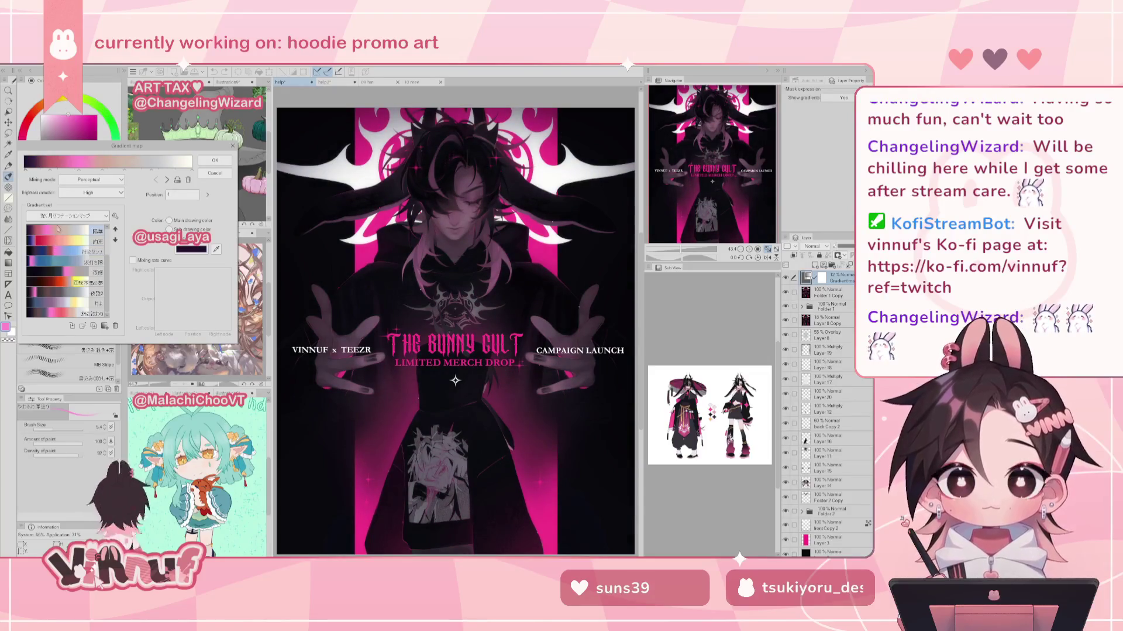
scroll(58, 230, up, 2)
click(59, 249)
scroll(60, 254, up, 2)
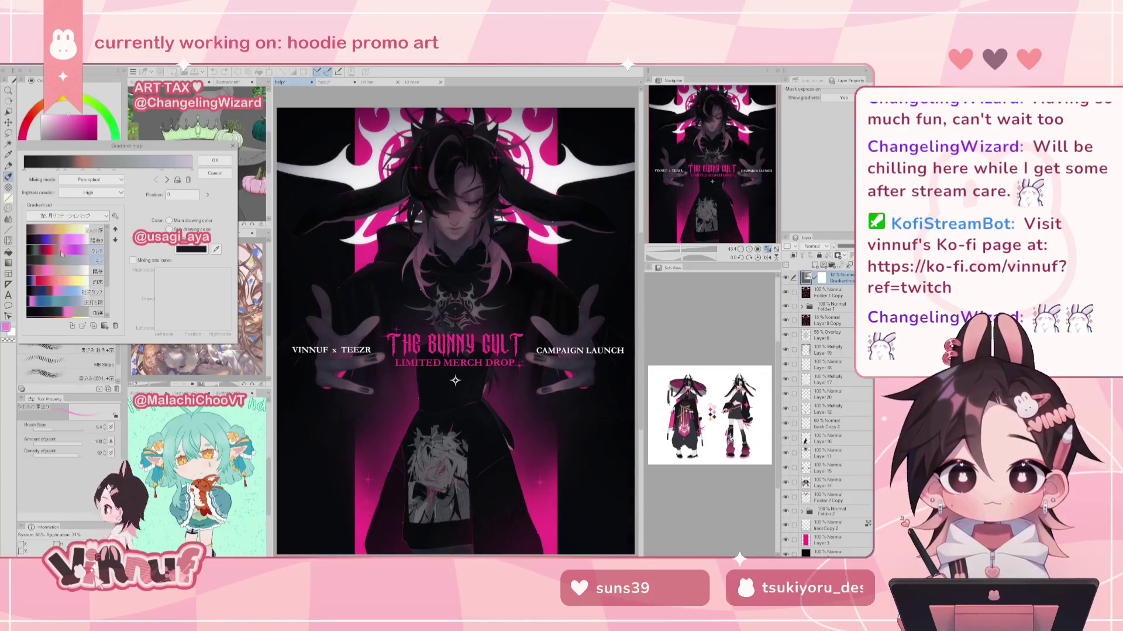
click(61, 251)
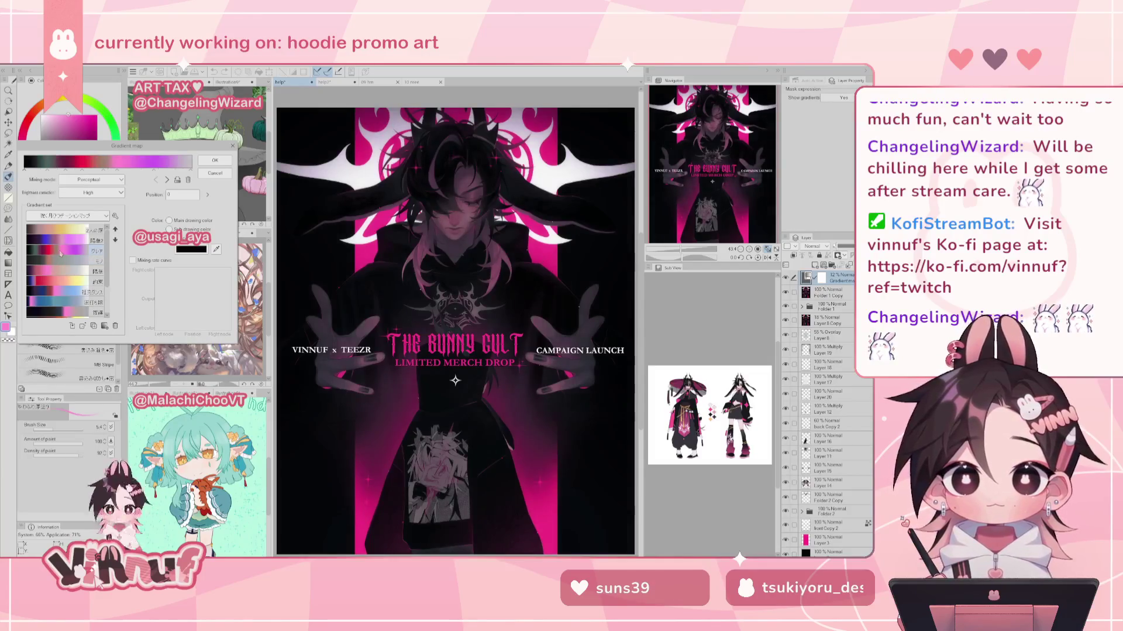
click(59, 244)
Step: Compare the black-beige-yellow, black-red-orange-yellow, black-purple-beige-yellow and 夜桜2 gradients
click(58, 230)
scroll(57, 246, down, 2)
scroll(56, 263, down, 2)
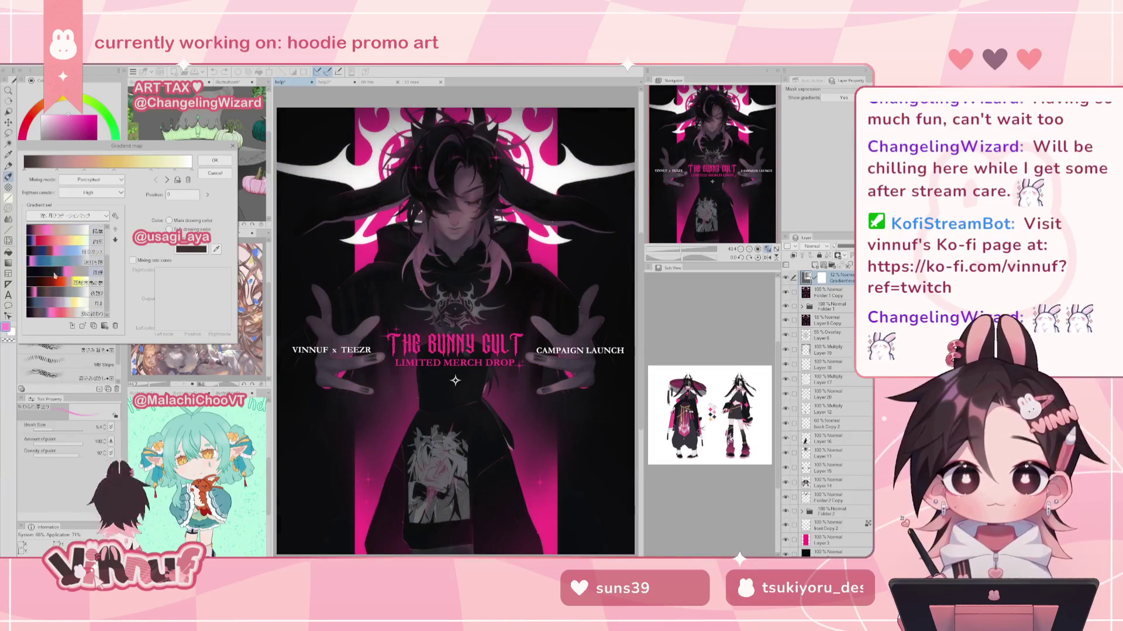
click(57, 282)
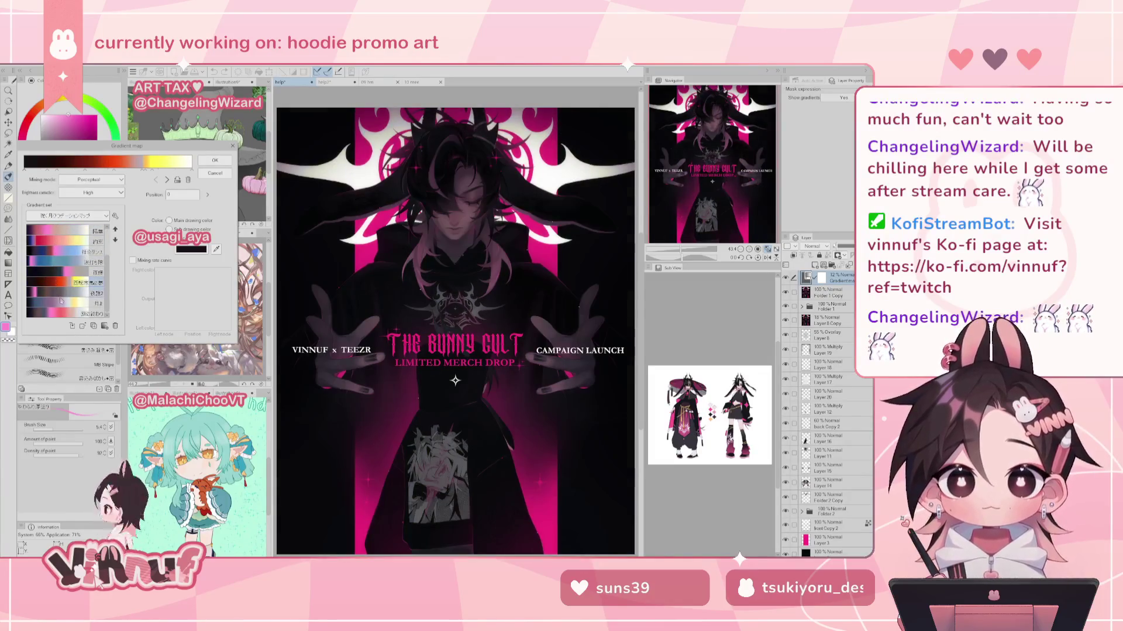
click(61, 301)
click(59, 316)
click(56, 307)
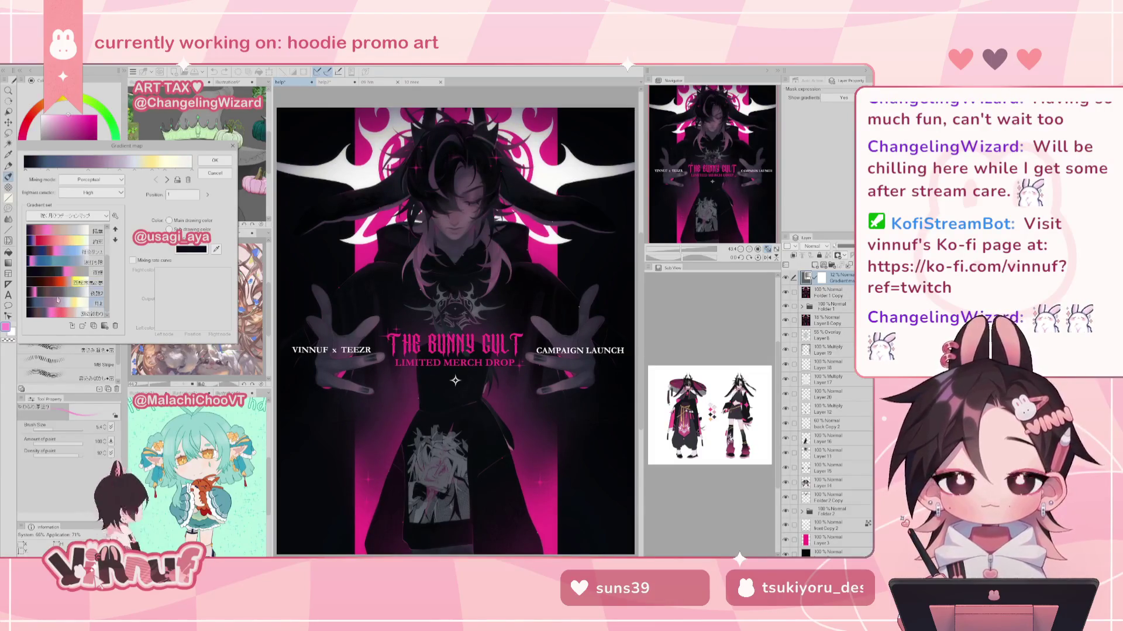
click(59, 293)
Step: Settle on the black-purple-beige-yellow 月1 gradient and confirm the gradient map
click(54, 304)
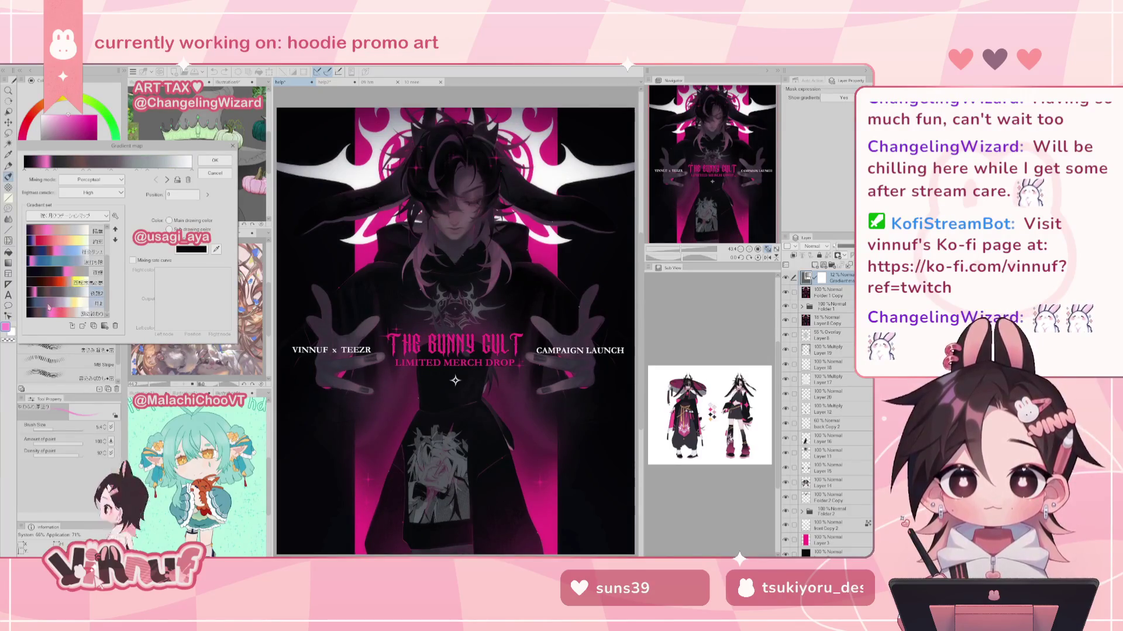
click(50, 305)
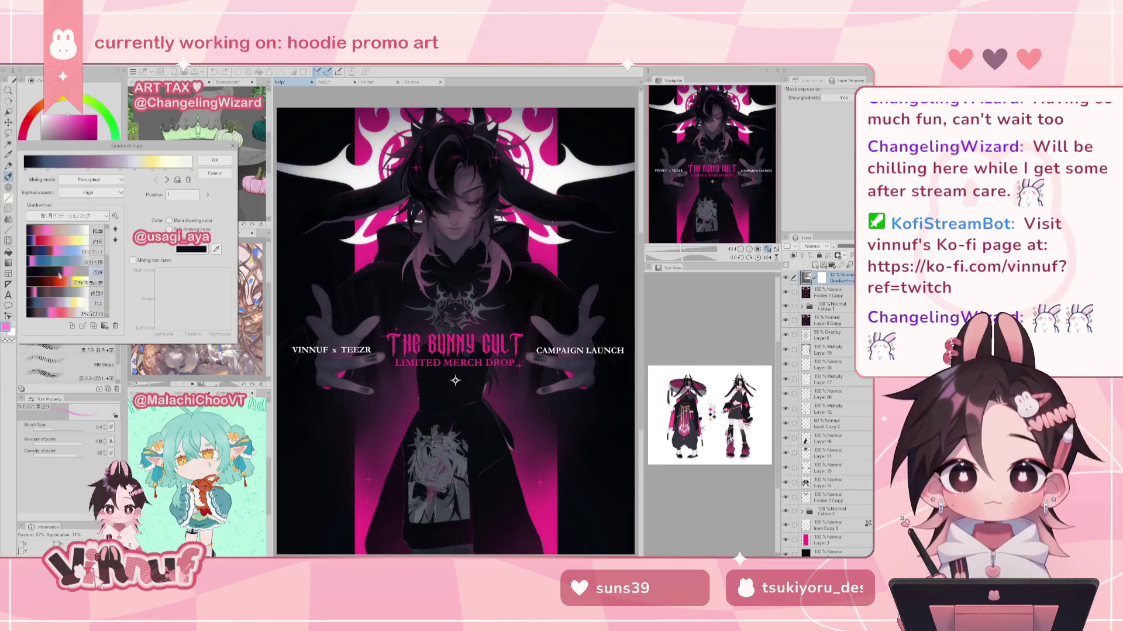
click(53, 305)
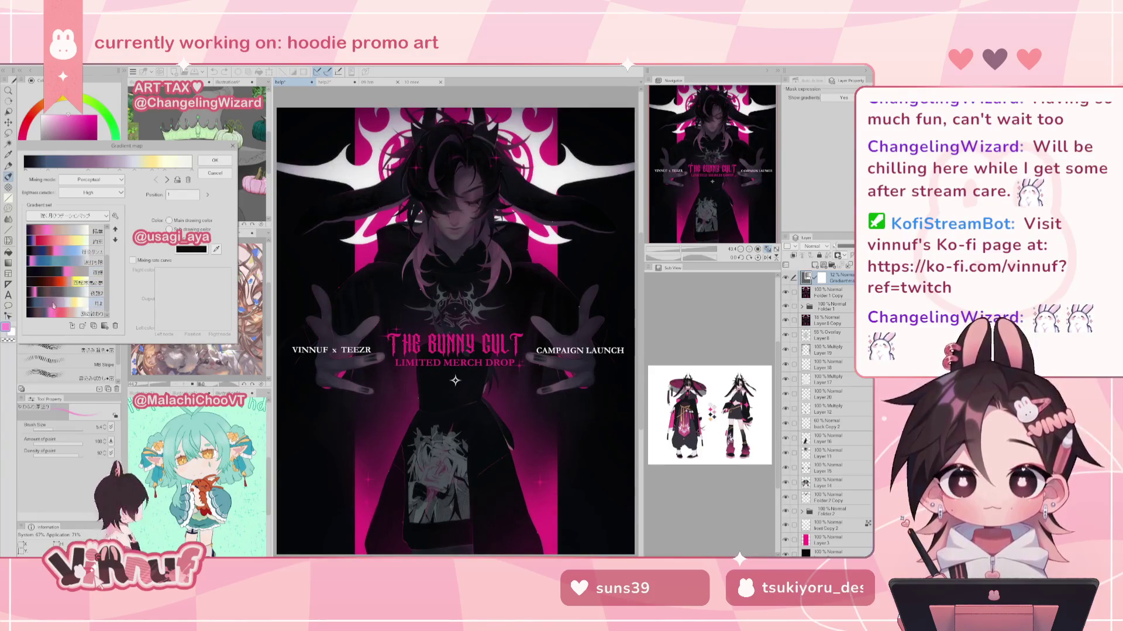
click(216, 162)
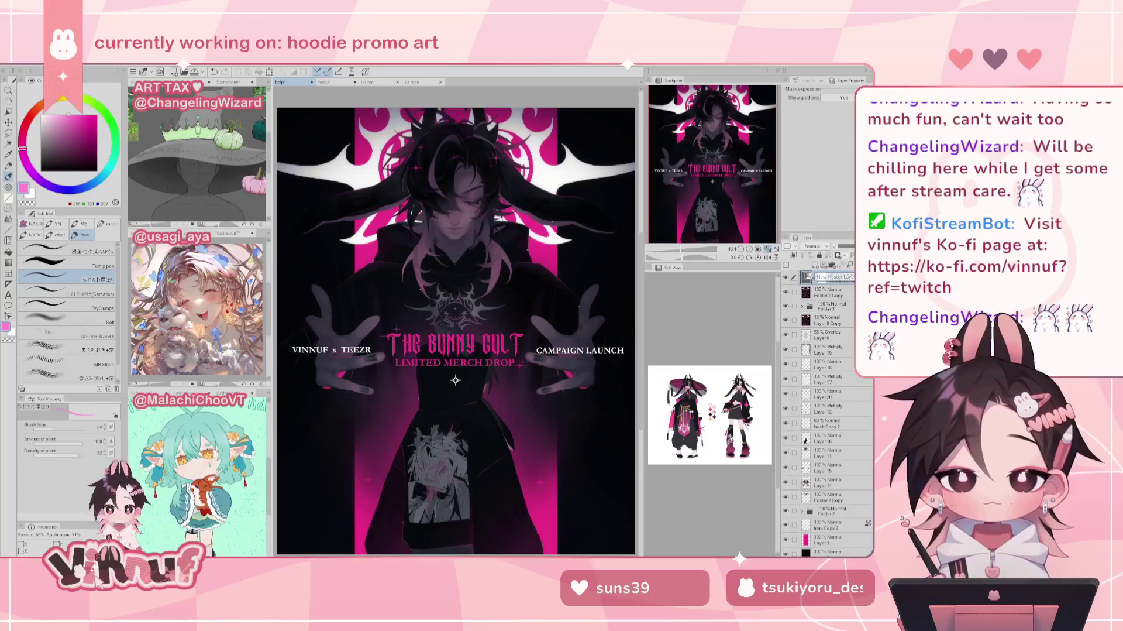
click(132, 71)
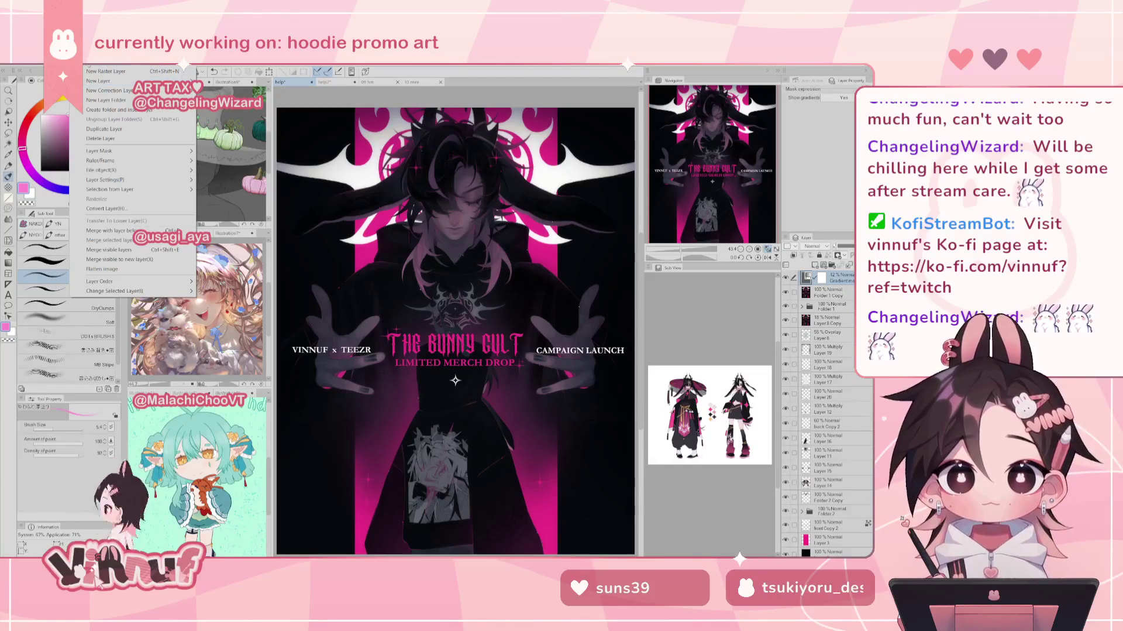
Step: Add a Hue/Saturation/Luminosity correction layer and shift the artwork's magenta toward red
click(228, 128)
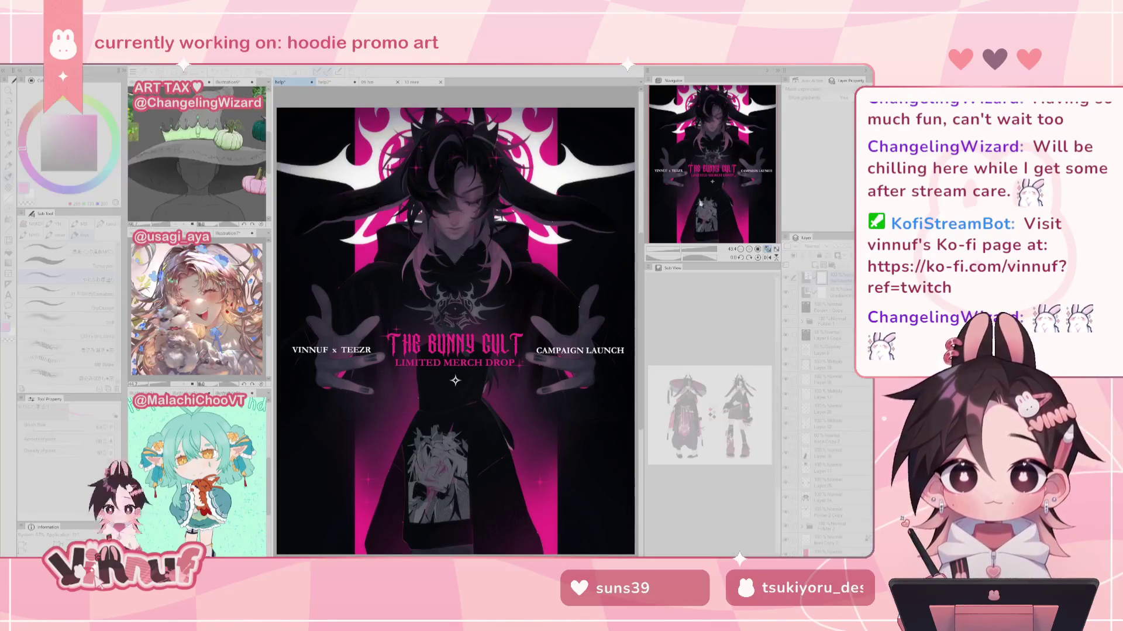
mouse_move(407, 471)
mouse_down()
mouse_move(419, 469)
mouse_move(391, 470)
mouse_move(392, 458)
mouse_move(407, 475)
mouse_up()
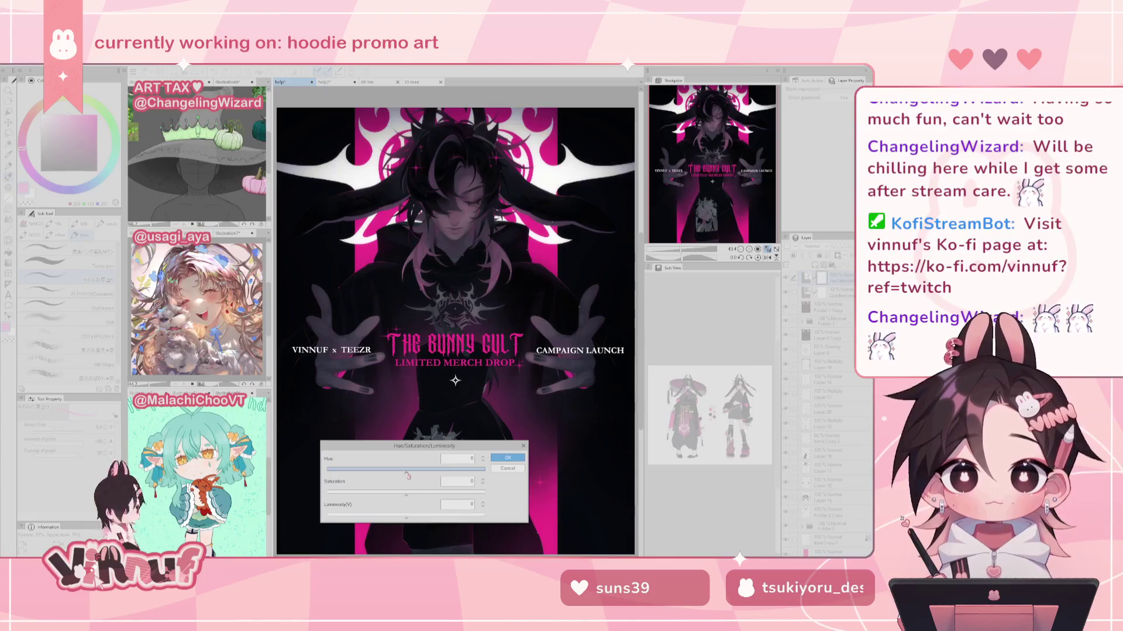
click(483, 461)
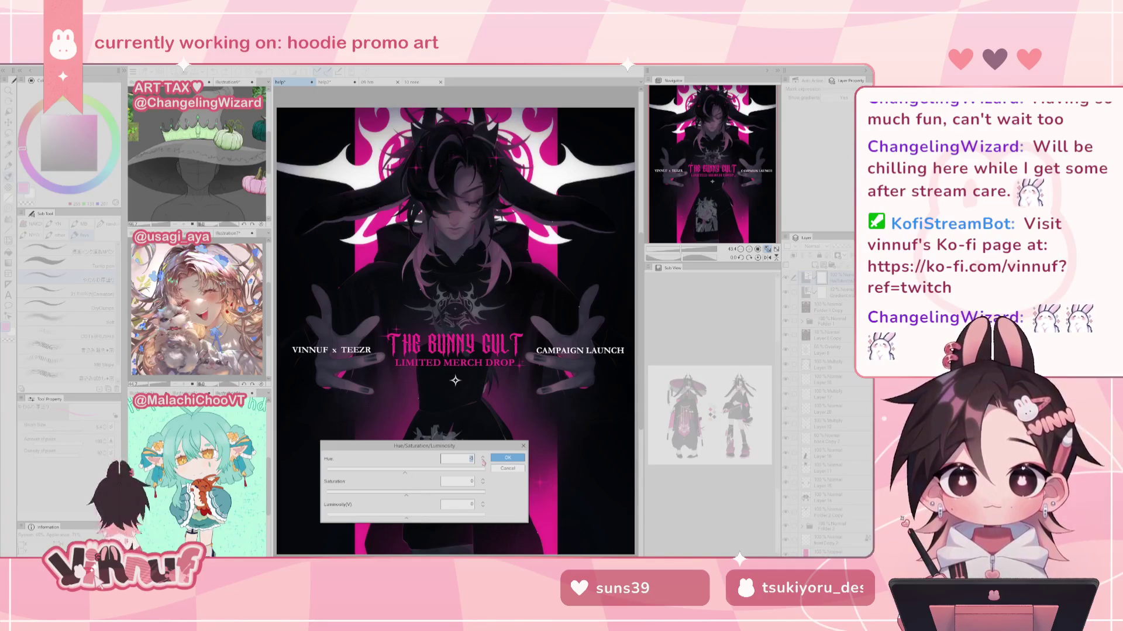
click(483, 460)
click(420, 493)
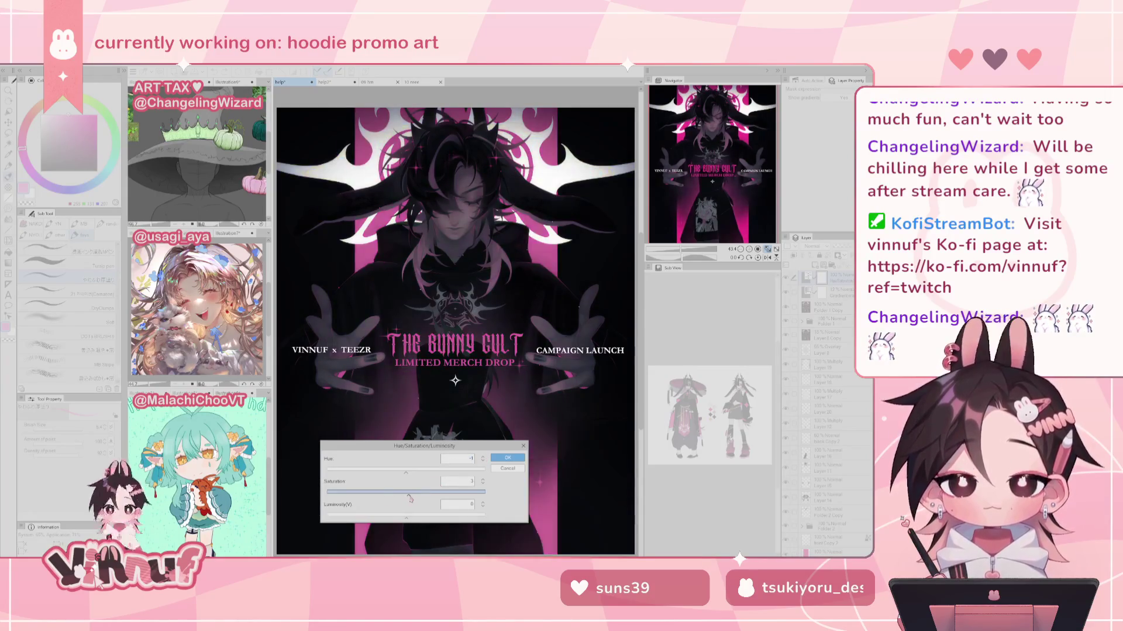
Step: Raise saturation to 16 and nudge luminosity up to brighten the artwork slightly
mouse_move(396, 498)
mouse_down()
mouse_move(422, 497)
mouse_move(407, 496)
mouse_up()
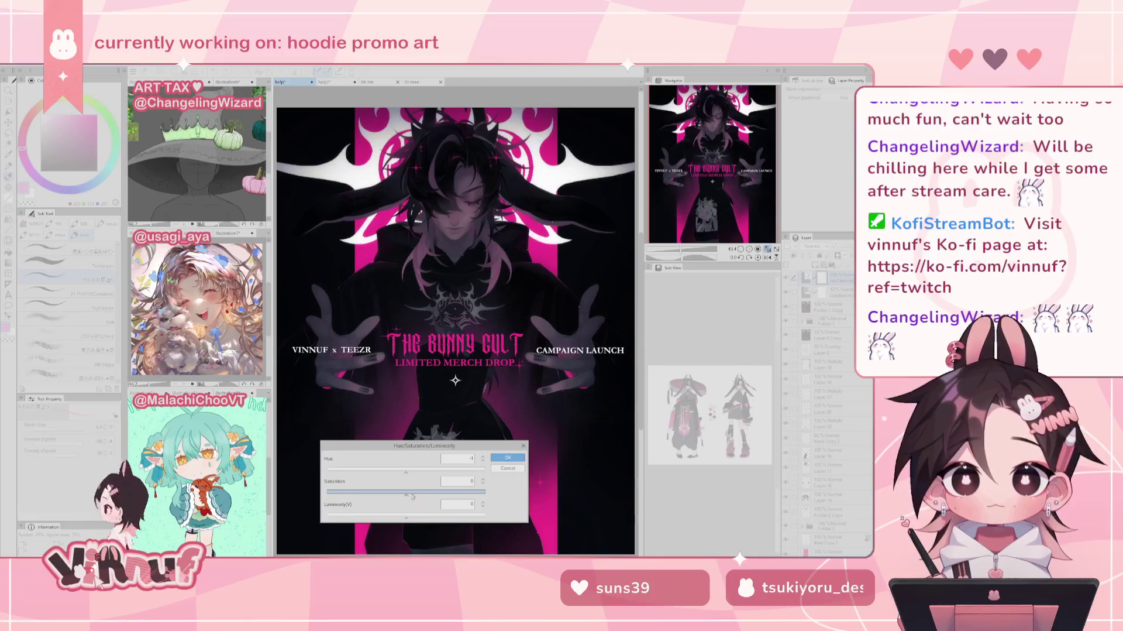
click(483, 481)
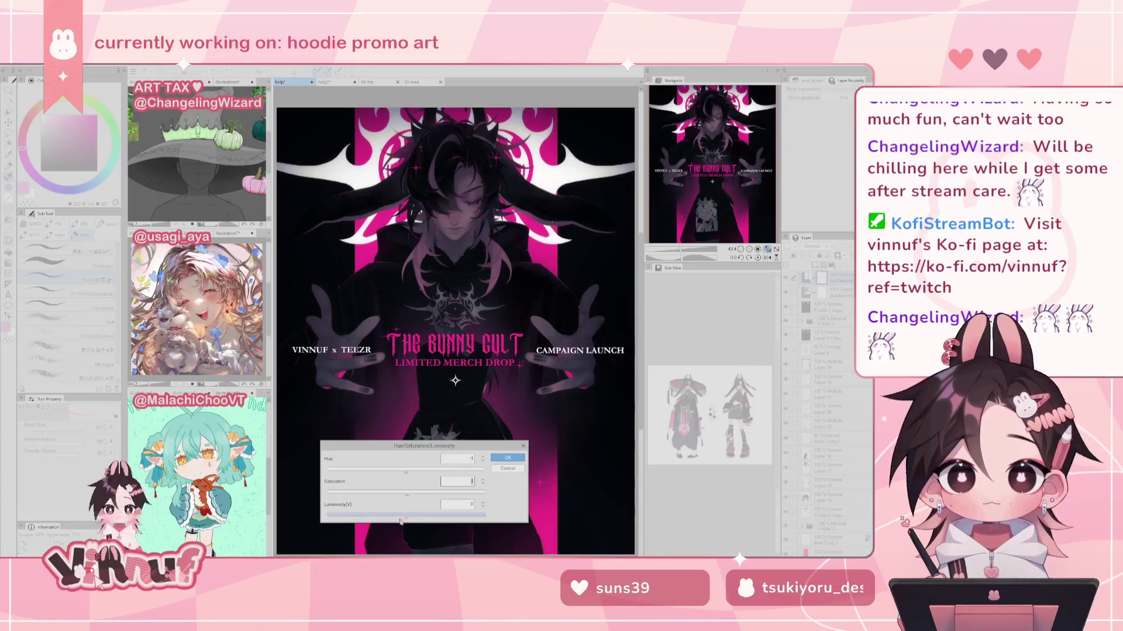
drag(407, 511, 403, 519)
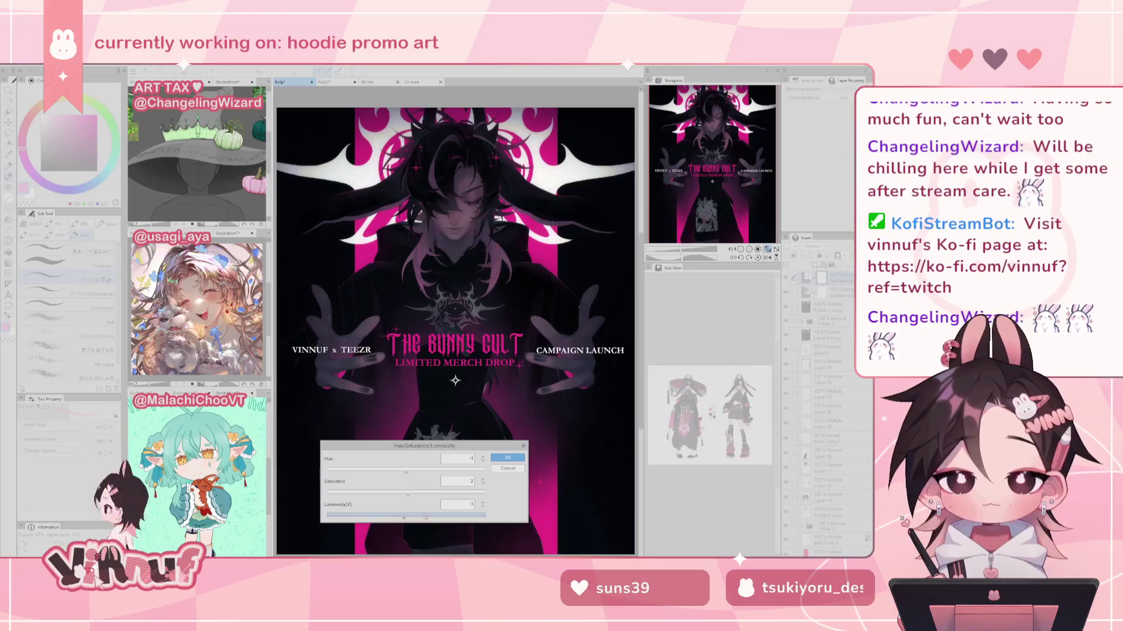
click(408, 515)
click(484, 502)
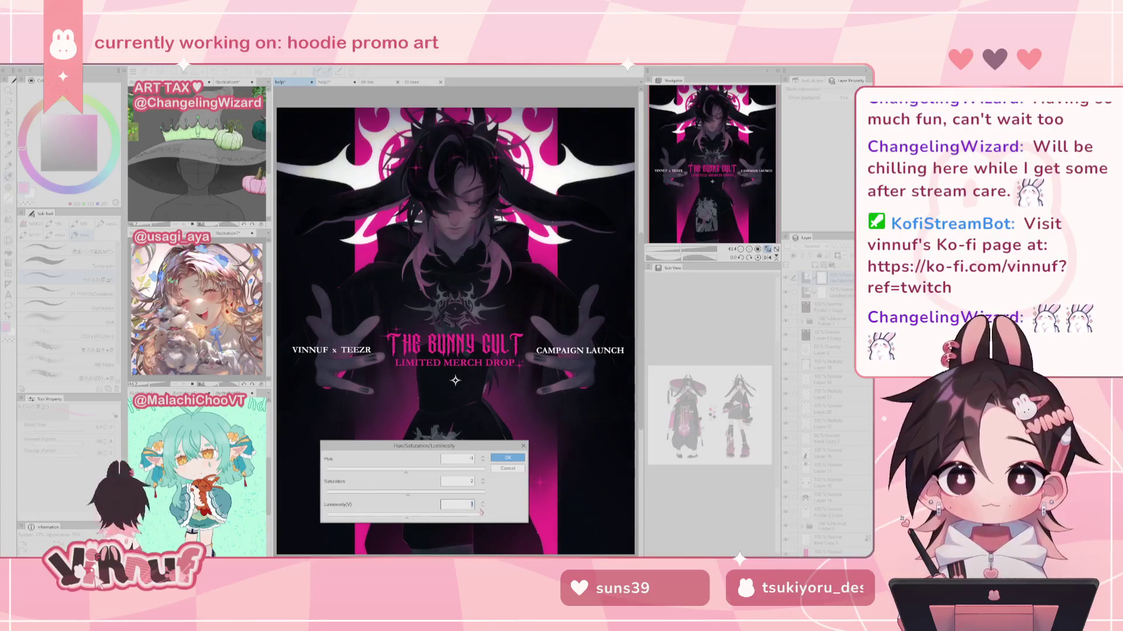
key(BackSpace)
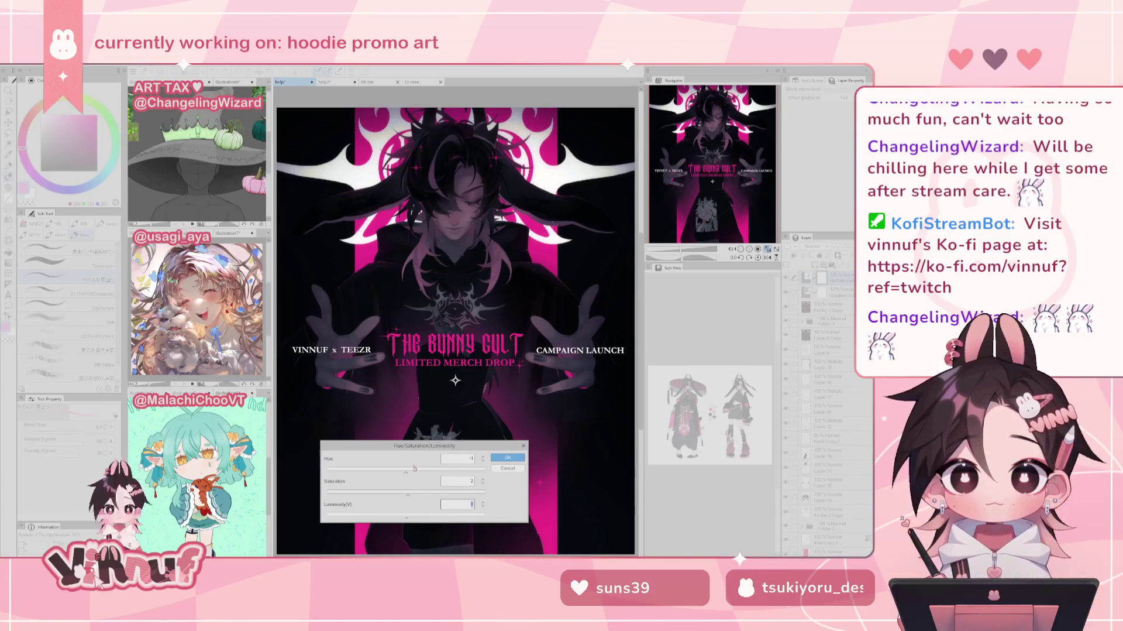
Step: Confirm the colour adjustment, then add another hue/saturation correction with a shifted hue
click(507, 458)
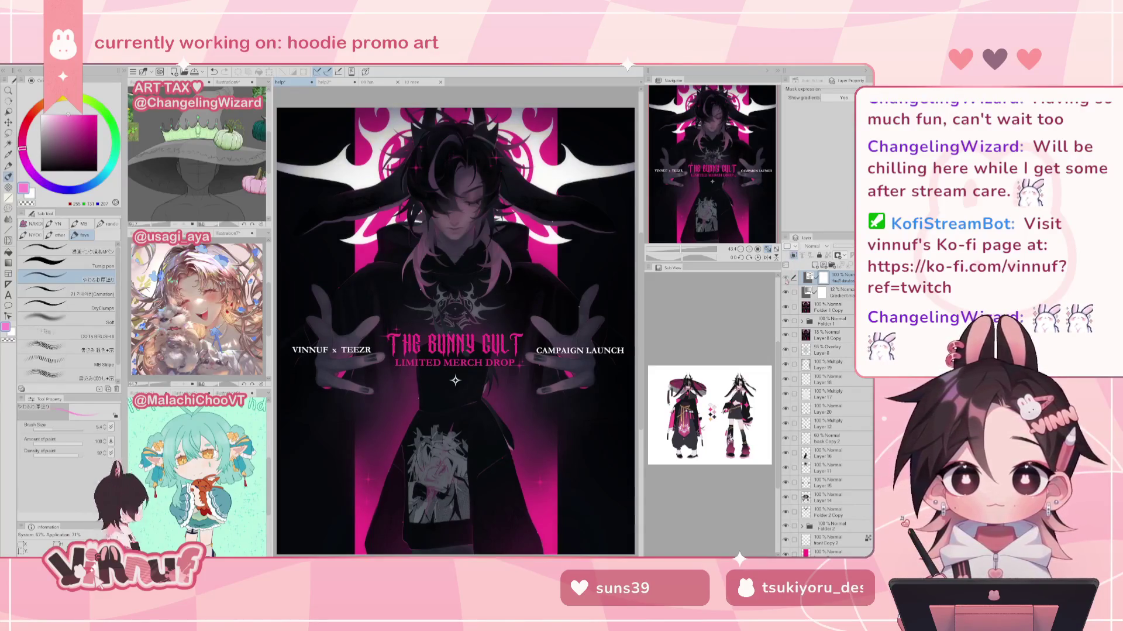
double_click(809, 278)
mouse_move(434, 468)
mouse_down()
mouse_move(383, 475)
mouse_move(414, 473)
mouse_move(402, 472)
mouse_up()
click(508, 457)
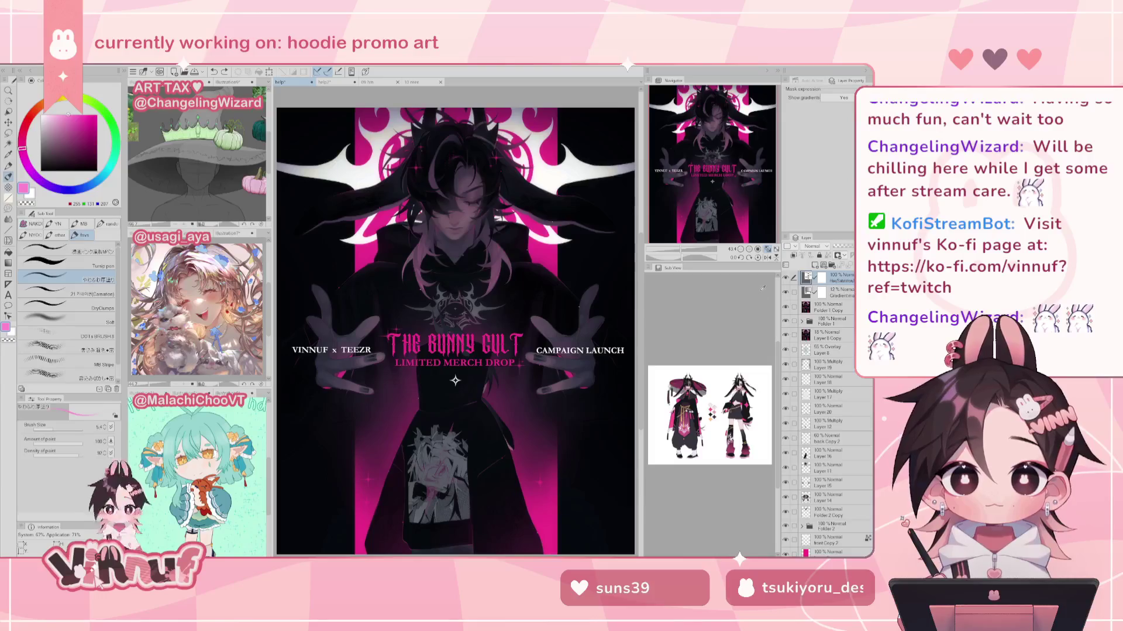
Step: Duplicate the top three layers and merge the copies into one layer
drag(704, 172, 708, 173)
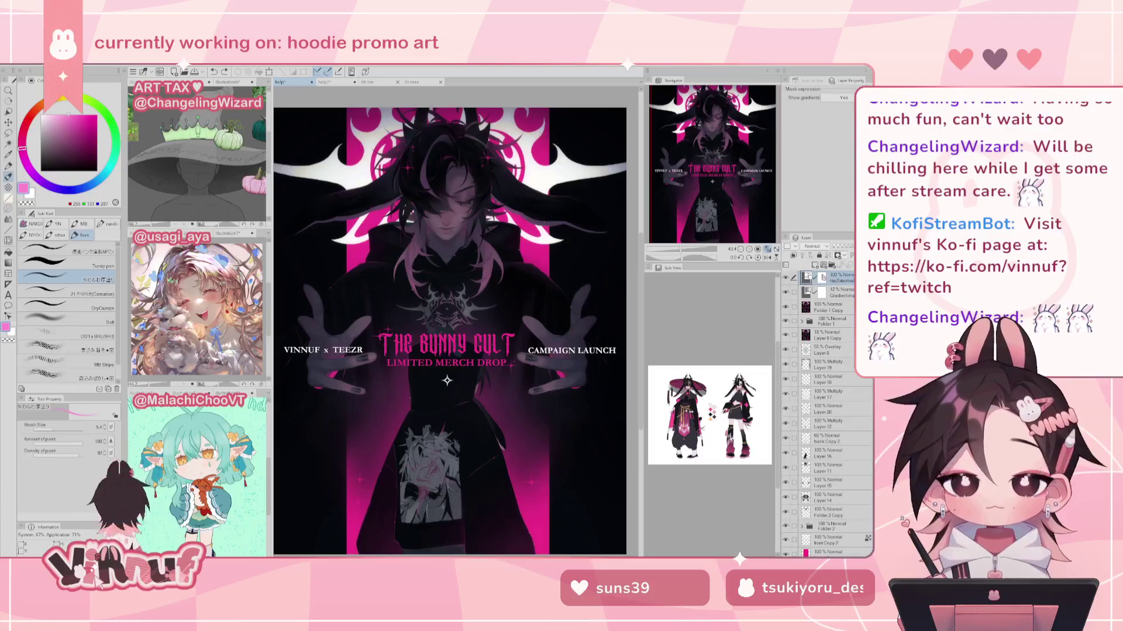
shift+click(834, 310)
key(ctrl+c)
key(ctrl+v)
key(shift+alt+e)
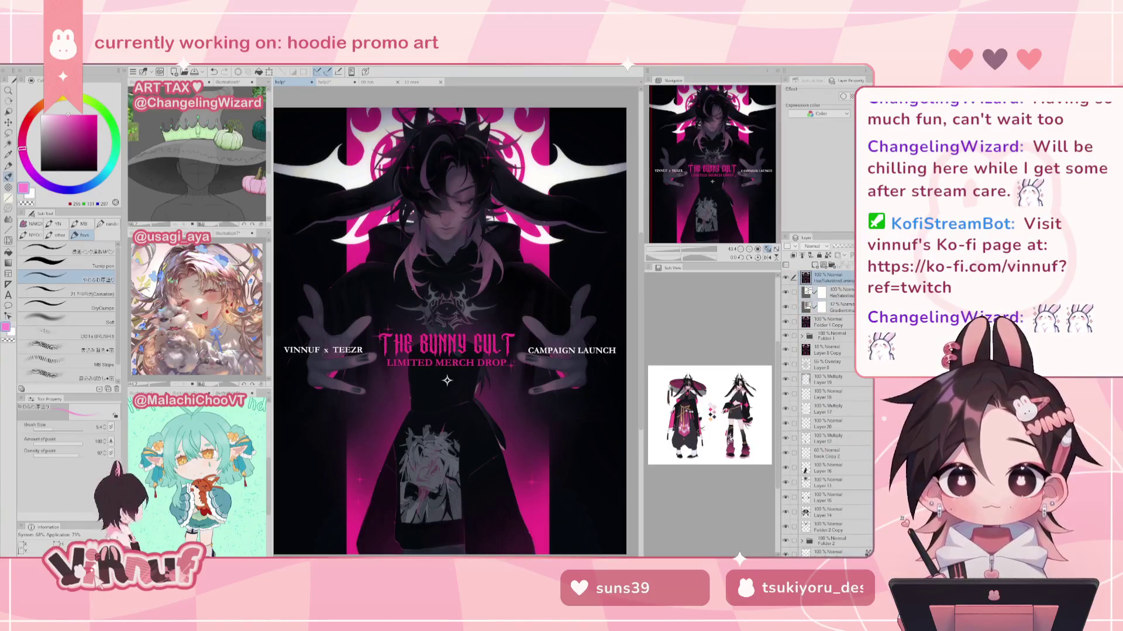
click(143, 71)
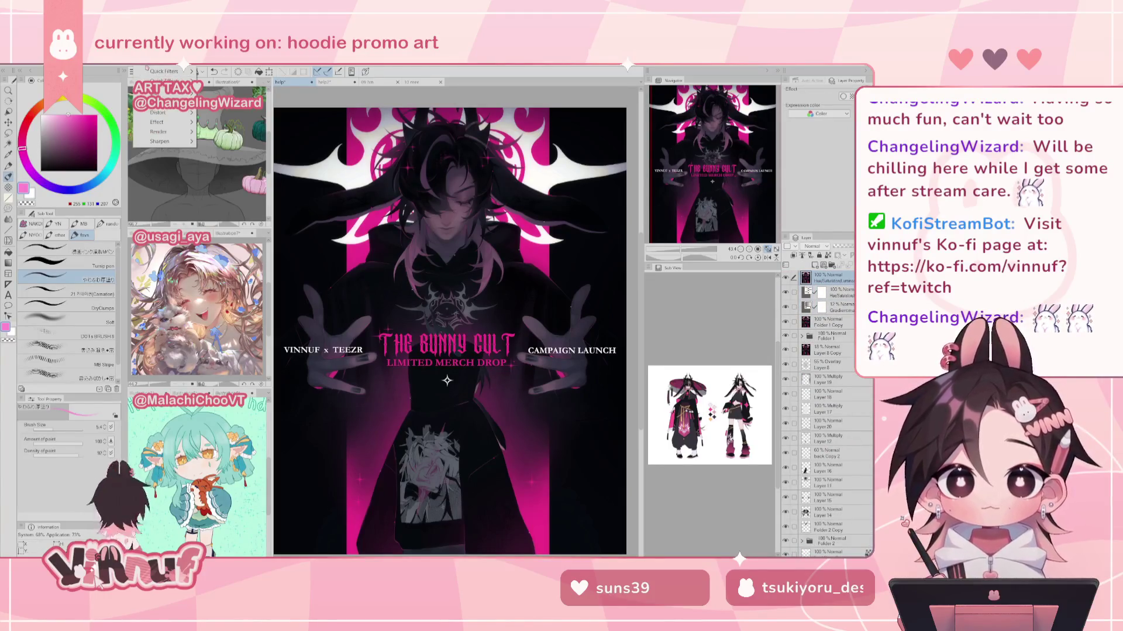
Step: Apply a radial lens Chromatic aberration at intensity 15 to the merged artwork layer
mouse_move(158, 112)
mouse_move(162, 132)
click(264, 135)
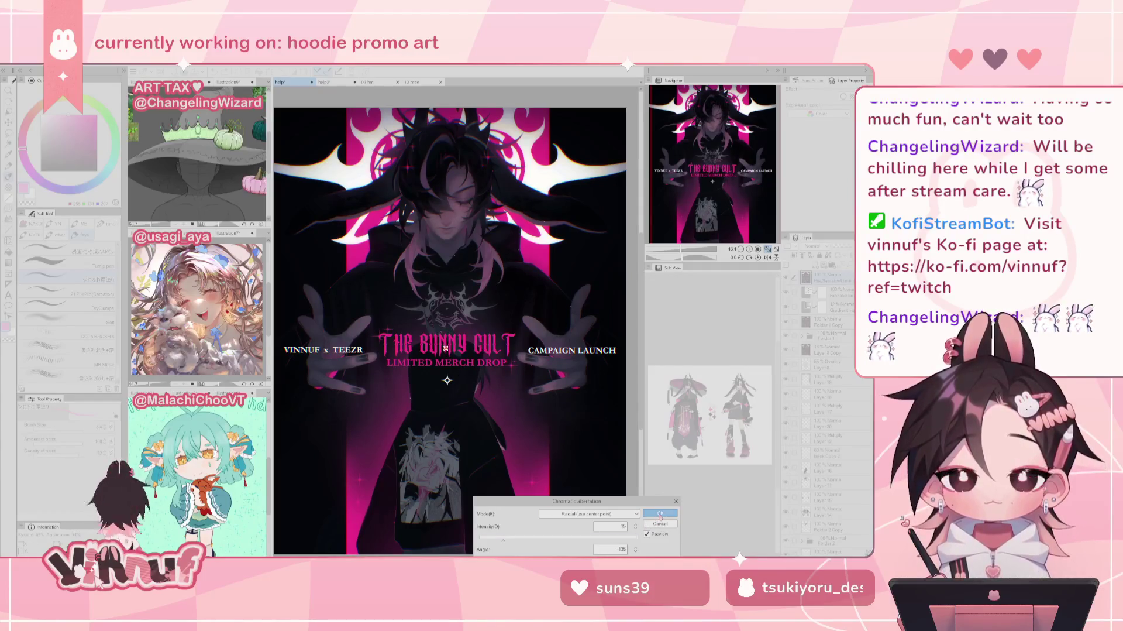
scroll(489, 294, up, 4)
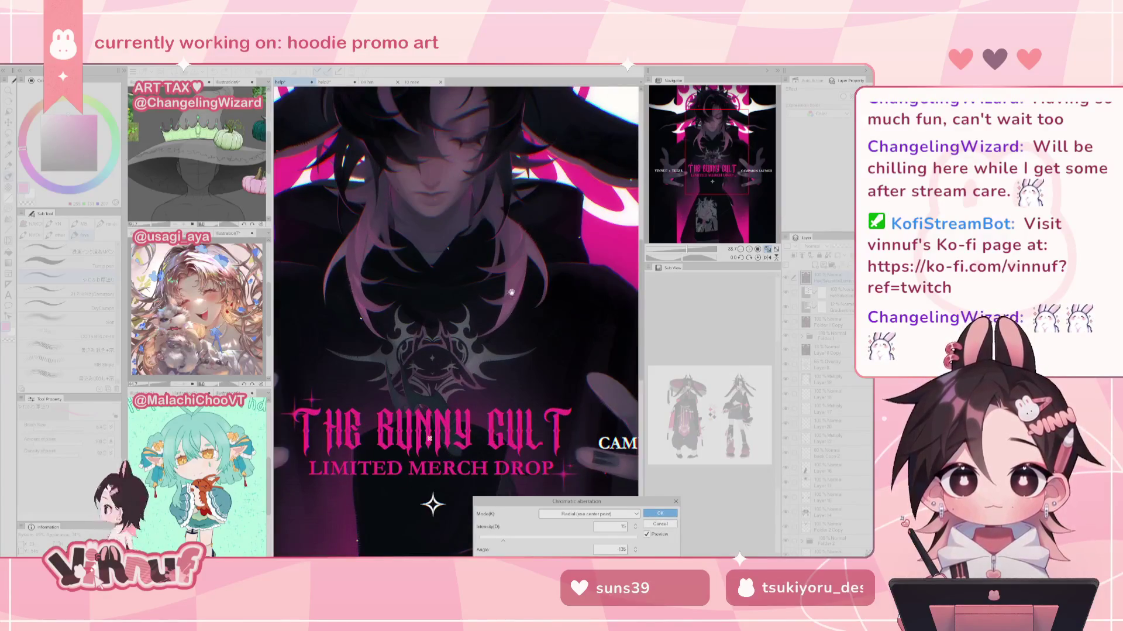
click(623, 526)
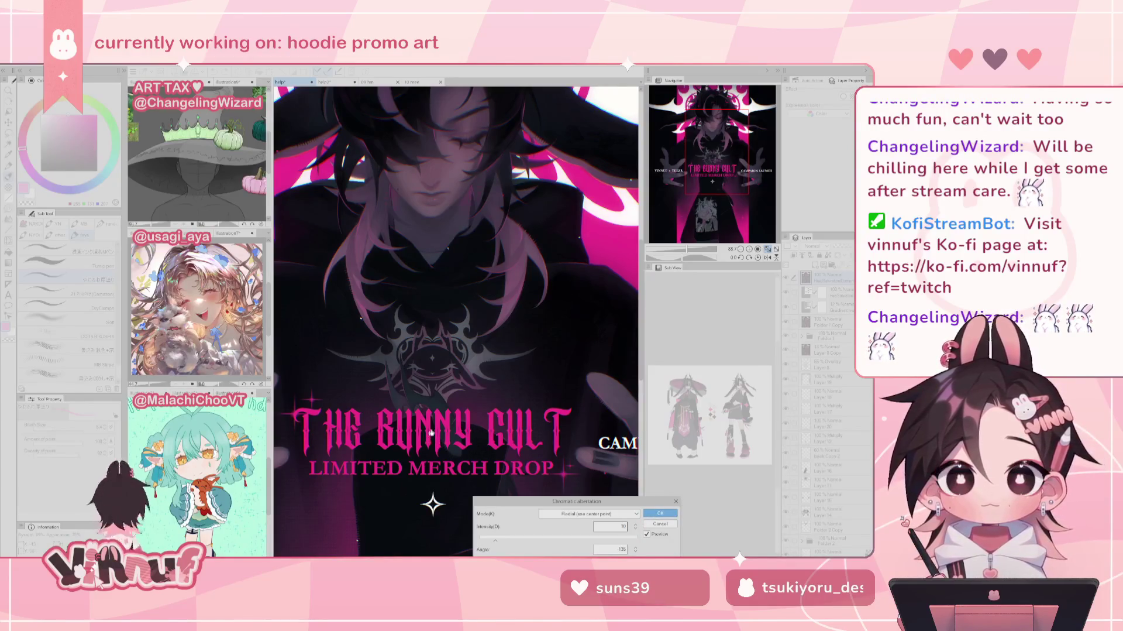
drag(705, 172, 701, 151)
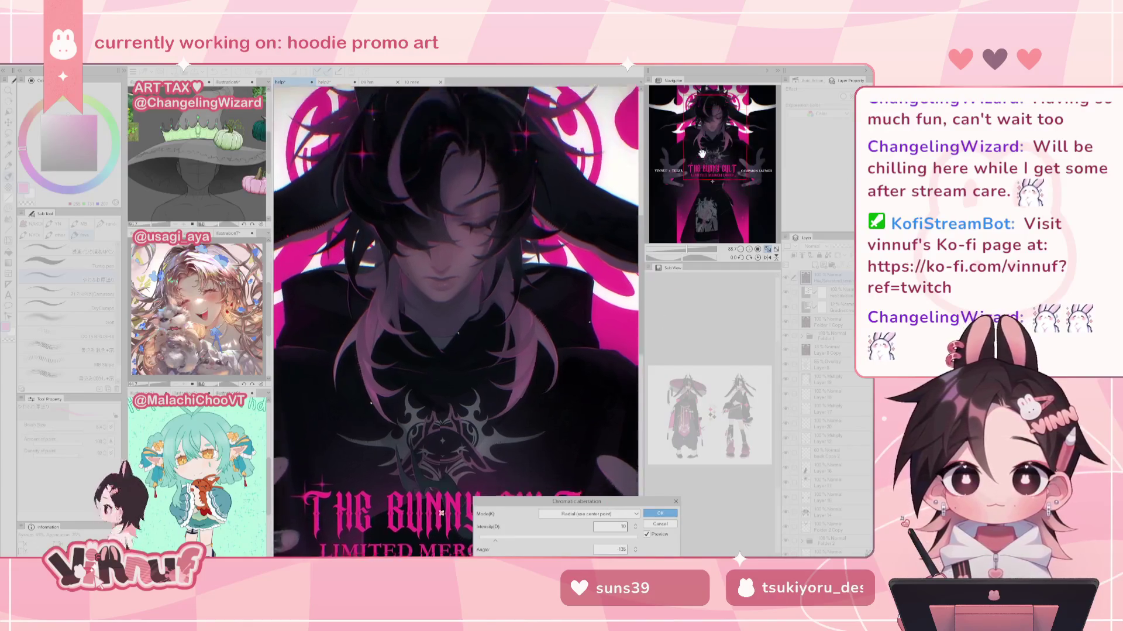
click(661, 514)
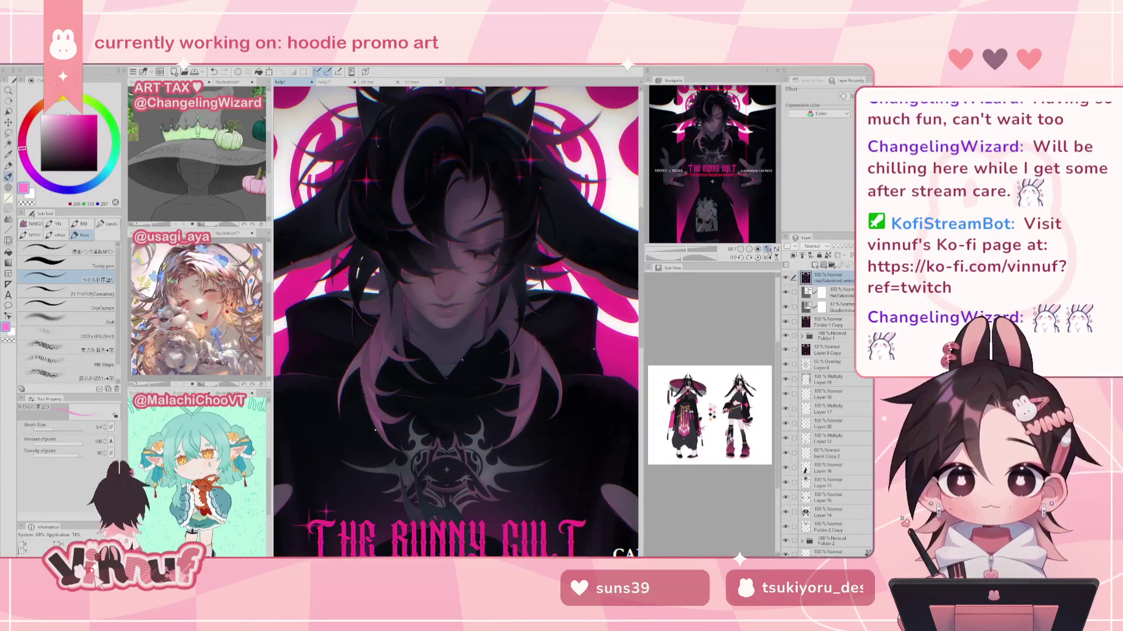
Step: Fit the poster in view and apply the Noise filter to the merged artwork
click(767, 250)
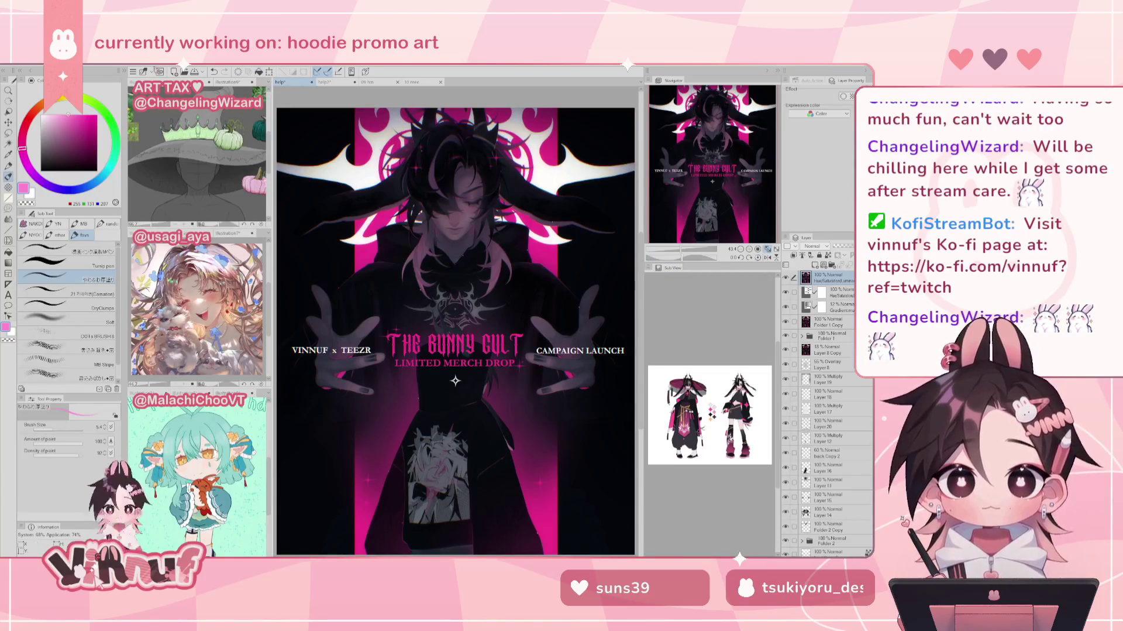
click(133, 72)
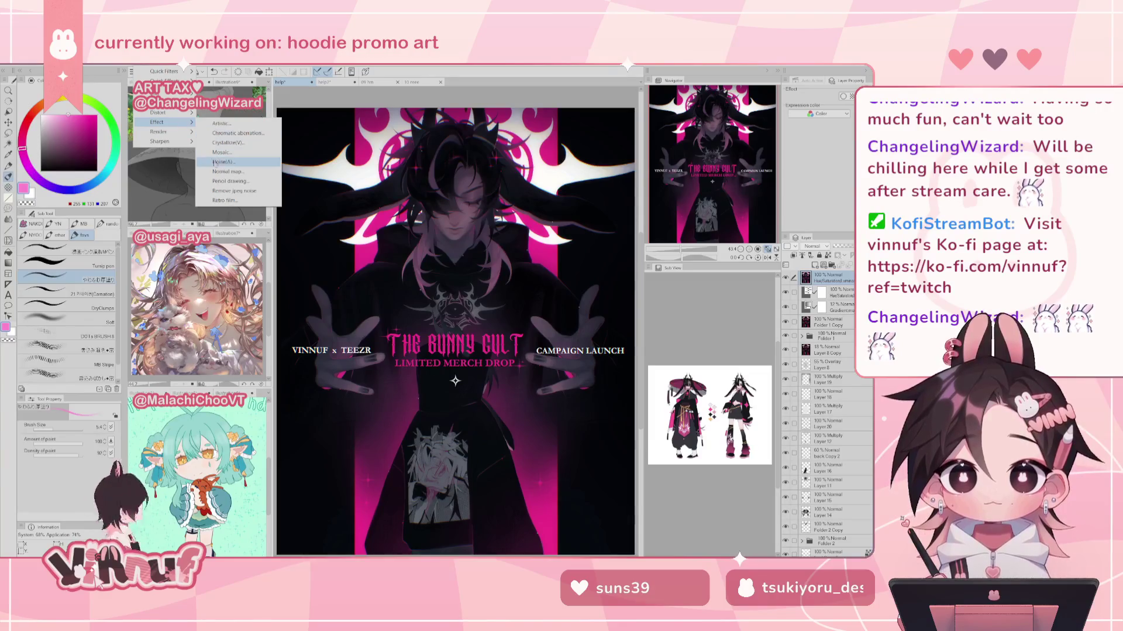
click(216, 162)
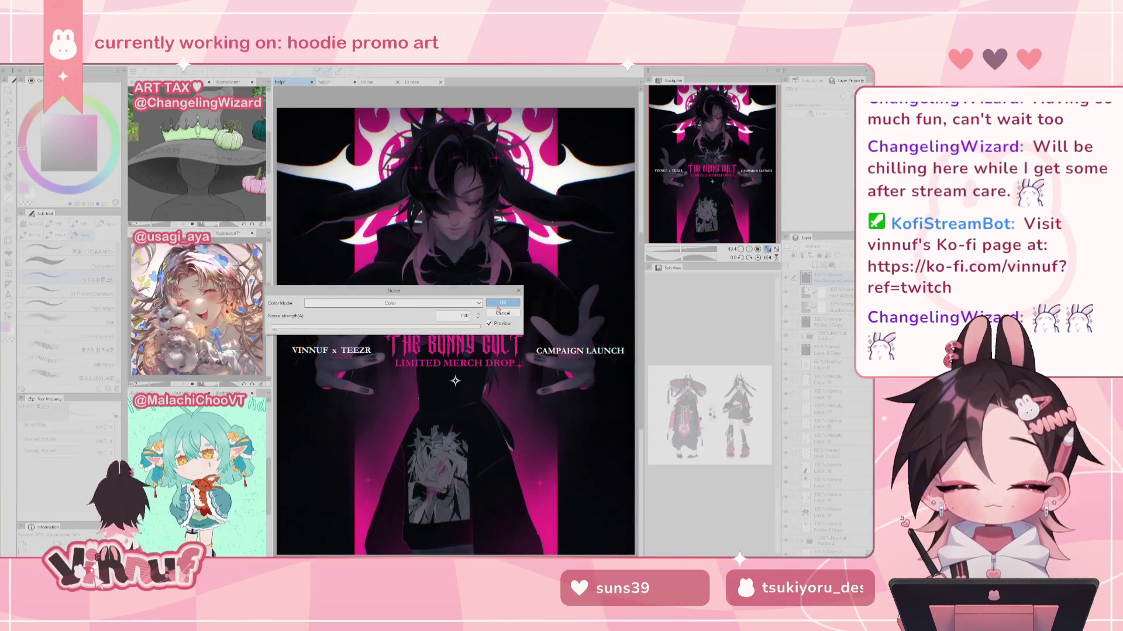
click(500, 302)
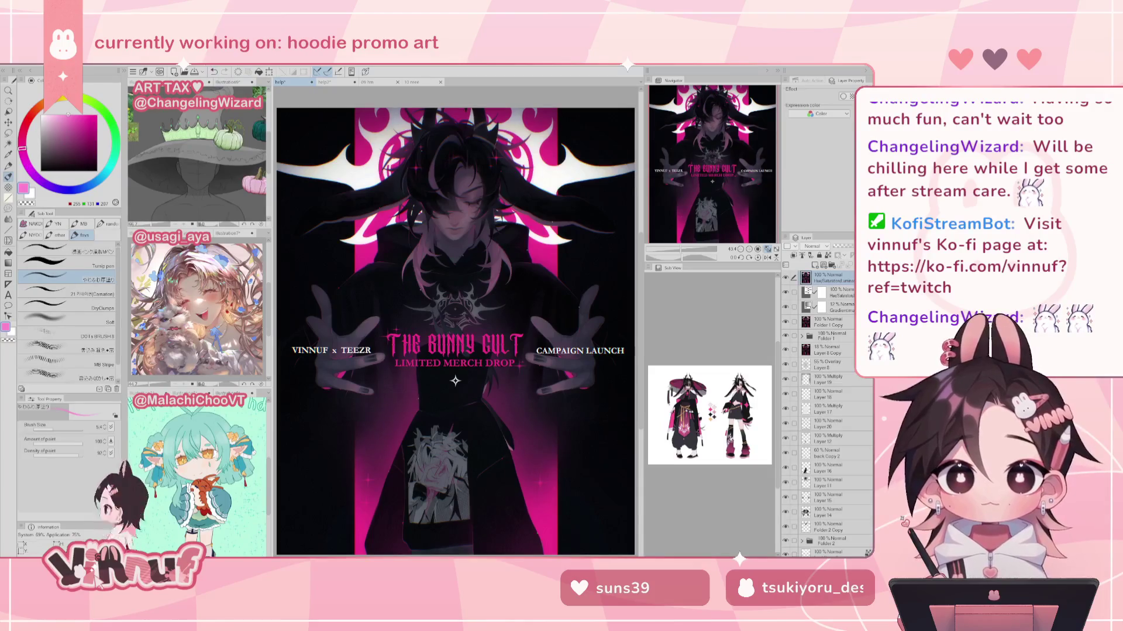
Step: Preview a Mosaic effect on the artwork, then cancel it
click(133, 72)
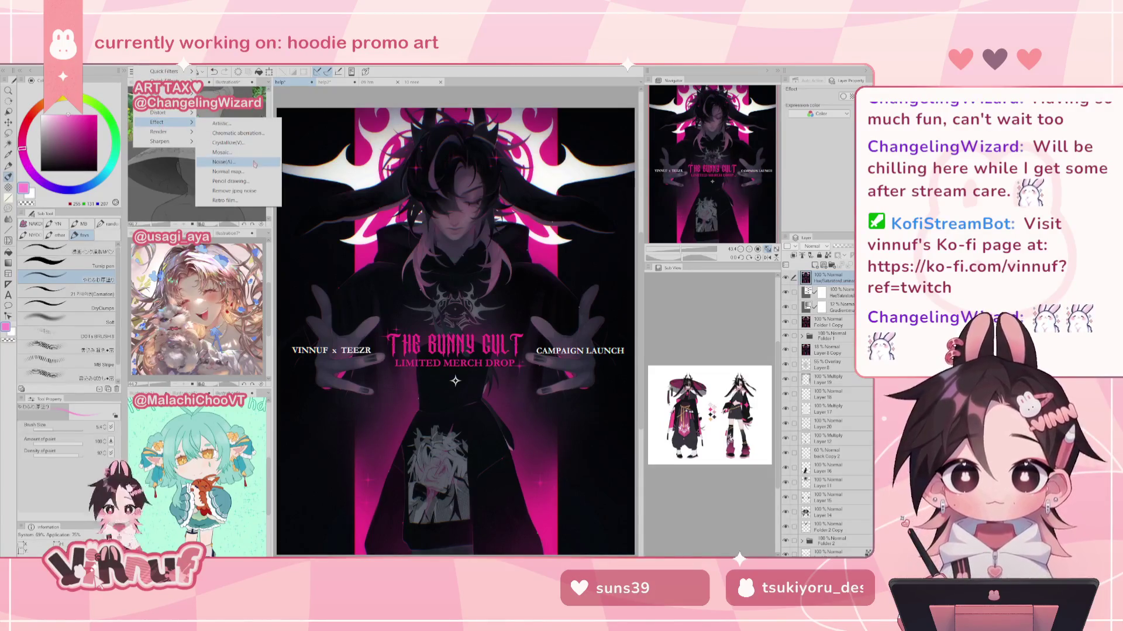
click(240, 154)
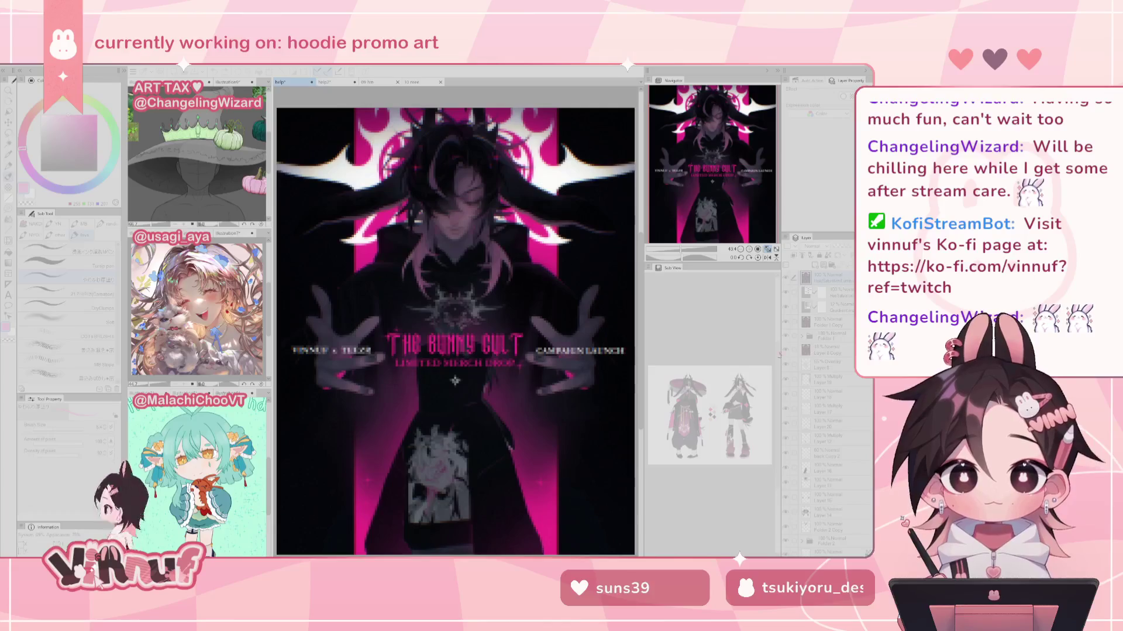
key(Escape)
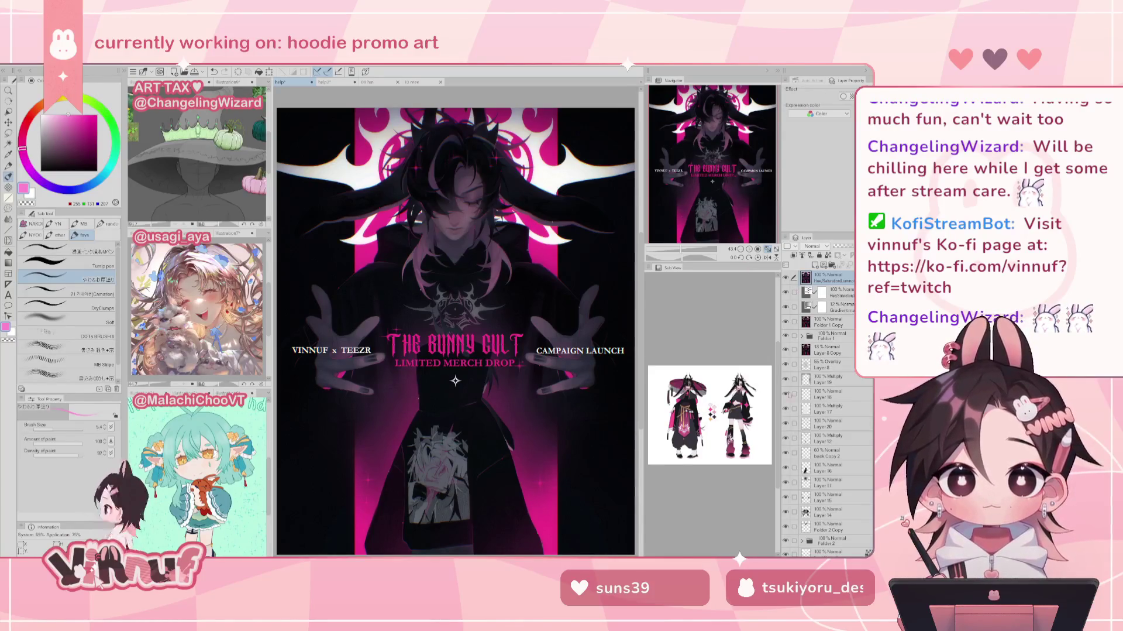
click(830, 551)
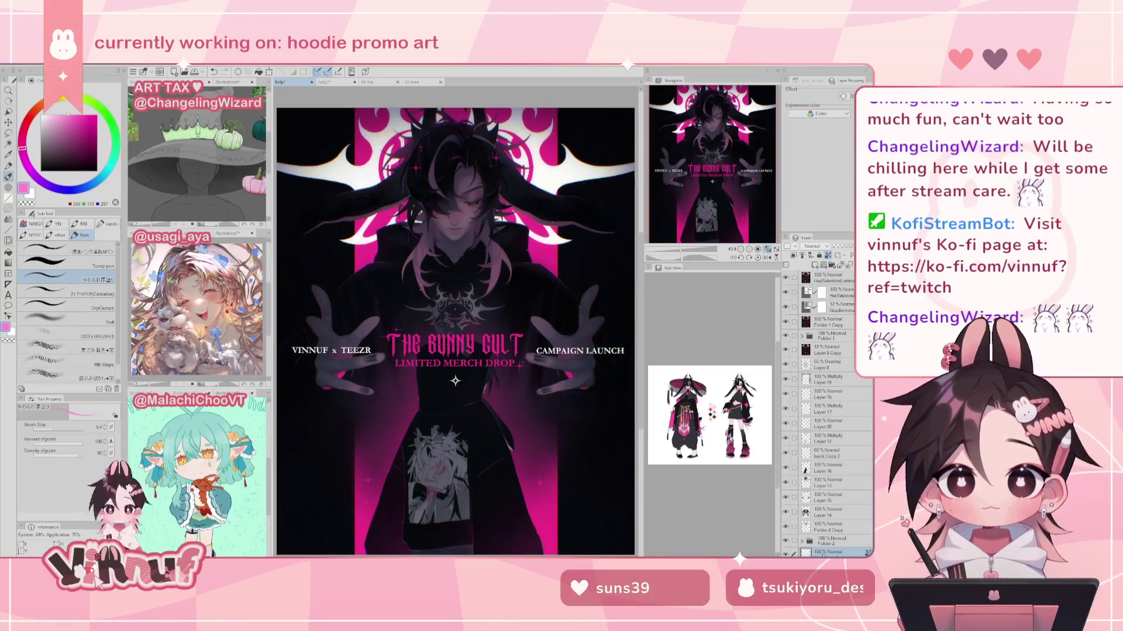
drag(824, 551, 835, 273)
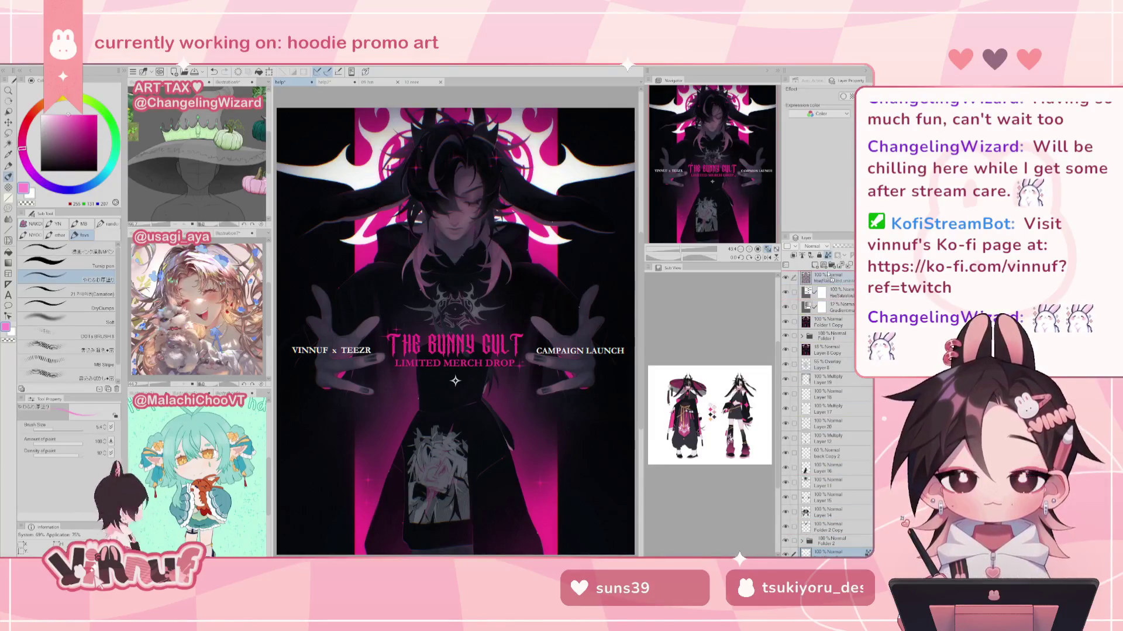
key(ctrl+z)
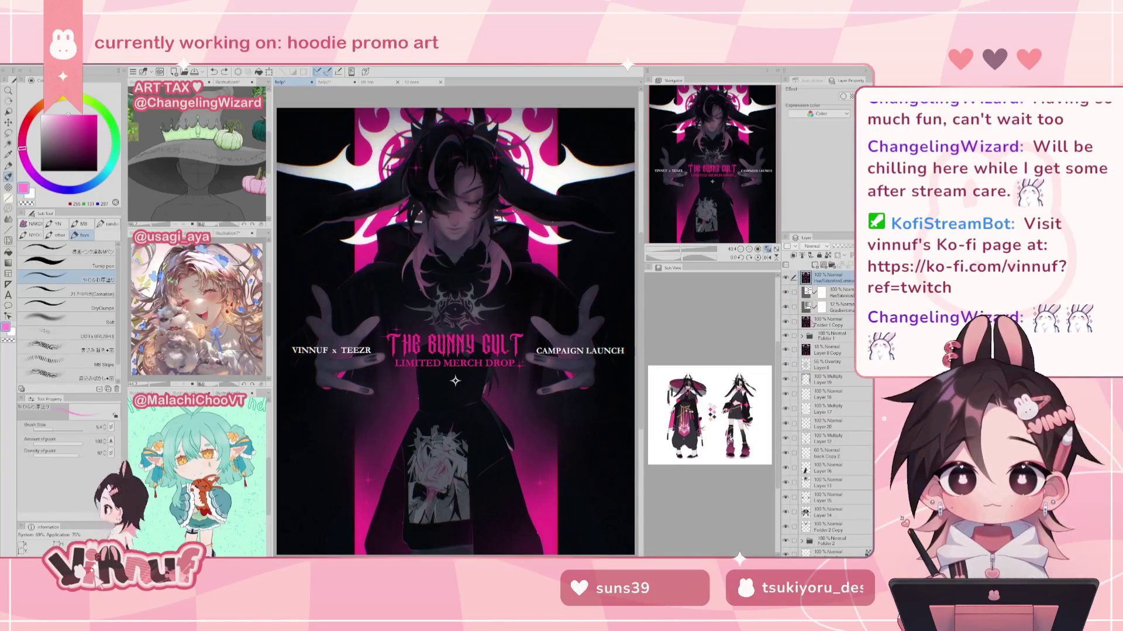
drag(689, 256, 682, 248)
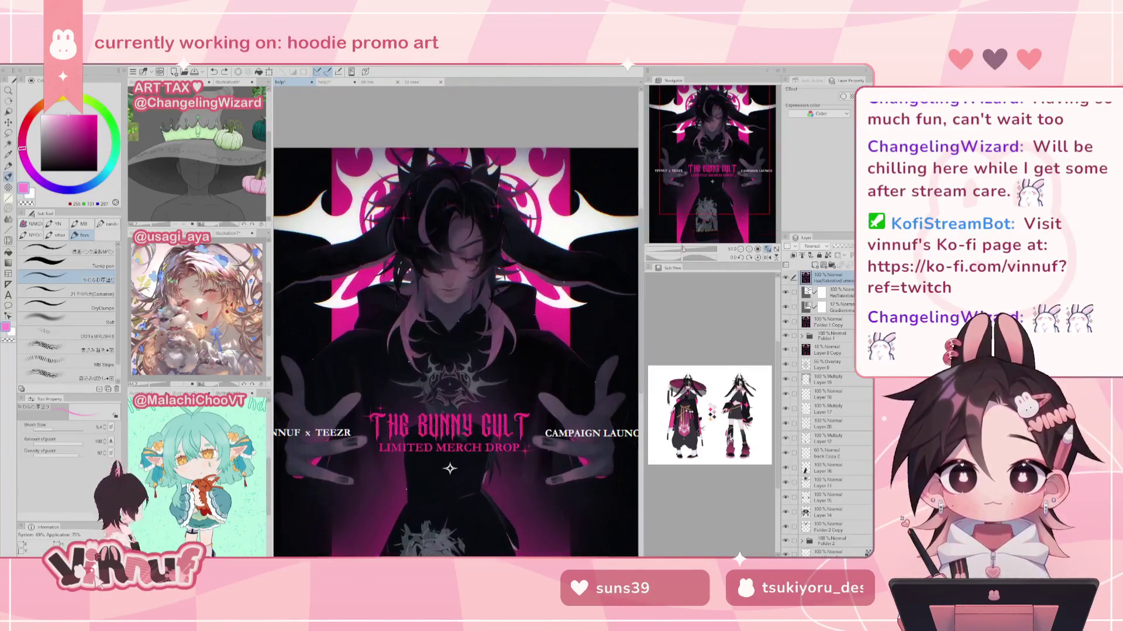
click(767, 248)
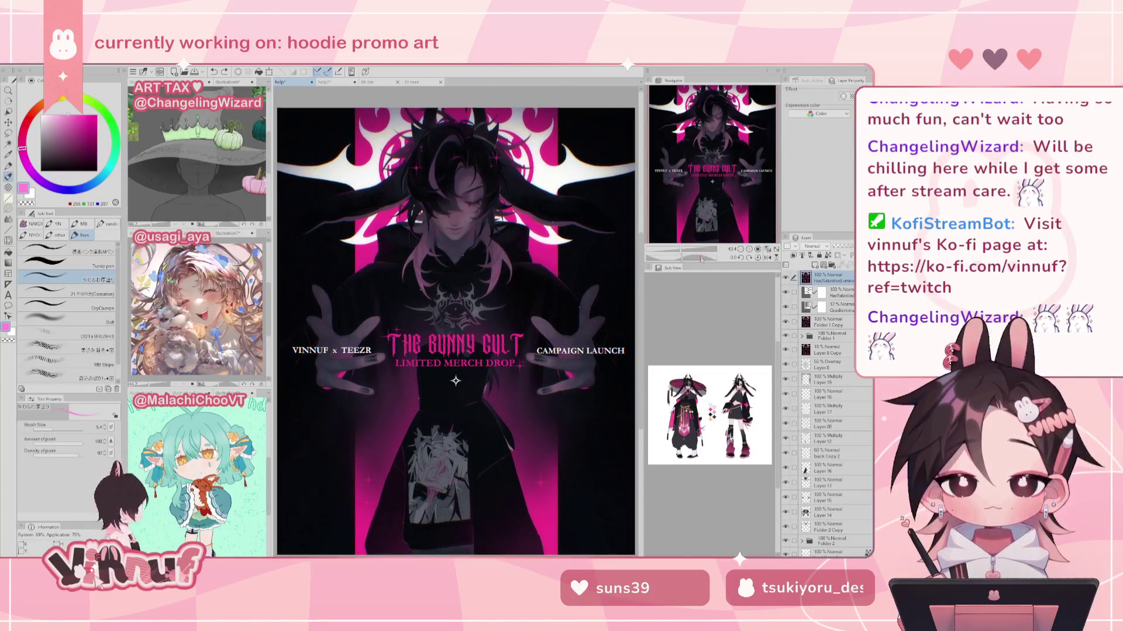
drag(673, 249, 695, 249)
mouse_move(715, 174)
mouse_down()
mouse_move(714, 142)
mouse_move(730, 150)
mouse_up()
click(768, 249)
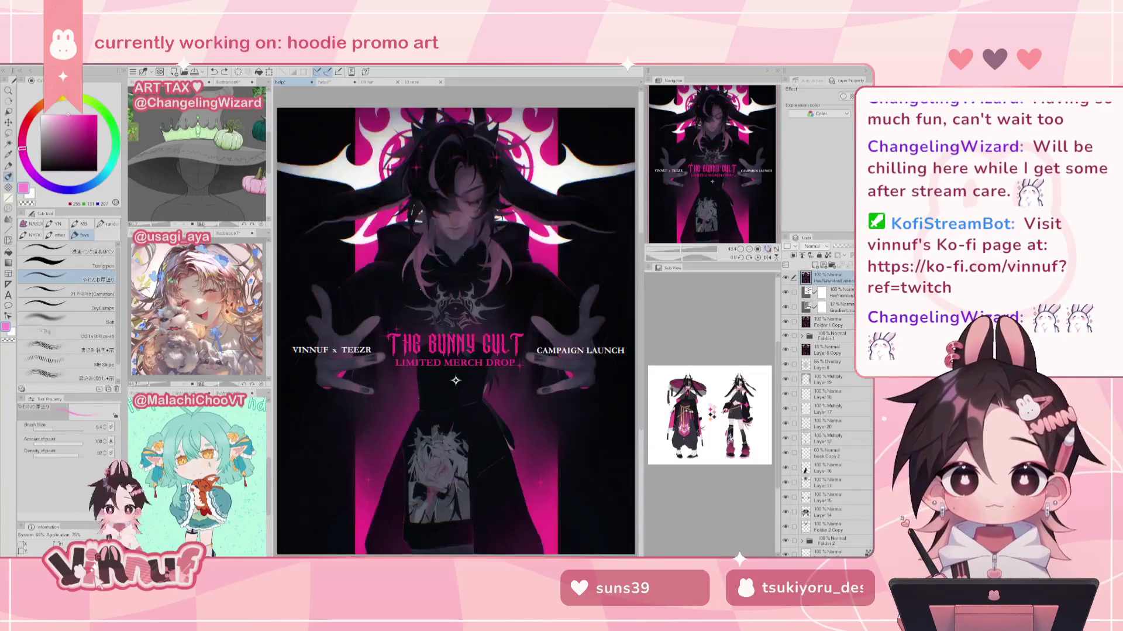
drag(679, 249, 690, 249)
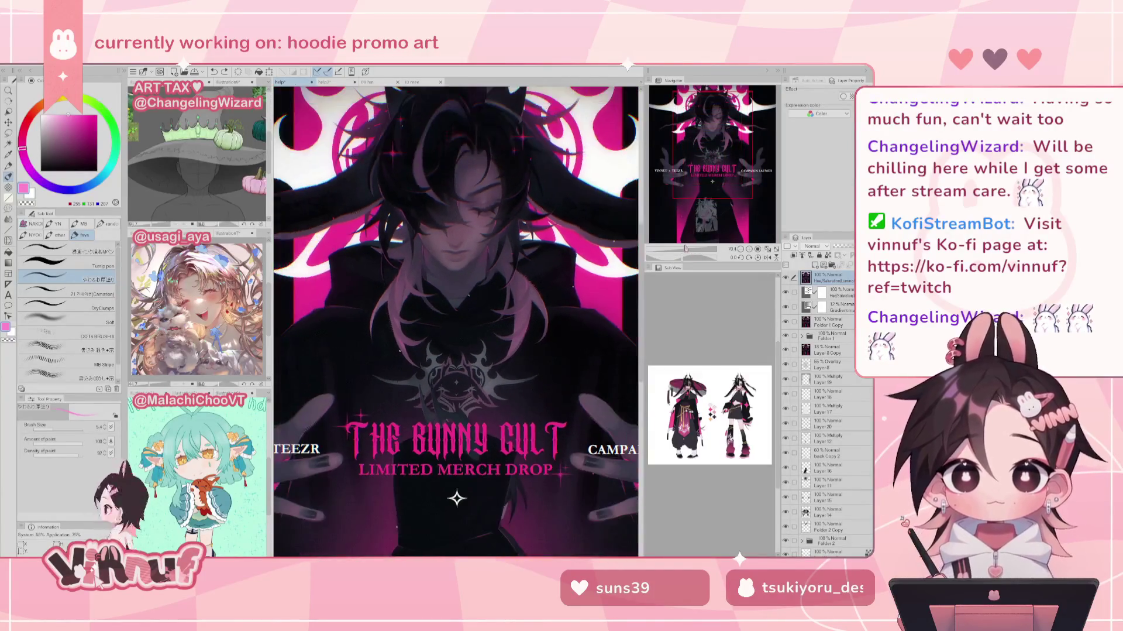
drag(709, 193, 708, 171)
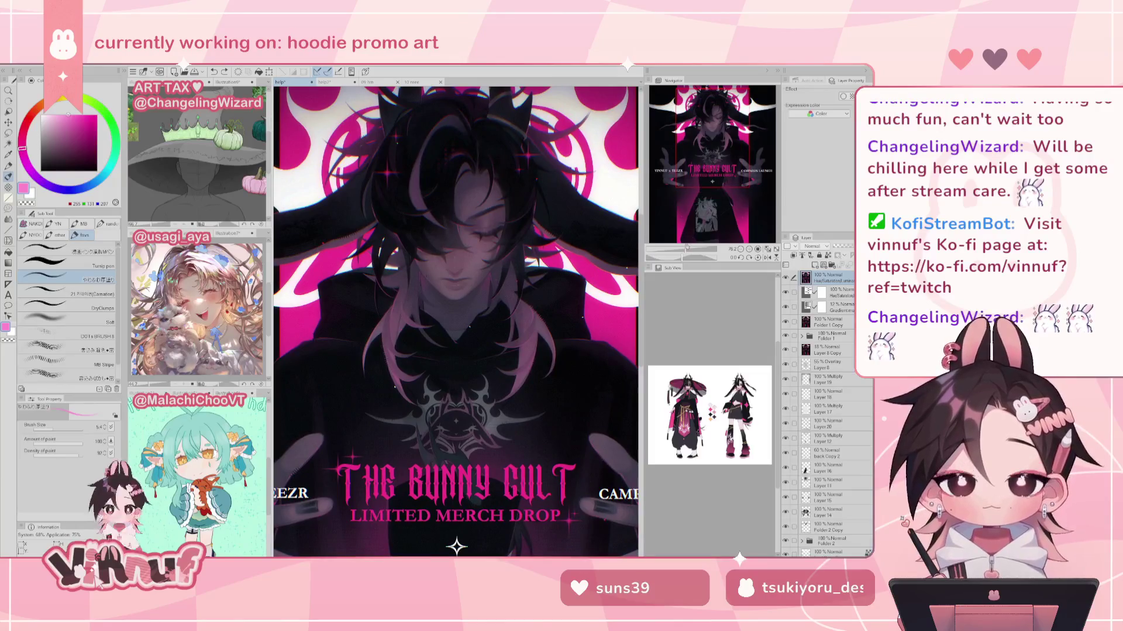
drag(690, 249, 686, 250)
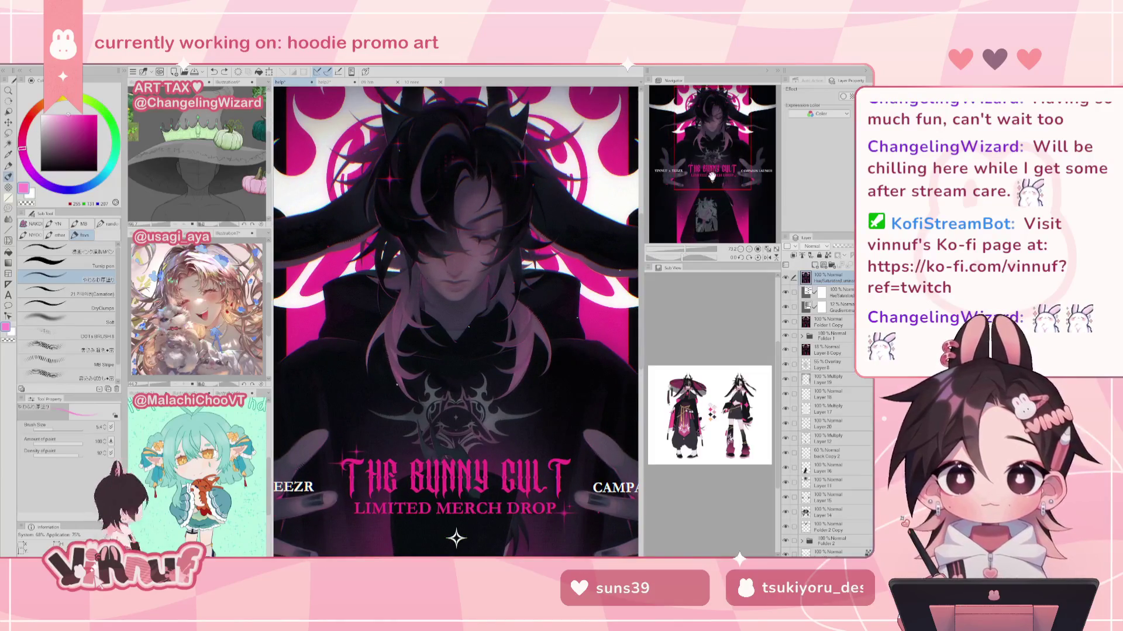
drag(713, 175, 730, 171)
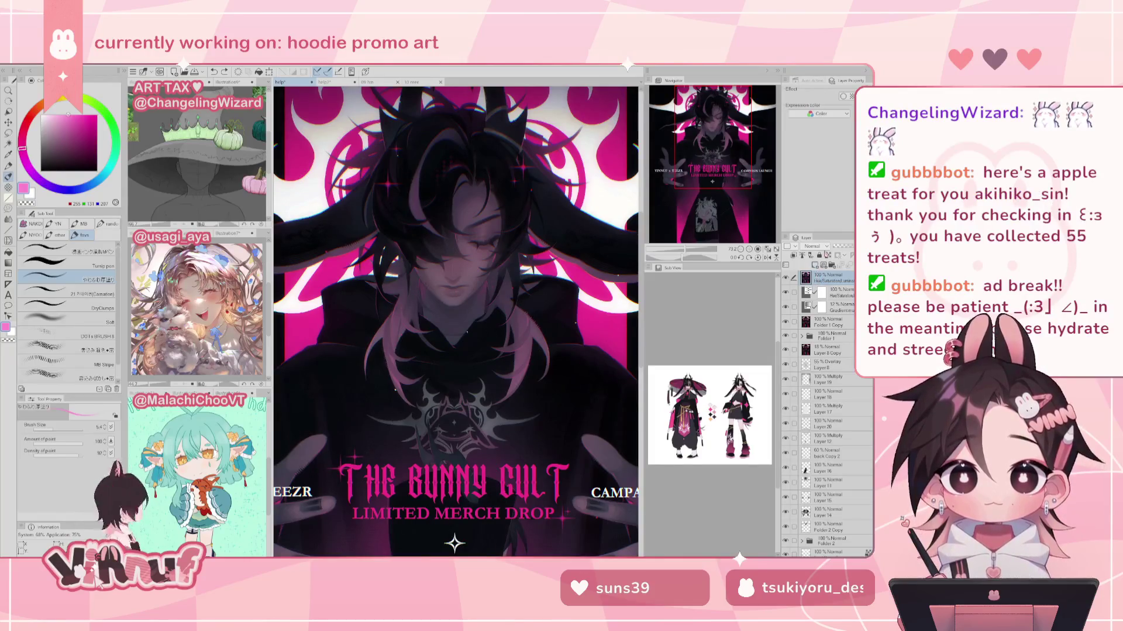
click(132, 72)
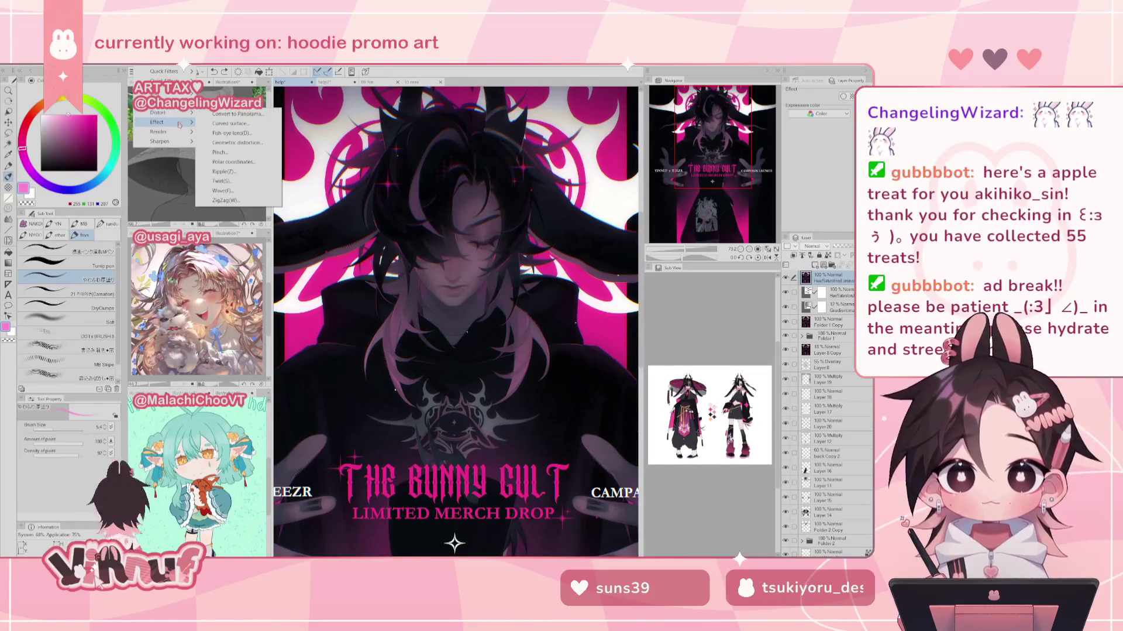
Step: Shift the VINNUF logo's hue with a Hue/Saturation/Luminosity adjustment
click(234, 161)
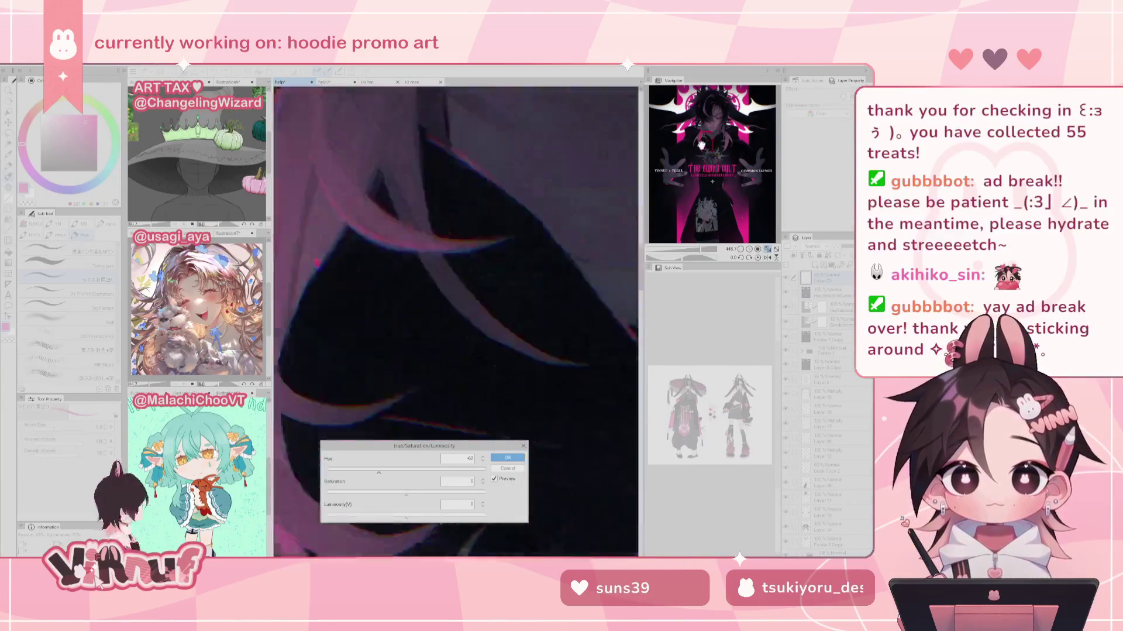
click(681, 140)
drag(379, 472, 367, 471)
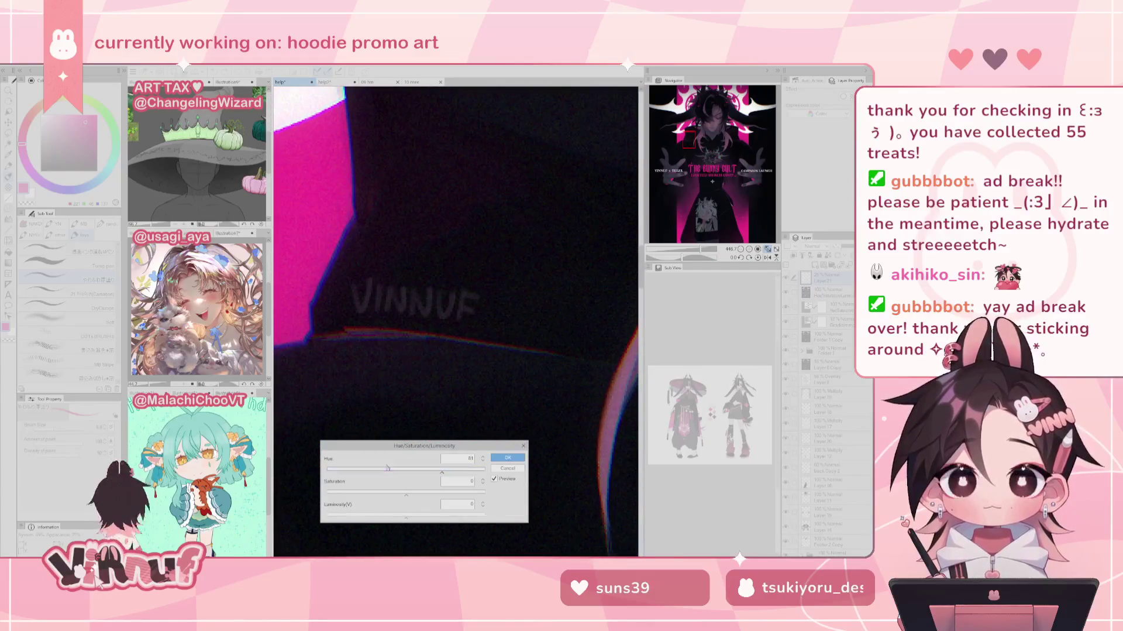
click(507, 457)
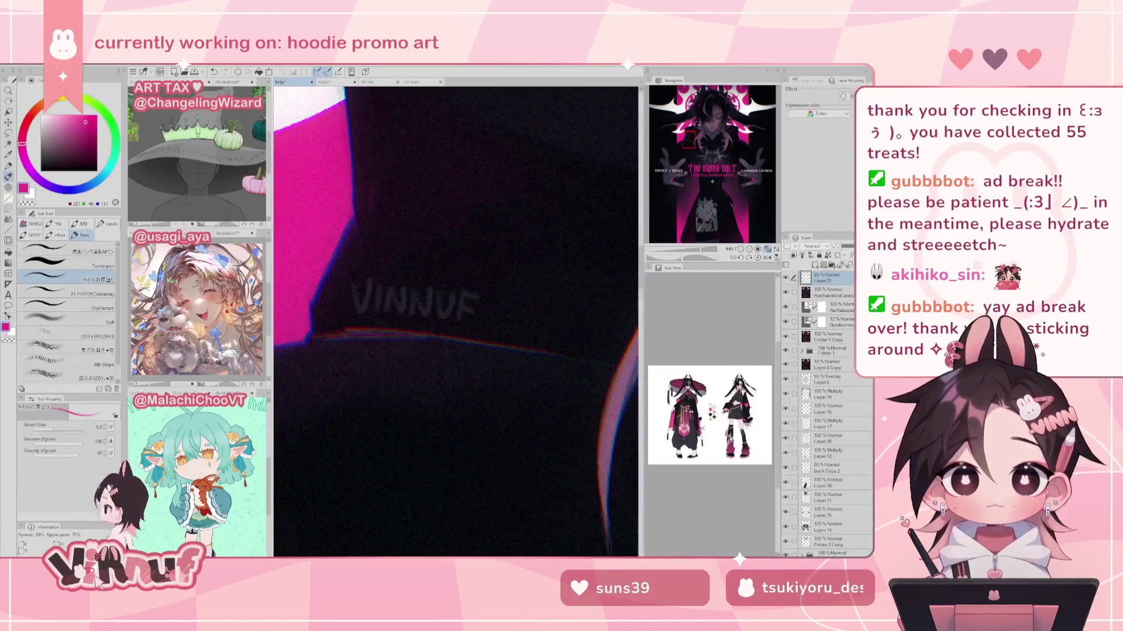
click(768, 249)
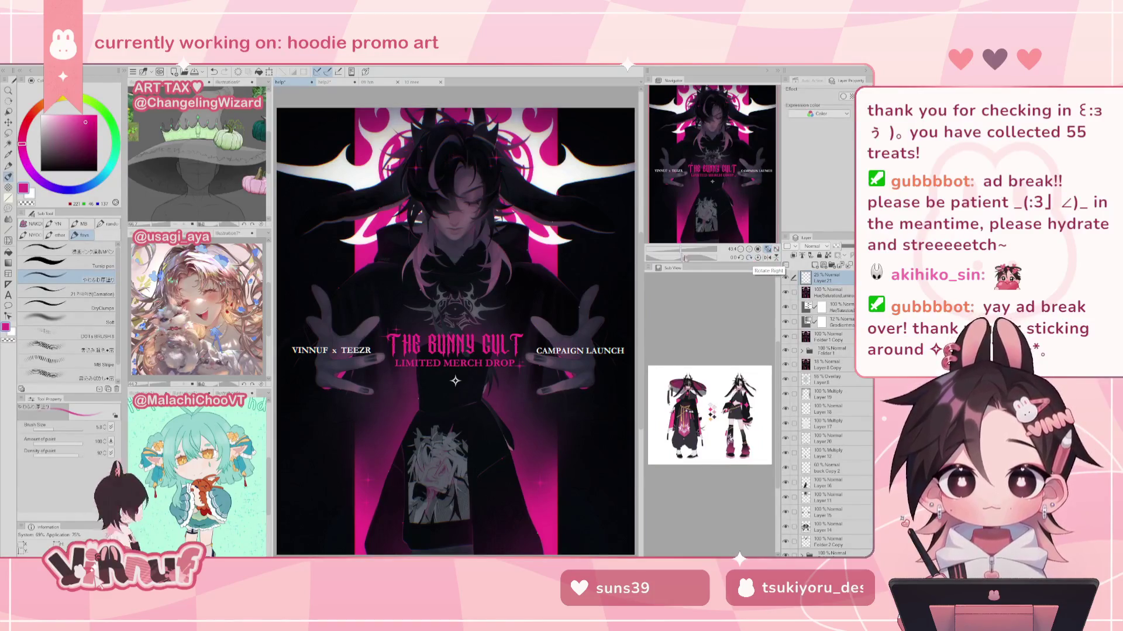
Step: Transform the VINNUF logo to make it slightly shorter, then fit the poster in view
scroll(668, 139, up, 5)
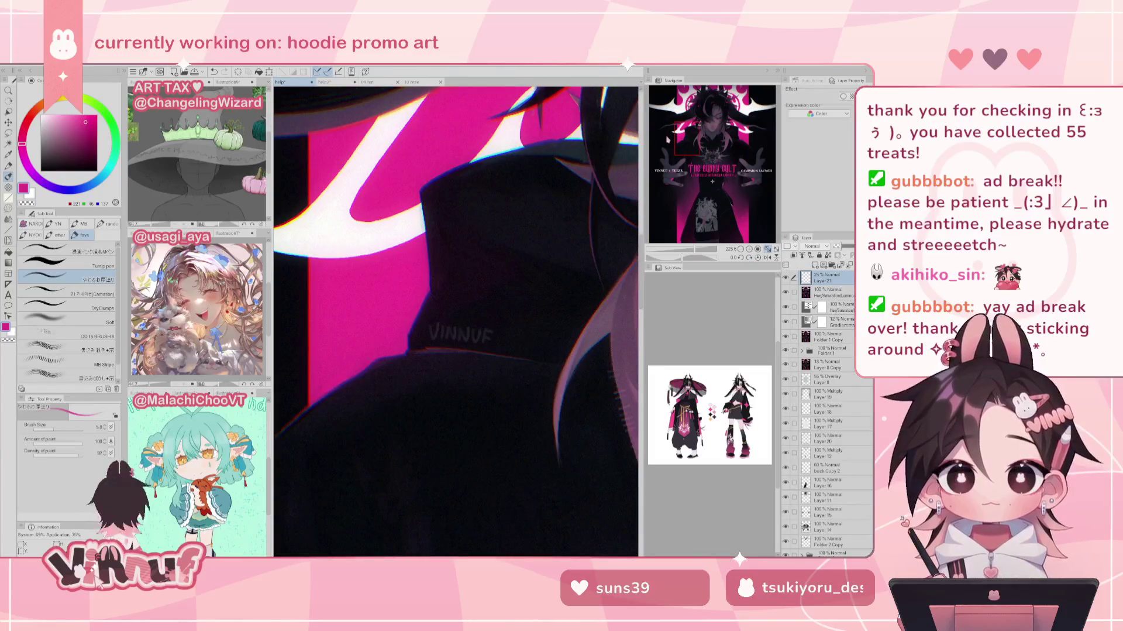
key(ctrl+t)
drag(462, 321, 461, 326)
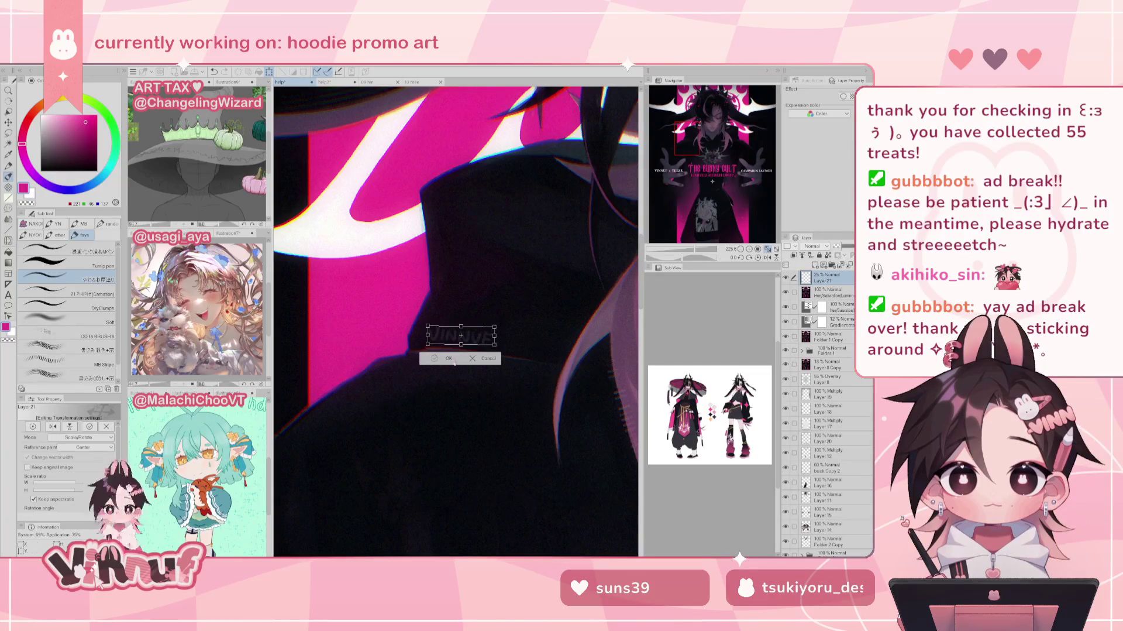
key(Return)
click(768, 248)
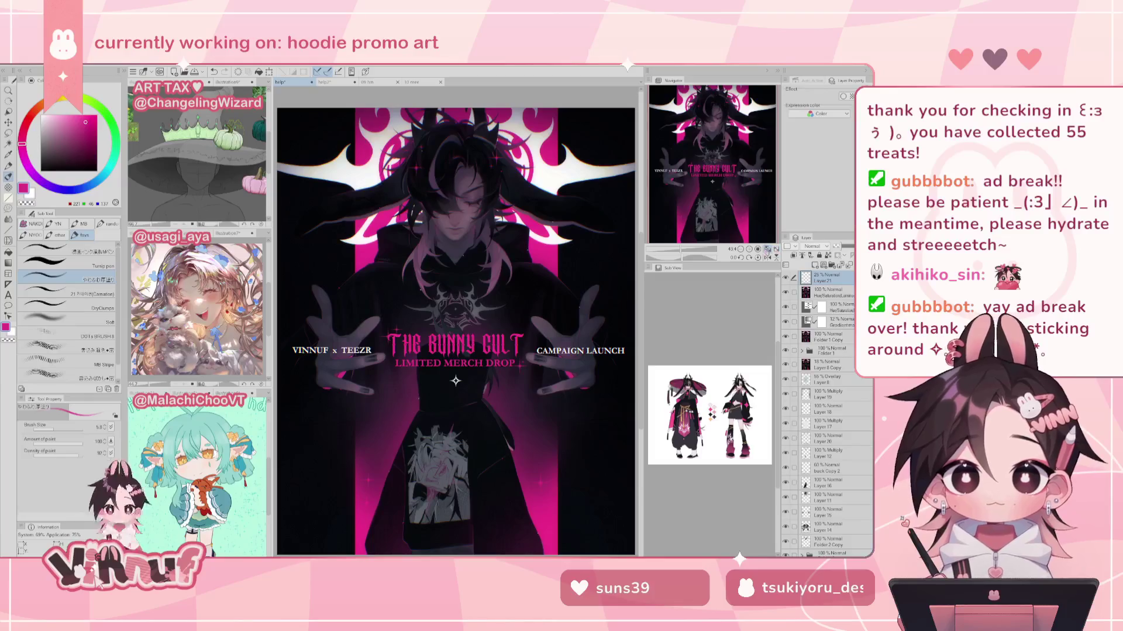
Step: Save the Bunny Cult poster and sample two pinks from its title
key(ctrl+s)
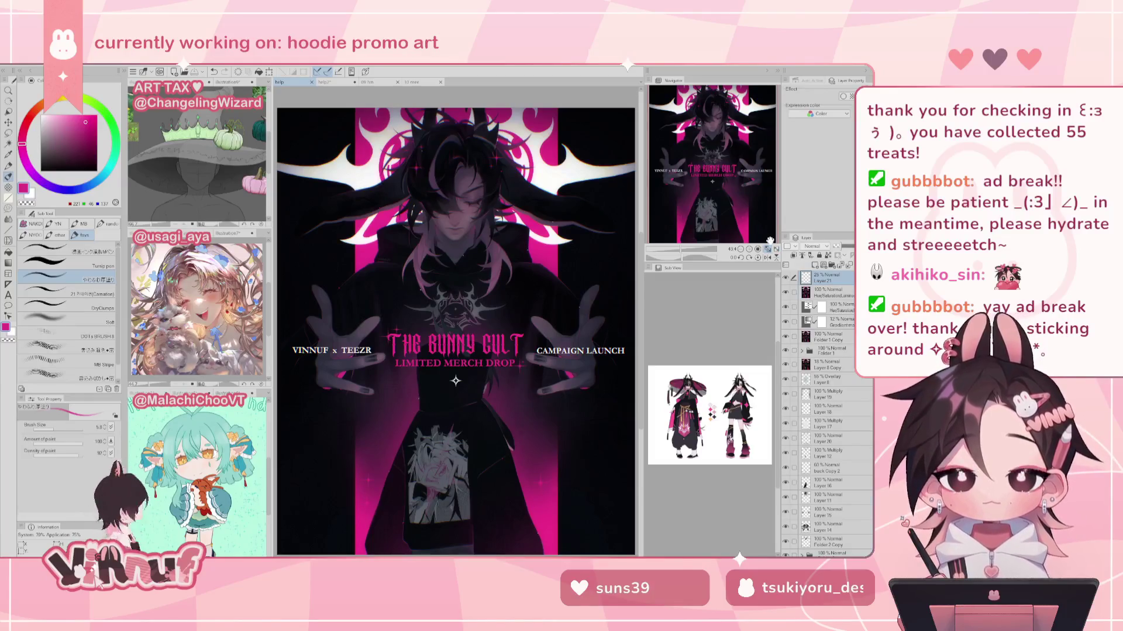
alt+click(446, 351)
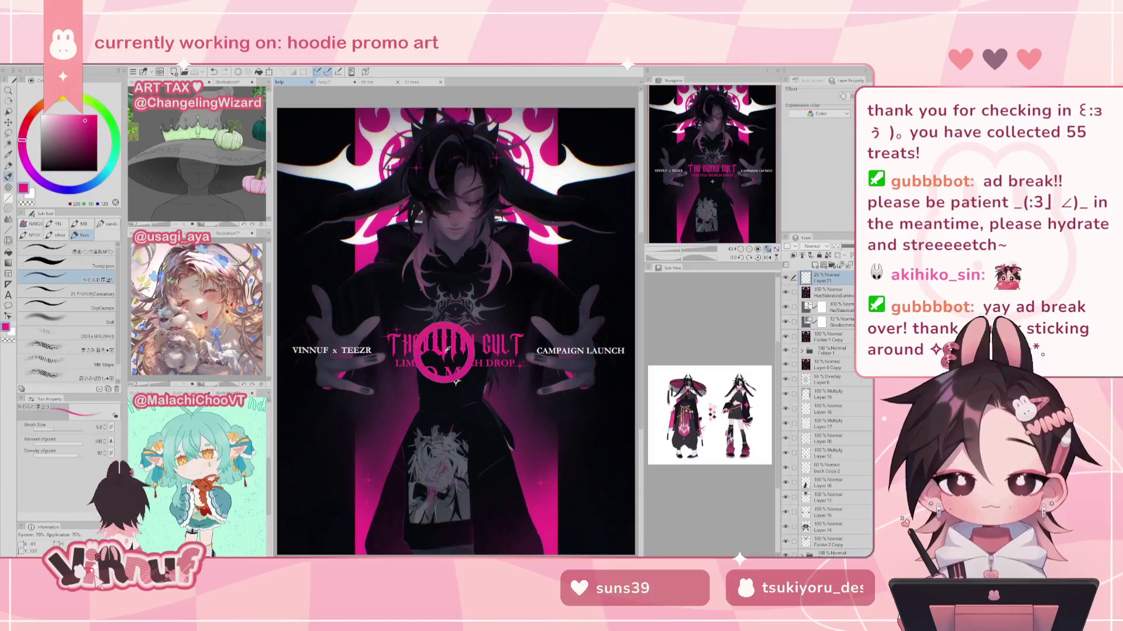
alt+click(435, 342)
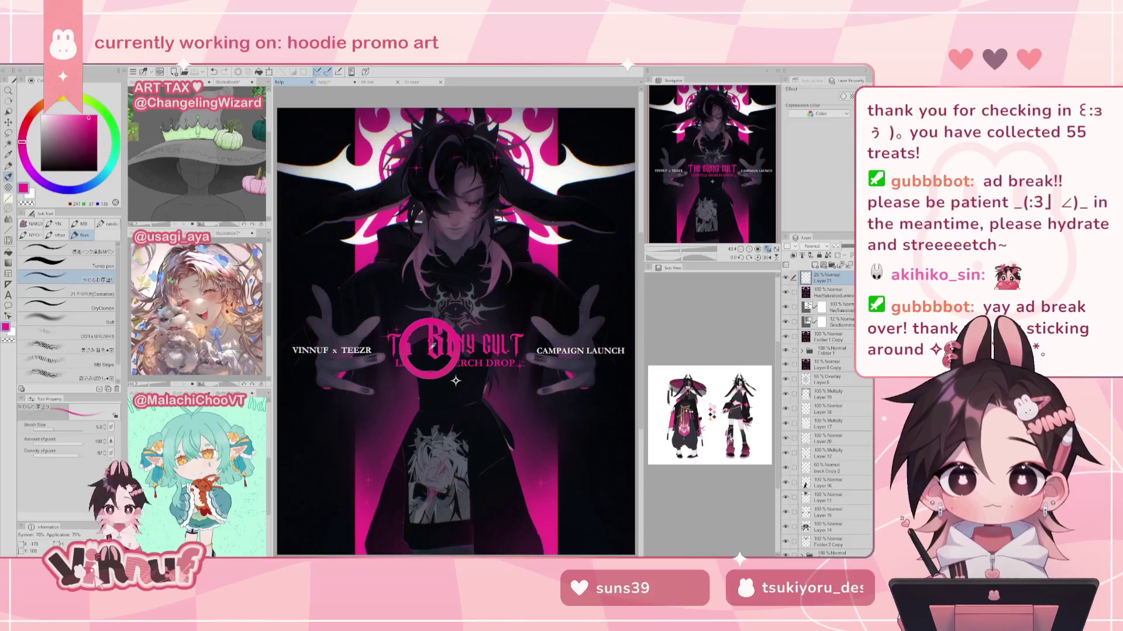
Step: In the Art Raffle document, expand Folder 3, select Layer 1 Copy and switch to Fill
click(339, 80)
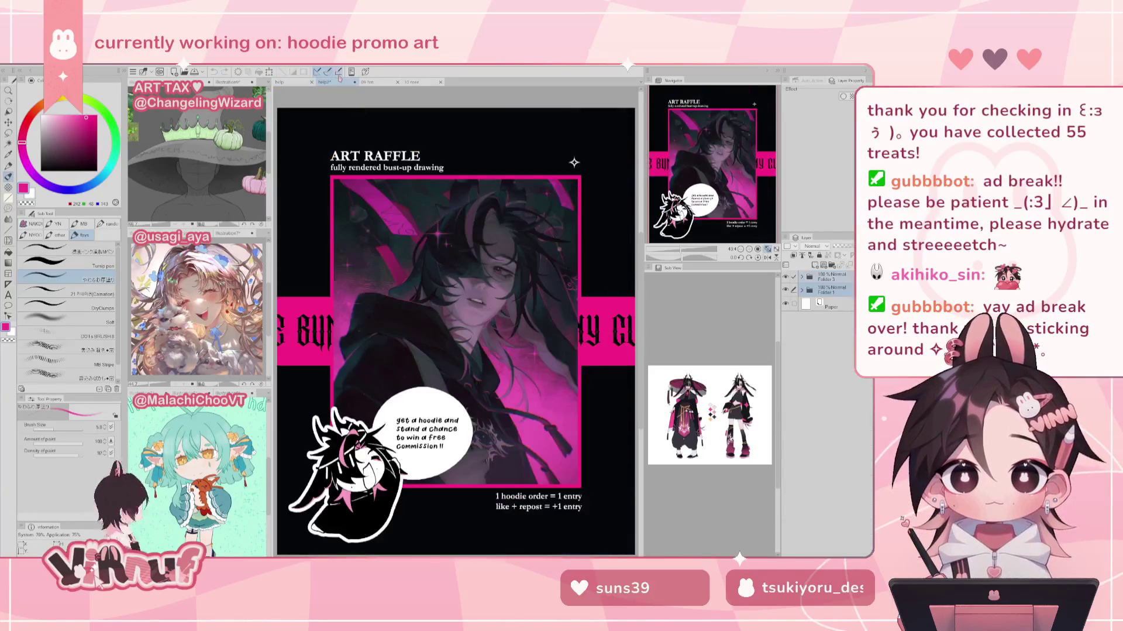
click(284, 81)
click(328, 82)
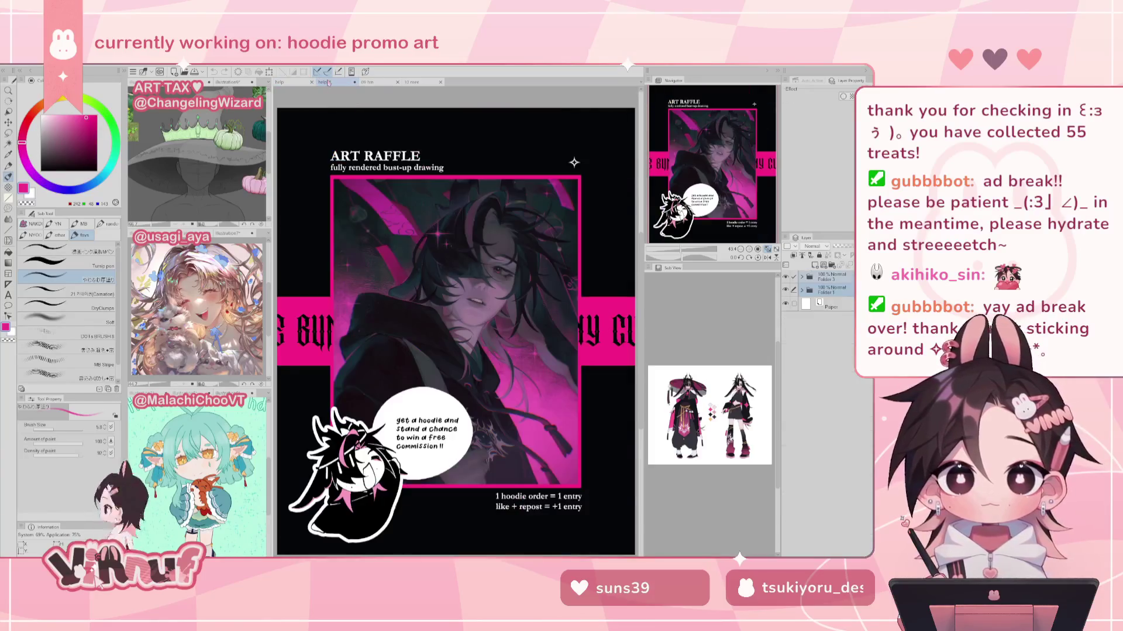
click(802, 276)
click(842, 344)
key(g)
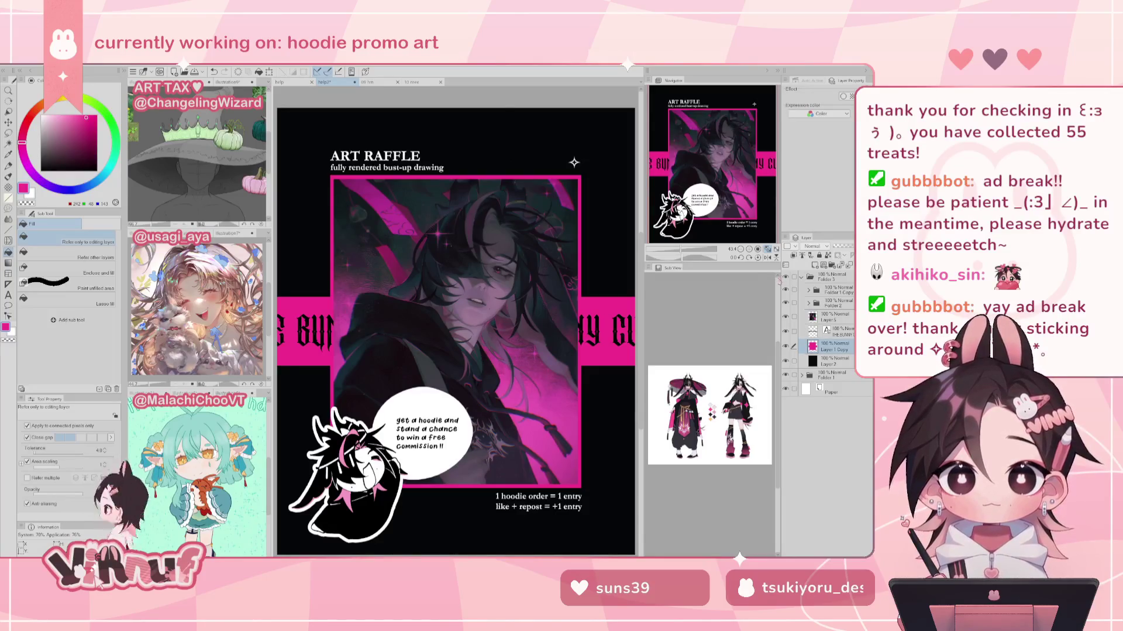
Step: Sample two colours from the Bunny Cult poster's corner, then select Layer 2 in the raffle poster
click(280, 82)
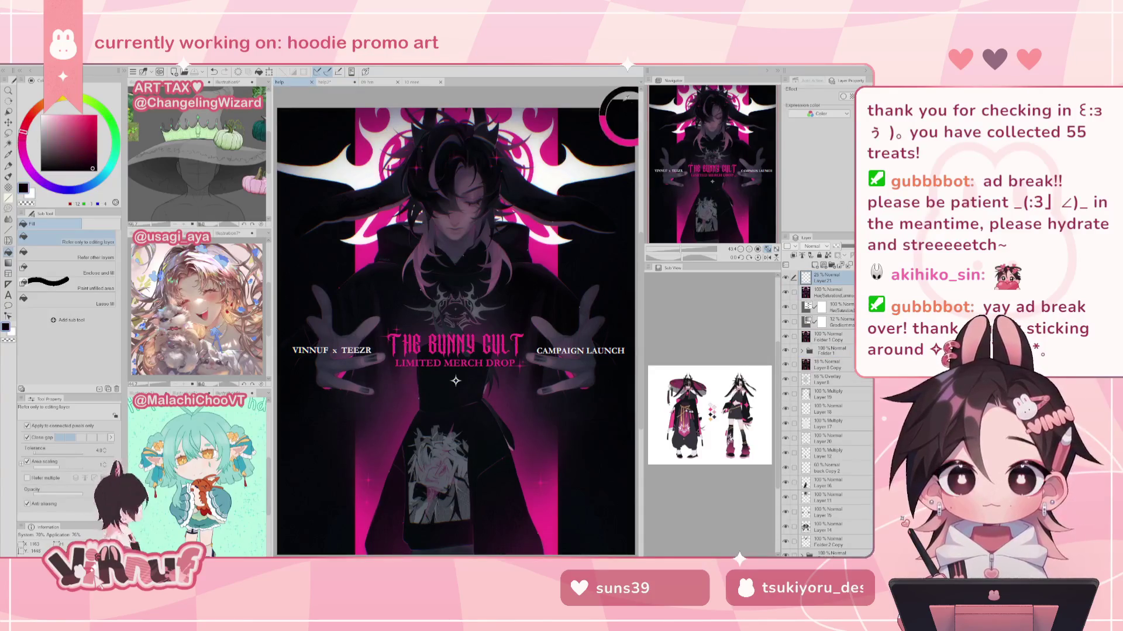
alt+click(617, 109)
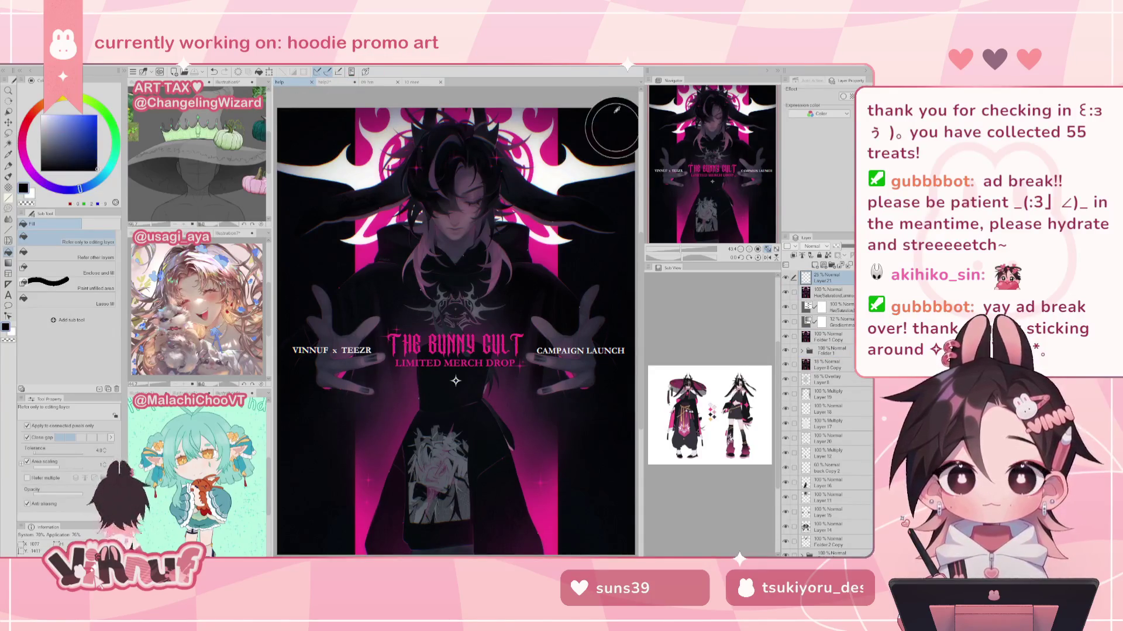
alt+click(623, 122)
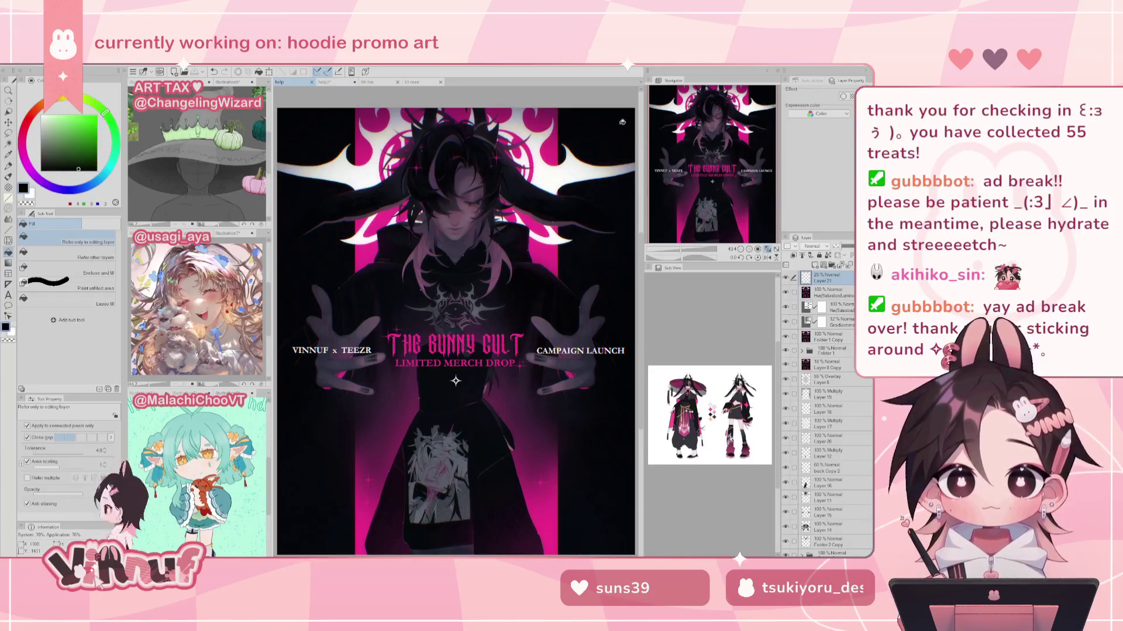
click(327, 82)
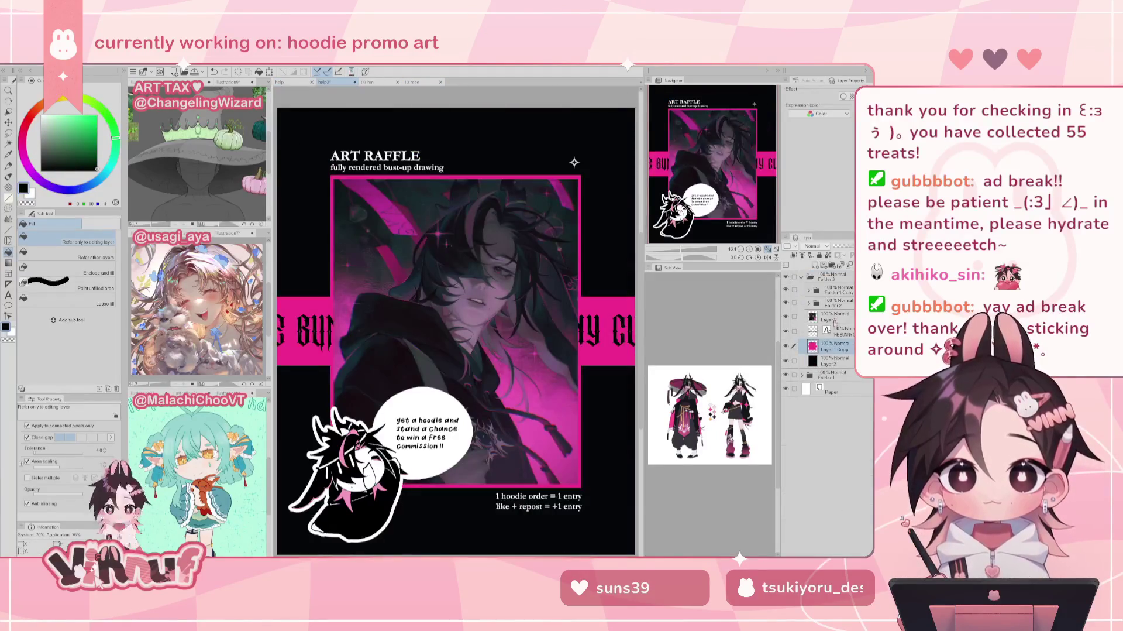
click(834, 360)
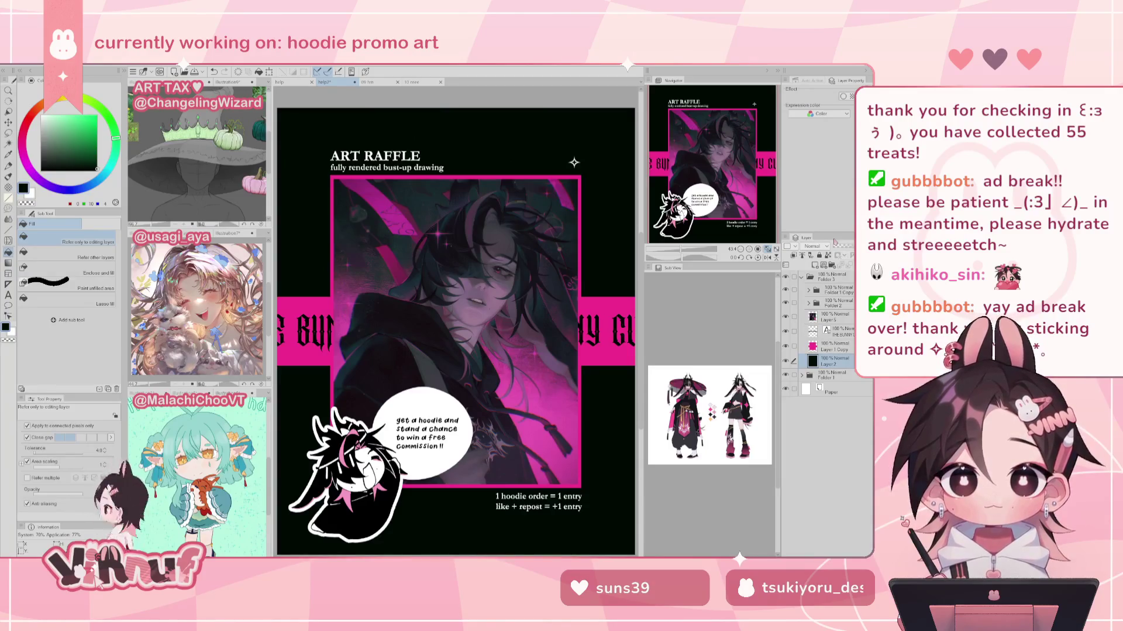
Step: Sample the raffle artwork's pink, compare the preorder and Bunny Cult documents, then return to Art Raffle
click(802, 276)
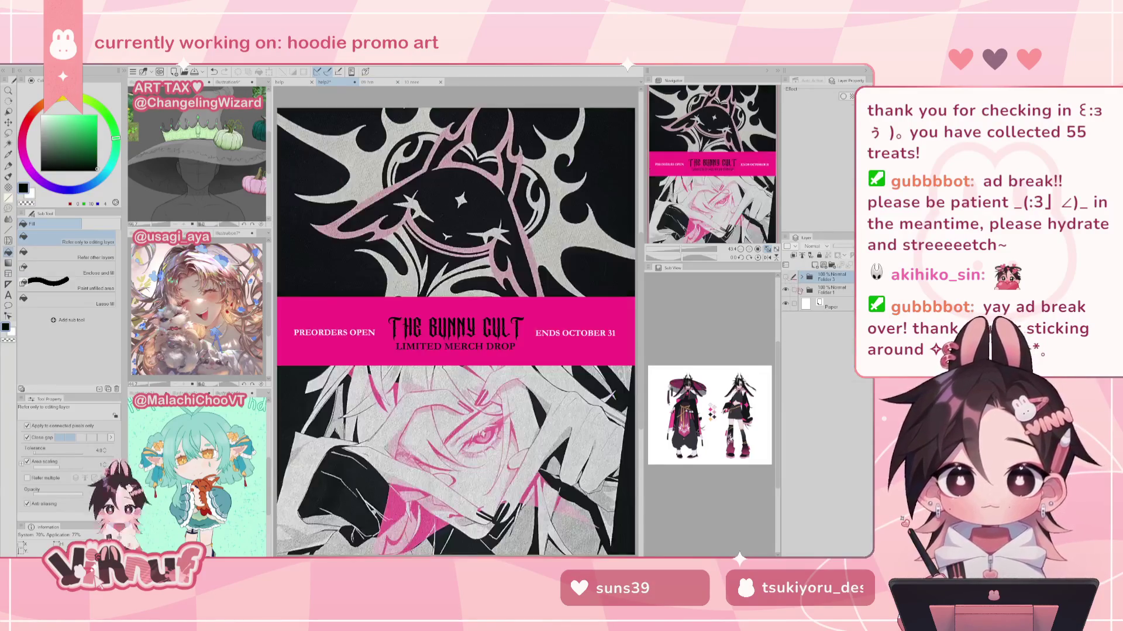
click(285, 81)
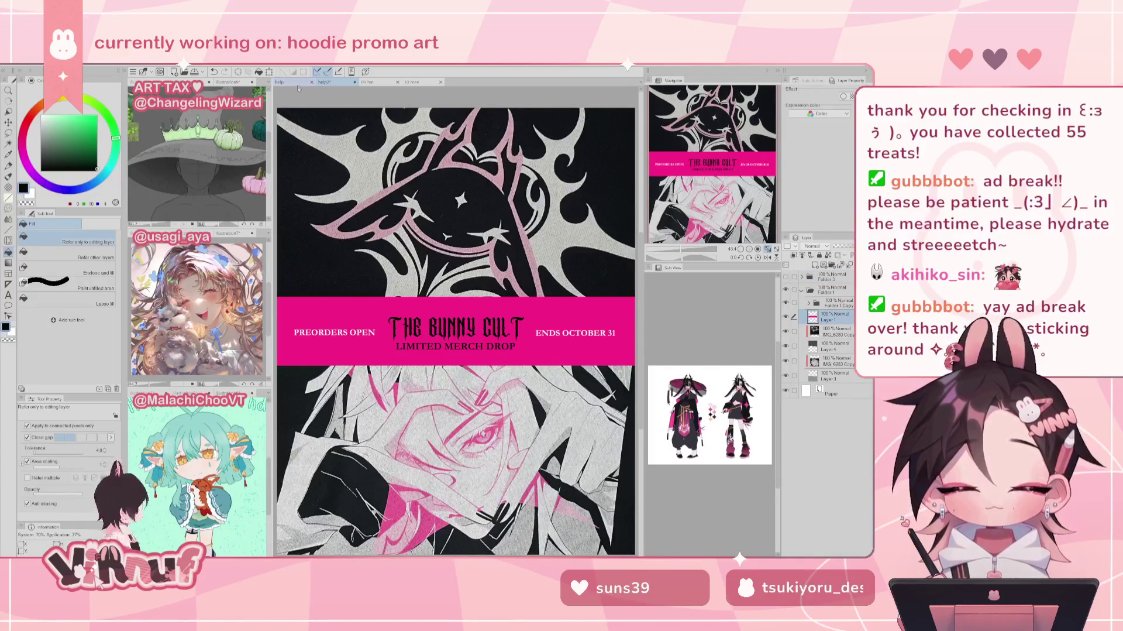
click(325, 82)
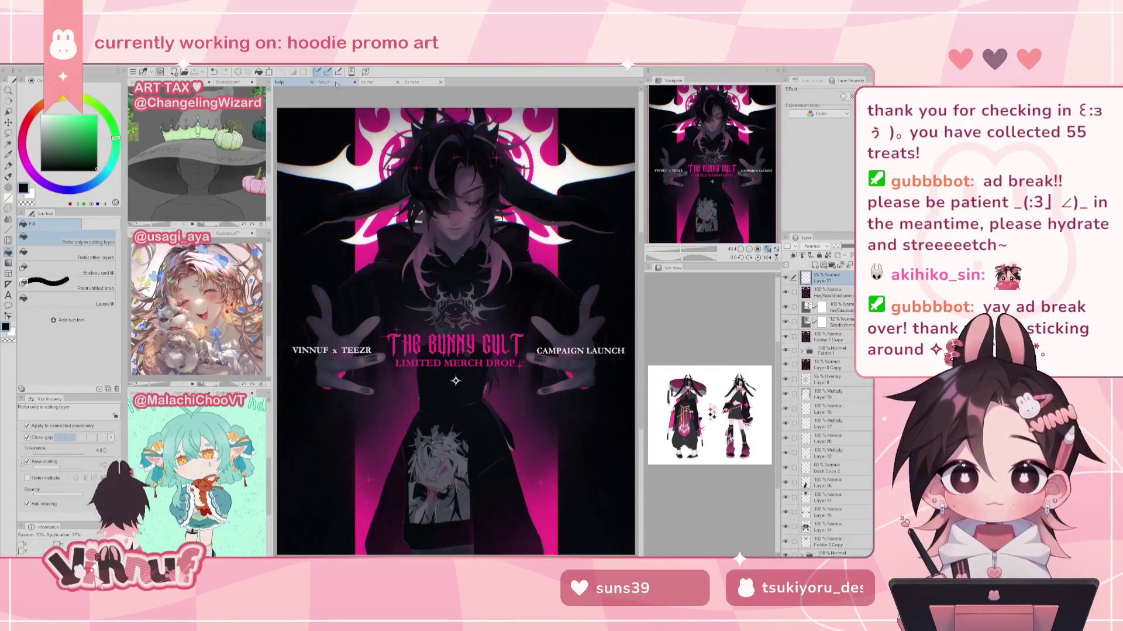
click(785, 277)
alt+click(592, 336)
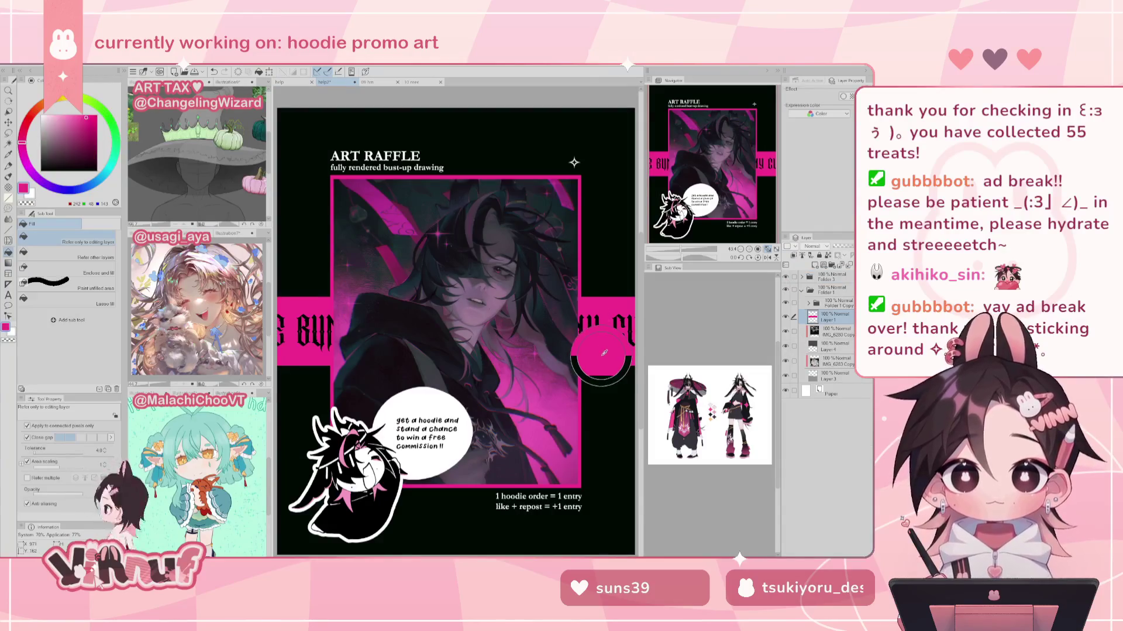
click(786, 277)
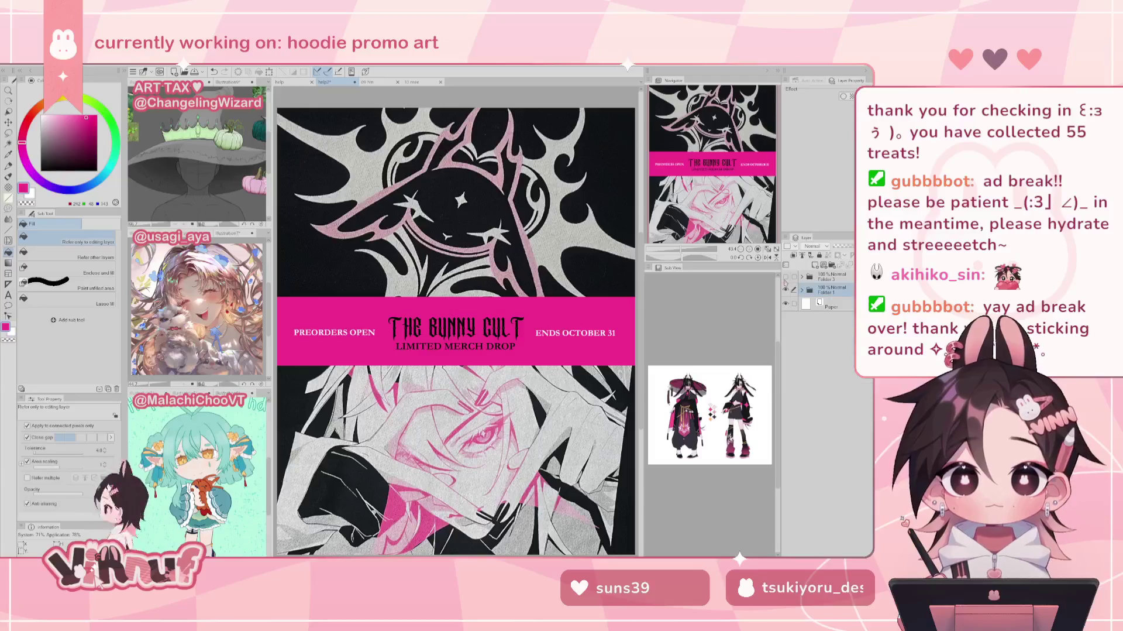
click(289, 82)
click(297, 83)
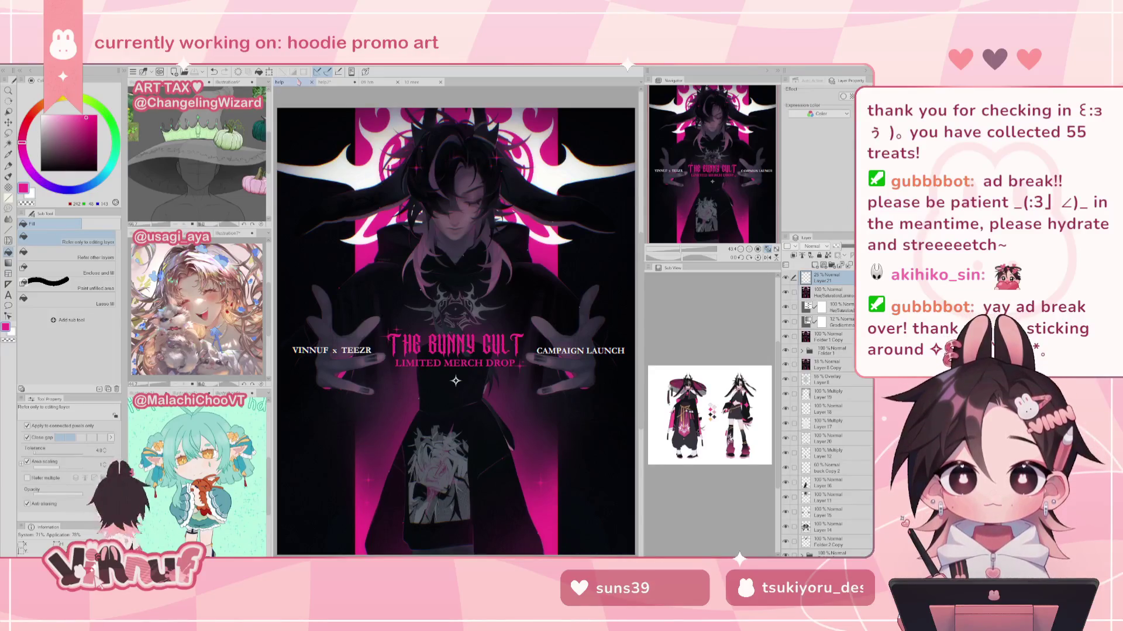
click(339, 83)
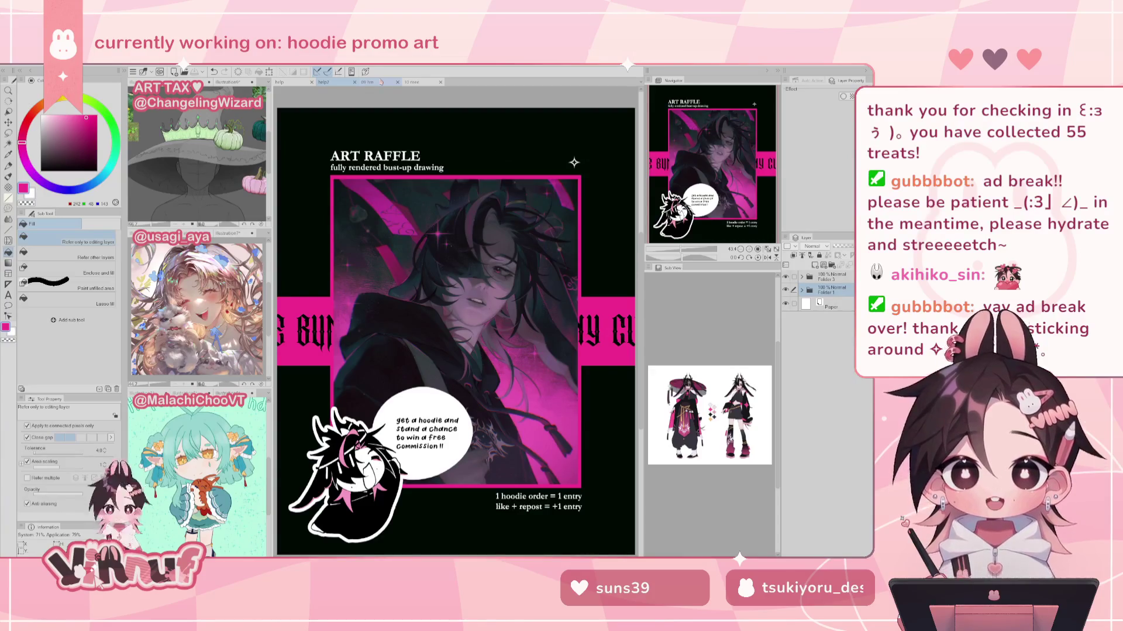
Step: Expand Folder 3 and Folder 2 in the raffle poster and select Layer 6
click(802, 276)
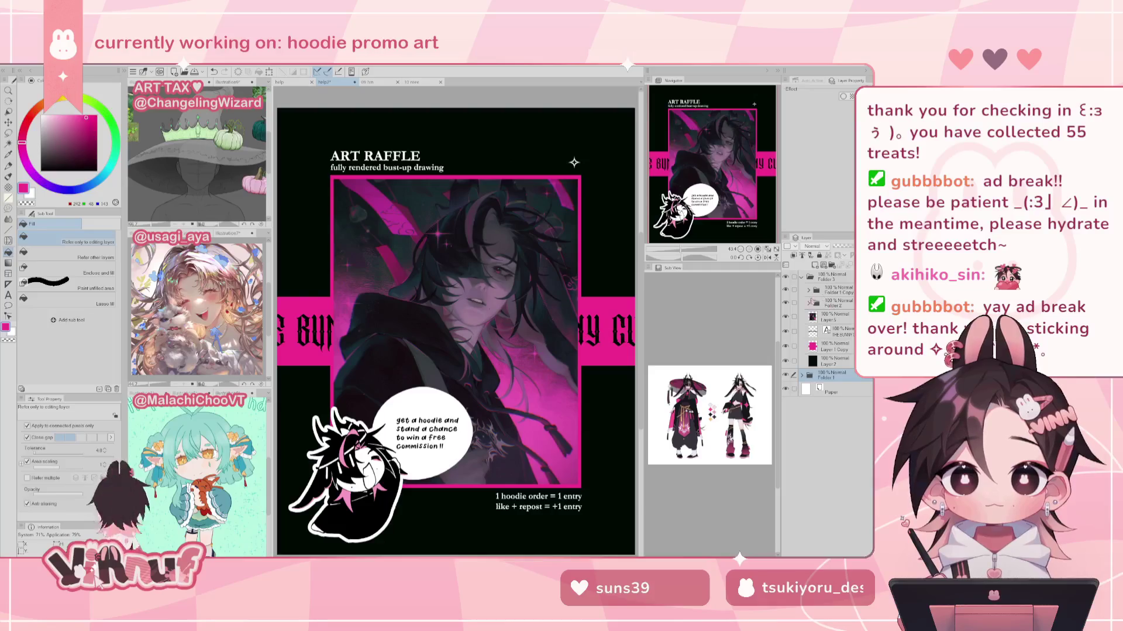
click(809, 302)
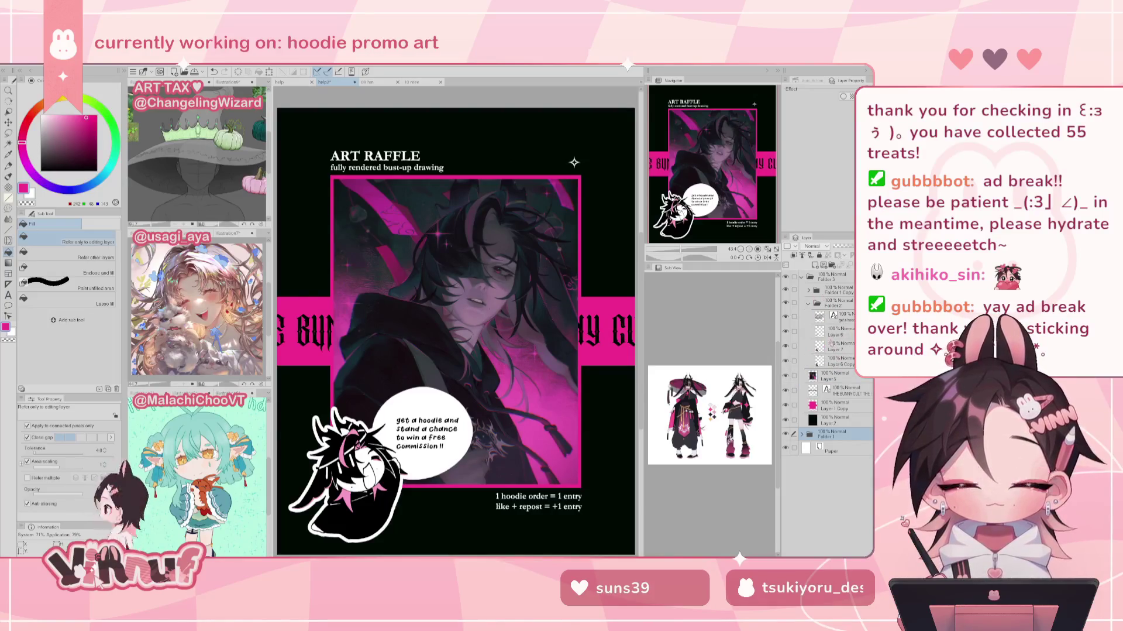
click(839, 329)
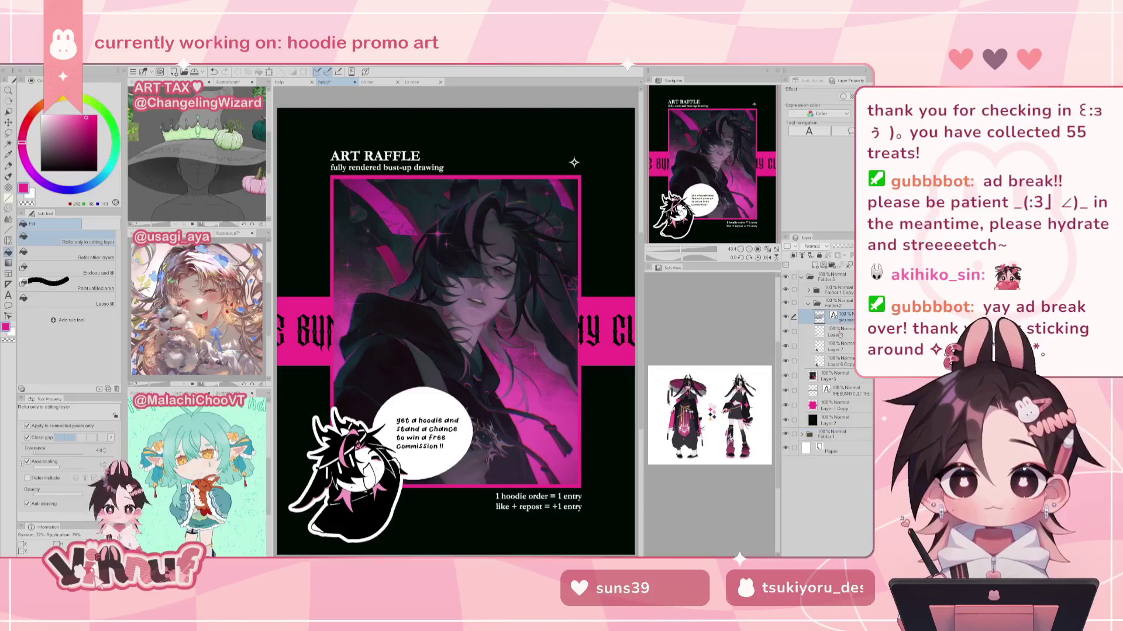
Step: Undo the last change, add Layer 7 and Layer 6 Copy to the selection, and collapse Folders 2 and 3
key(j)
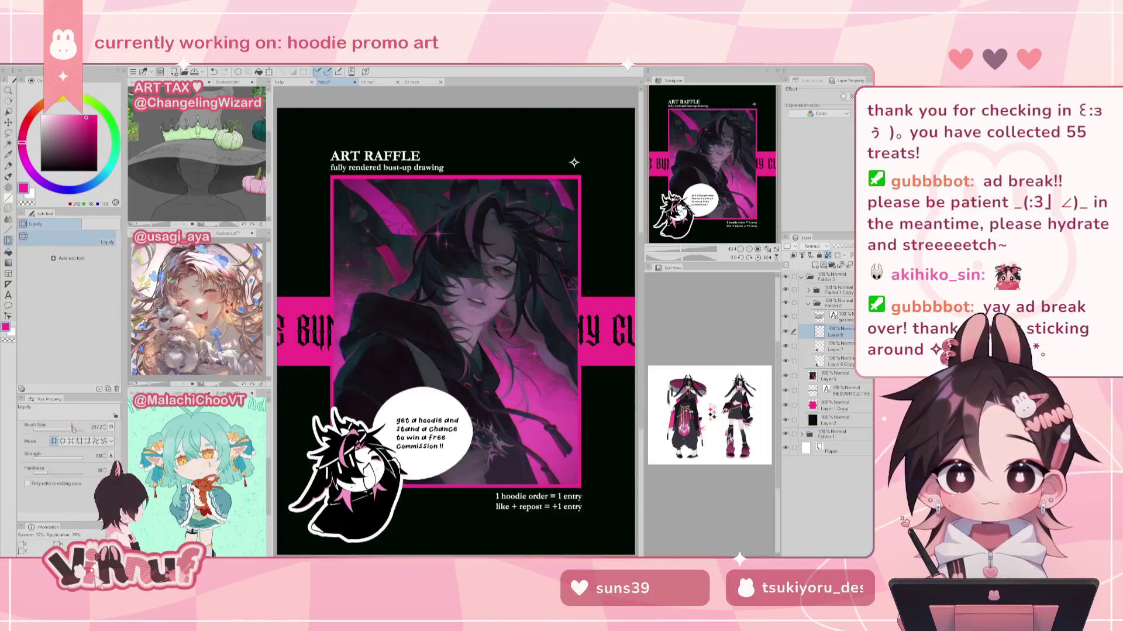
key(ctrl+z)
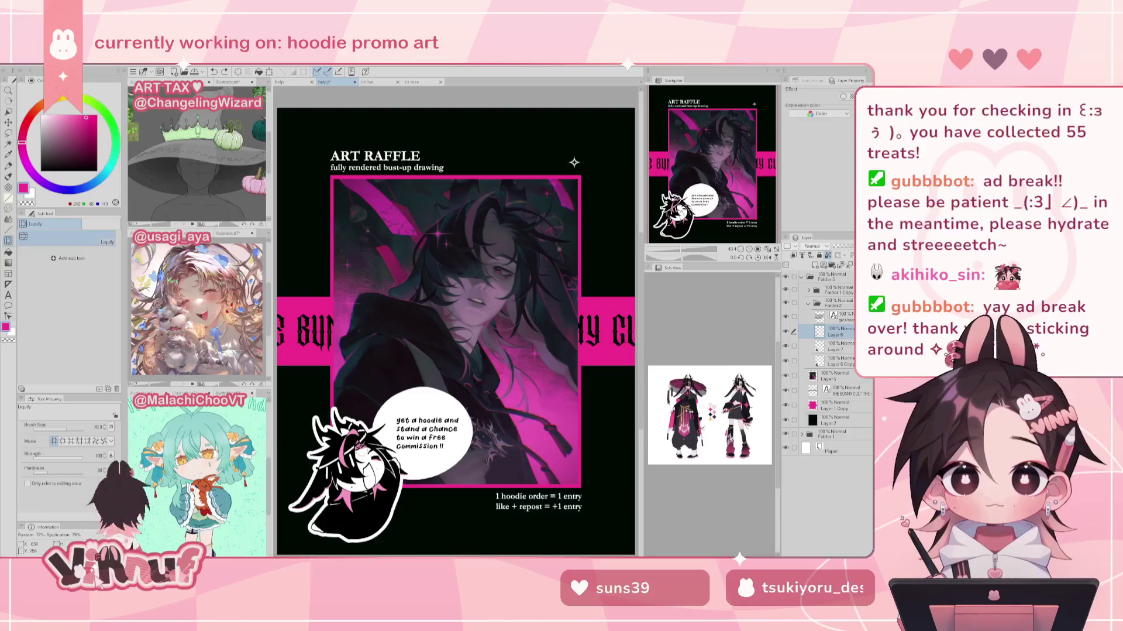
click(794, 345)
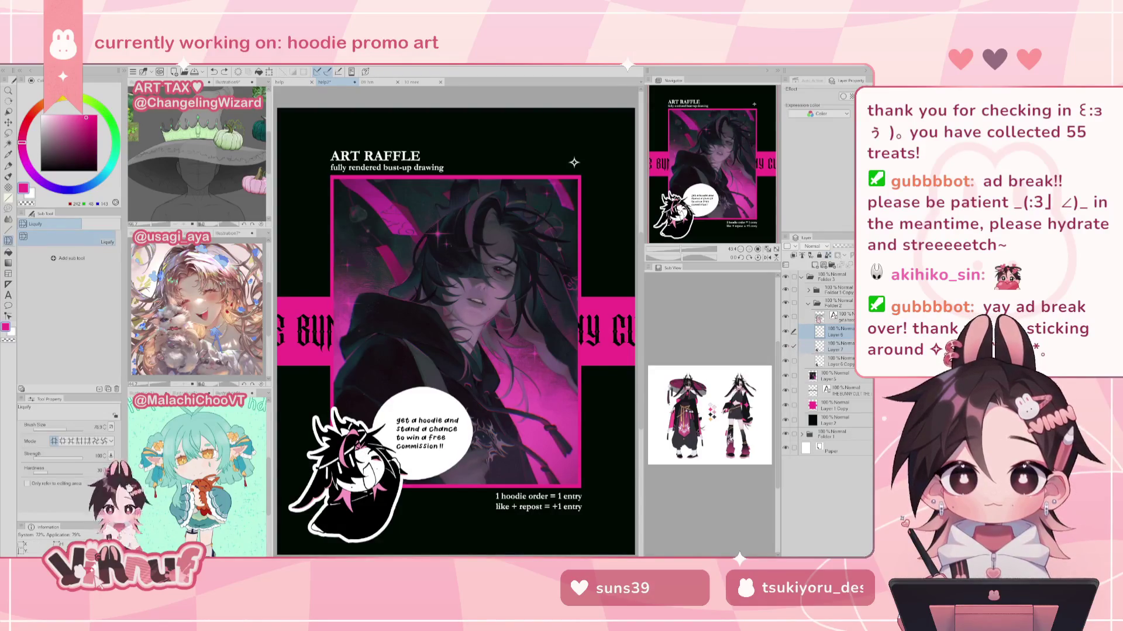
click(794, 361)
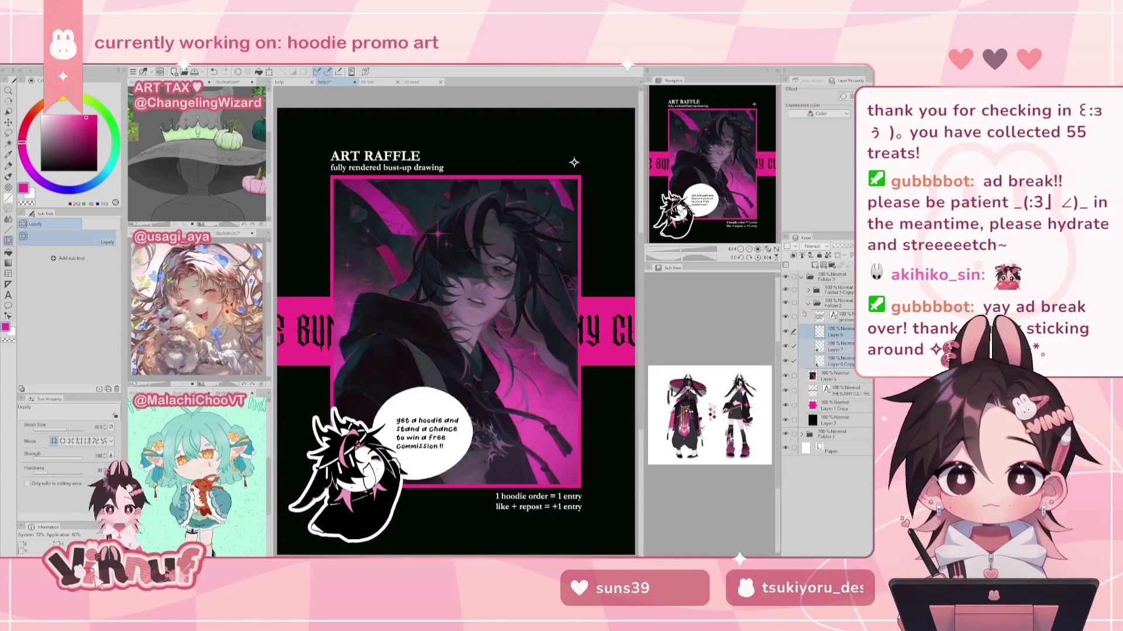
click(808, 303)
click(802, 276)
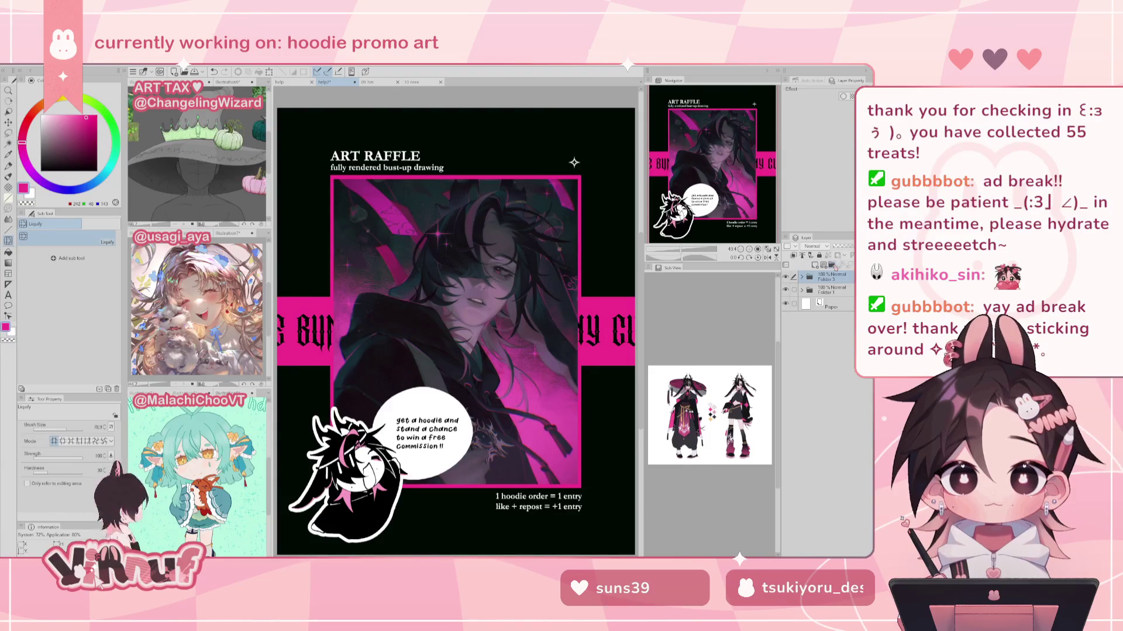
Step: Expand Folder 3, select THE BUNNY then Layer 1 Copy, and switch to rectangular selection
click(803, 289)
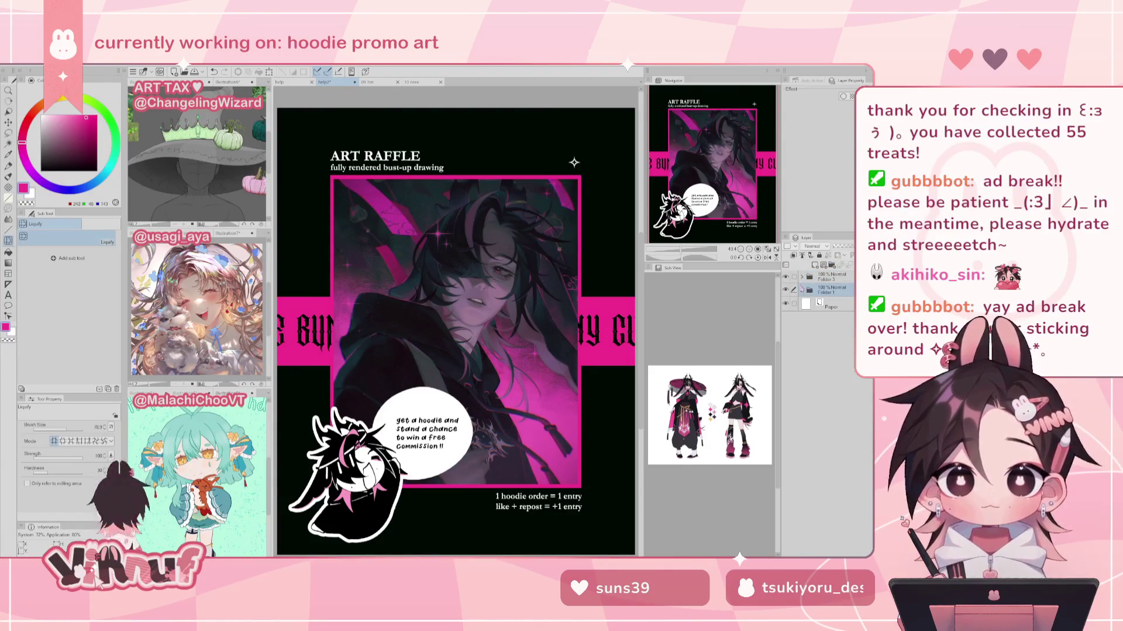
click(802, 276)
click(837, 331)
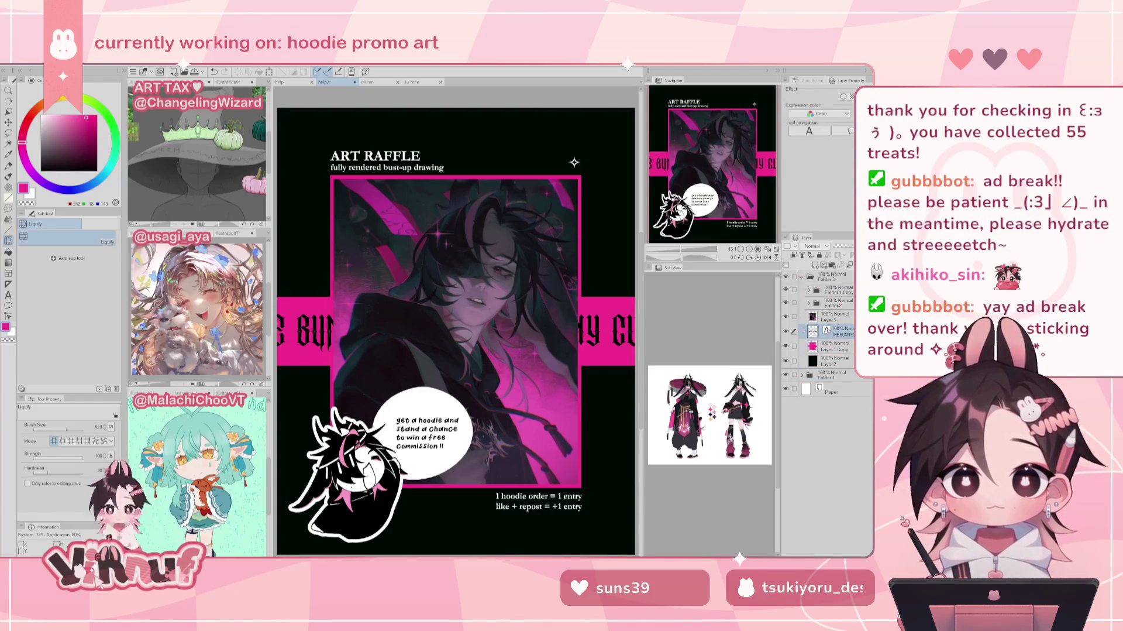
click(836, 348)
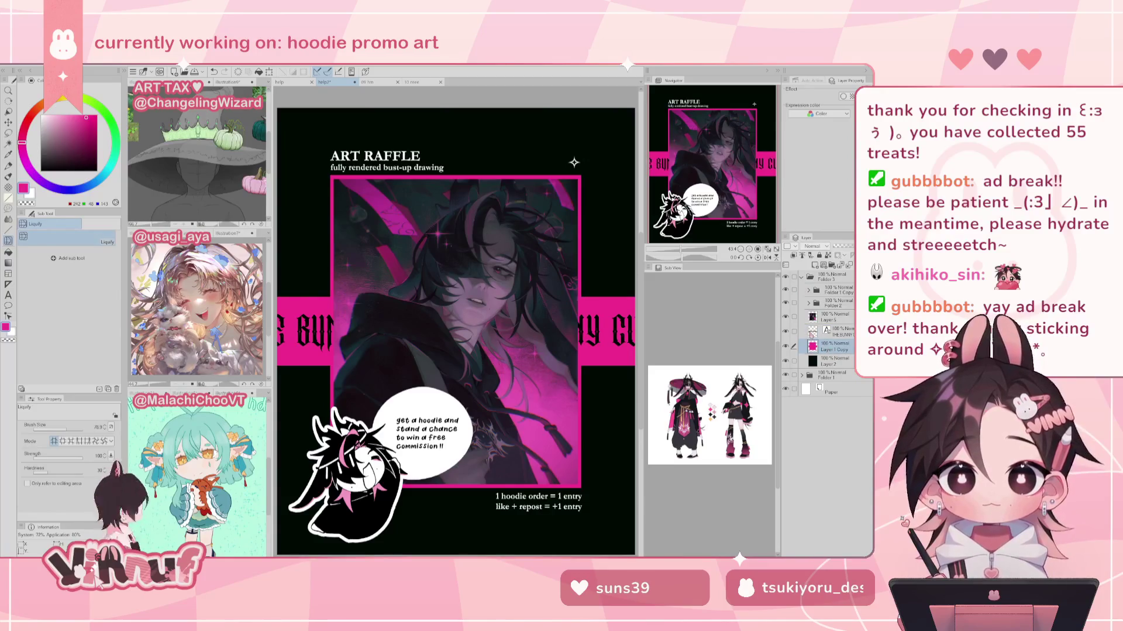
key(m)
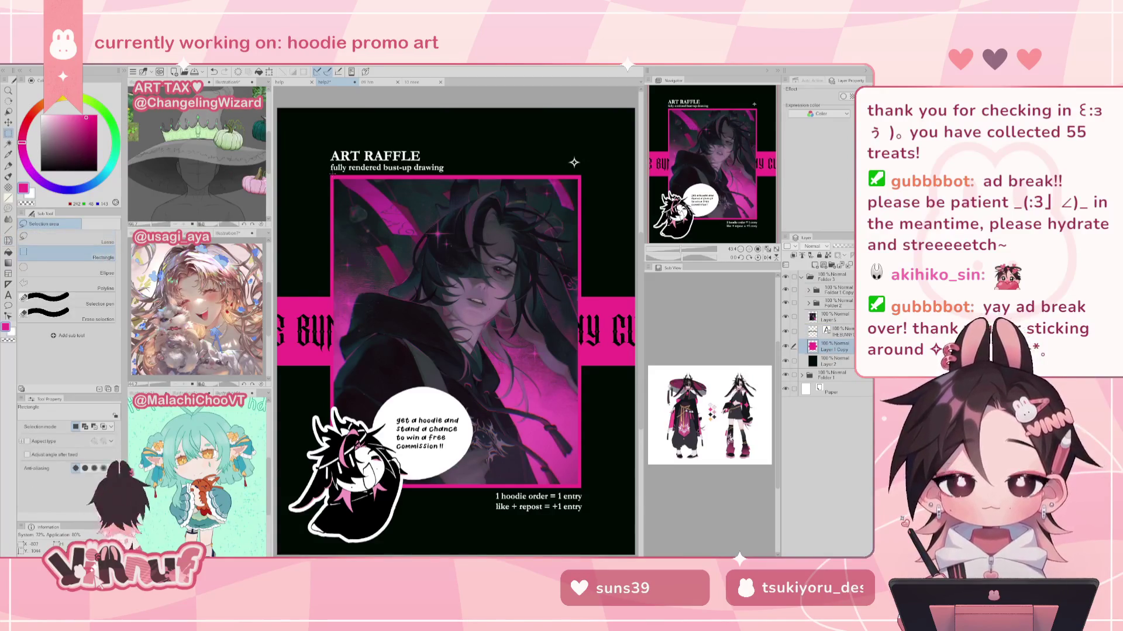
Step: Select a rectangle around the pink frame and add a new empty layer above Layer 1 Copy
drag(331, 177, 583, 487)
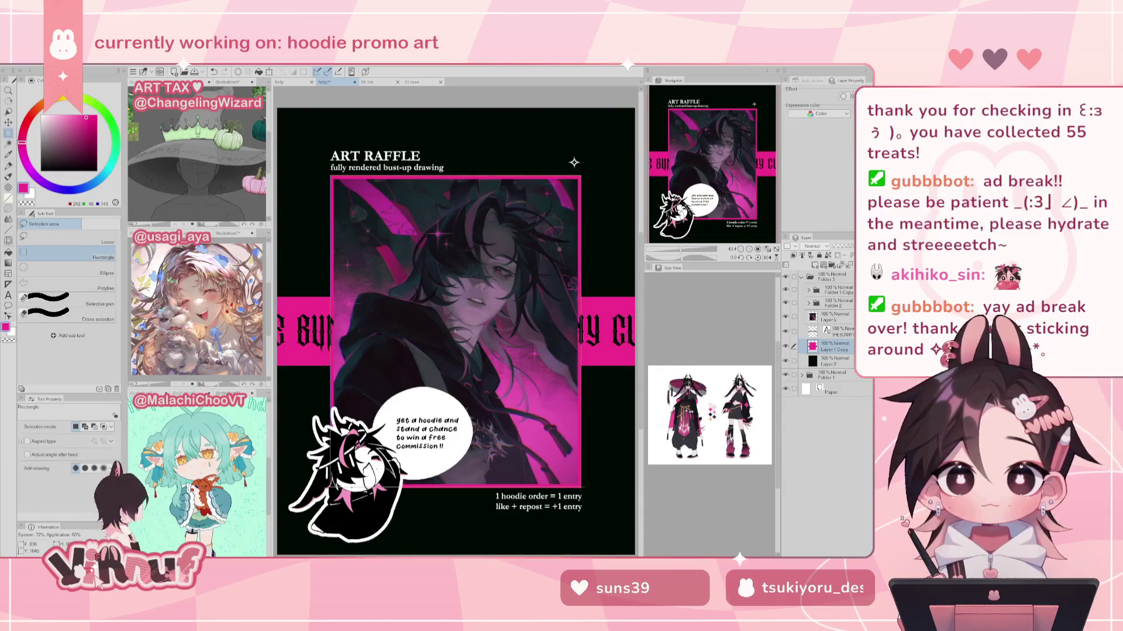
drag(581, 487, 582, 487)
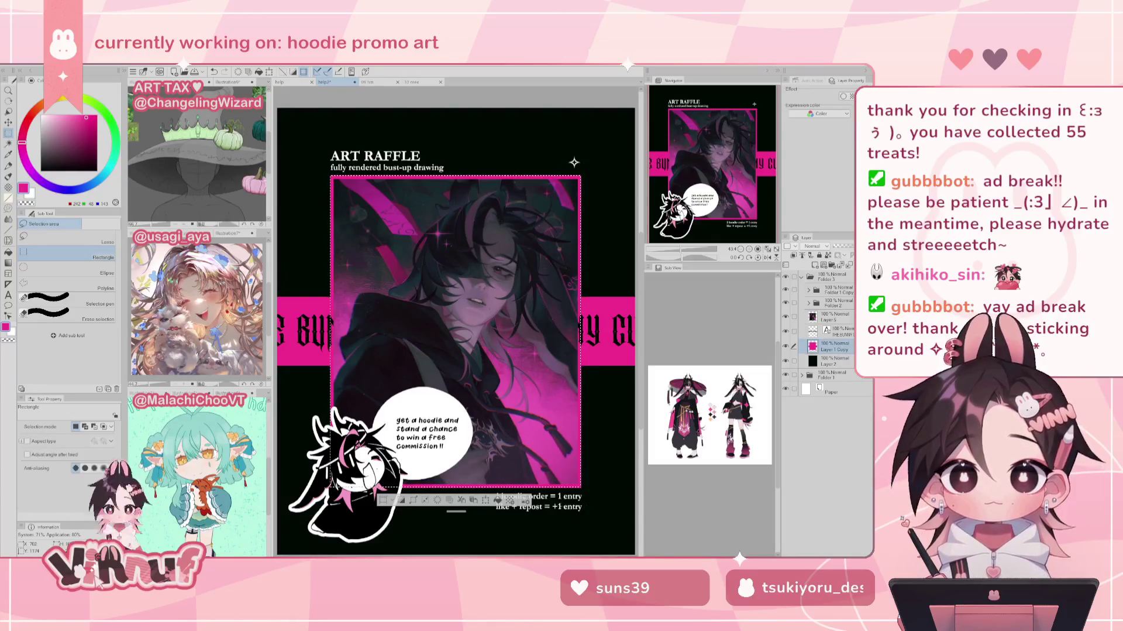
click(815, 264)
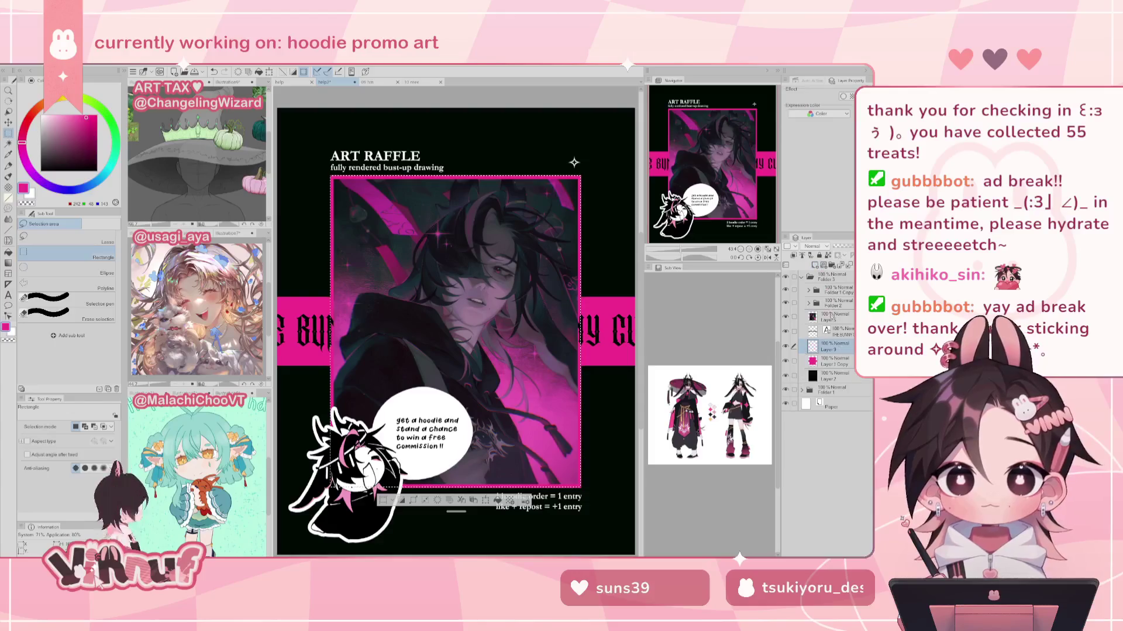
Step: Clip THE BUNNY text layer to the empty layer below, then select Layer 9
click(837, 331)
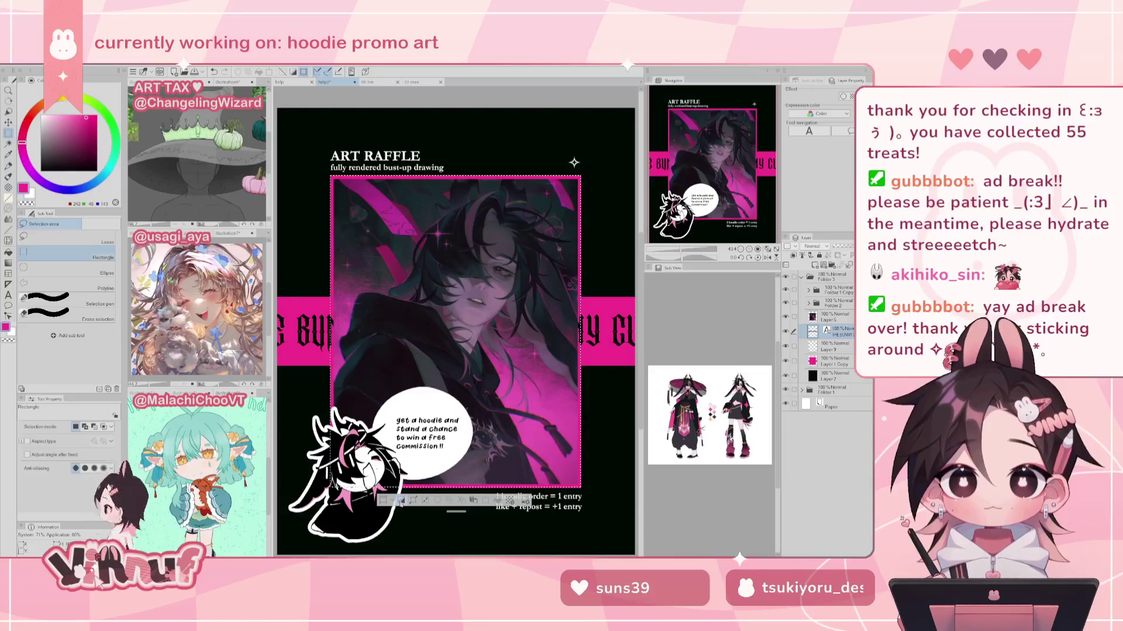
key(ctrl+a)
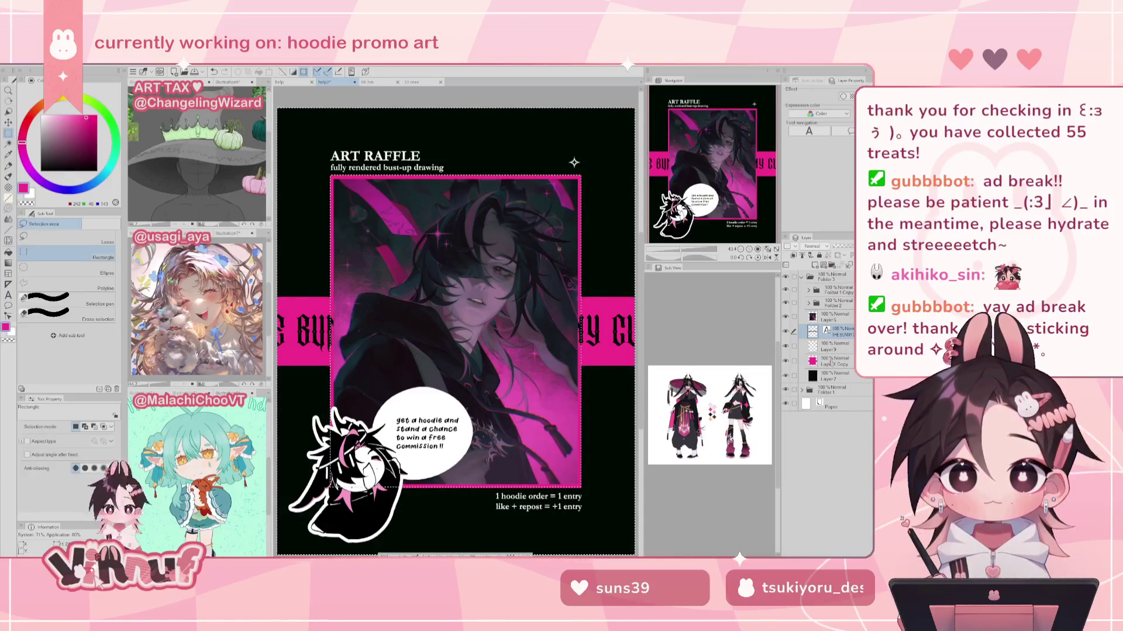
click(833, 361)
click(833, 331)
key(ctrl+alt+g)
click(834, 345)
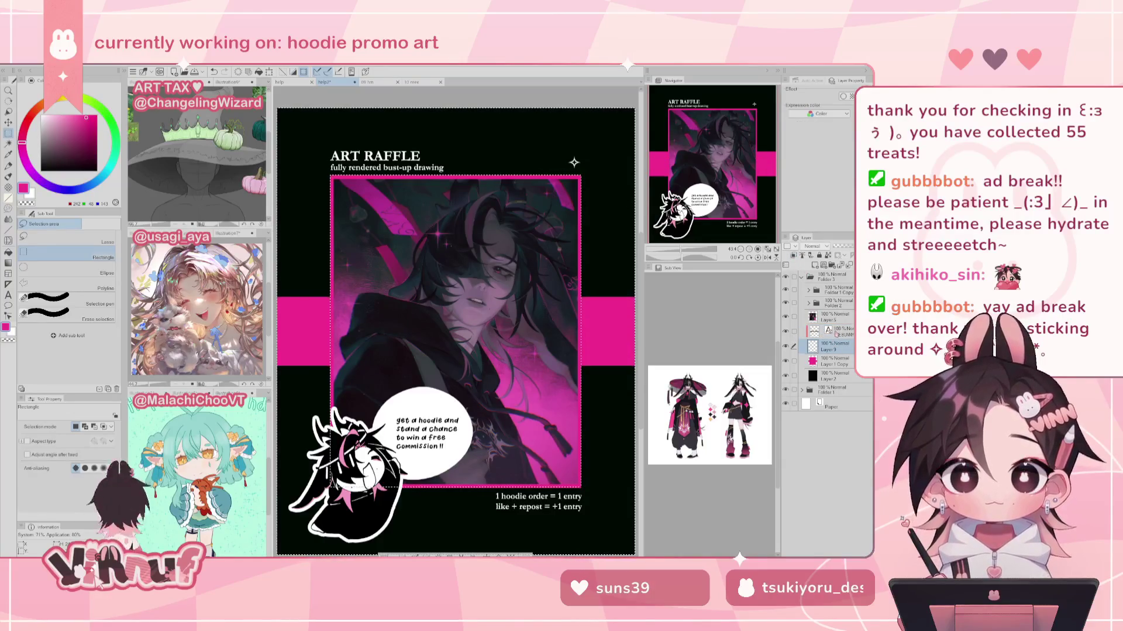
drag(690, 248, 681, 248)
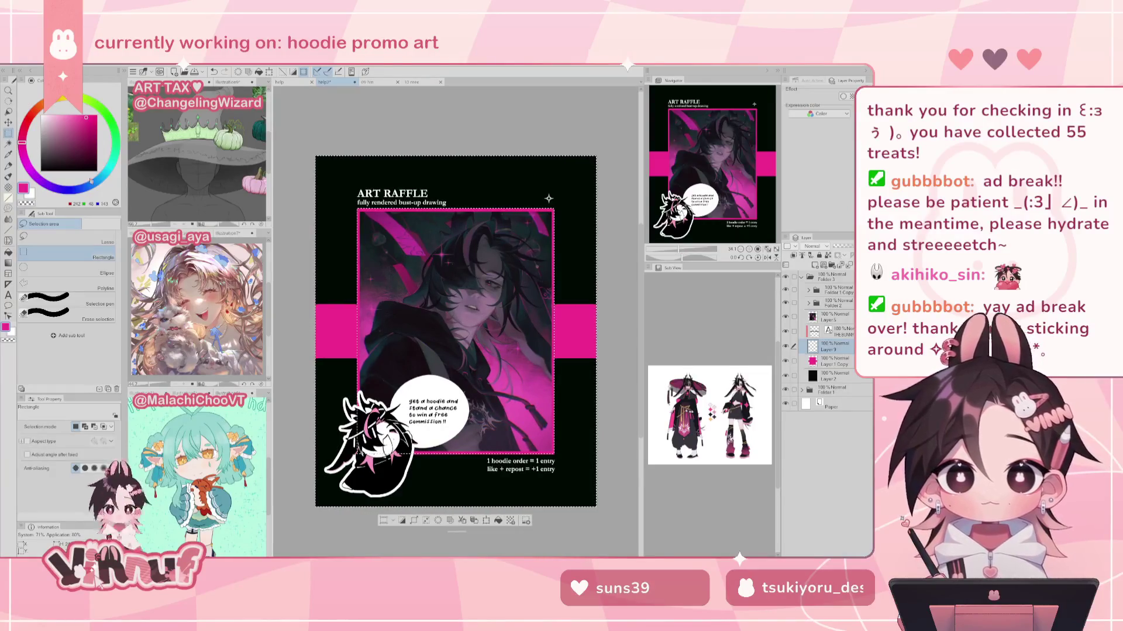
Step: Switch to the Turnip pen with a much larger brush size
key(p)
click(100, 265)
drag(457, 331, 483, 332)
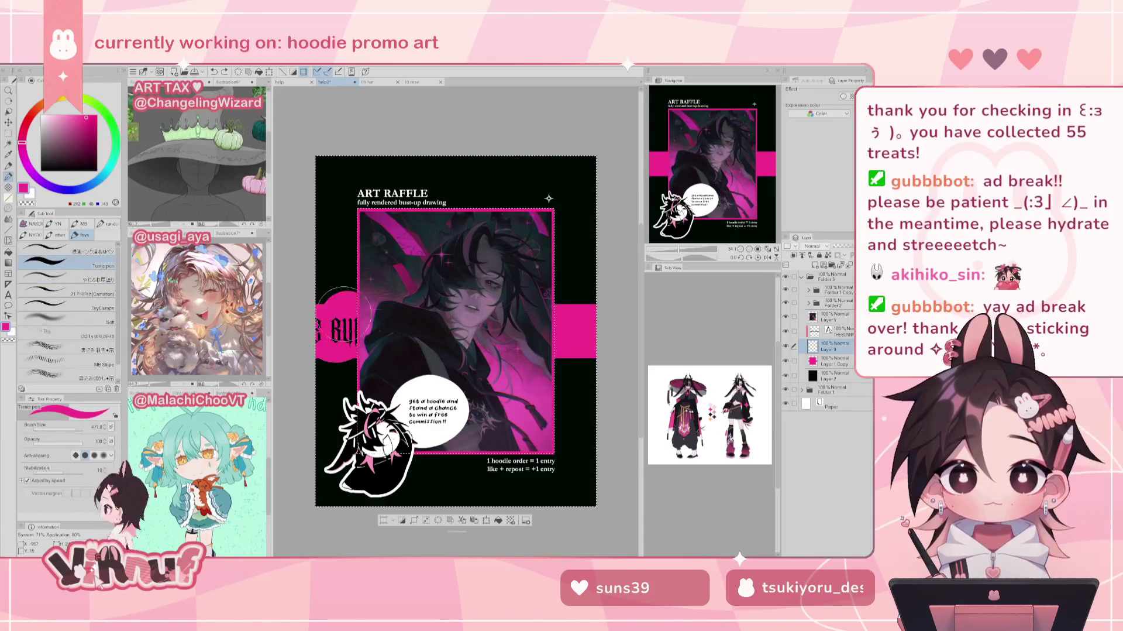
drag(456, 331, 444, 332)
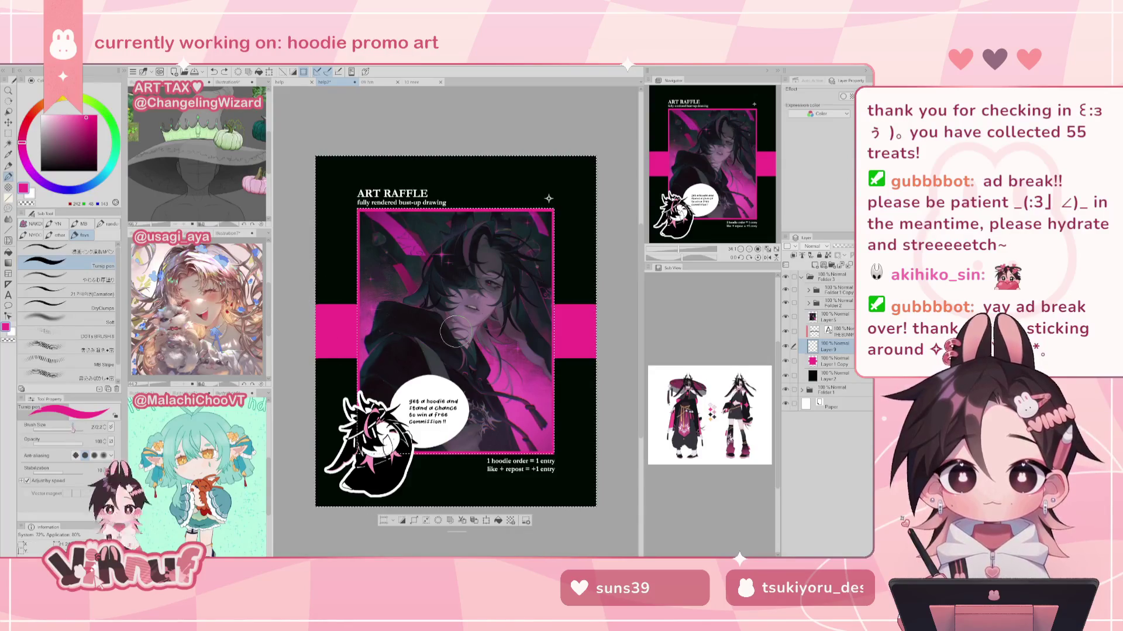
Step: Paint over the left and right pink bands on Layer 9, deselect, and compare with the text layer hidden
drag(338, 350, 361, 328)
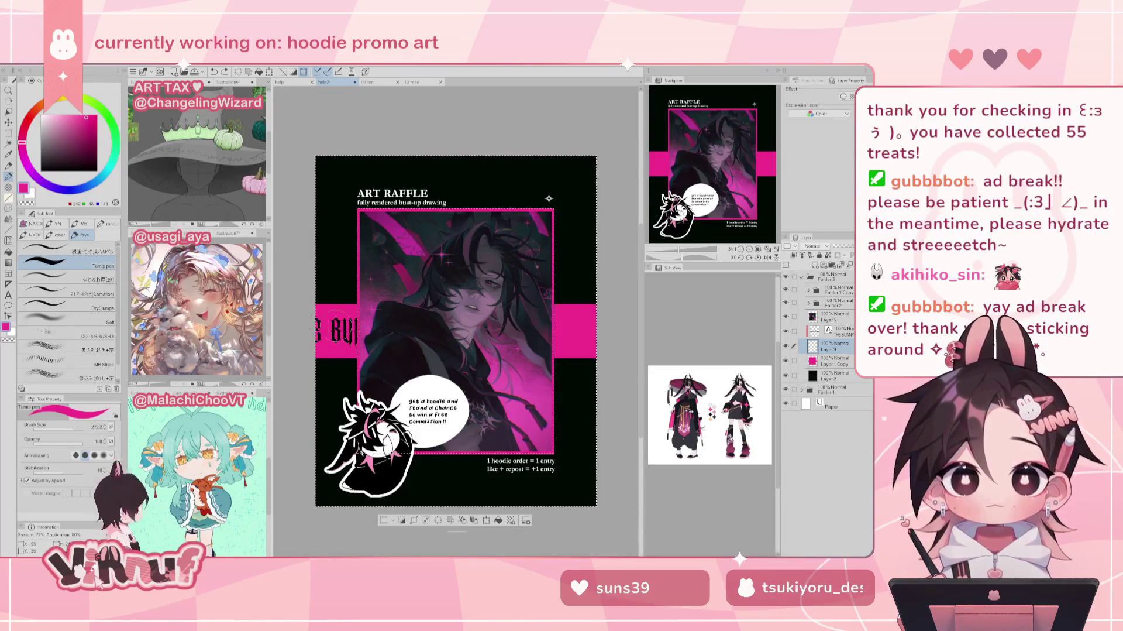
drag(559, 329, 591, 331)
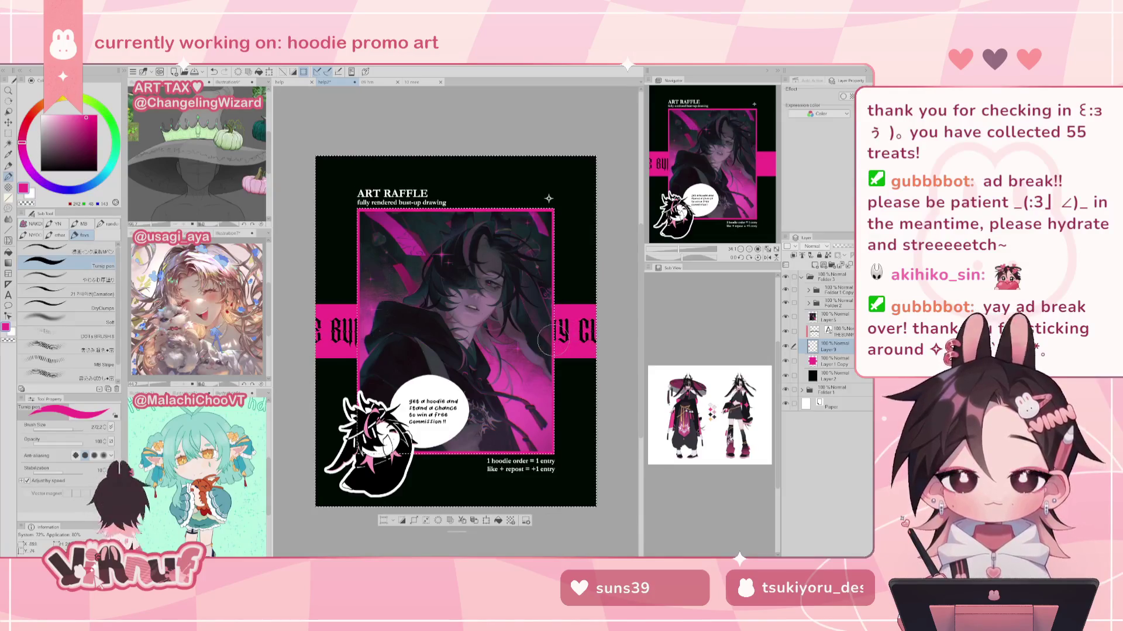
key(ctrl+d)
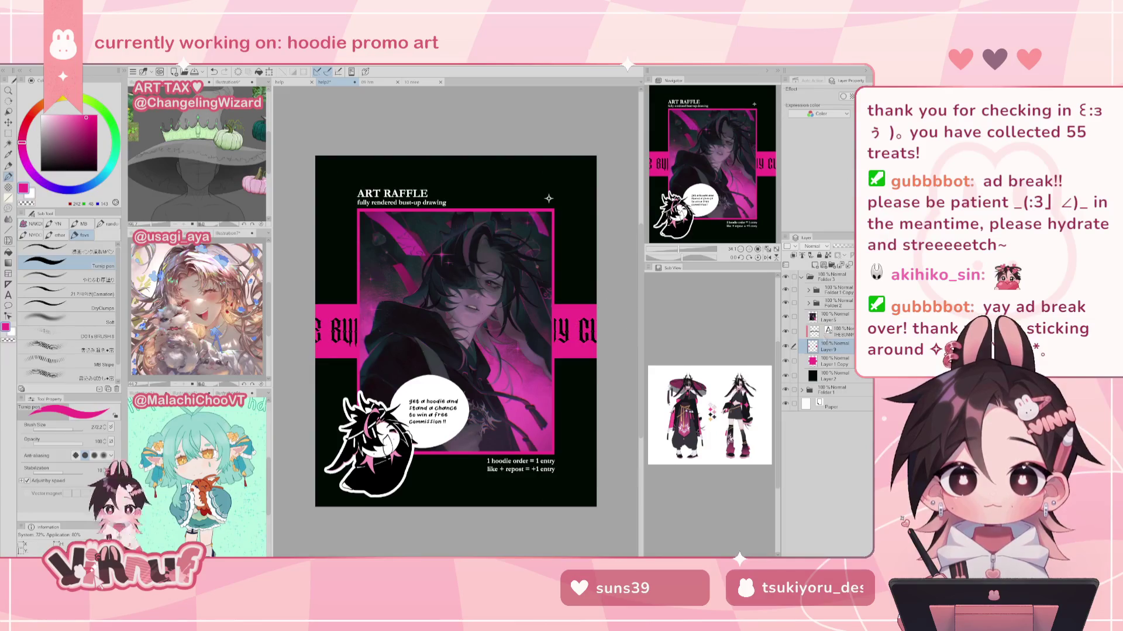
click(786, 331)
click(786, 331)
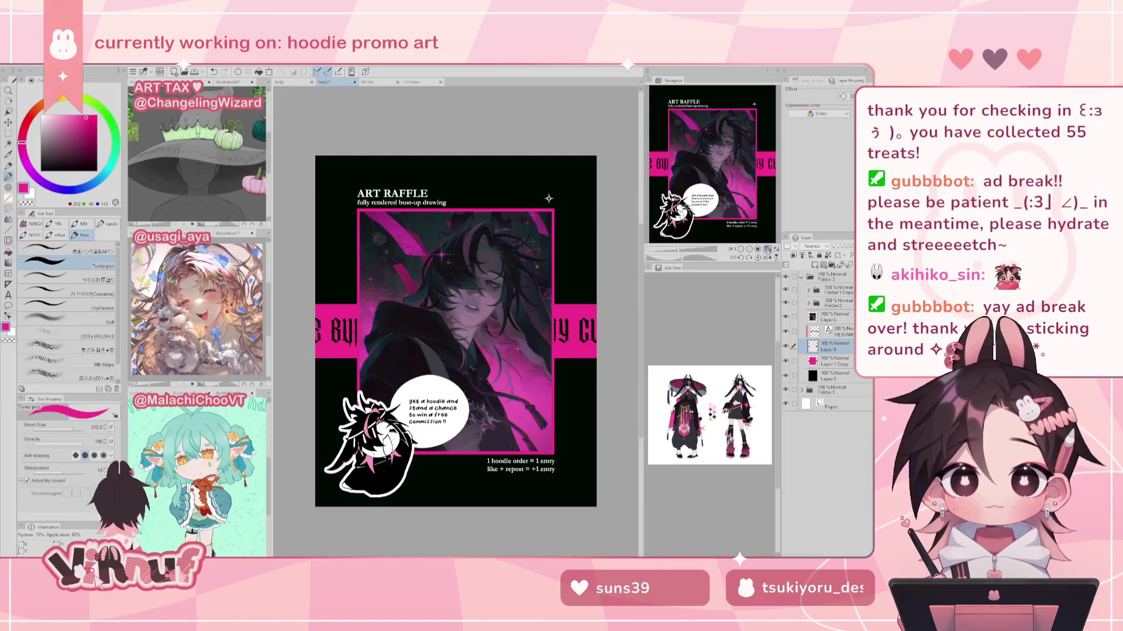
scroll(775, 246, up, 2)
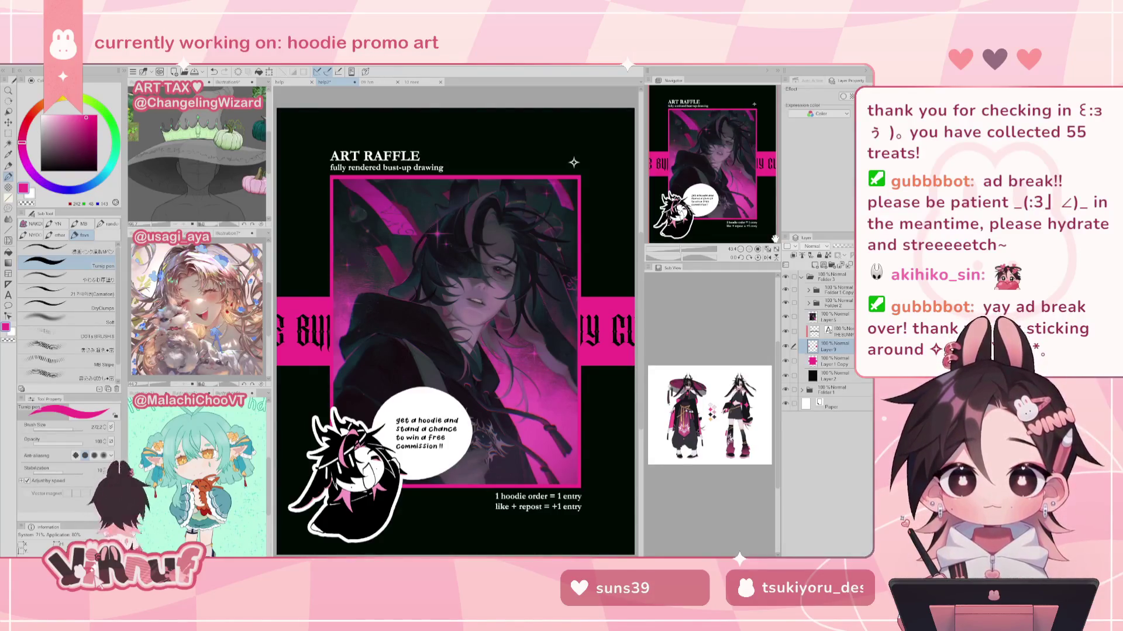
Step: Collapse Folder 3, compare with it hidden, then switch to the 'help' canvas with the Bunny Cult art
click(768, 248)
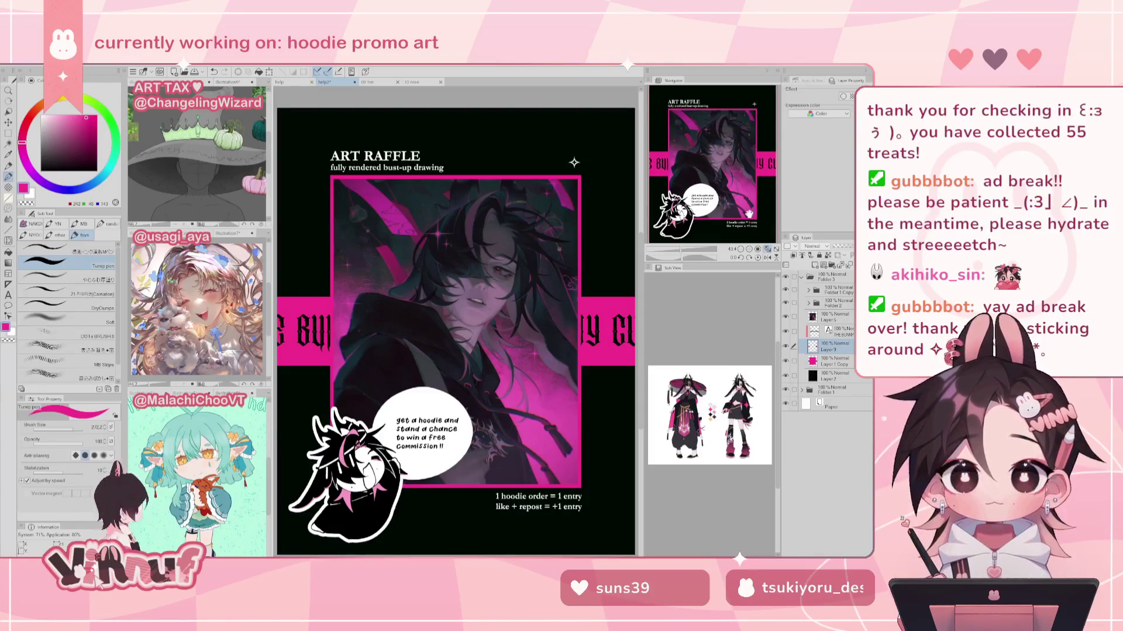
click(802, 276)
click(785, 276)
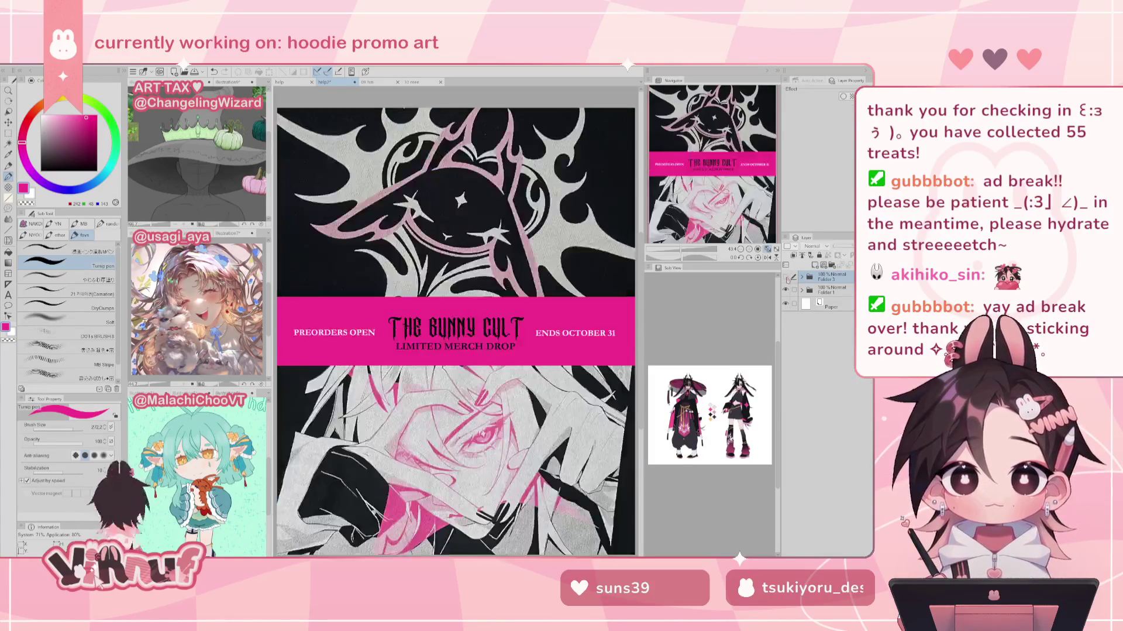
click(786, 276)
click(785, 276)
click(786, 276)
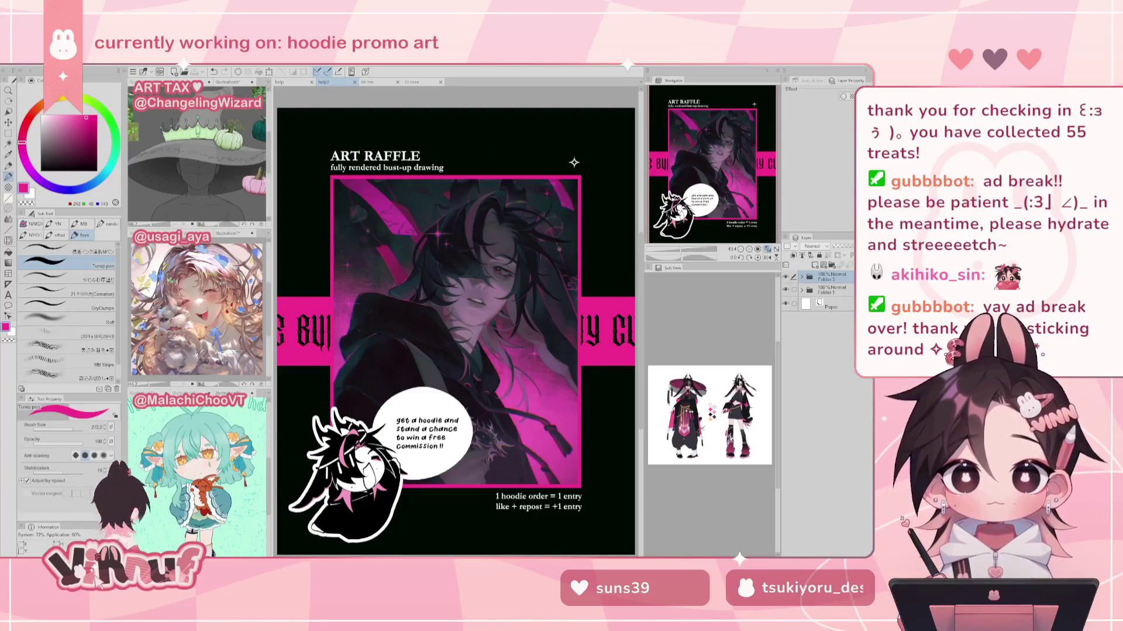
click(281, 82)
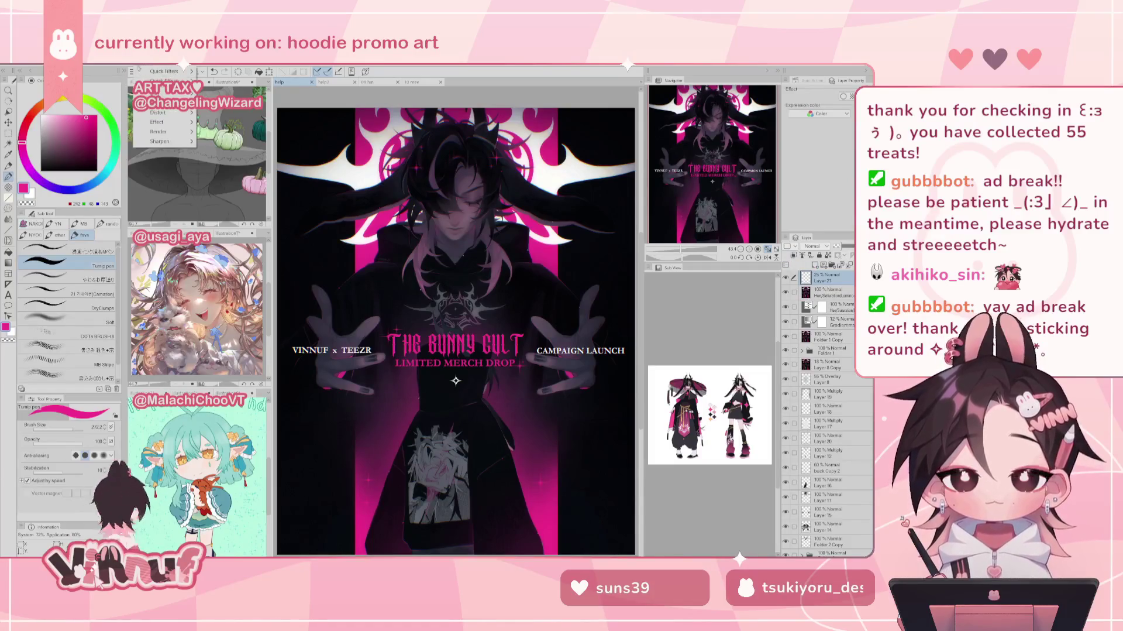
click(144, 71)
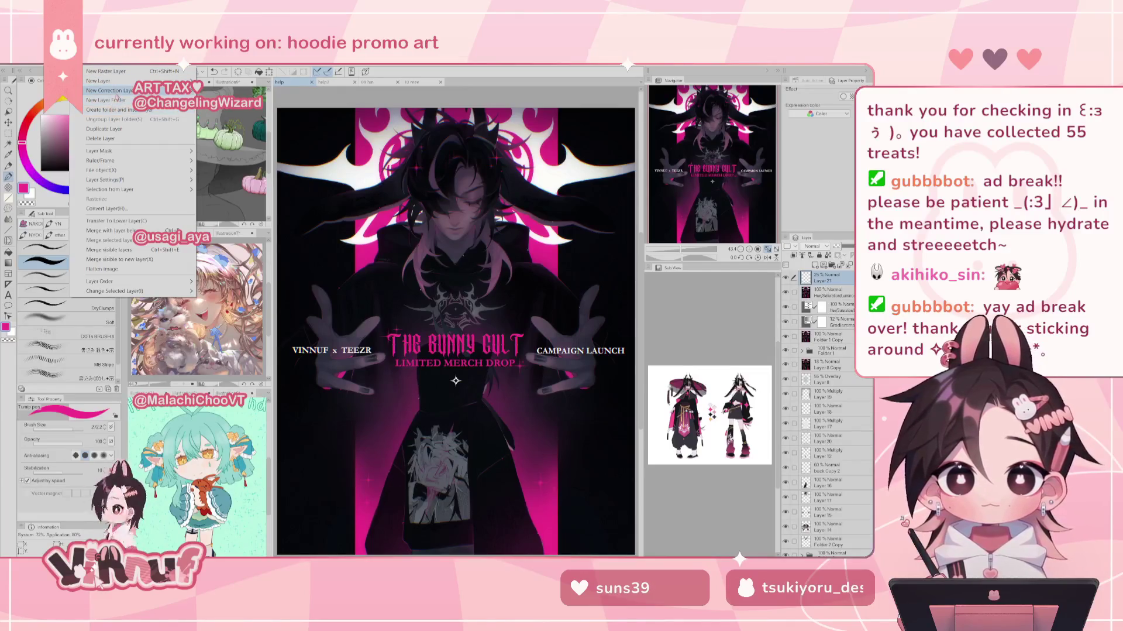
click(110, 110)
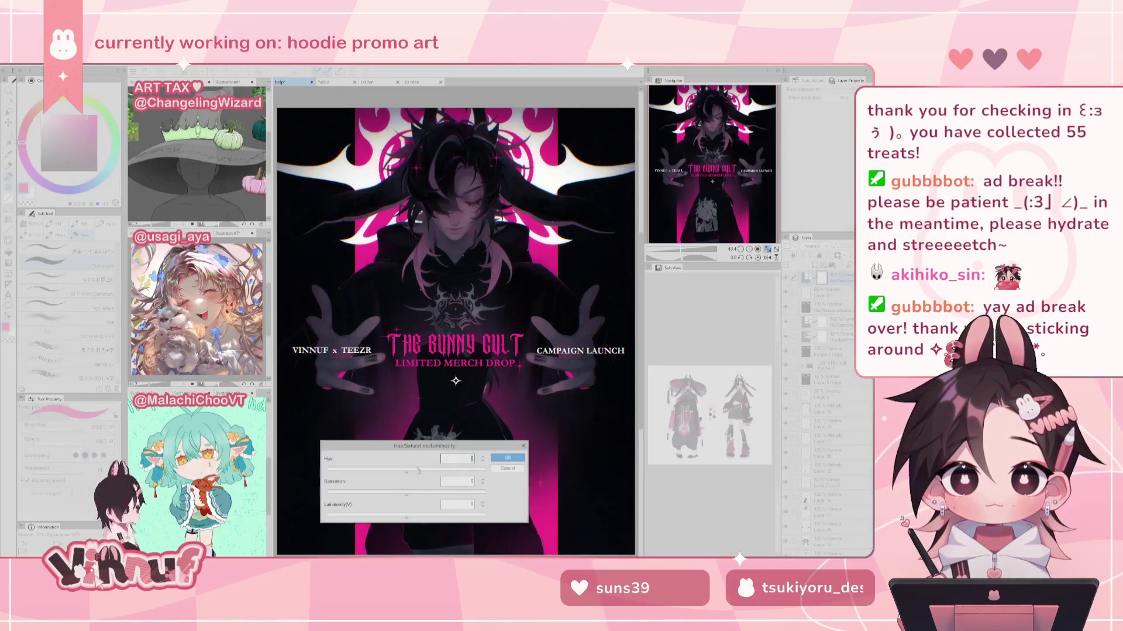
click(417, 490)
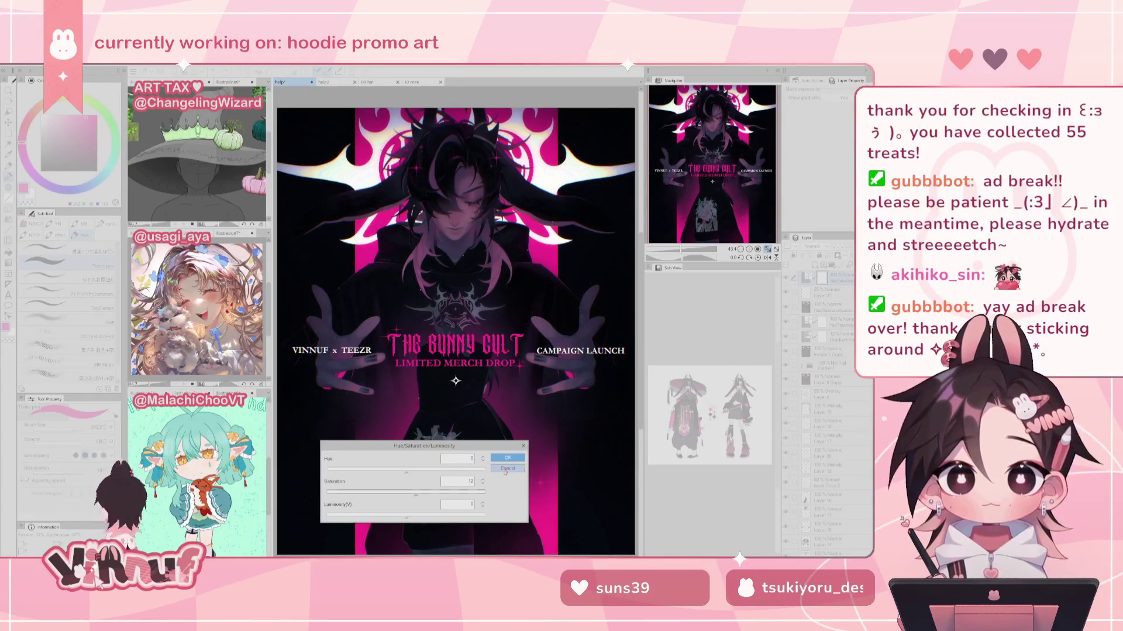
click(506, 468)
click(94, 62)
mouse_move(110, 90)
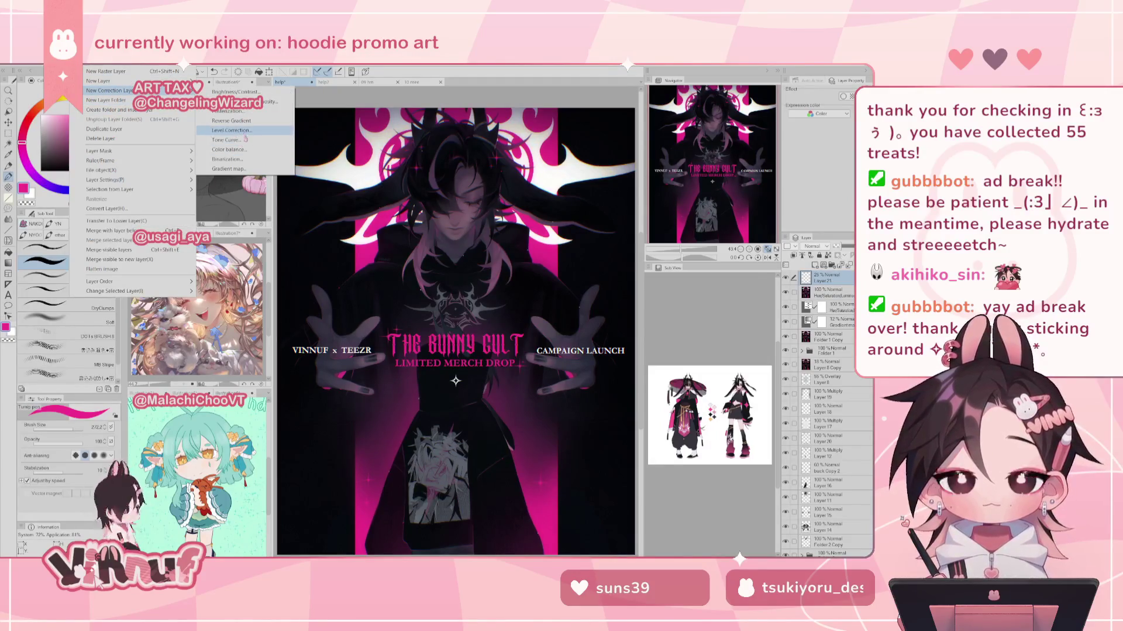
Step: Apply a Tone Curve shaped as an S-curve, lifting midtones and pulling shadows down
click(229, 140)
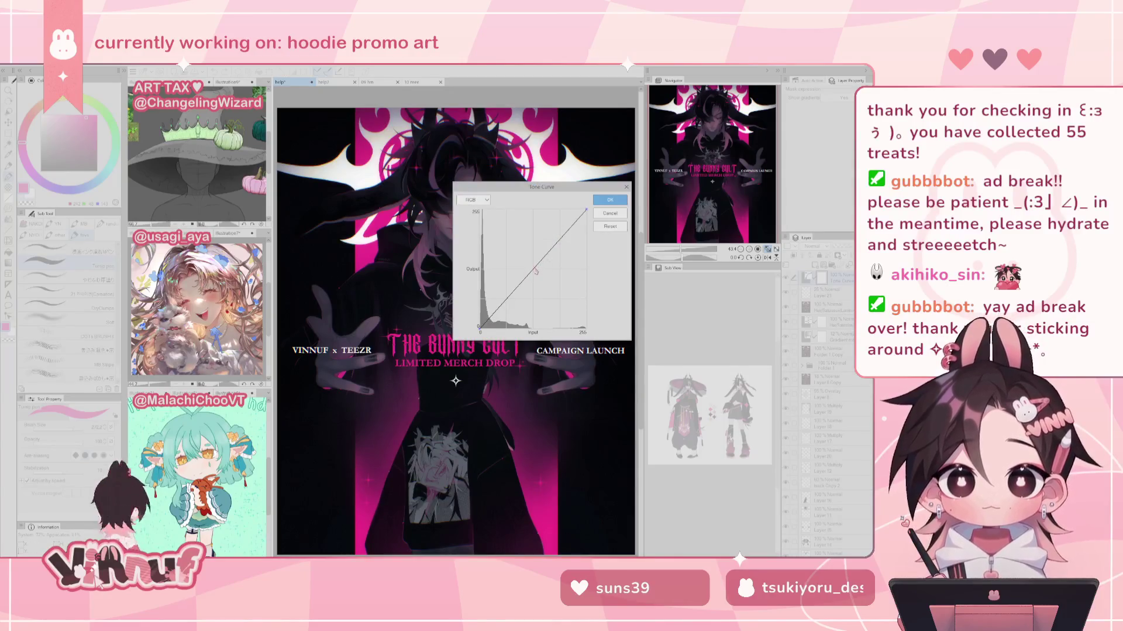
drag(549, 190, 389, 269)
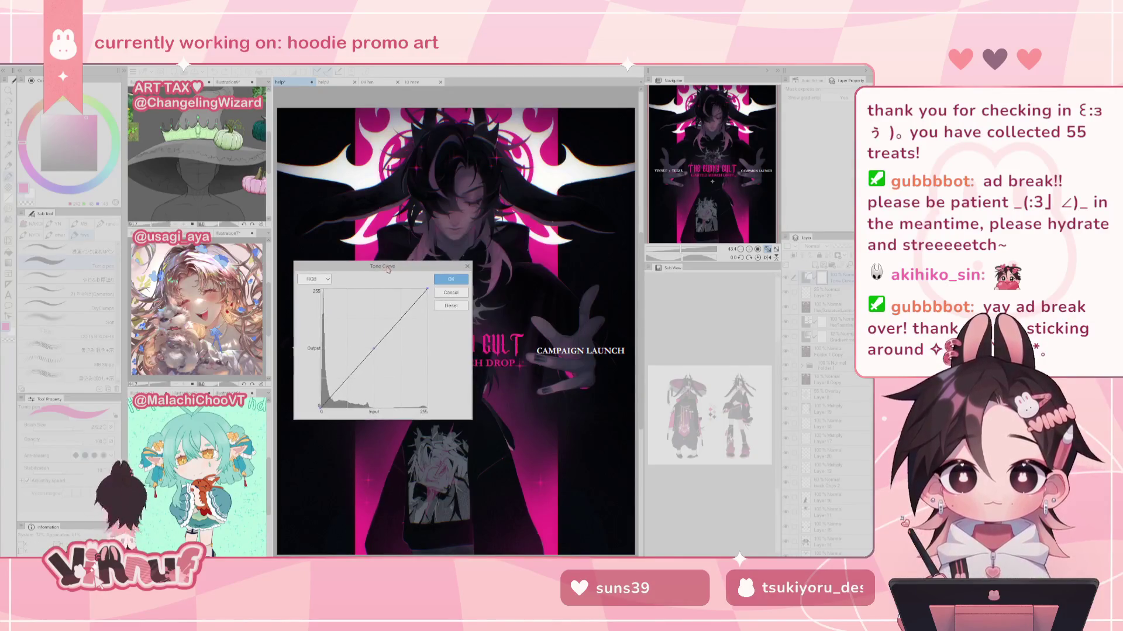
drag(405, 317, 402, 309)
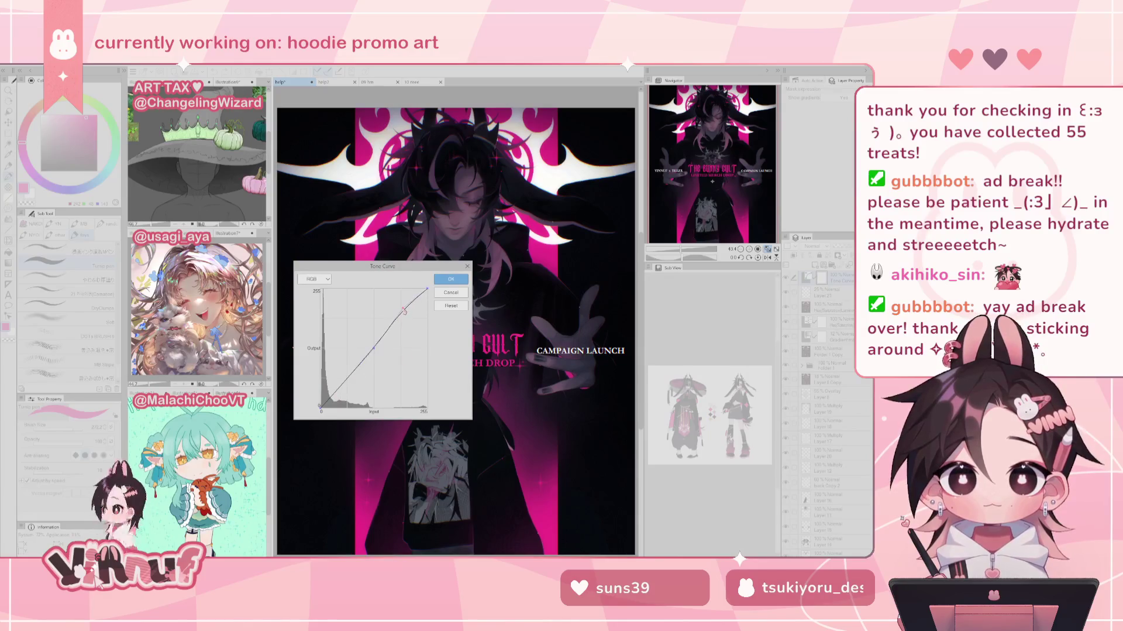
drag(337, 386, 343, 390)
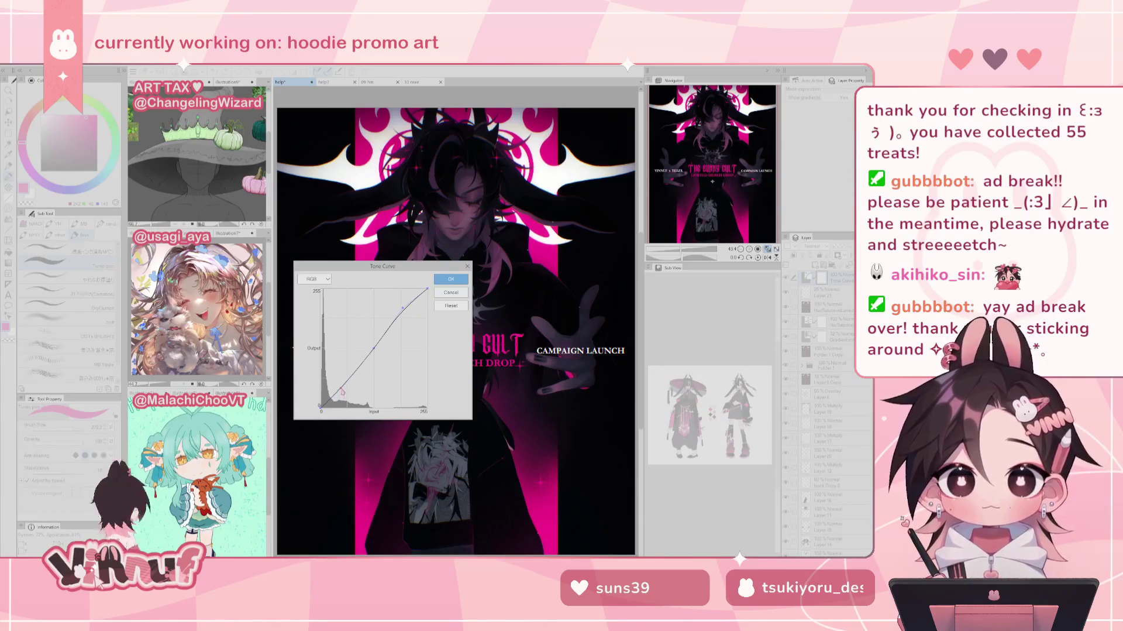
drag(403, 308, 405, 305)
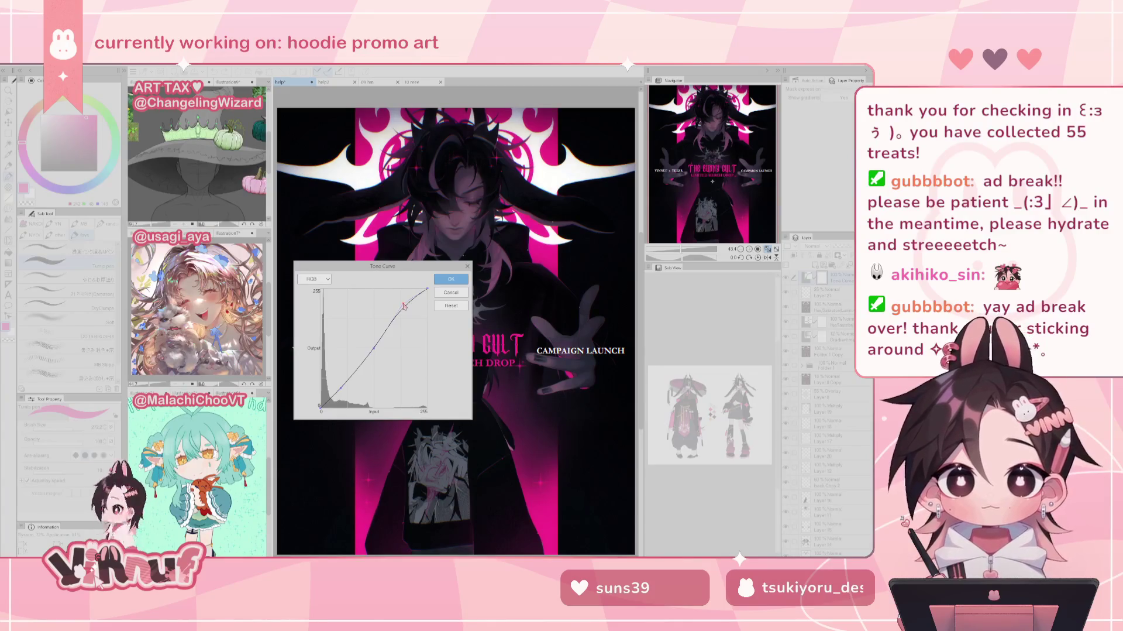
click(381, 347)
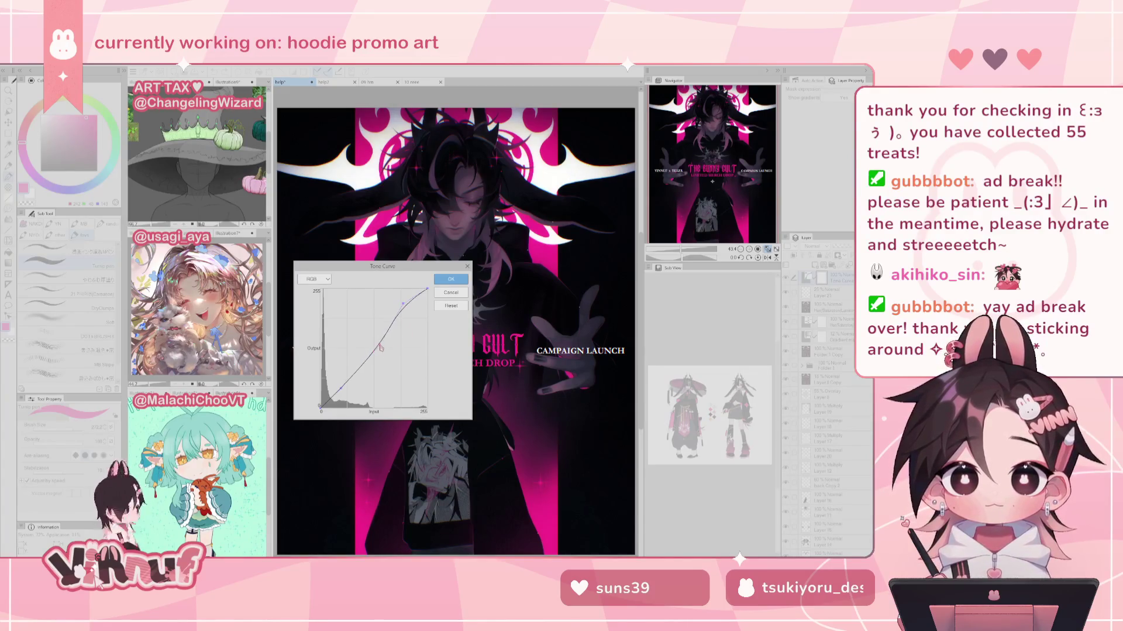
drag(381, 347, 369, 354)
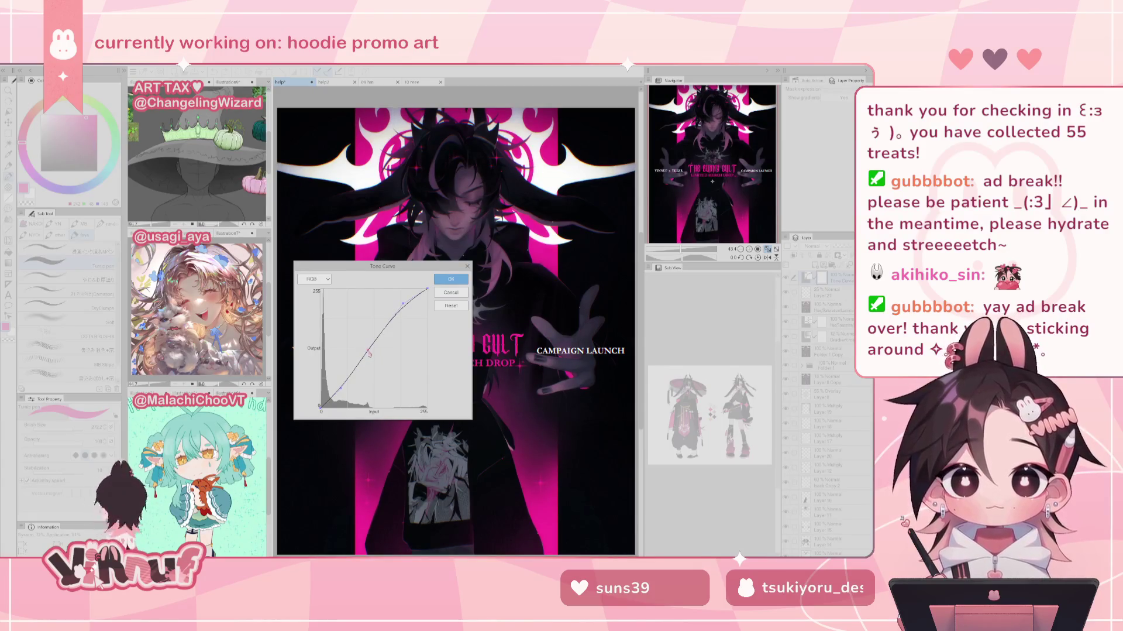
click(451, 279)
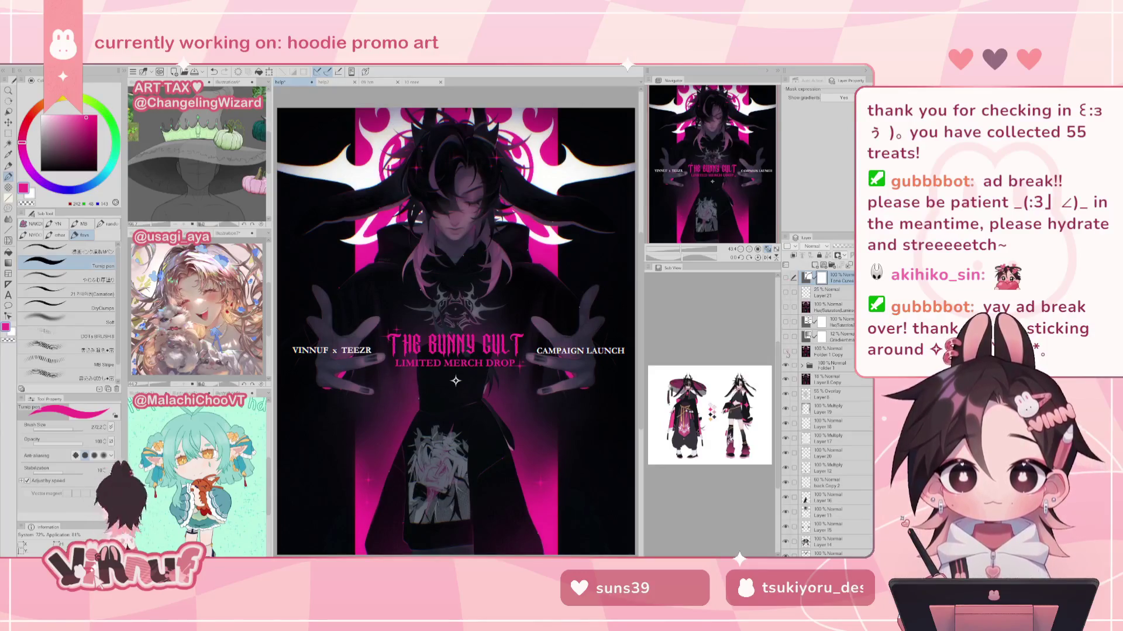
Step: Hide five artwork layers and switch to the ART RAFFLE (help2) document
mouse_move(786, 350)
mouse_down()
mouse_move(786, 291)
mouse_move(787, 353)
mouse_up()
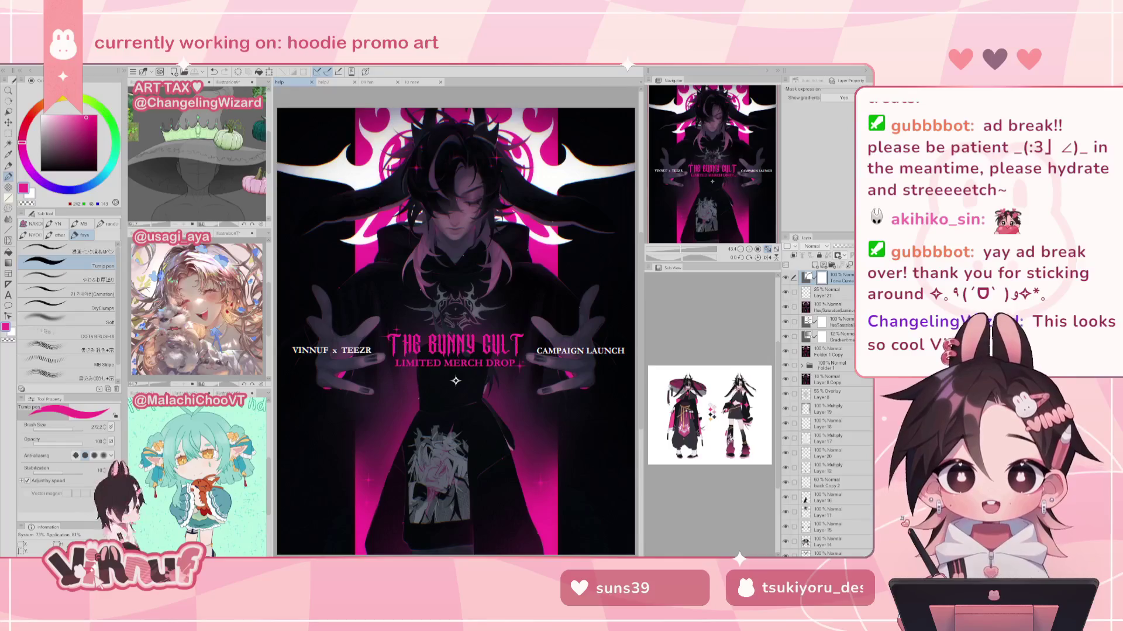
click(331, 83)
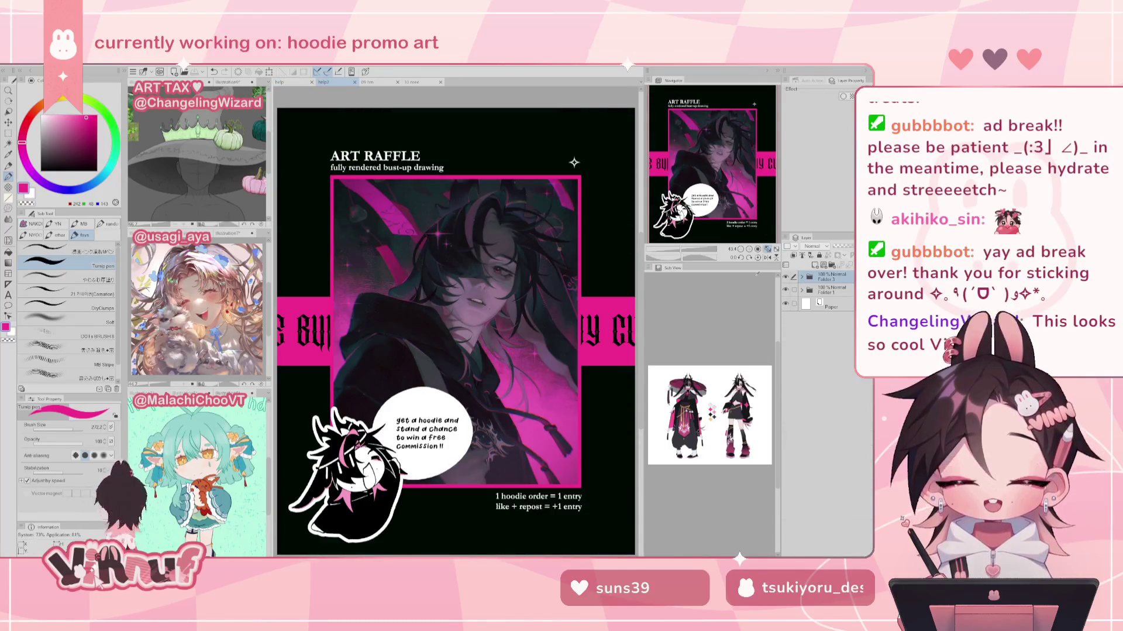
Step: Compare against the preorder artwork, then add a new folder containing a new raster layer at the top
click(786, 275)
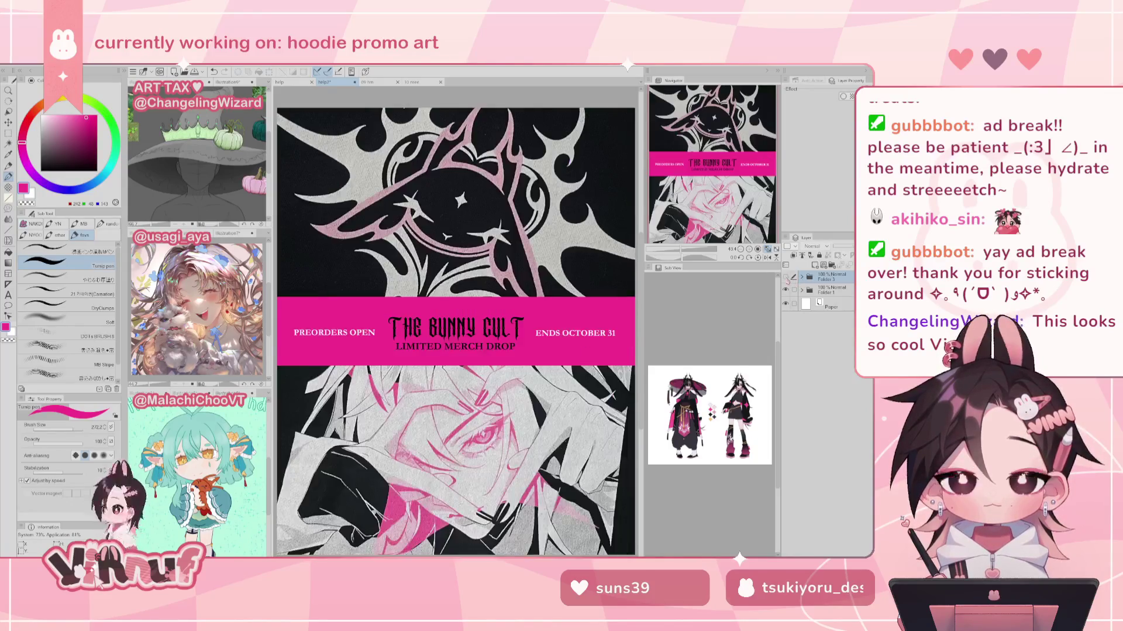
click(786, 275)
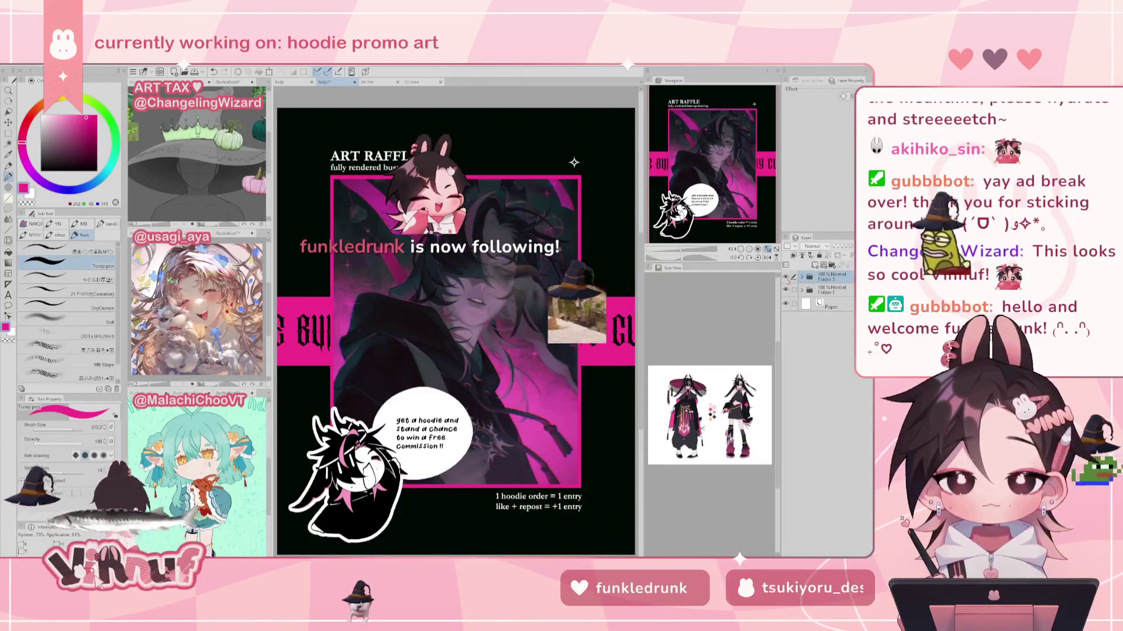
click(785, 276)
click(786, 276)
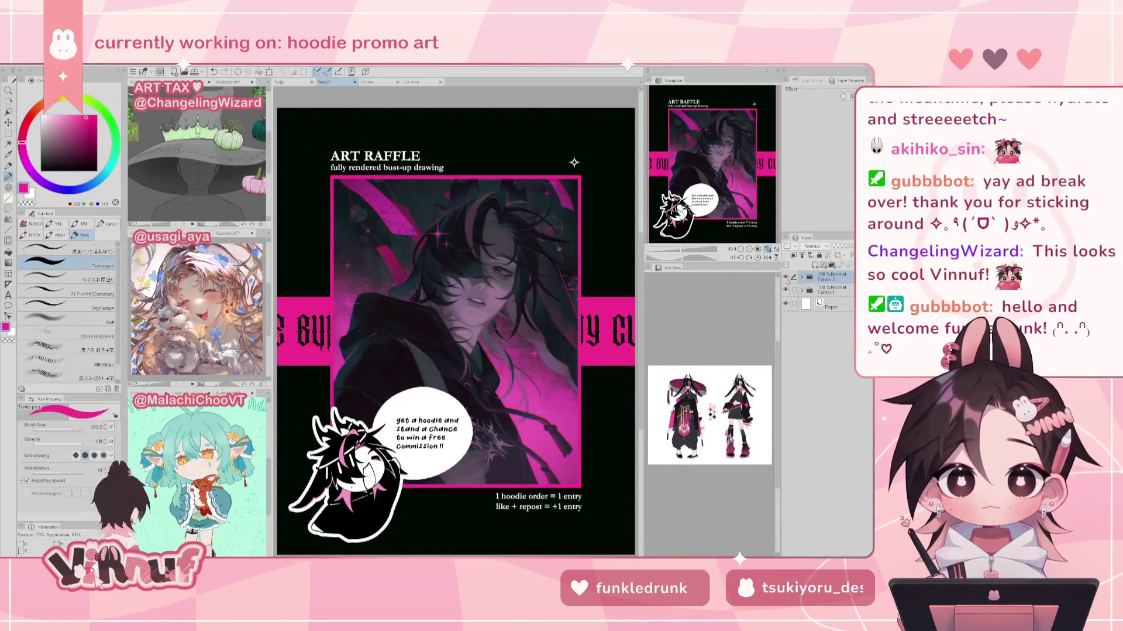
click(835, 266)
click(816, 265)
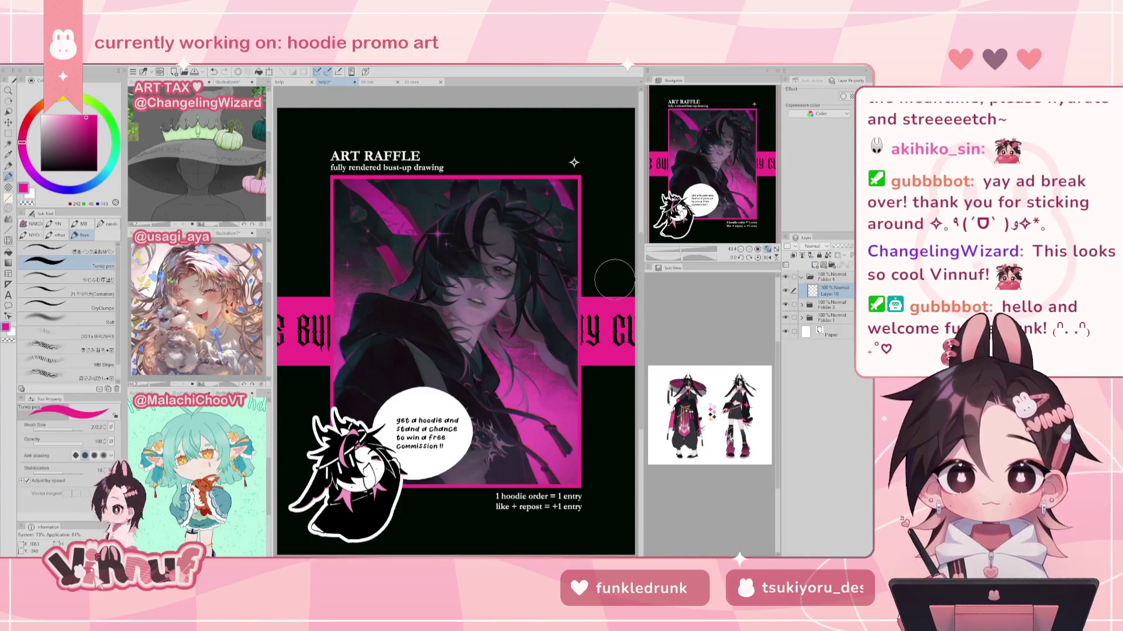
Step: Fill the new layer with pink across the whole canvas
key(g)
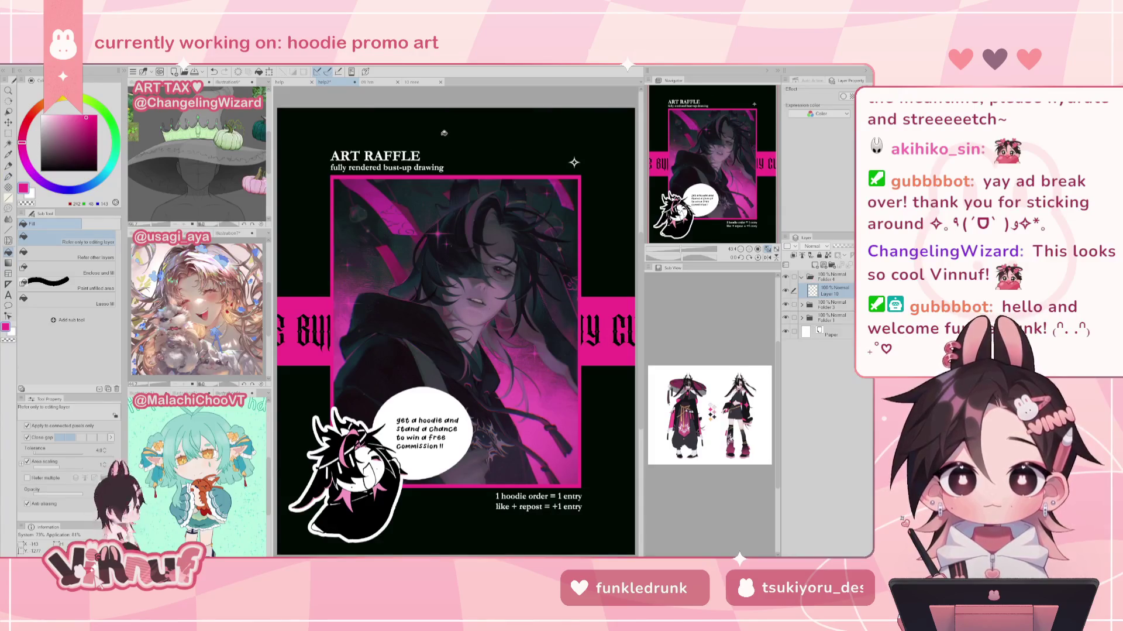
click(527, 263)
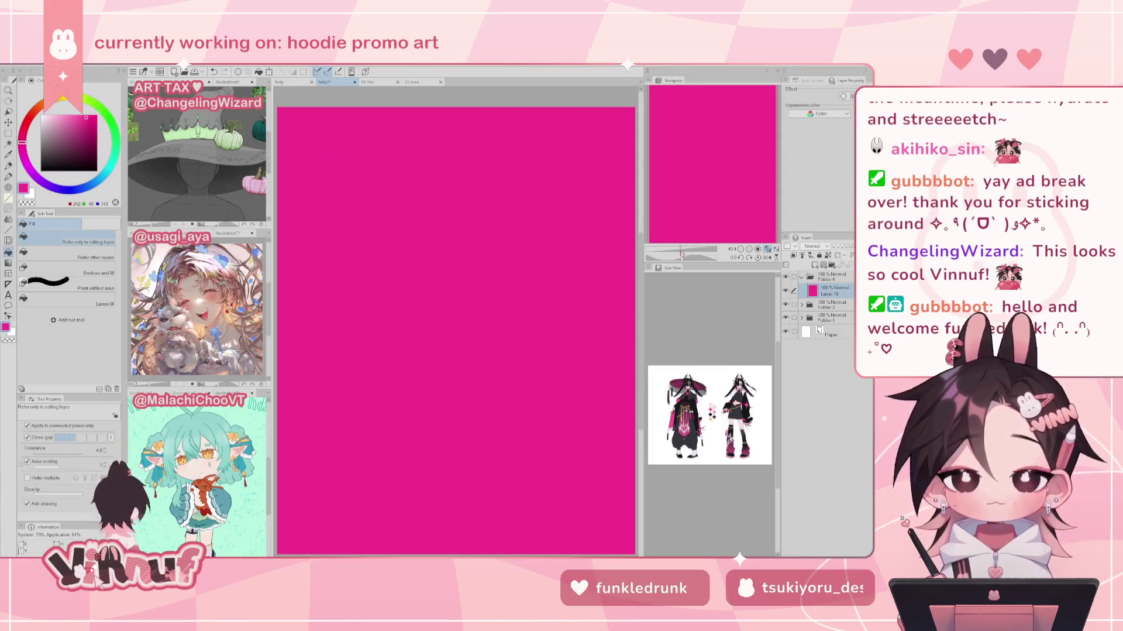
key(p)
click(88, 251)
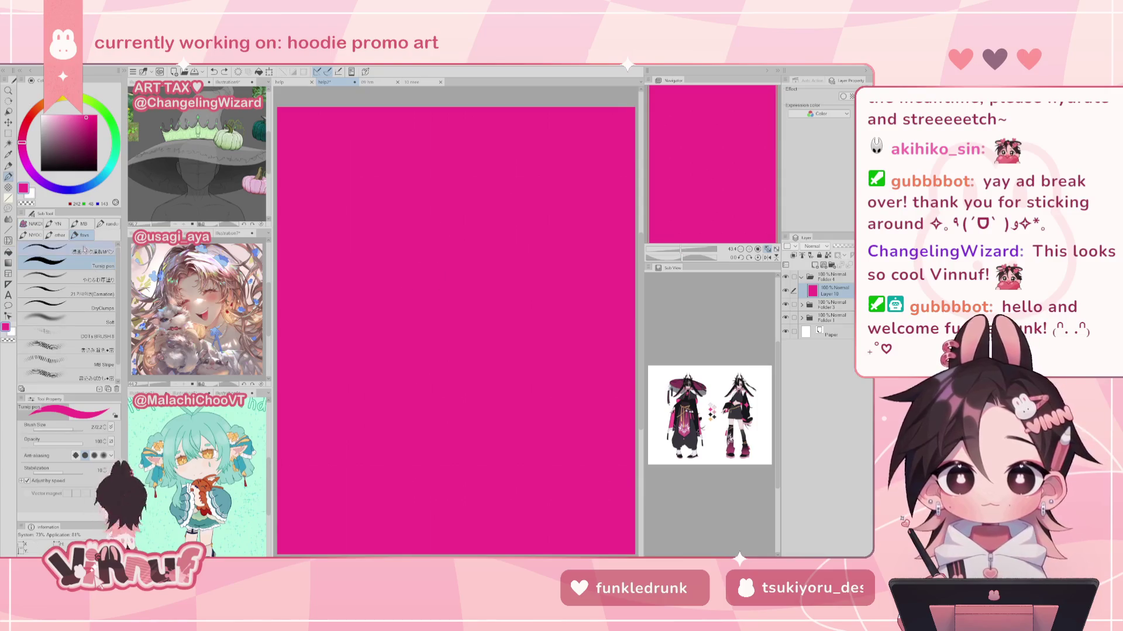
Step: Write '21 days left!!' in a text box near the upper centre
key(t)
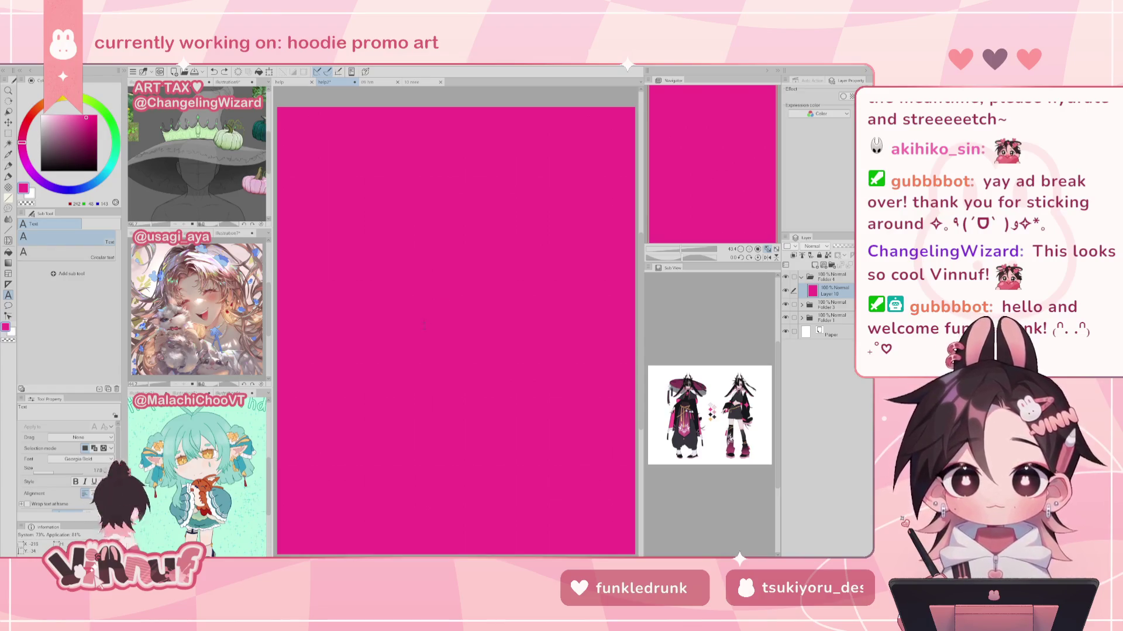
click(460, 304)
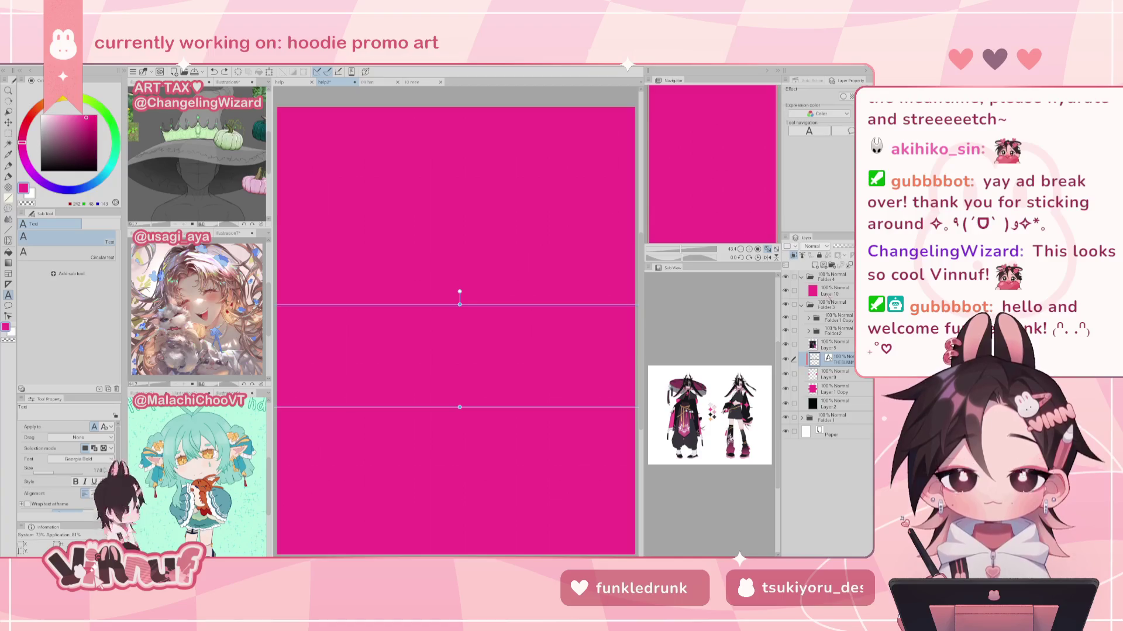
click(520, 224)
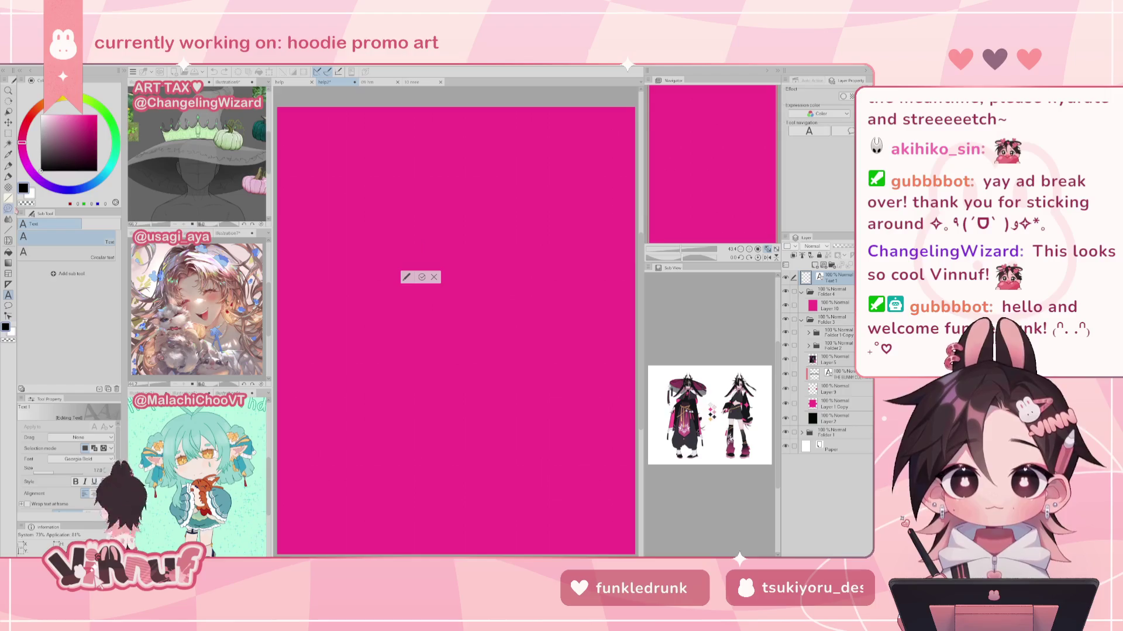
text(21 days left)
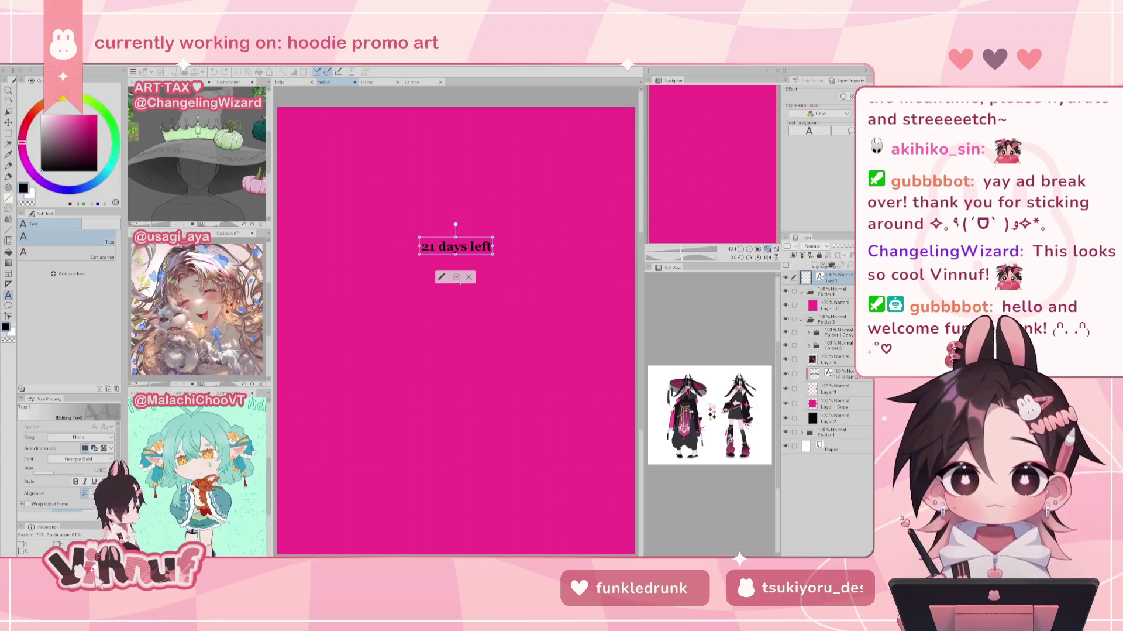
click(457, 277)
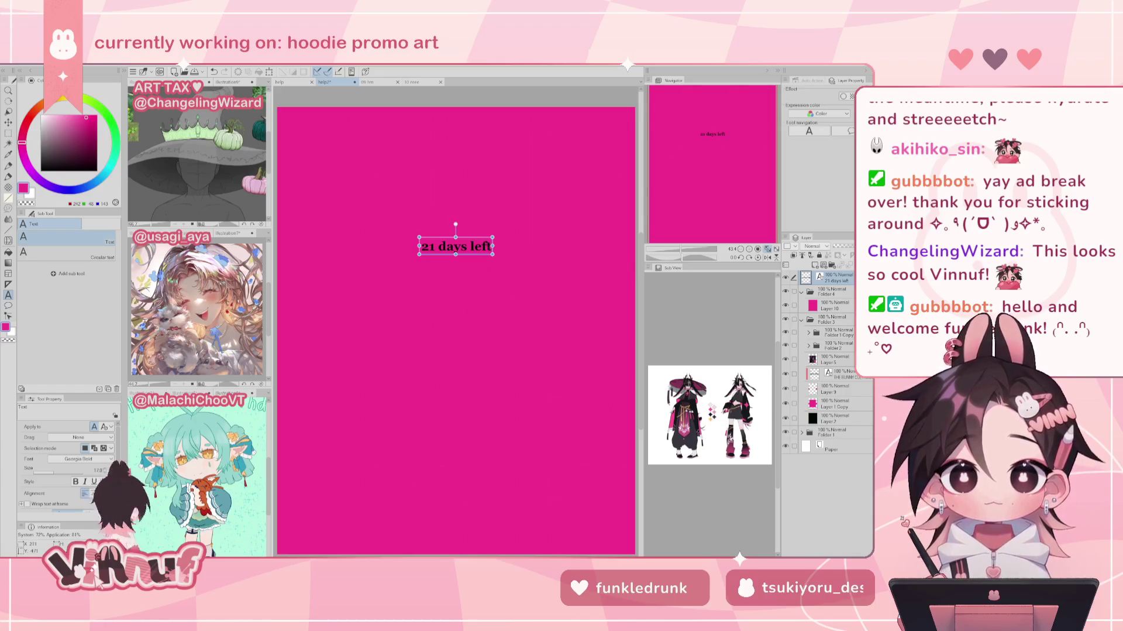
click(456, 246)
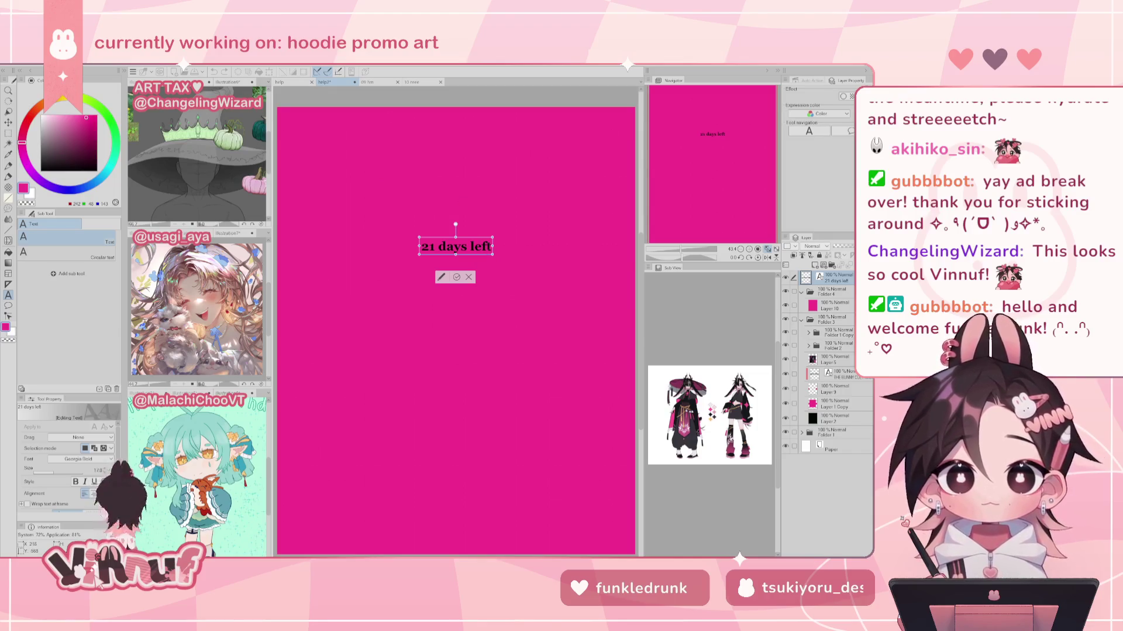
text(!!)
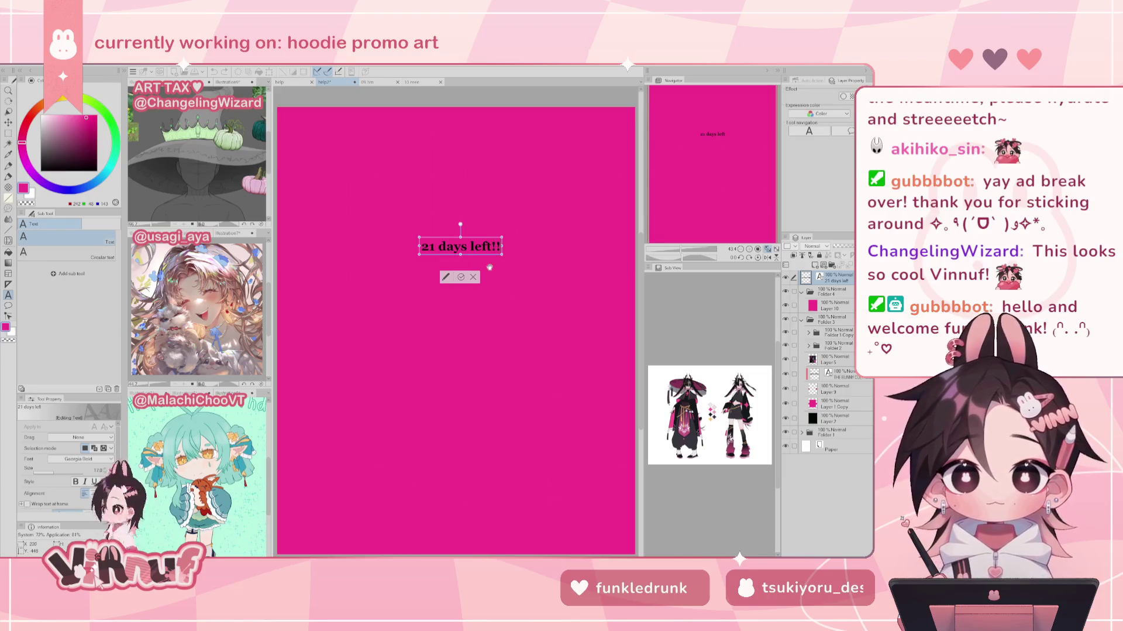
click(461, 277)
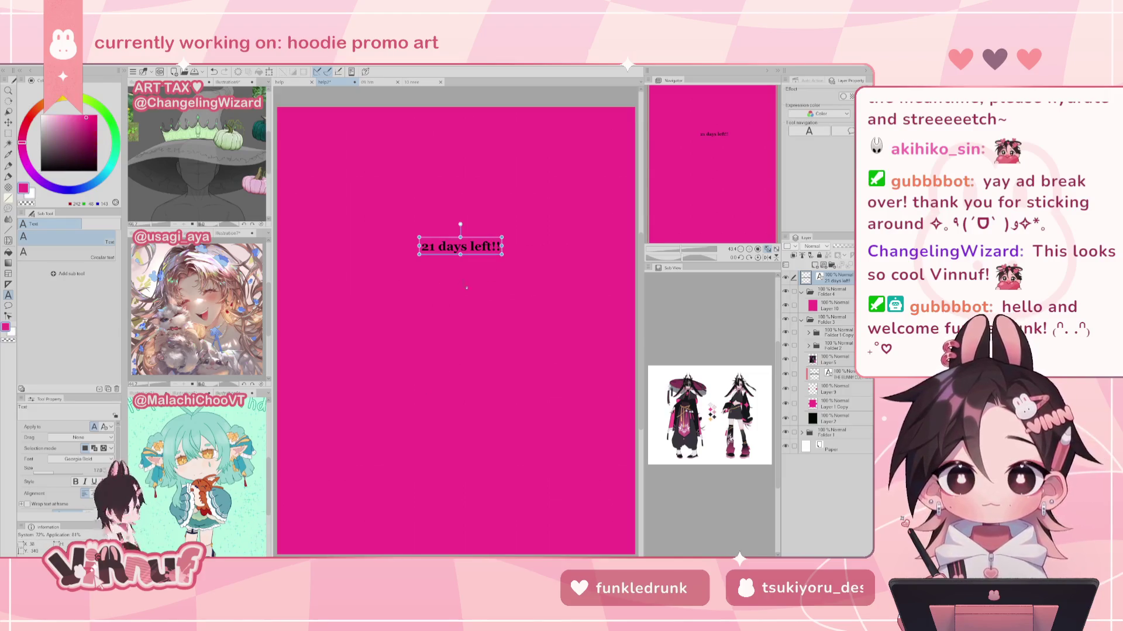
Step: Enlarge the '21 days left!!' text to size 24 and move it up and left near the top
click(458, 256)
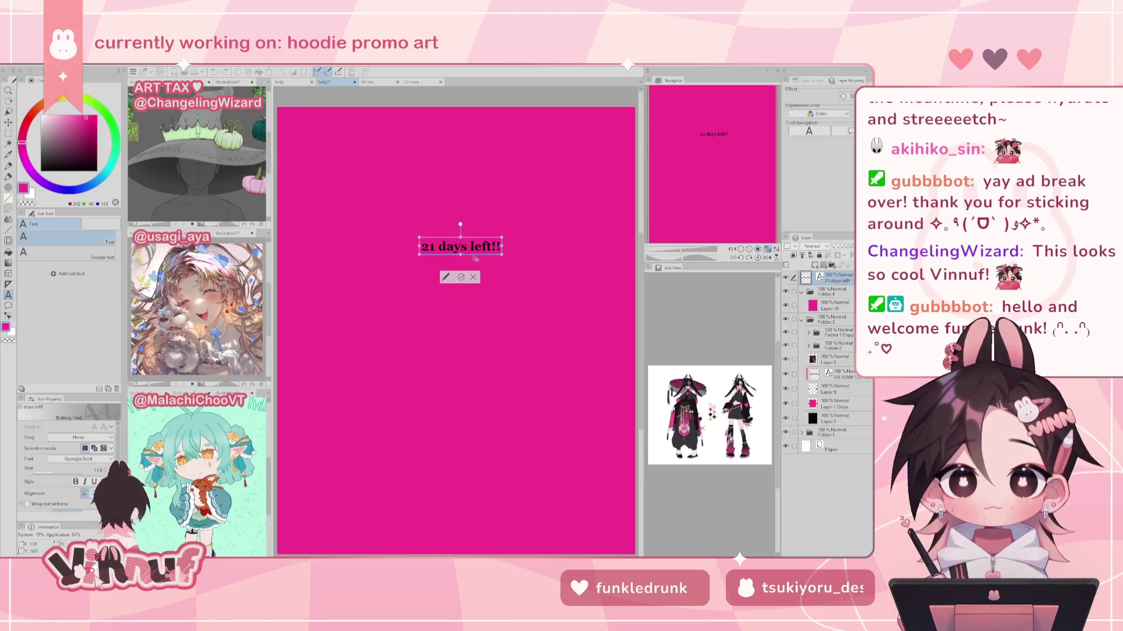
key(ctrl+a)
key(bracketright)
key(bracketright)
key(bracketright)
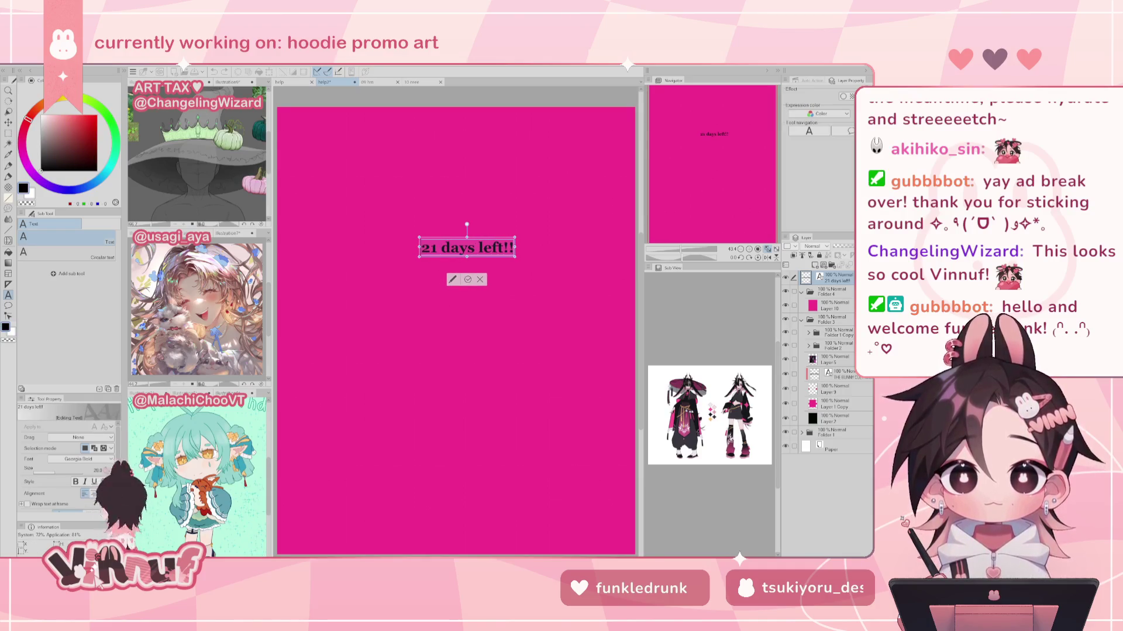
key(bracketright)
drag(52, 471, 56, 472)
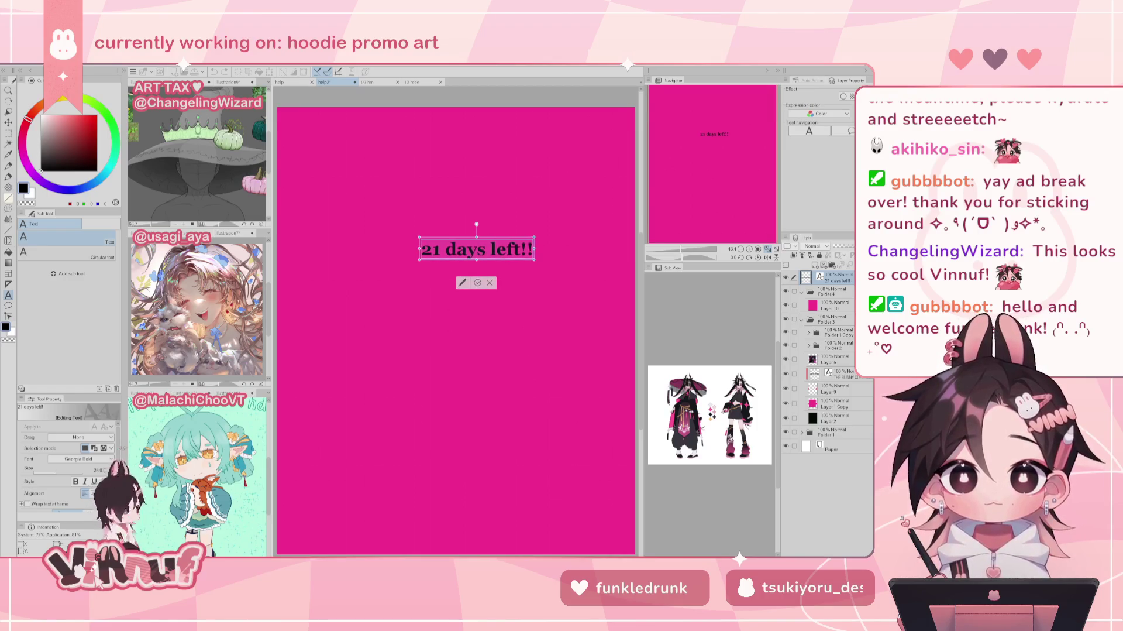
key(Escape)
drag(494, 240, 472, 218)
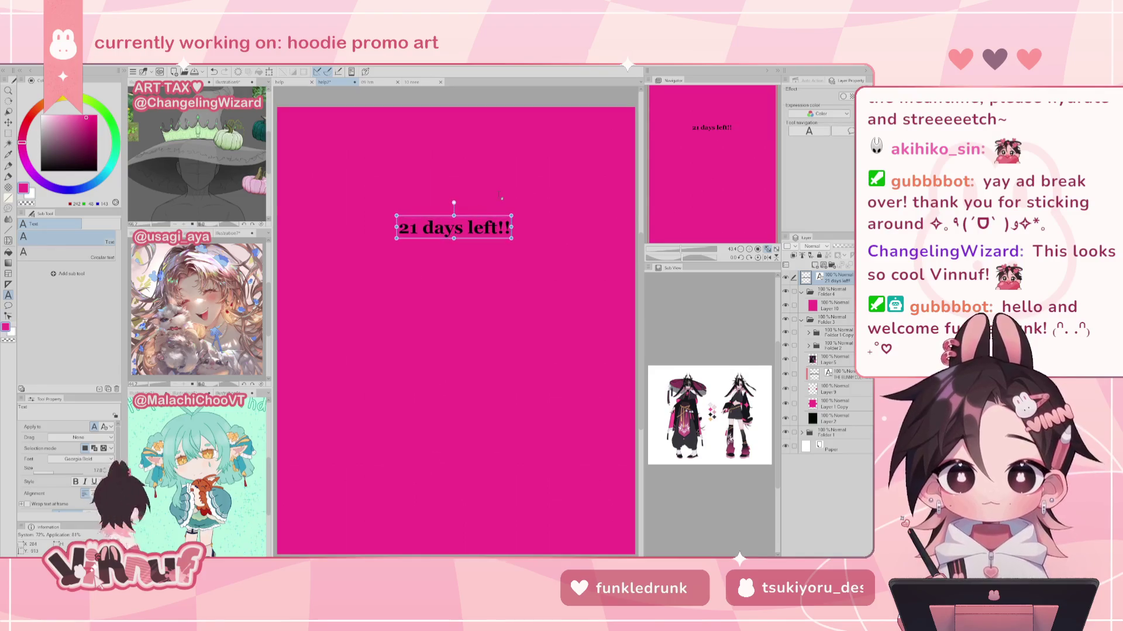
drag(507, 185, 507, 182)
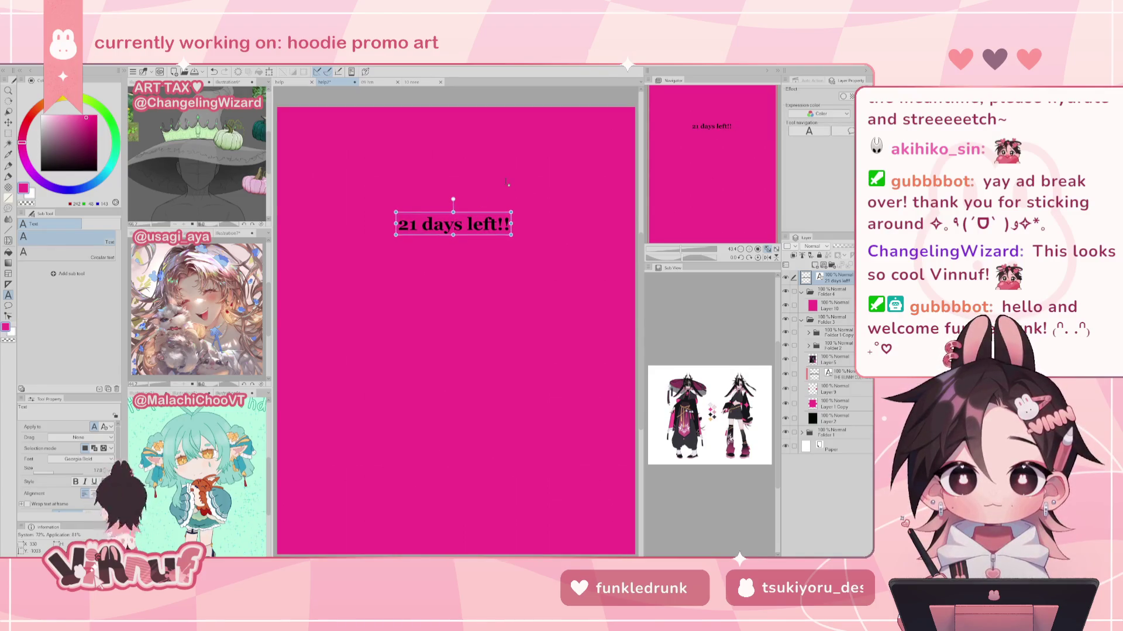
drag(488, 197, 483, 195)
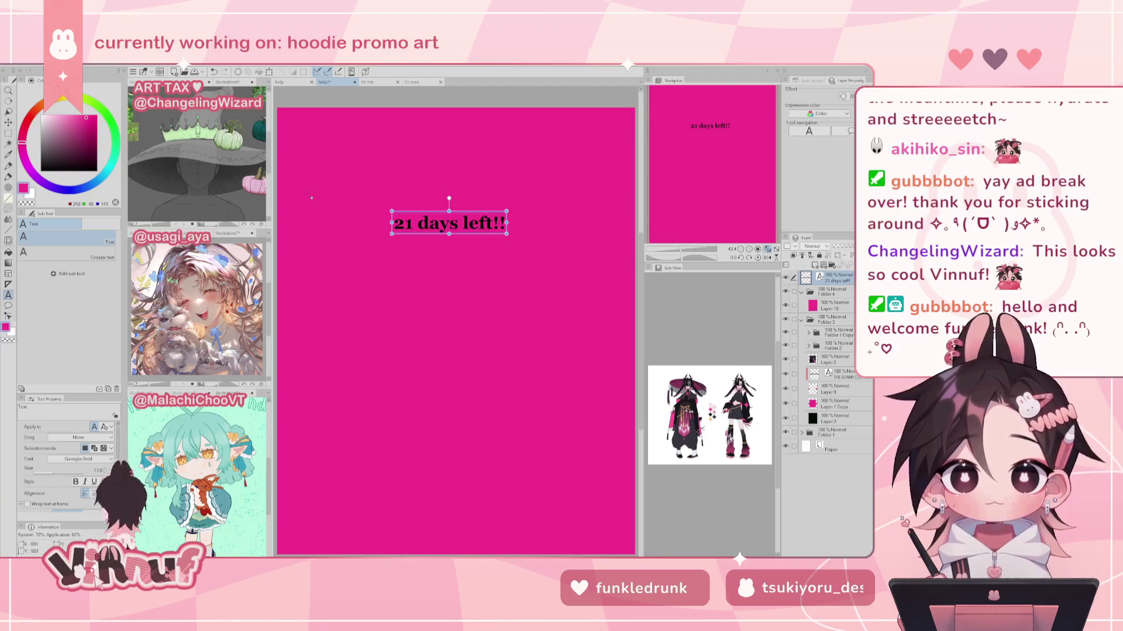
Step: Duplicate the text line and place the copy just below the original
key(k)
key(ctrl+c)
key(ctrl+v)
mouse_move(483, 228)
mouse_down()
mouse_move(487, 278)
mouse_move(481, 261)
mouse_up()
key(t)
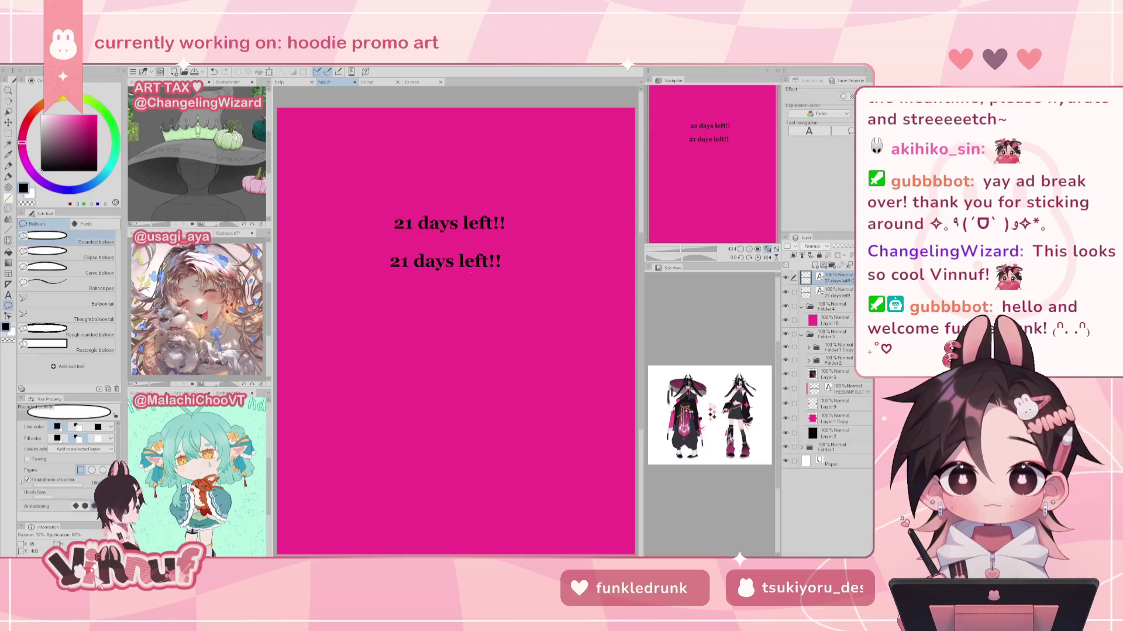
key(t)
click(468, 264)
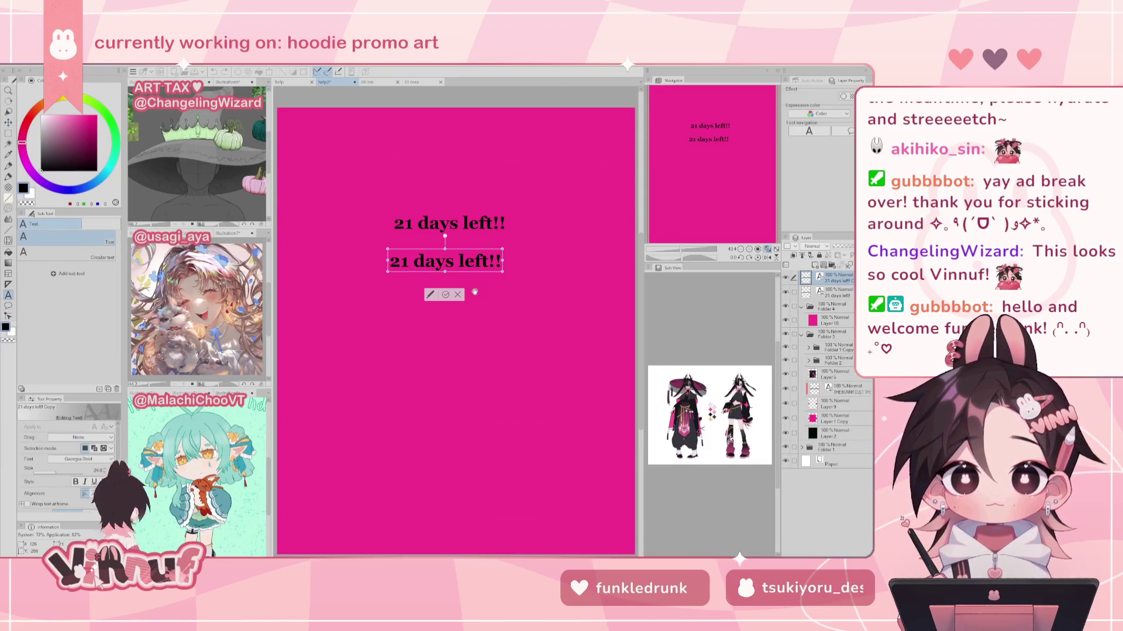
key(ctrl+a)
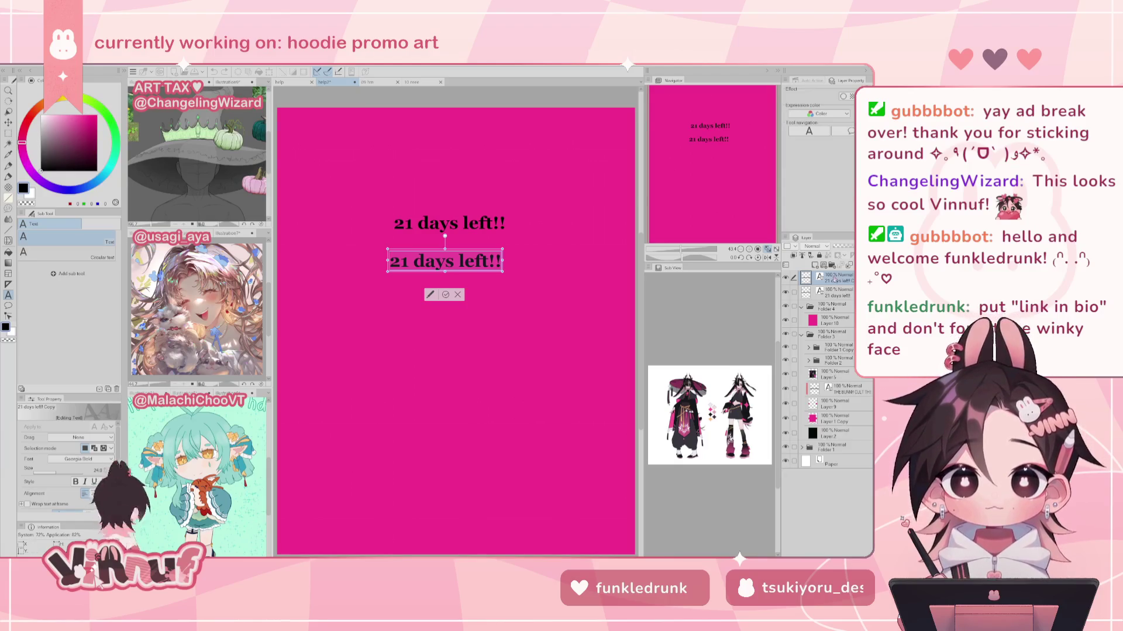
Step: Move both '21 days left!!' layers into Folder 4, then collapse and hide the folder
click(795, 292)
ctrl+click(795, 292)
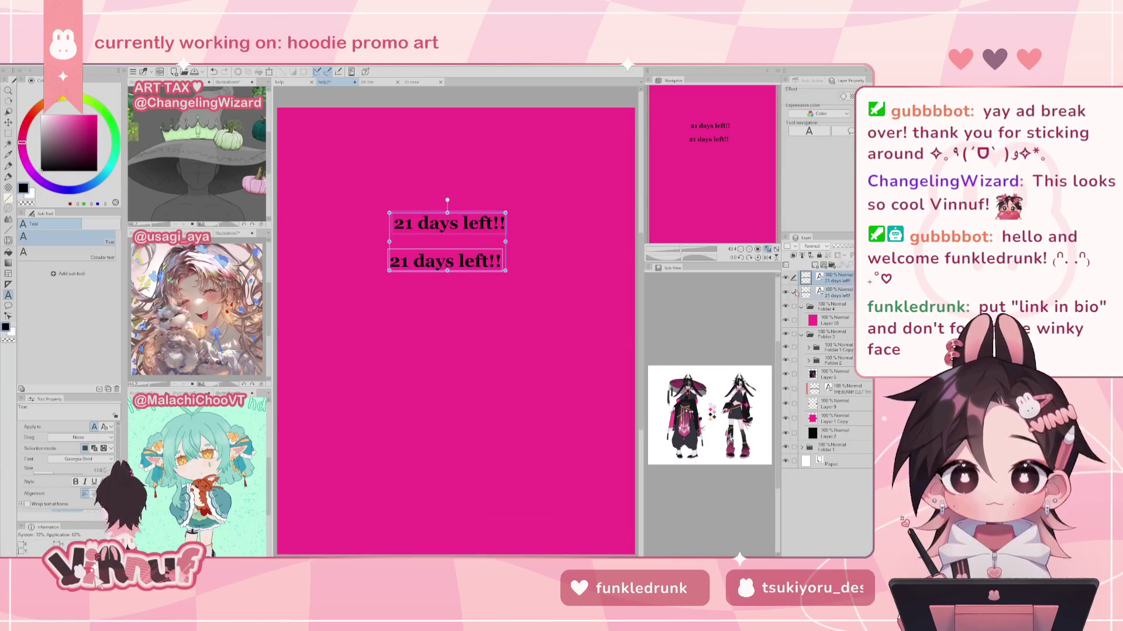
drag(829, 293, 831, 305)
click(801, 275)
click(786, 276)
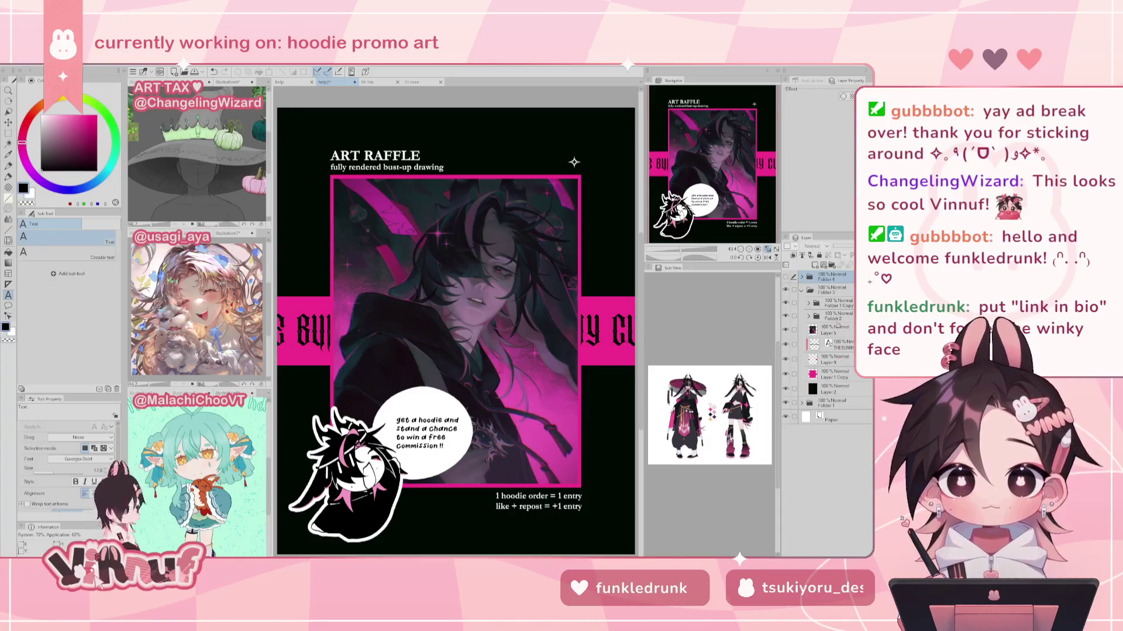
click(809, 303)
Step: Duplicate the 'fully rendered bust-up drawing' text layer and drag the copy above the entry captions
click(838, 331)
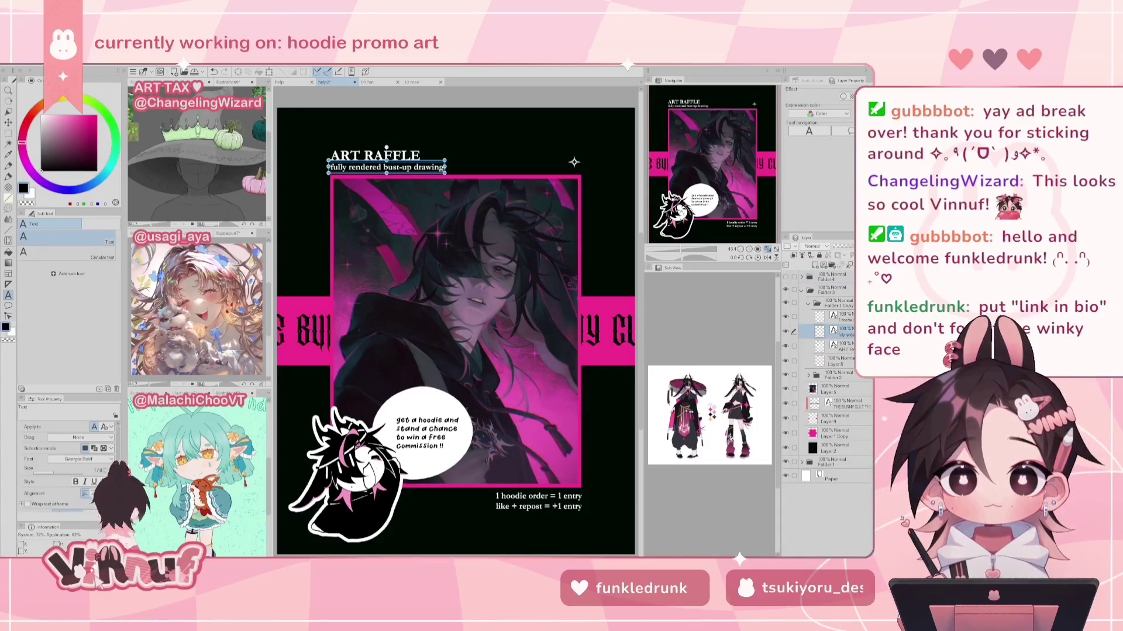
click(838, 315)
click(844, 333)
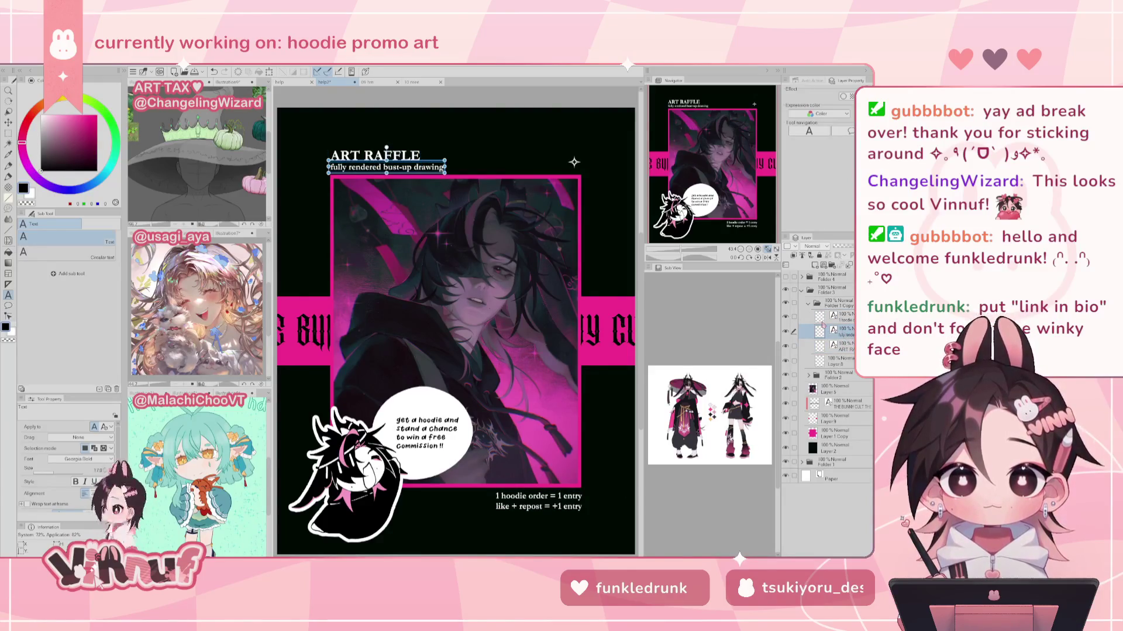
key(k)
key(ctrl+c)
key(ctrl+v)
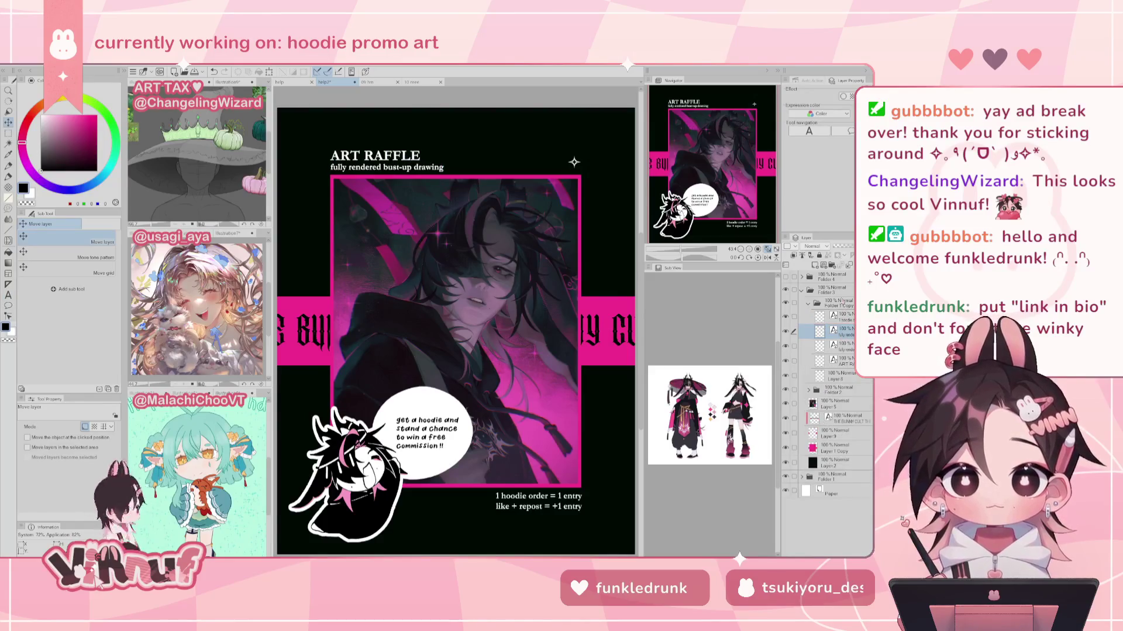
mouse_move(484, 236)
mouse_down()
mouse_move(627, 551)
mouse_move(621, 560)
mouse_up()
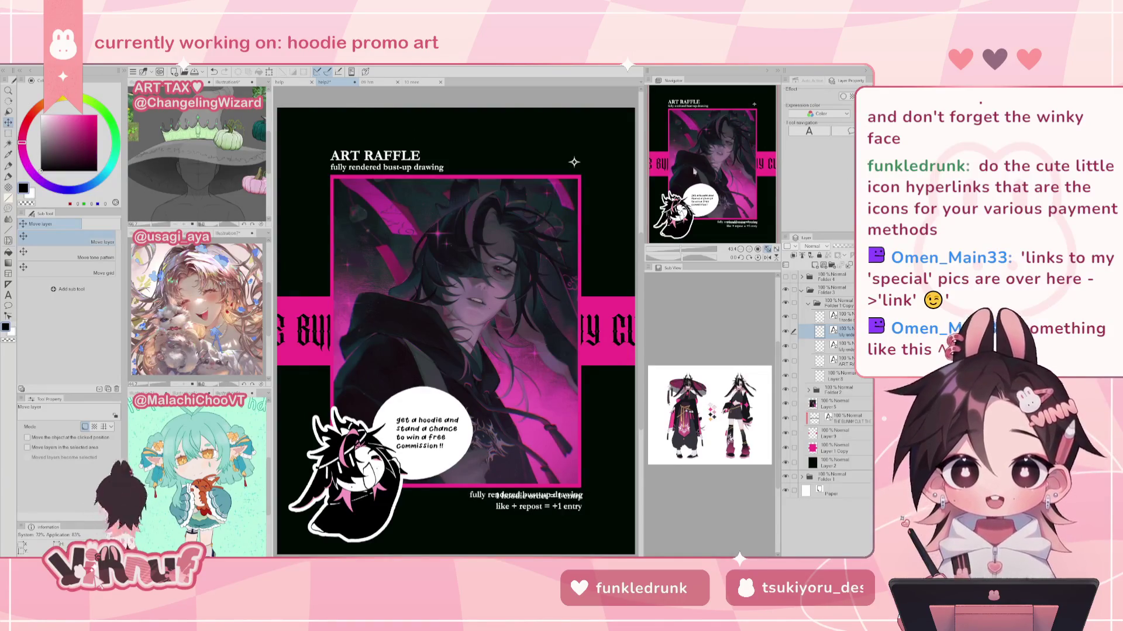
scroll(455, 322, down, 1)
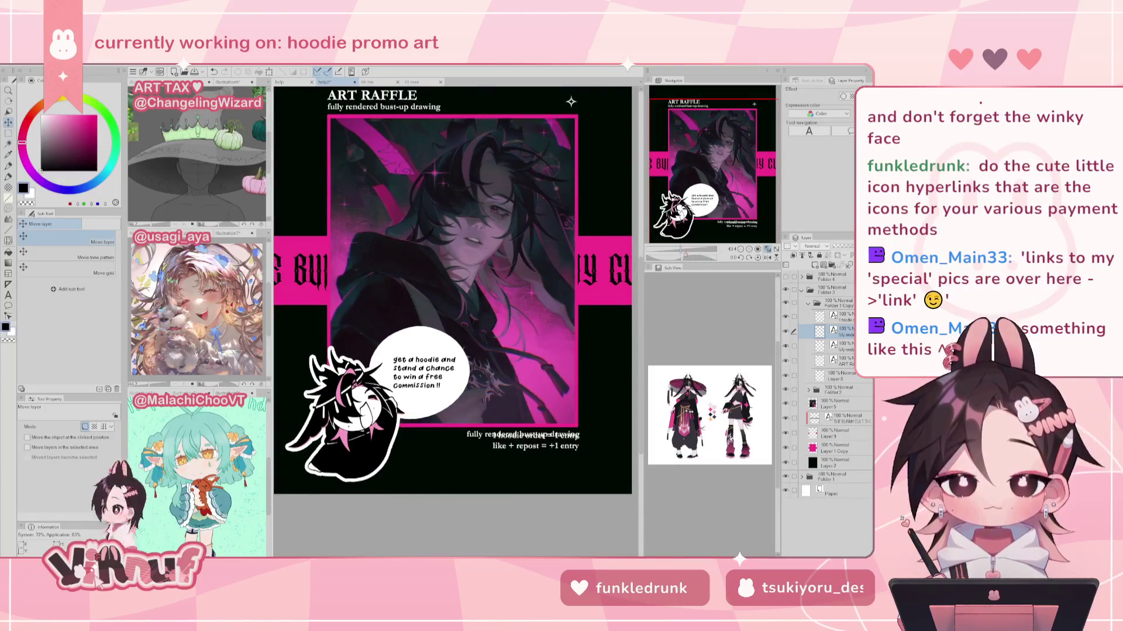
Step: Shift the entry captions down, then undo to remove the copied line
scroll(721, 207, up, 3)
scroll(722, 199, up, 2)
mouse_move(724, 157)
mouse_down()
mouse_move(716, 188)
mouse_move(736, 209)
mouse_up()
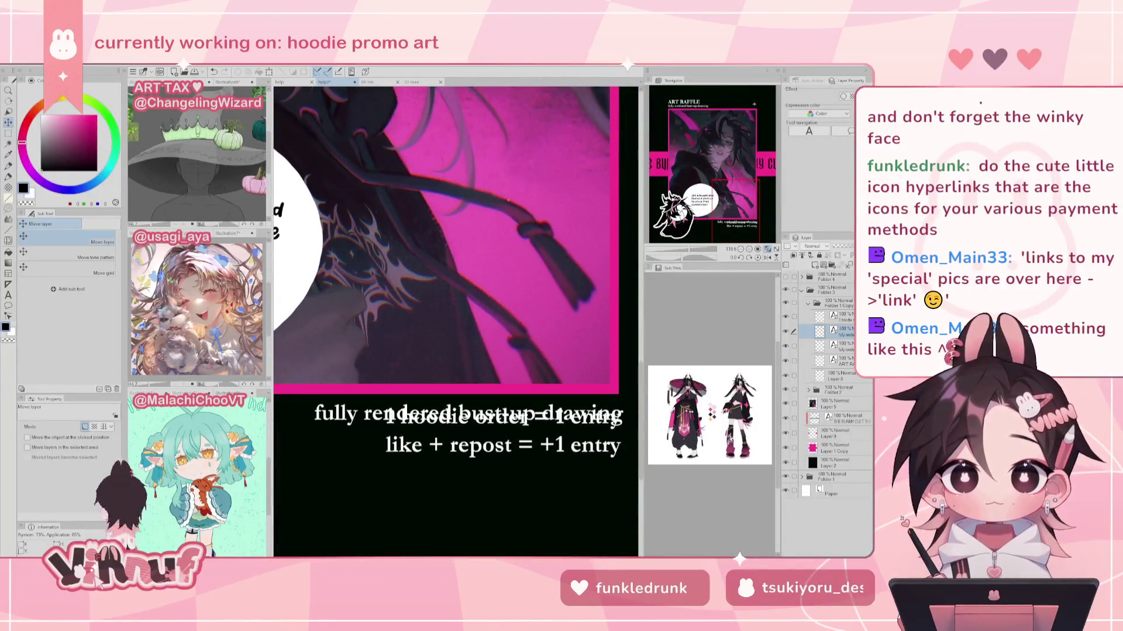
click(845, 315)
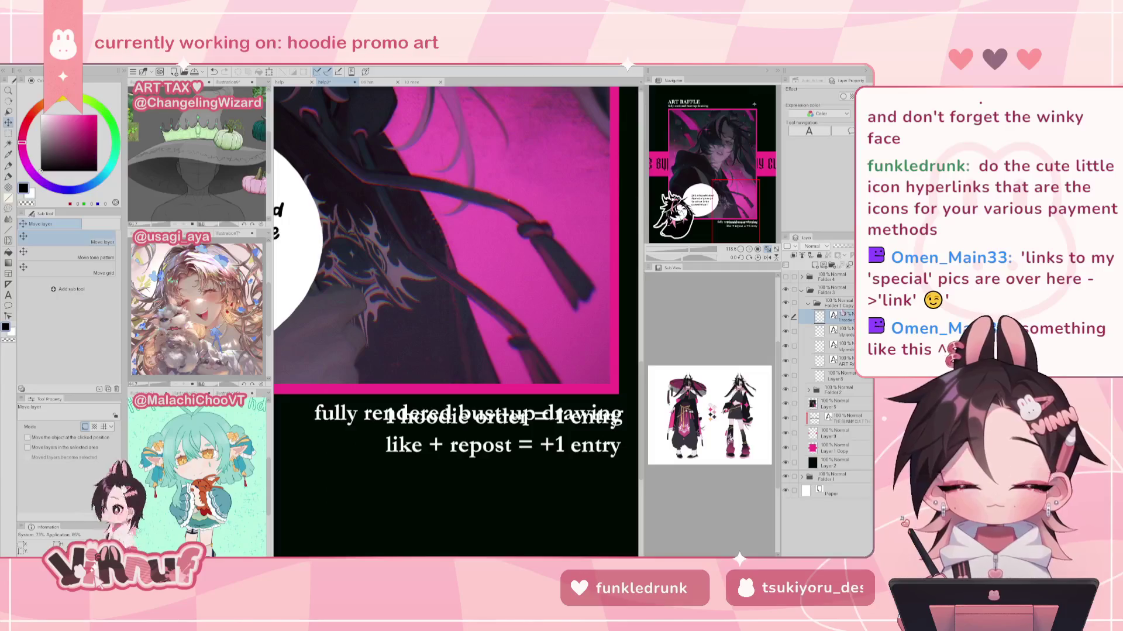
drag(605, 372, 606, 399)
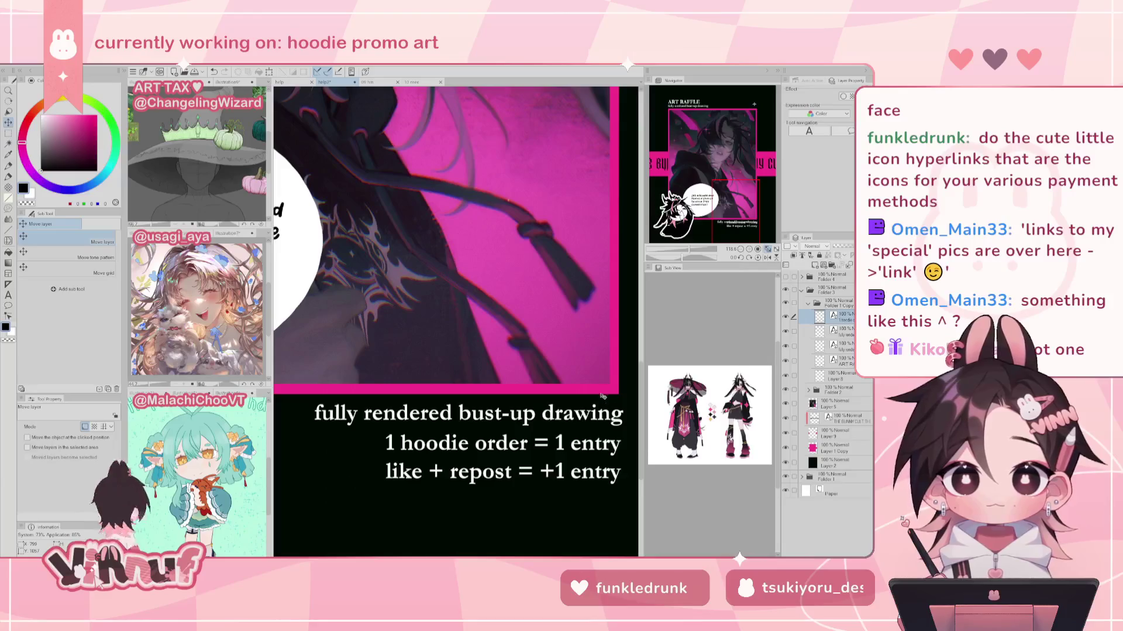
key(ctrl+z)
key(ctrl+z)
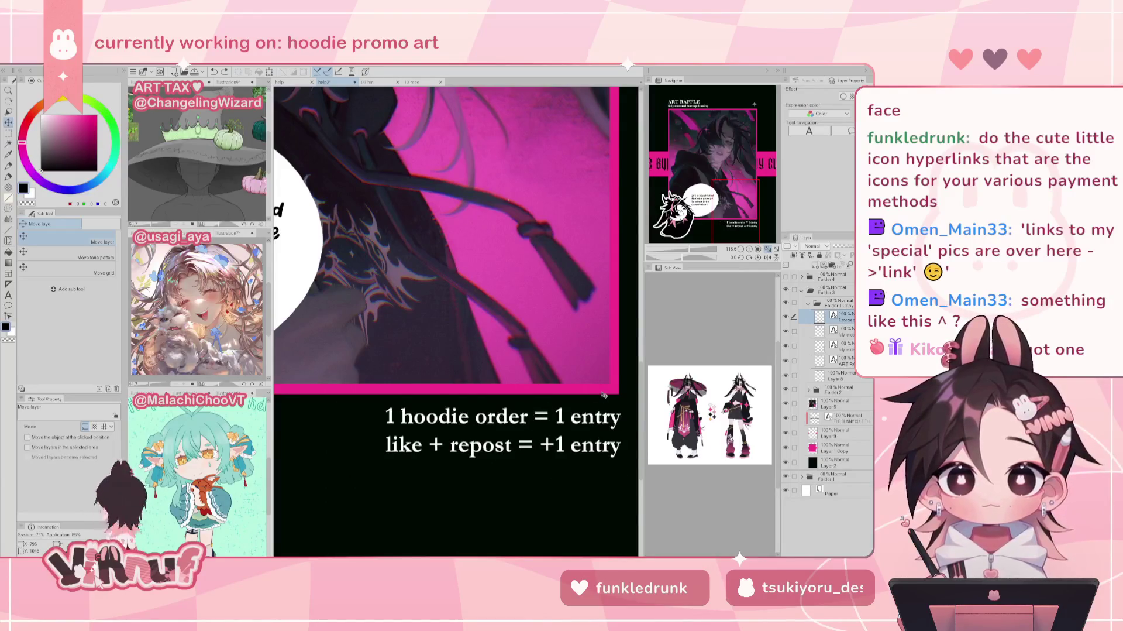
Step: Add 'fill out the google form to enter!' as a new first line of the entry caption
key(t)
click(386, 415)
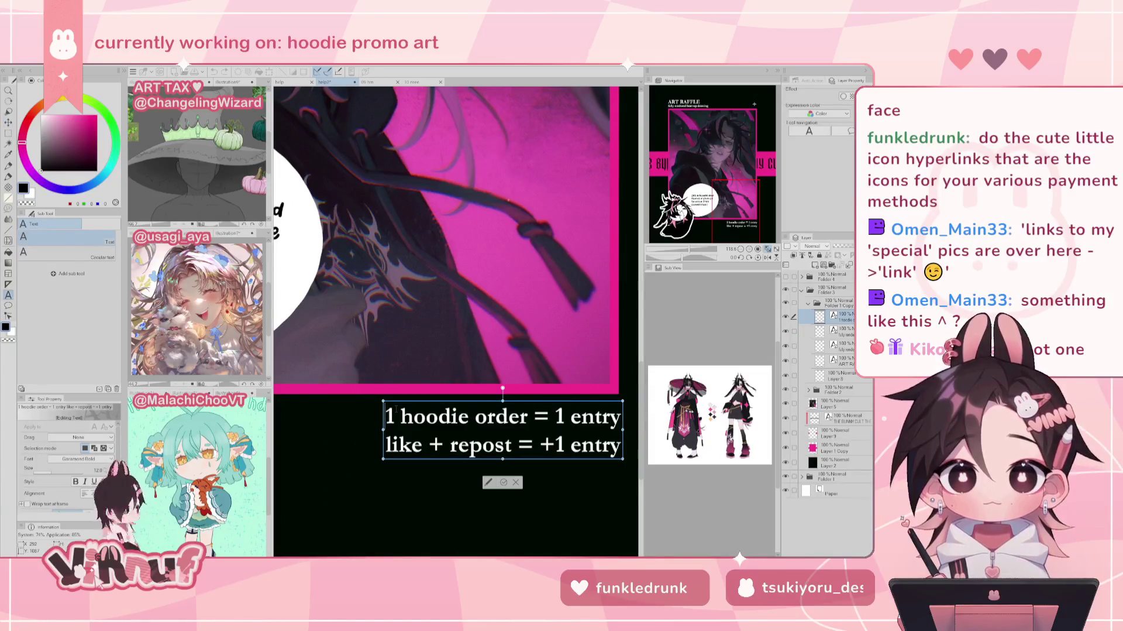
key(Return)
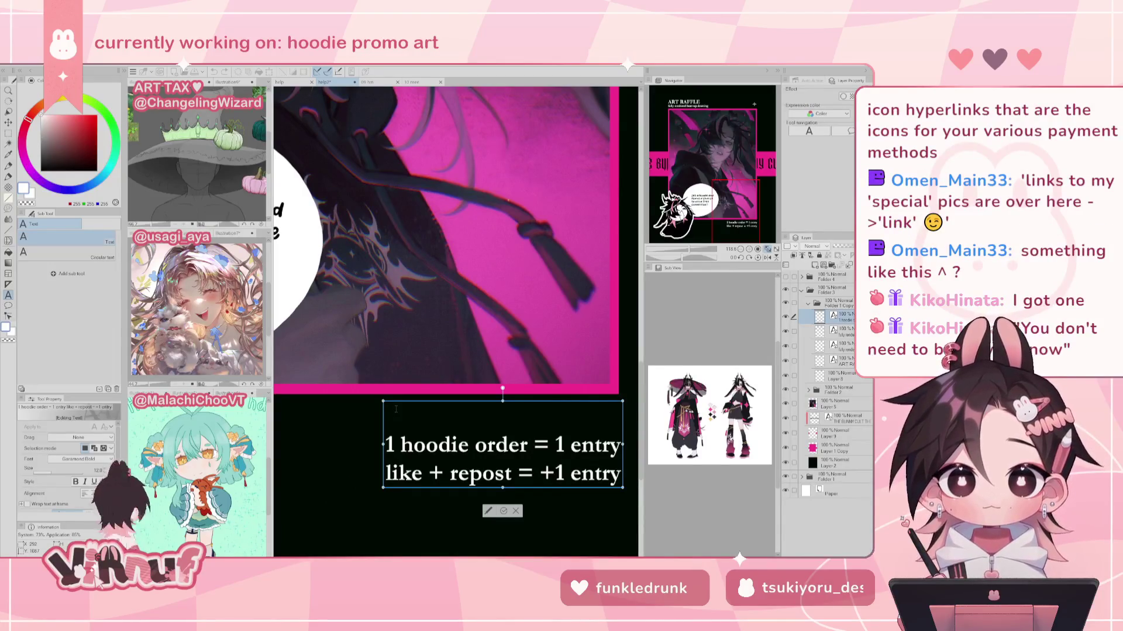
text(fill)
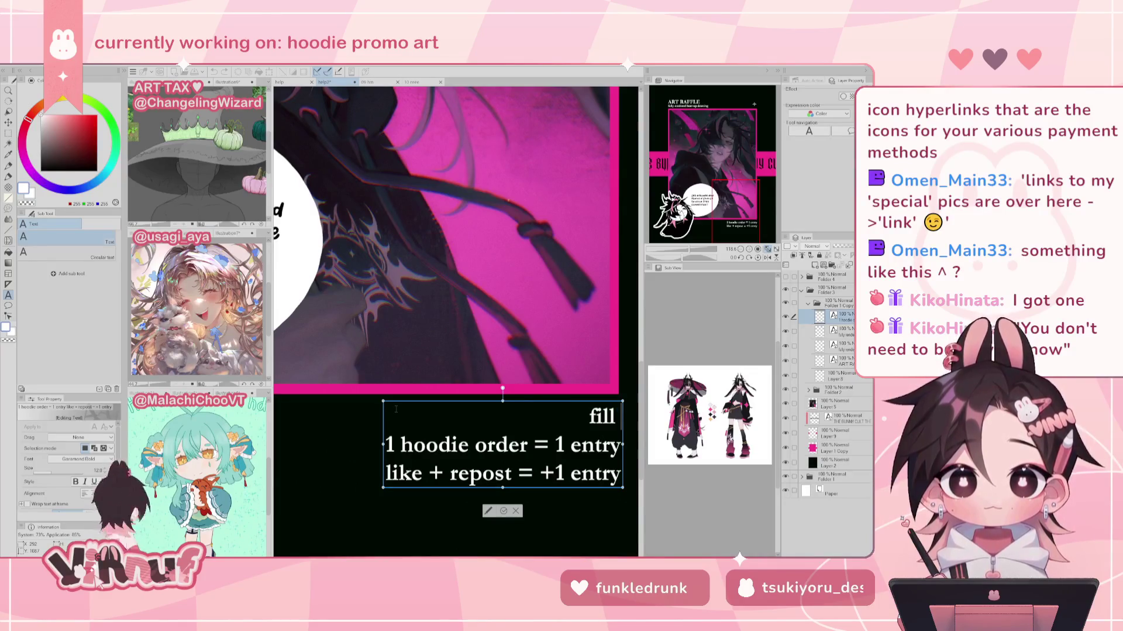
text(up)
key(BackSpace)
key(BackSpace)
text(out the google form)
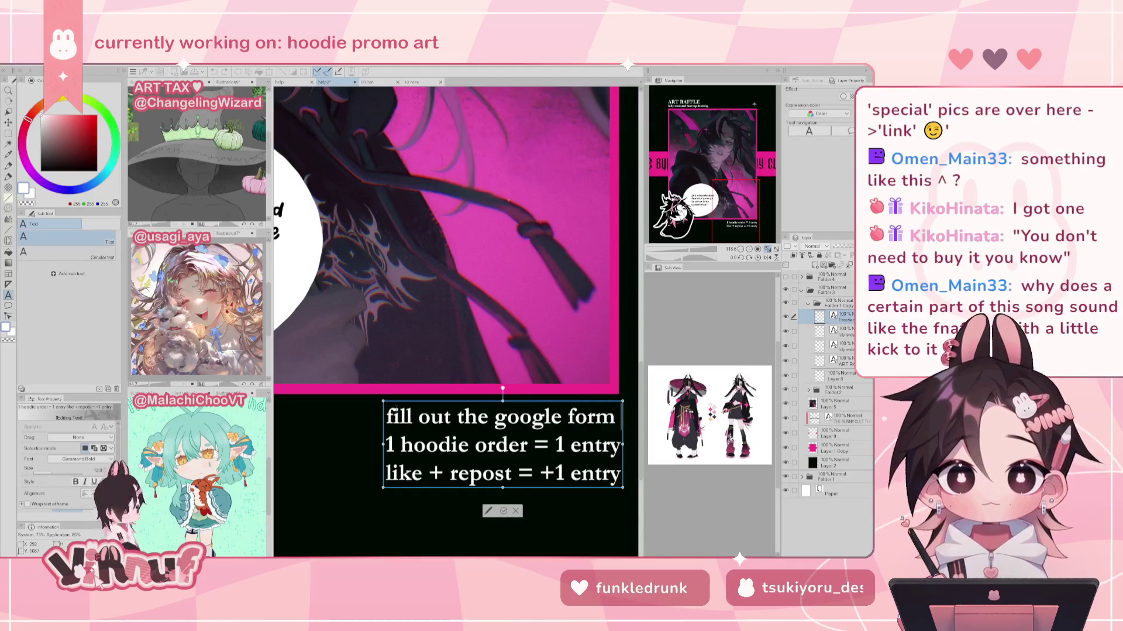
text( to ente)
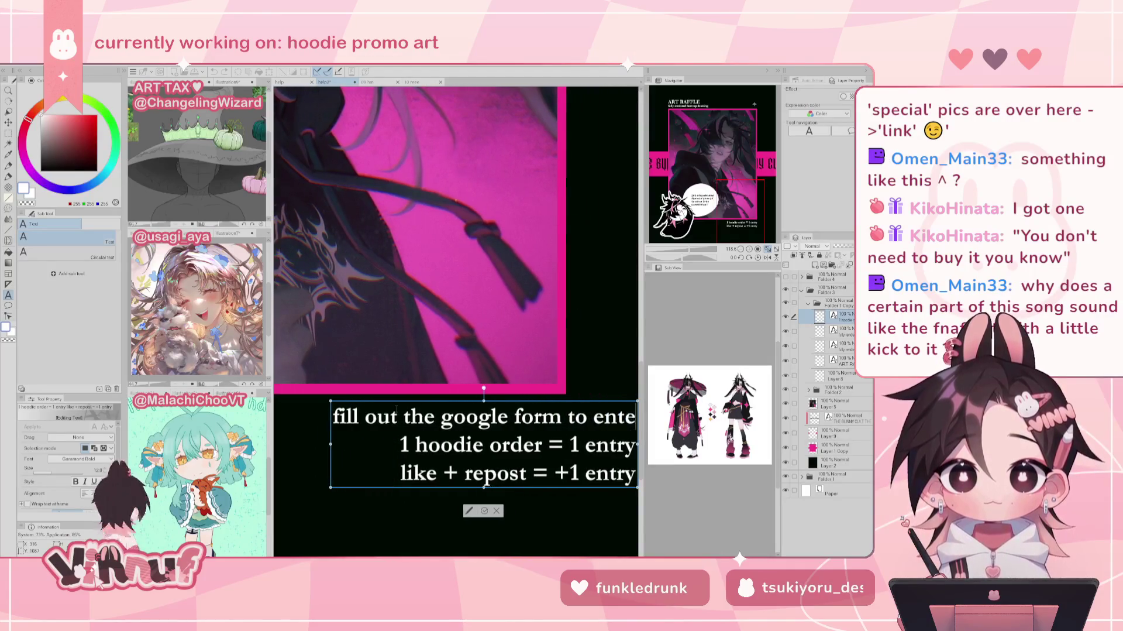
text(r)
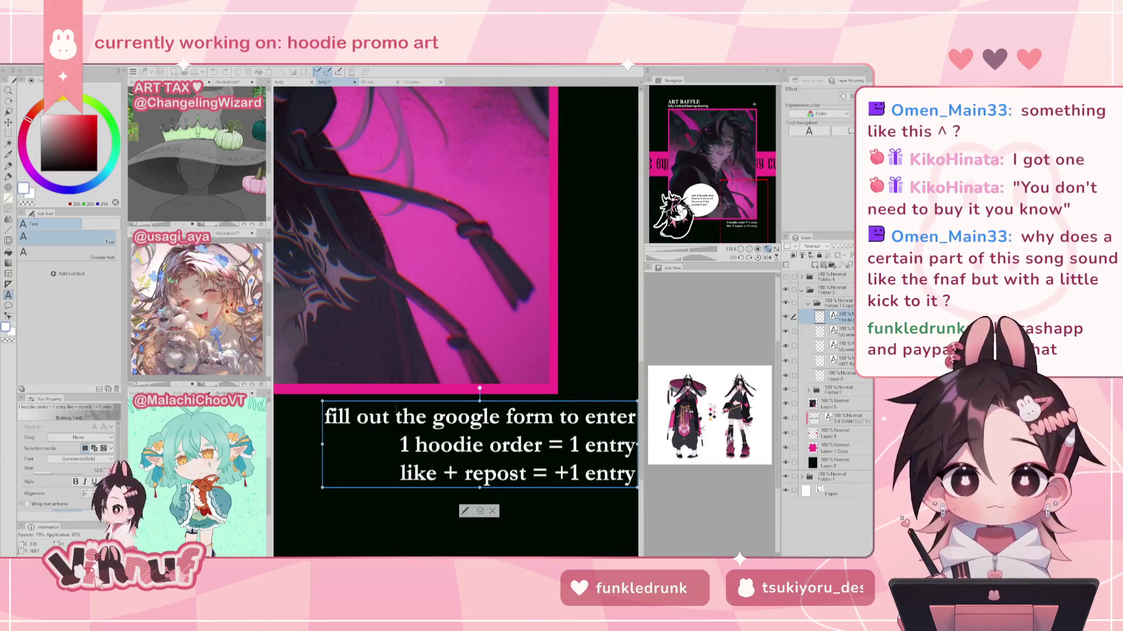
text(!)
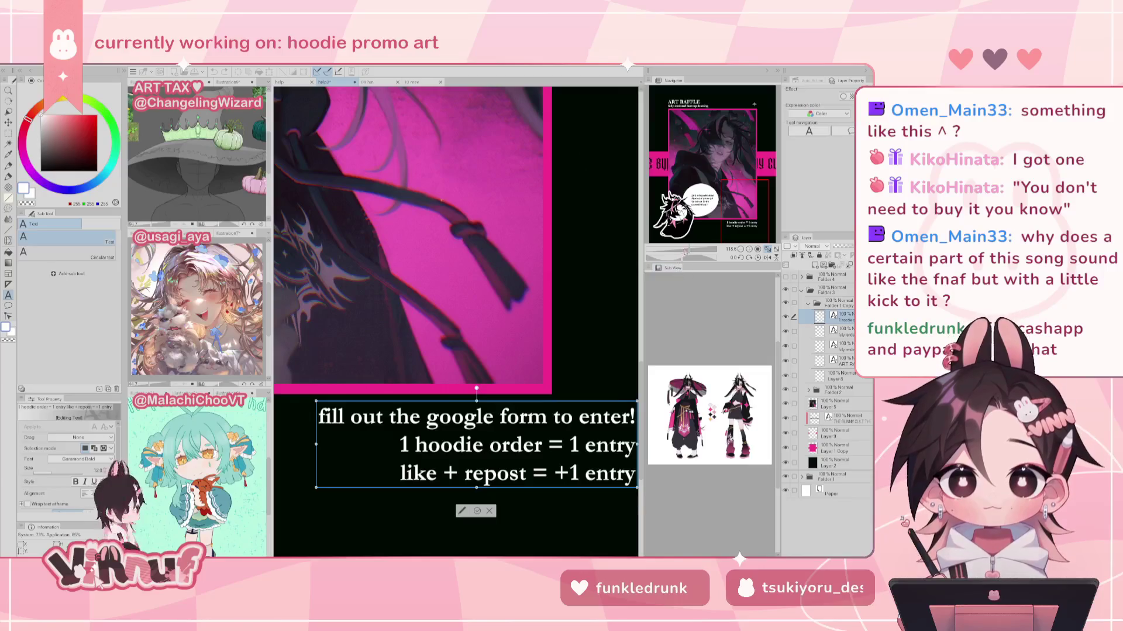
click(685, 251)
click(686, 250)
text(k)
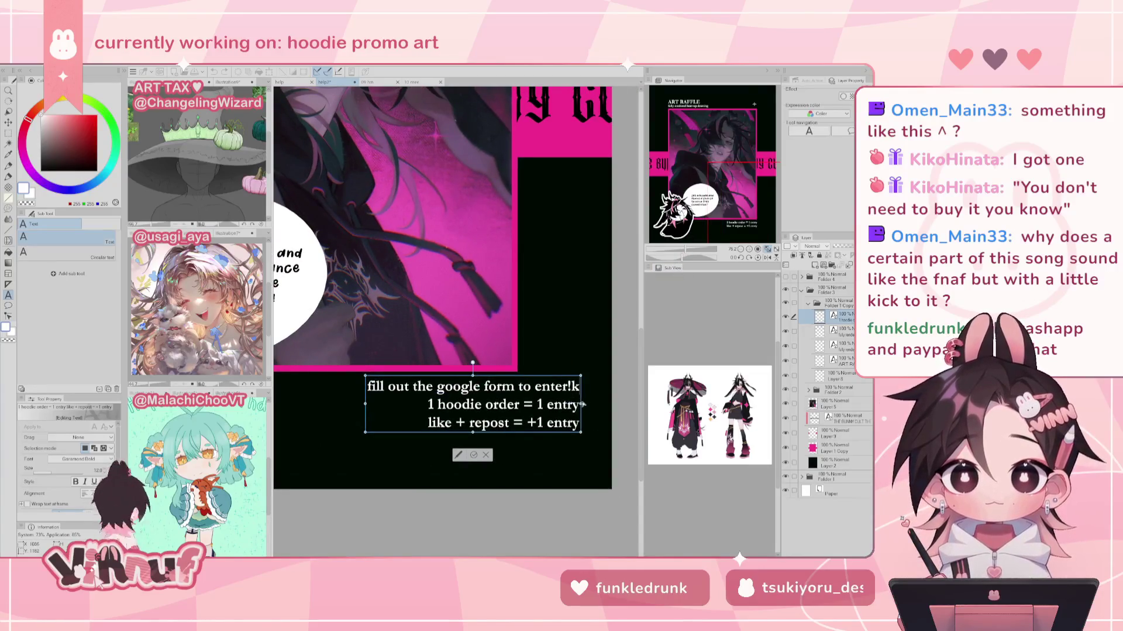
key(BackSpace)
click(474, 454)
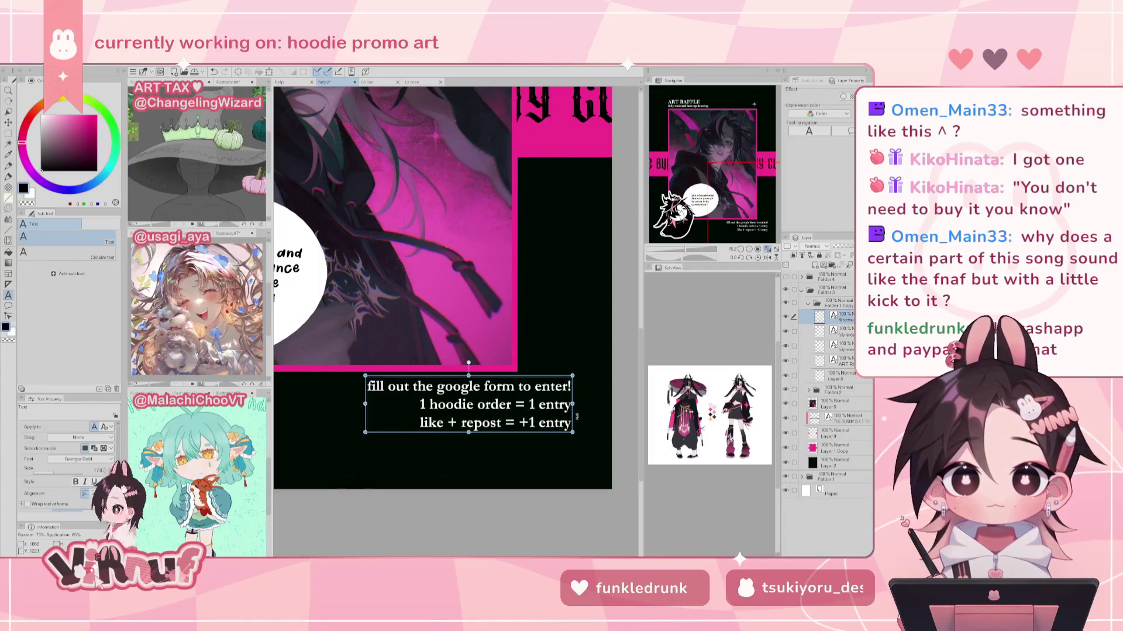
Step: Shift the caption block left, nudge it one pixel further, and compare its visibility
key(k)
drag(564, 415, 511, 402)
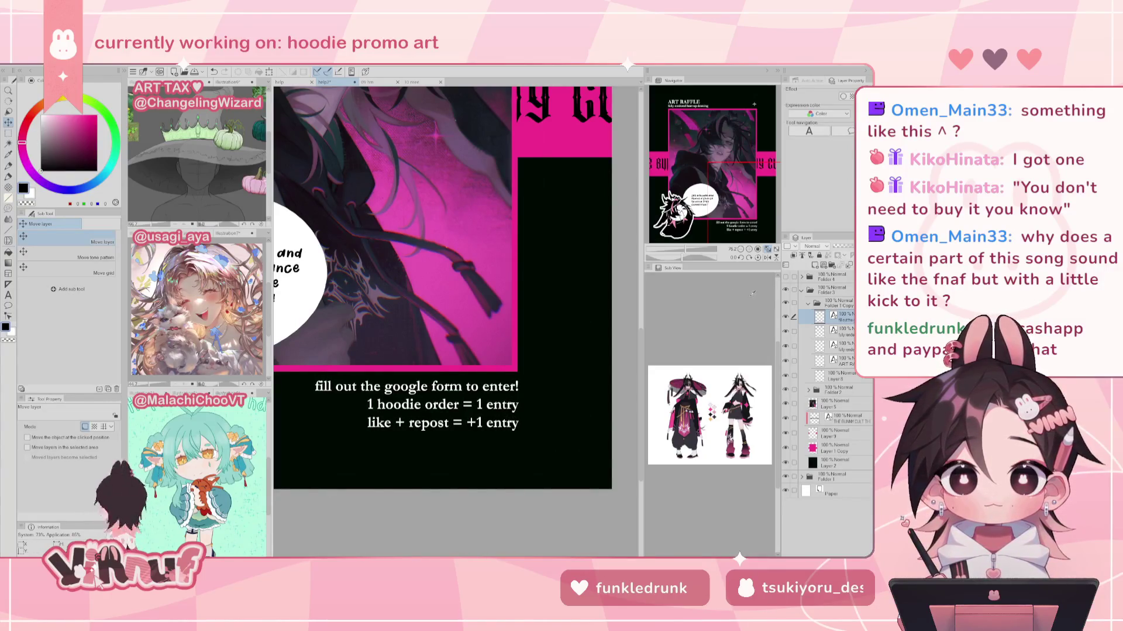
click(785, 316)
click(786, 316)
key(Left)
key(Left)
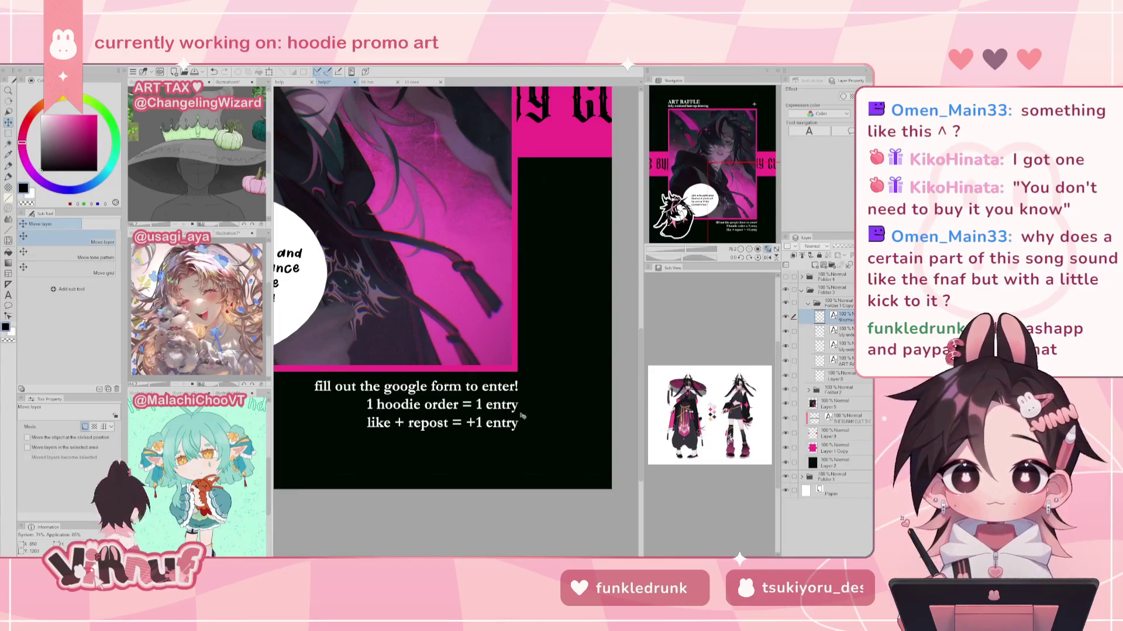
click(768, 248)
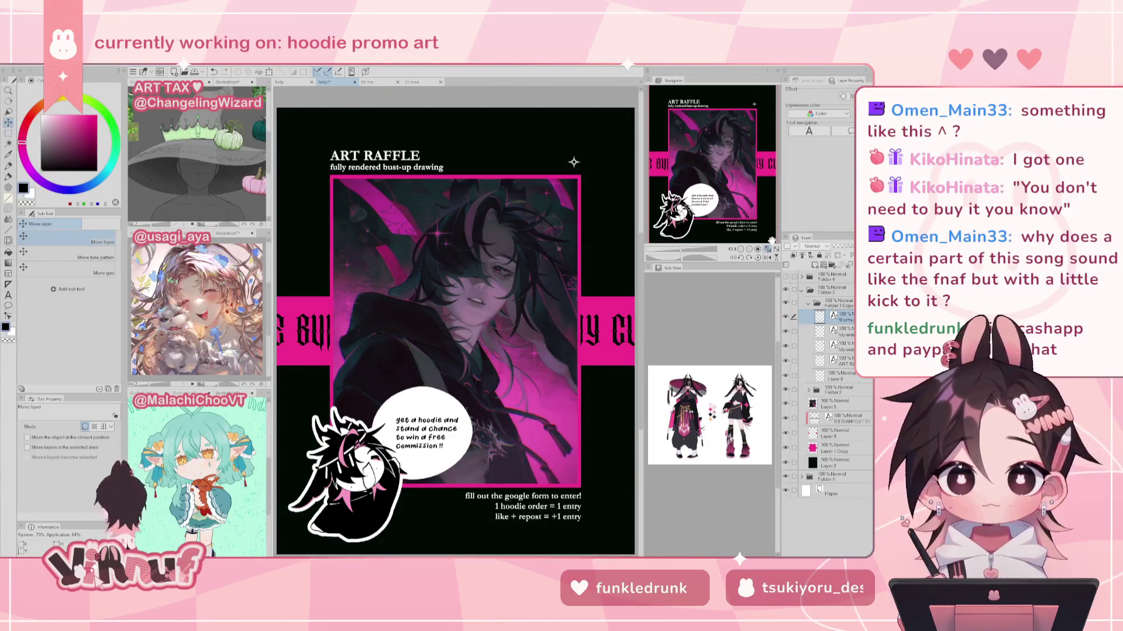
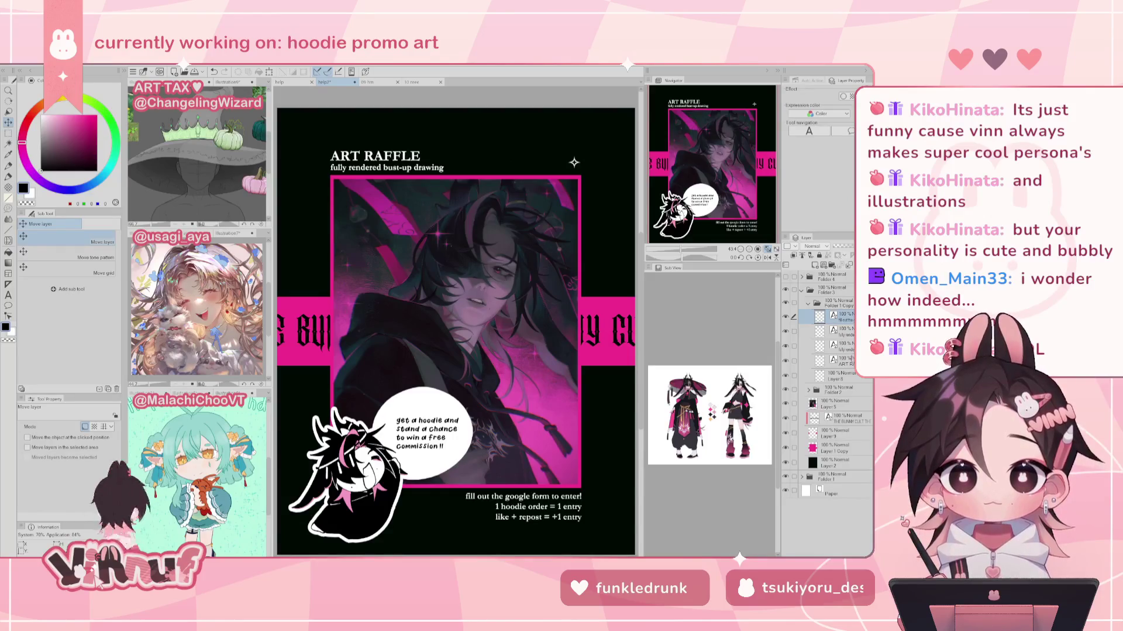
Step: Select the speech-bubble text layer in Folder 2 and nudge it left with three arrow presses
click(809, 303)
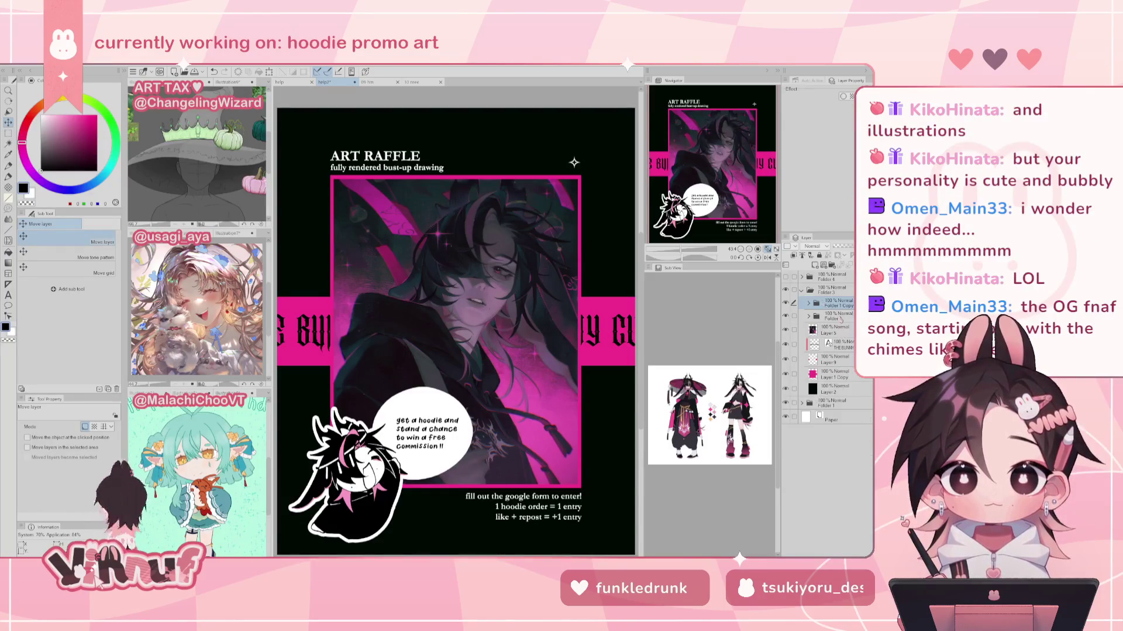
click(809, 316)
click(837, 329)
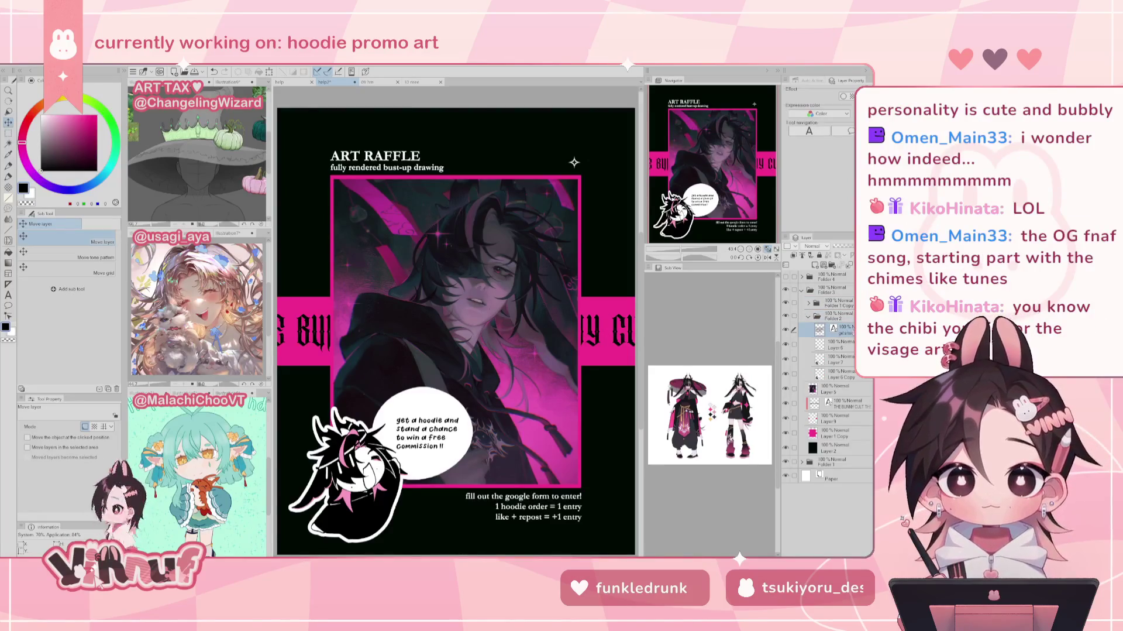
key(Left)
key(Left)
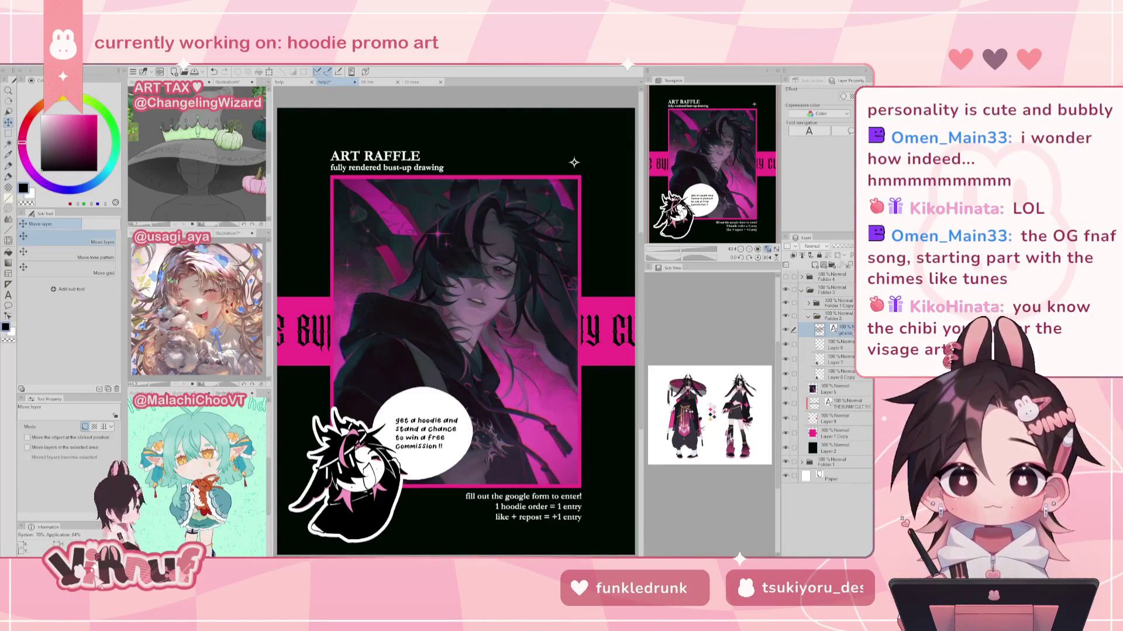
key(Left)
key(Left)
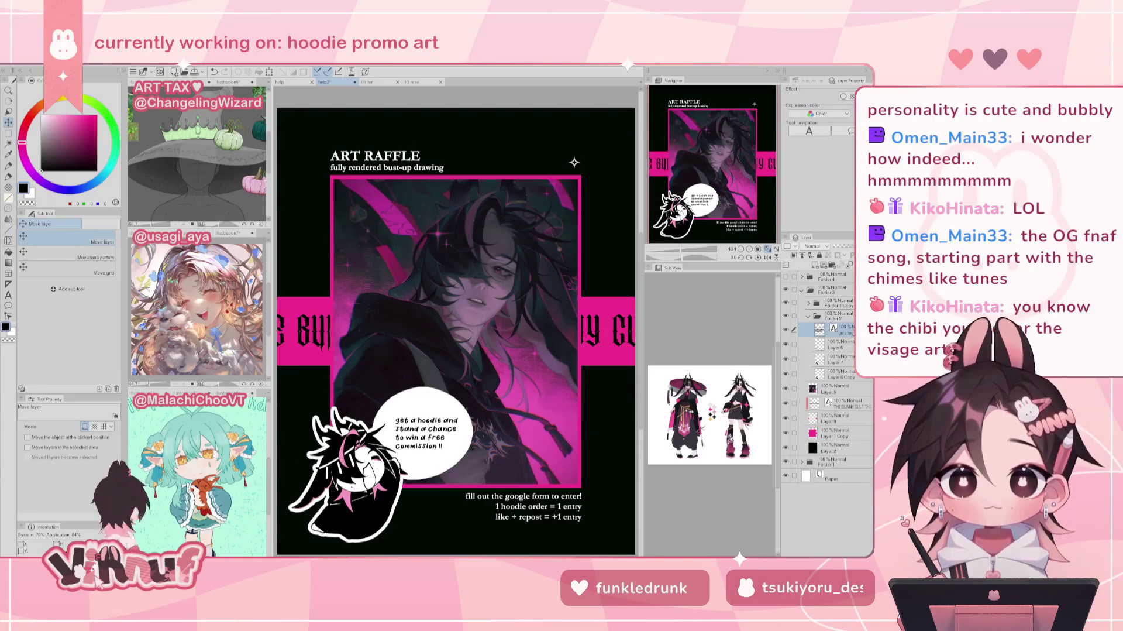
key(Left)
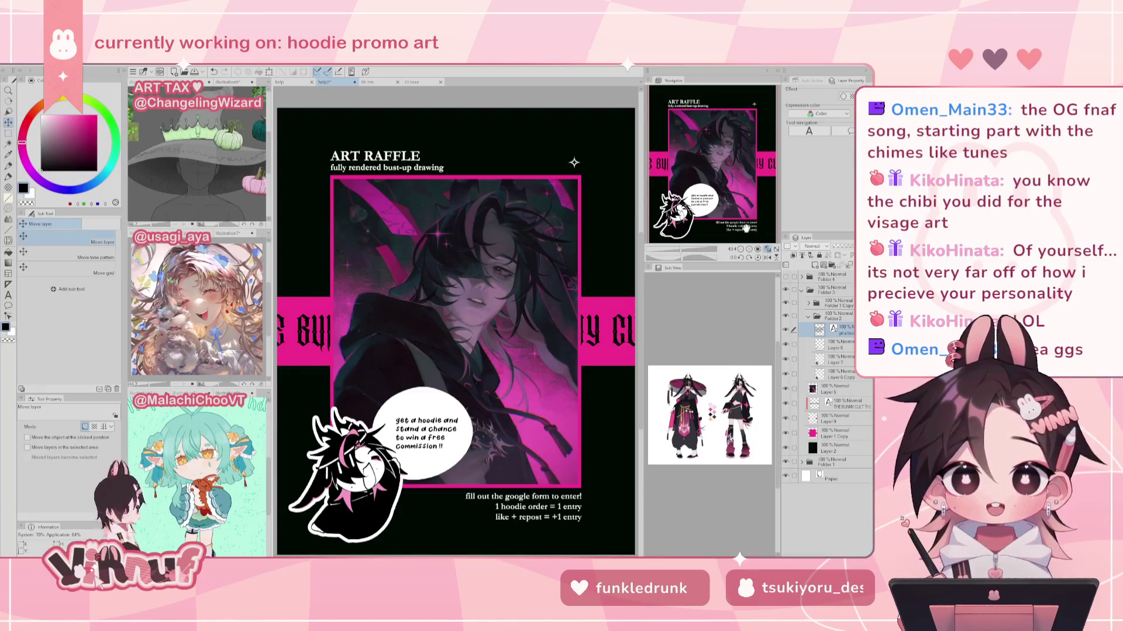
scroll(746, 228, up, 3)
Step: Zoom in on the poster, fit it back in view, and collapse Folders 2 and 3
drag(746, 228, 739, 208)
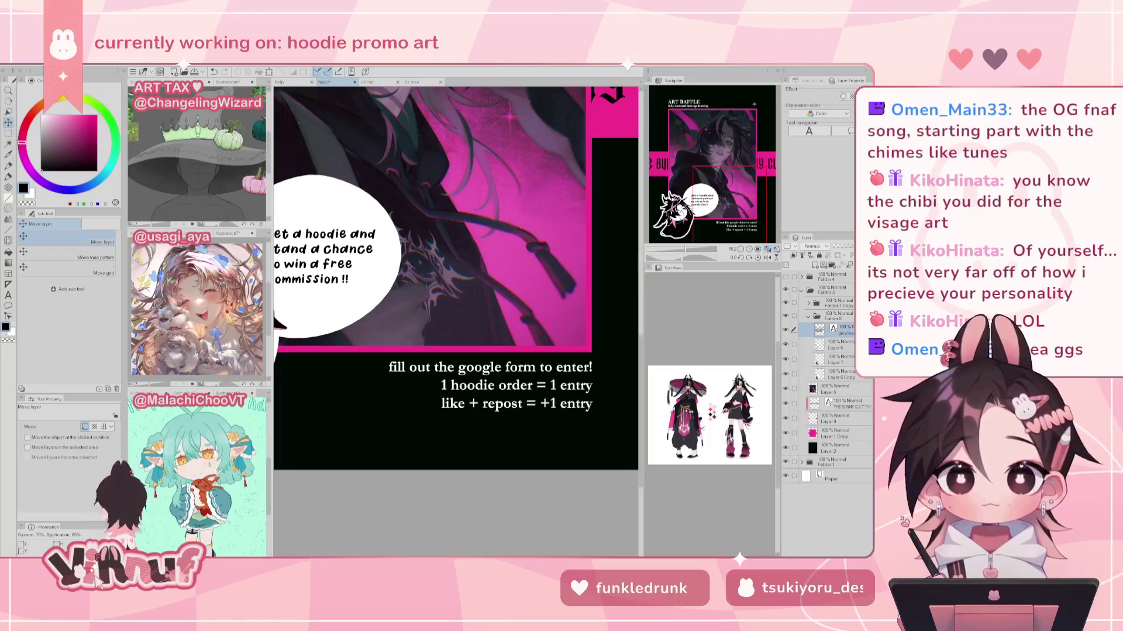
click(769, 249)
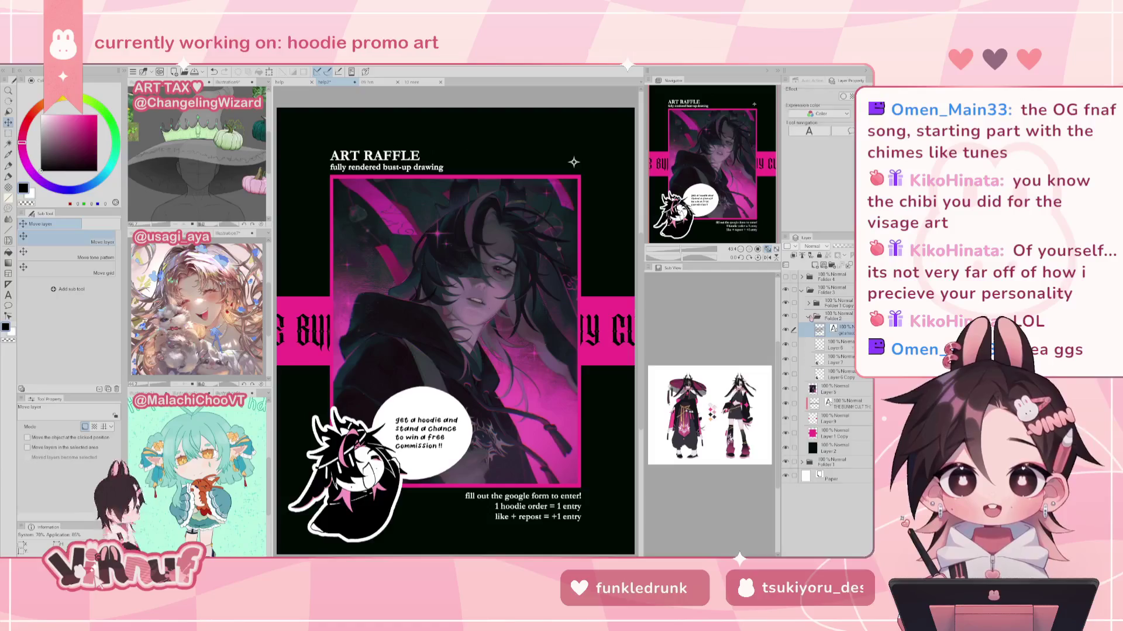
click(810, 316)
click(801, 289)
click(786, 289)
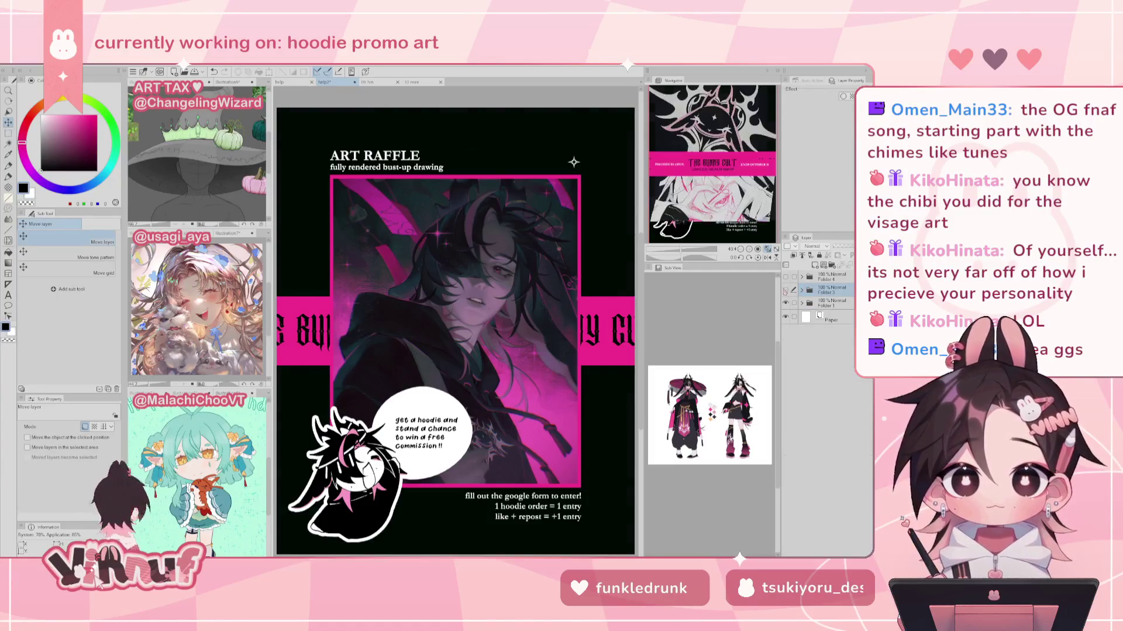
Step: Toggle visibility of Folder 3 and the pink layer, leaving the pink '21 days left!!' layer visible
click(787, 277)
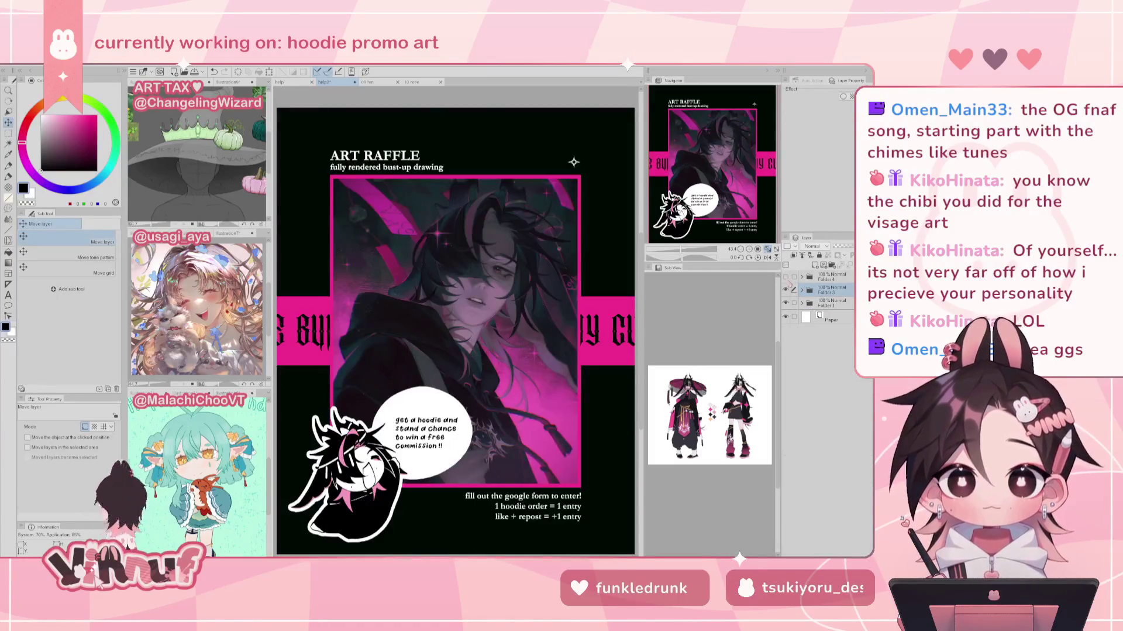
click(786, 289)
click(786, 289)
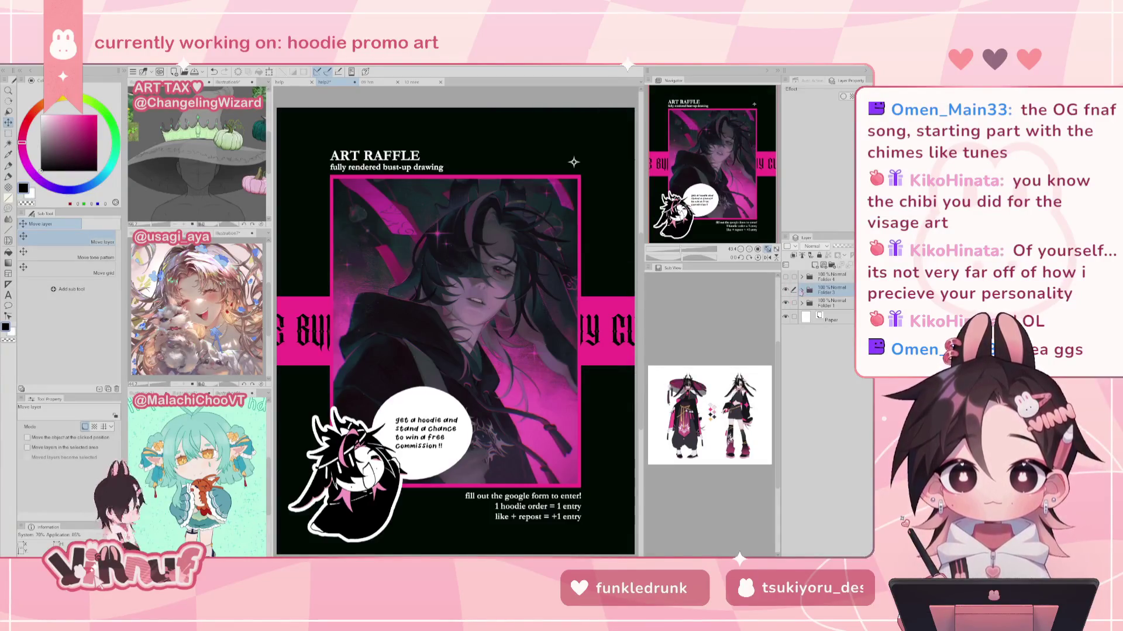
click(786, 276)
click(802, 276)
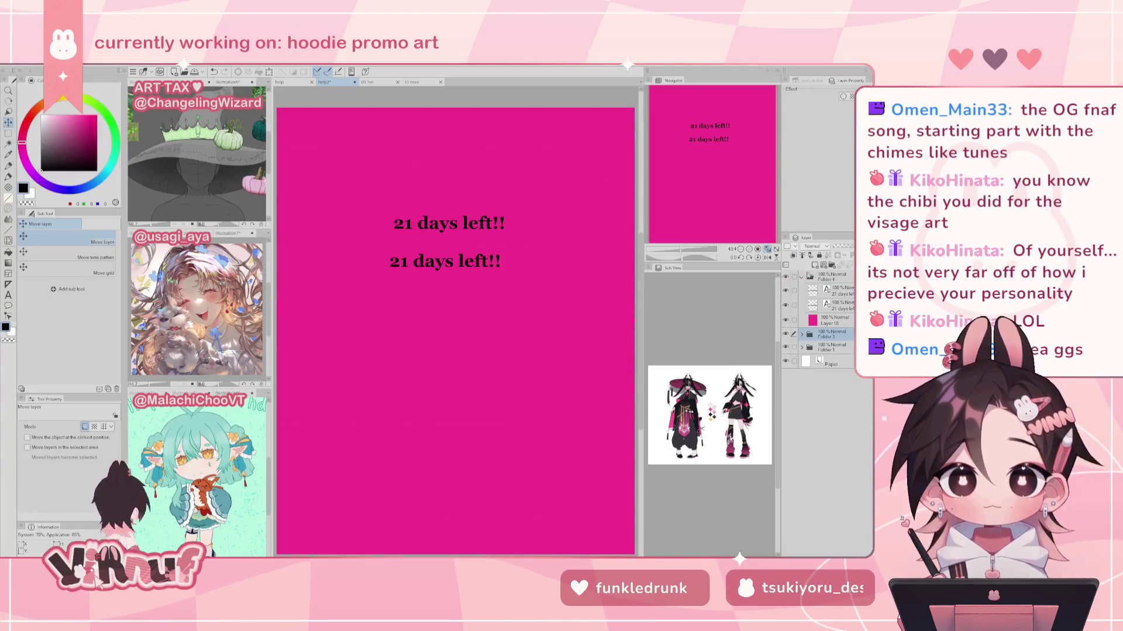
Step: Retype Folder 4's second text layer as 'links to merch drop + raffle form in bio'
click(838, 305)
key(t)
click(449, 253)
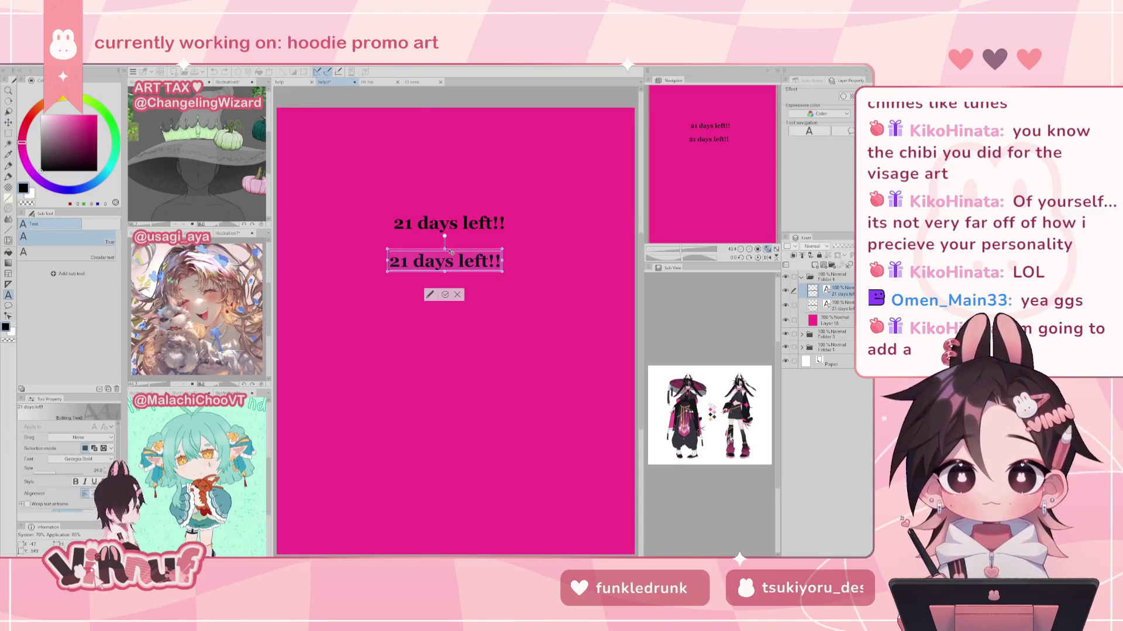
text(links to)
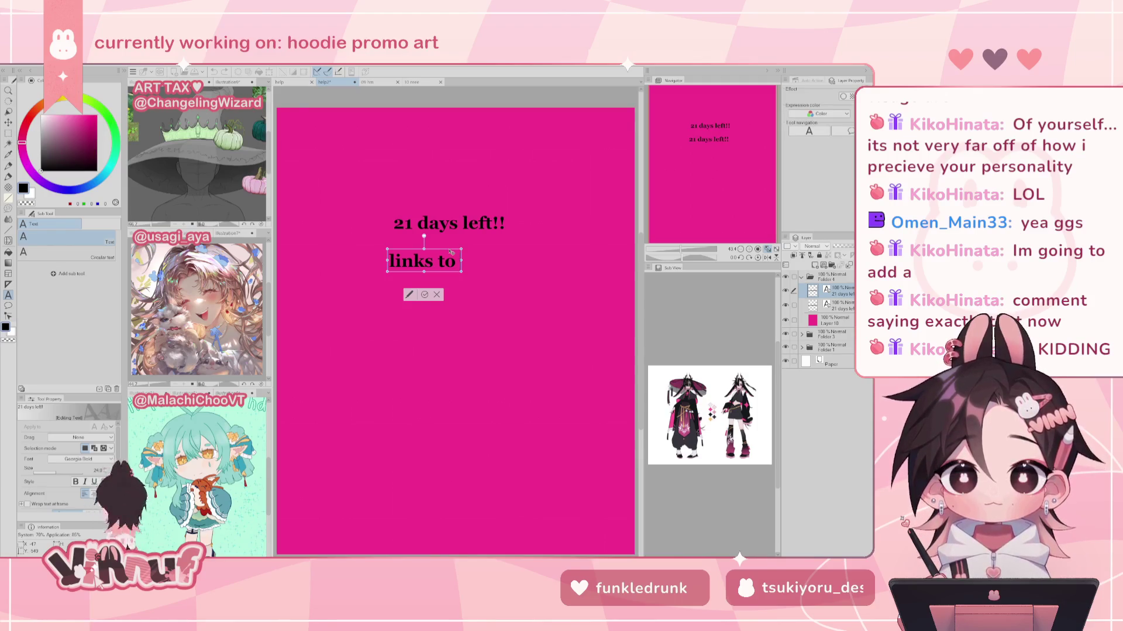
text(merch drop)
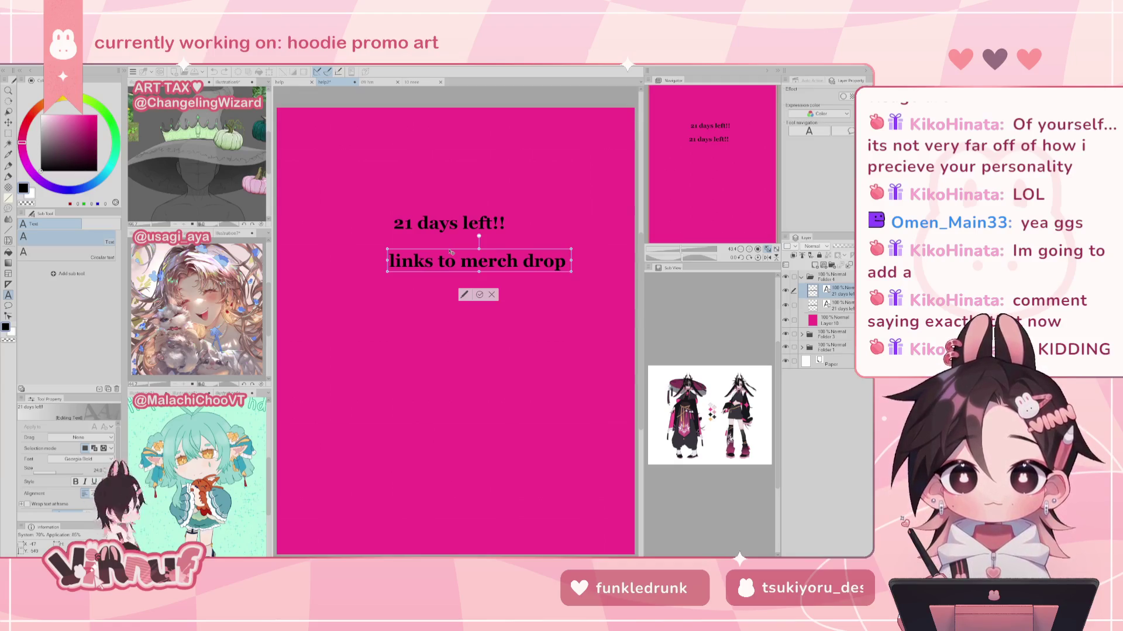
text( + raffle)
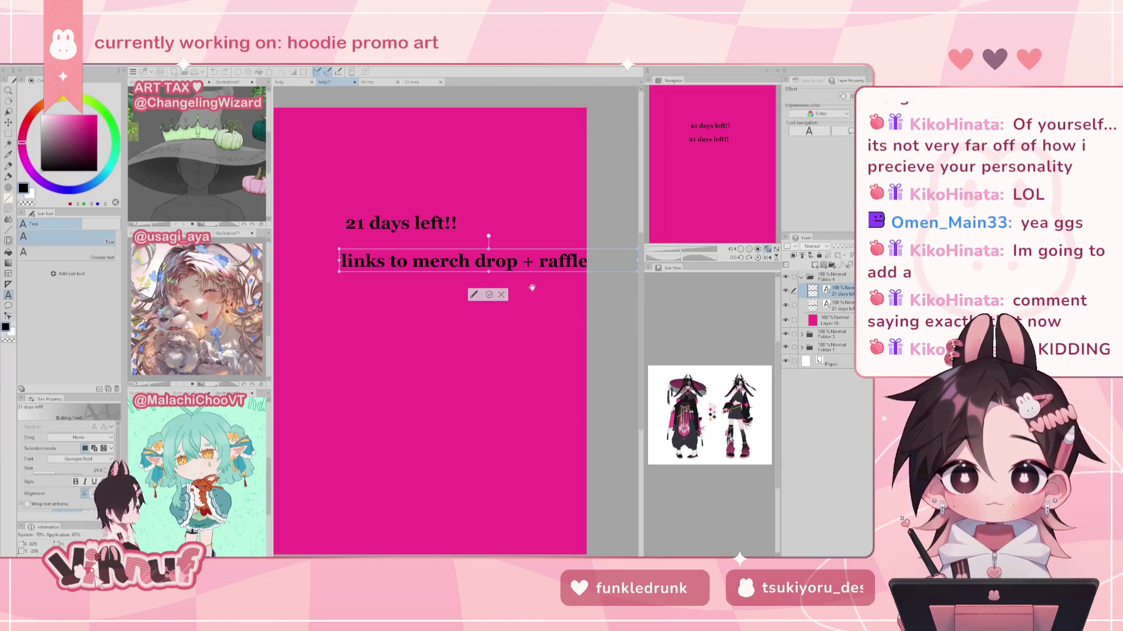
text( form in bio)
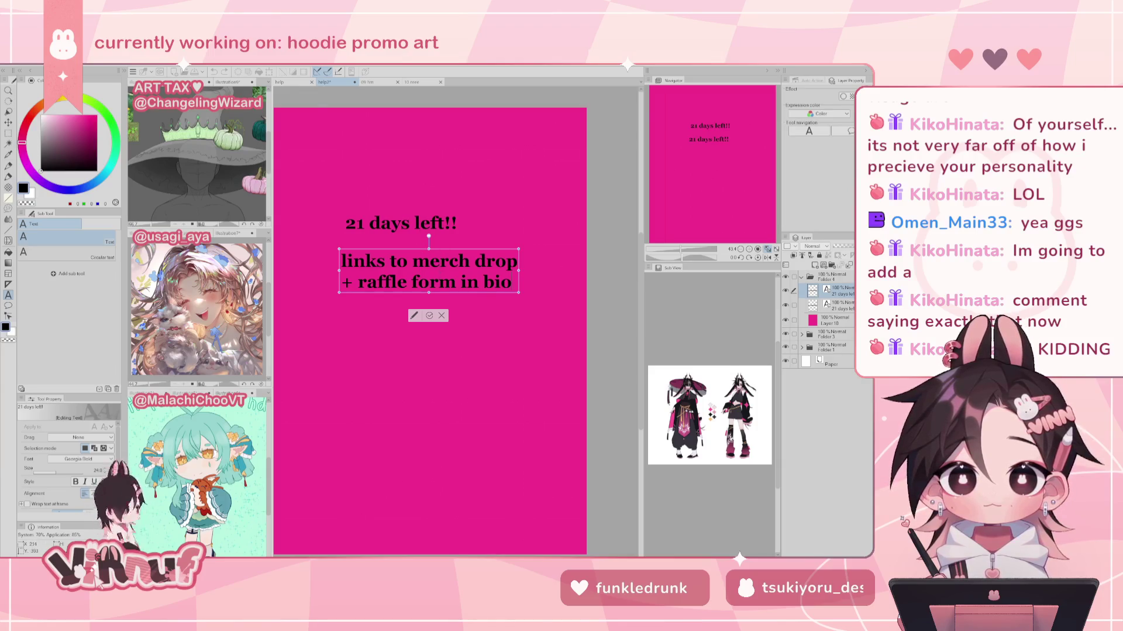
Step: Delete 'links to', rejoin the lines, narrow the box and add 'links' before 'in bio'
drag(711, 162, 648, 155)
drag(397, 271, 466, 271)
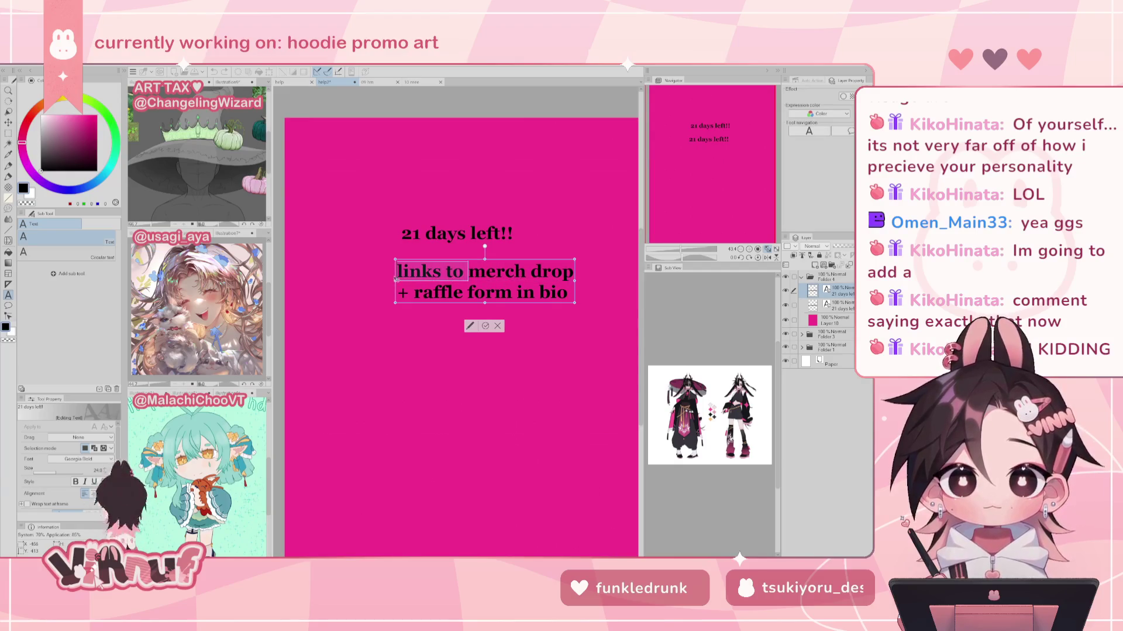
key(BackSpace)
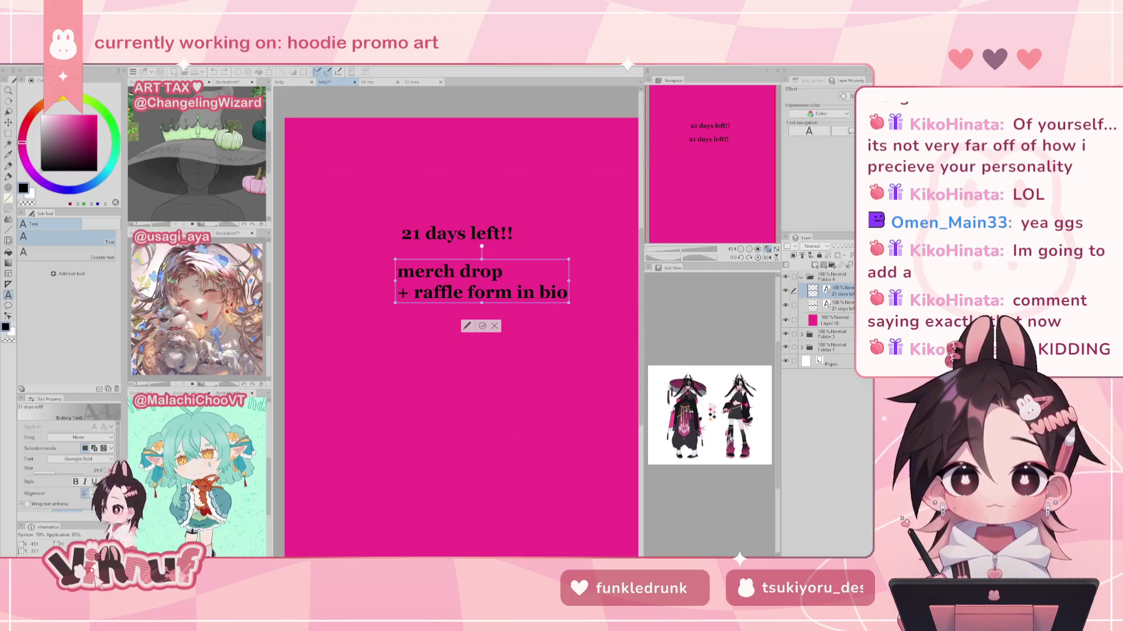
key(Delete)
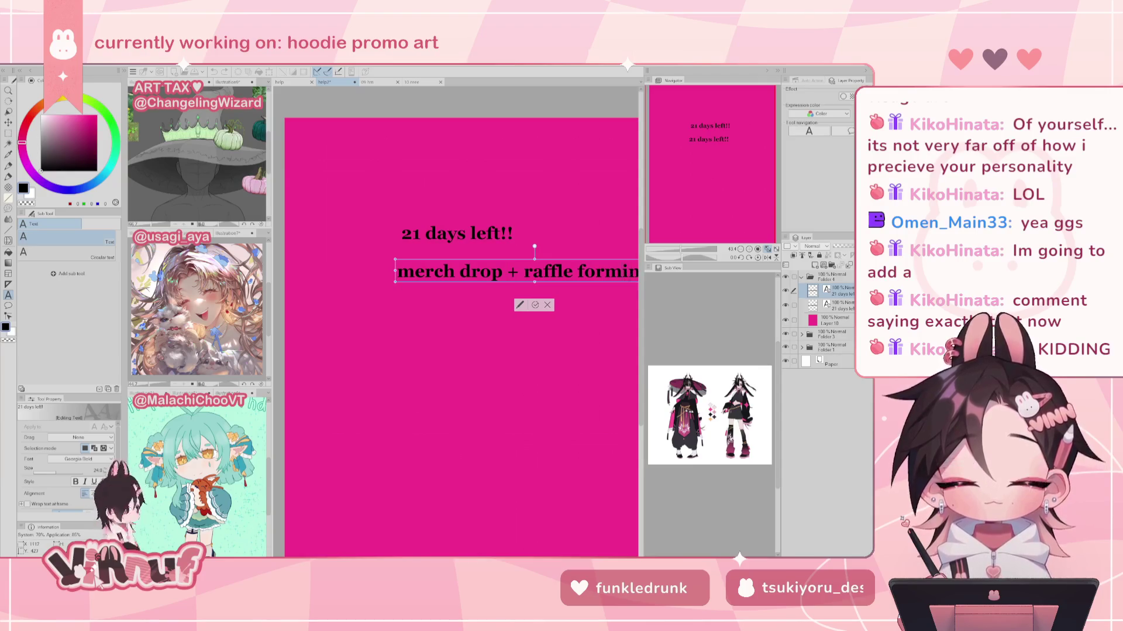
drag(637, 271, 630, 272)
text(links in bio)
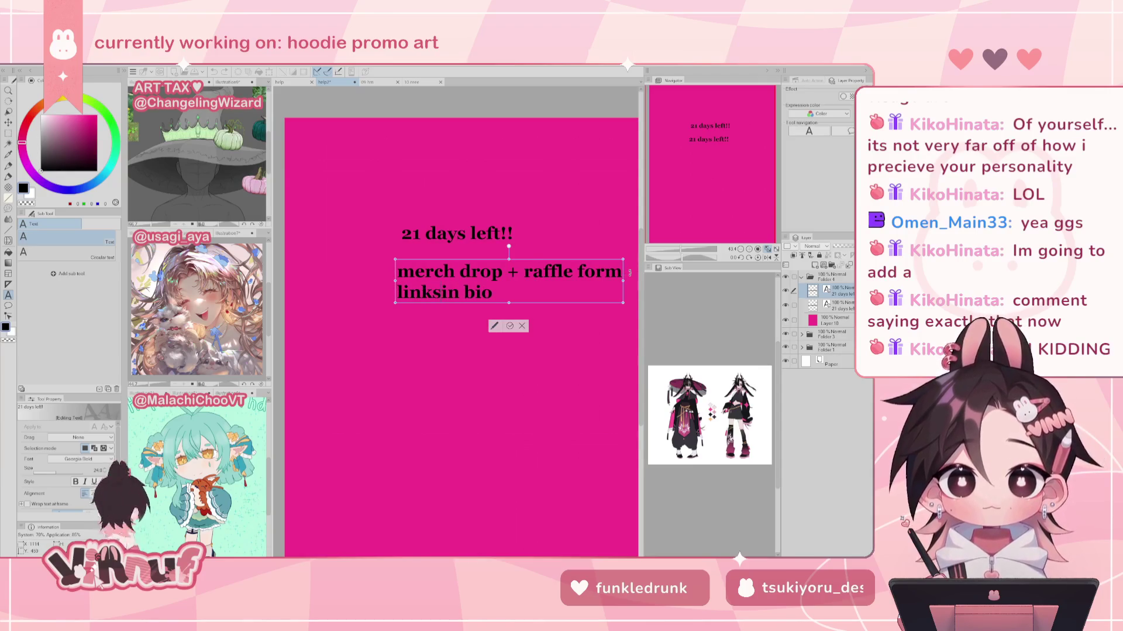
Step: Centre-align the subtext, reduce its size from 24 to 19, and centre it under the heading
click(93, 493)
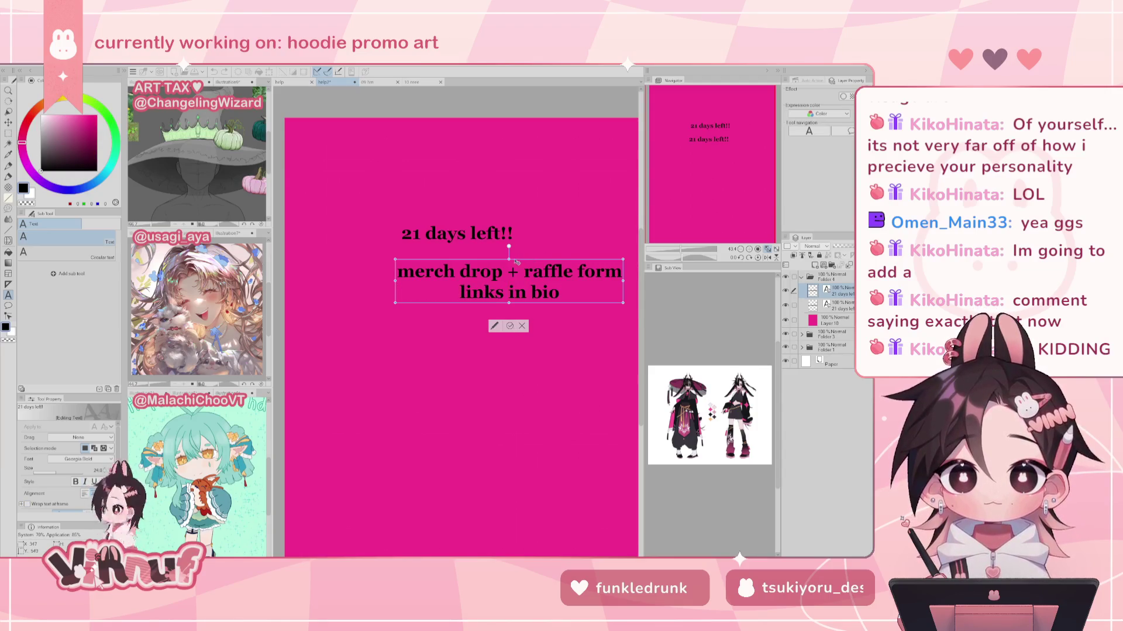
drag(516, 262, 482, 250)
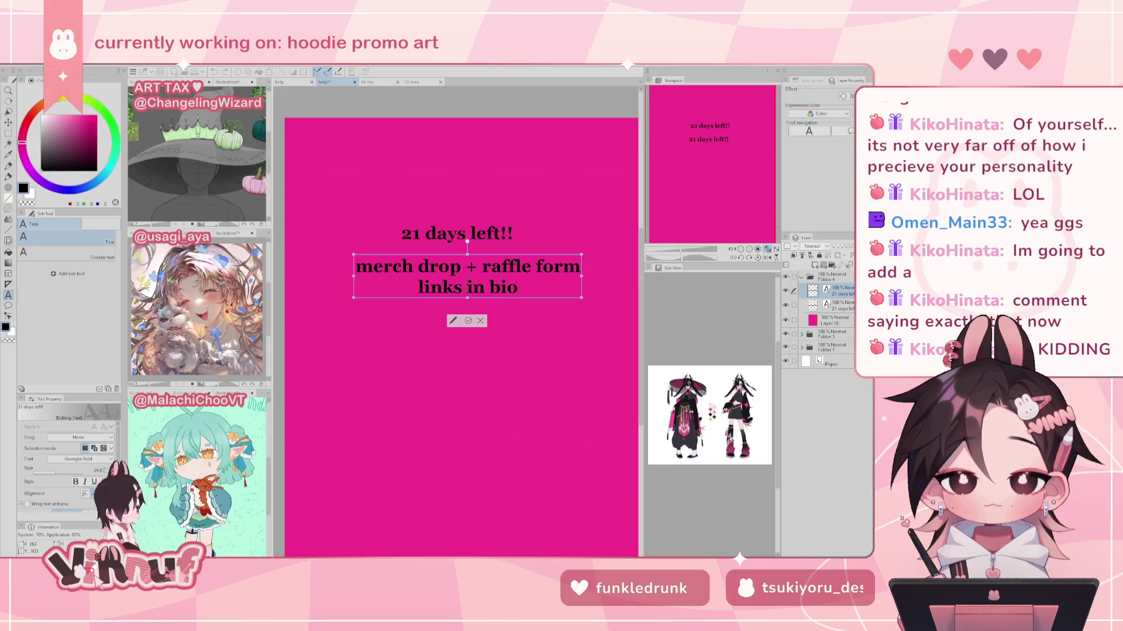
key(ctrl+a)
drag(59, 472, 47, 471)
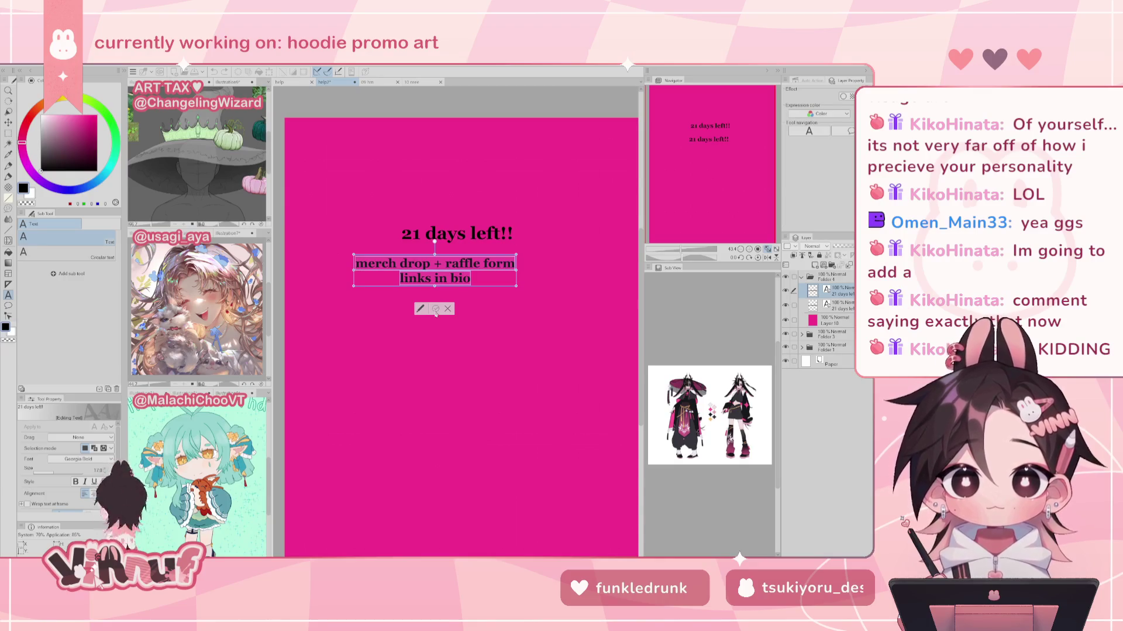
click(435, 308)
drag(486, 255, 510, 259)
click(457, 234)
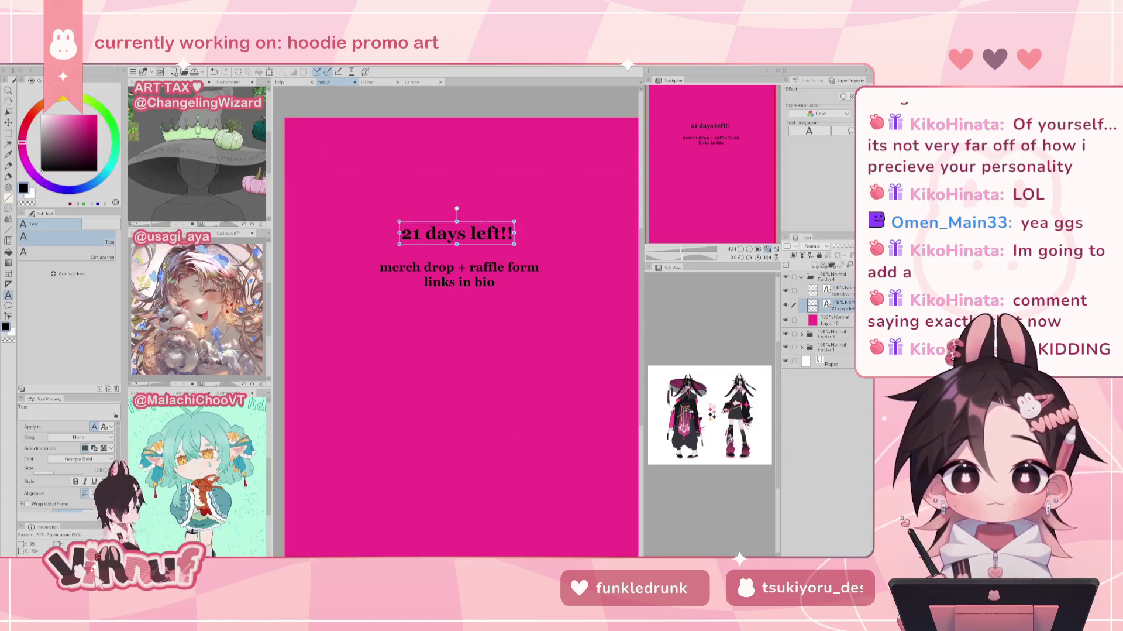
Step: Select all of the subtext and switch its colour to white
click(512, 233)
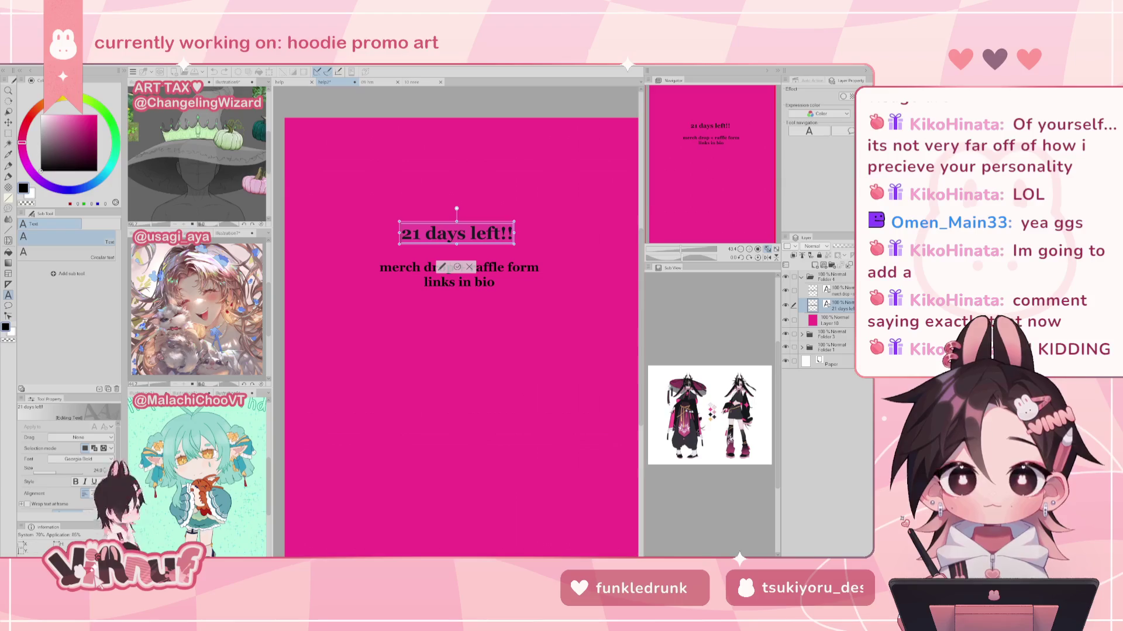
scroll(105, 472, up, 1)
scroll(106, 472, up, 1)
scroll(105, 472, up, 2)
scroll(106, 471, up, 2)
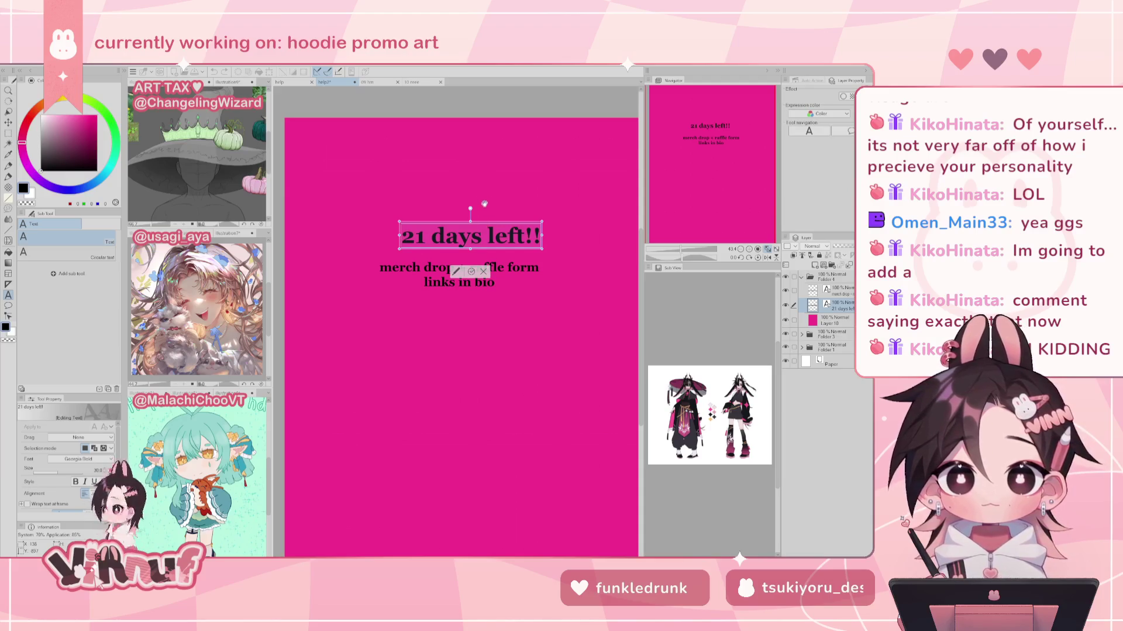
click(400, 267)
double_click(400, 267)
key(ctrl+a)
key(x)
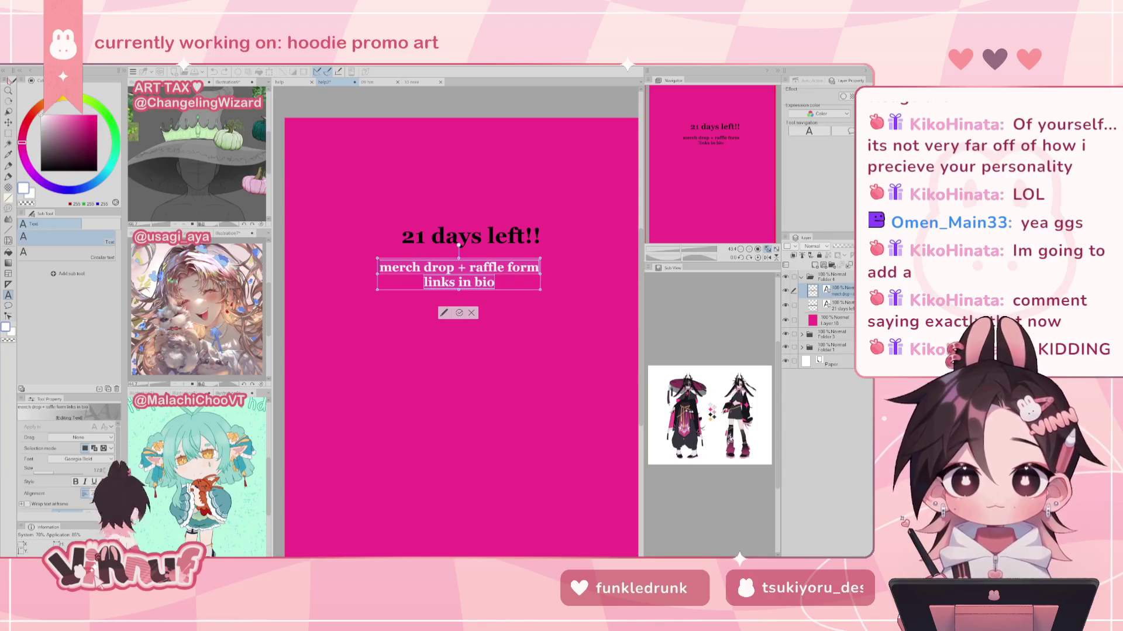
click(459, 236)
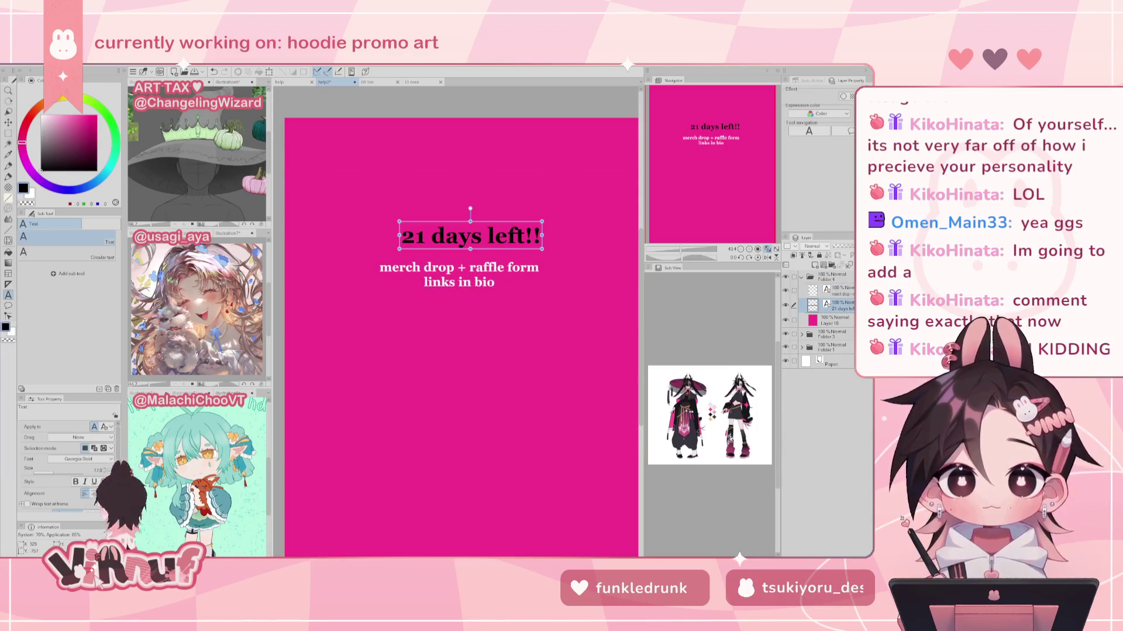
Step: Try PICKYSIDE Regular and bold on the headline, then undo back to Georgia Bold
click(401, 236)
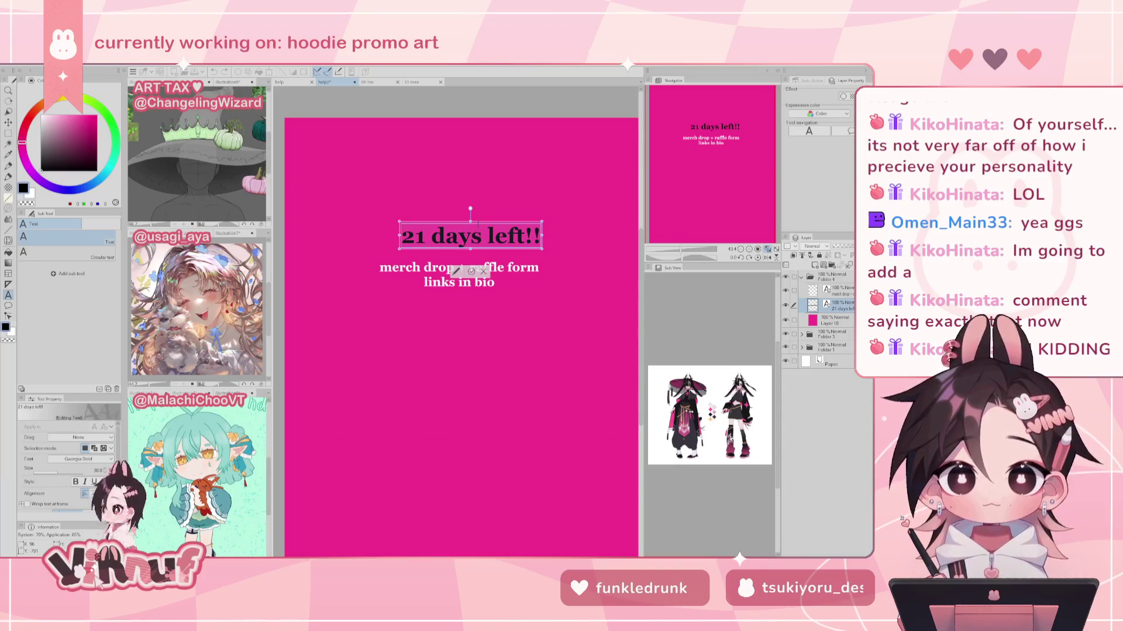
click(87, 459)
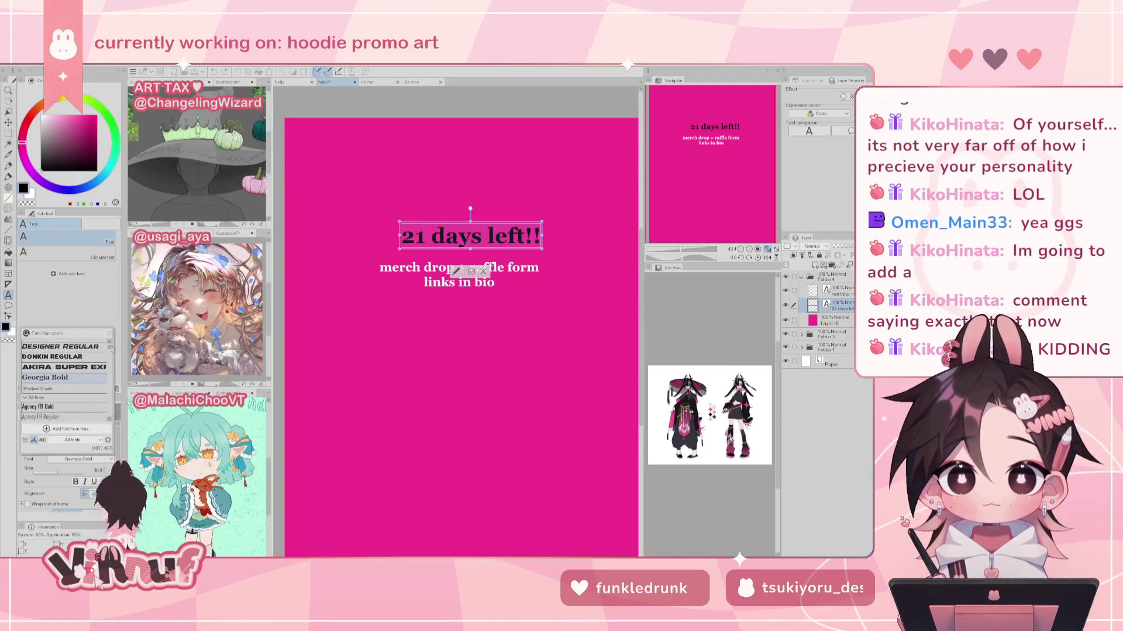
scroll(110, 348, up, 3)
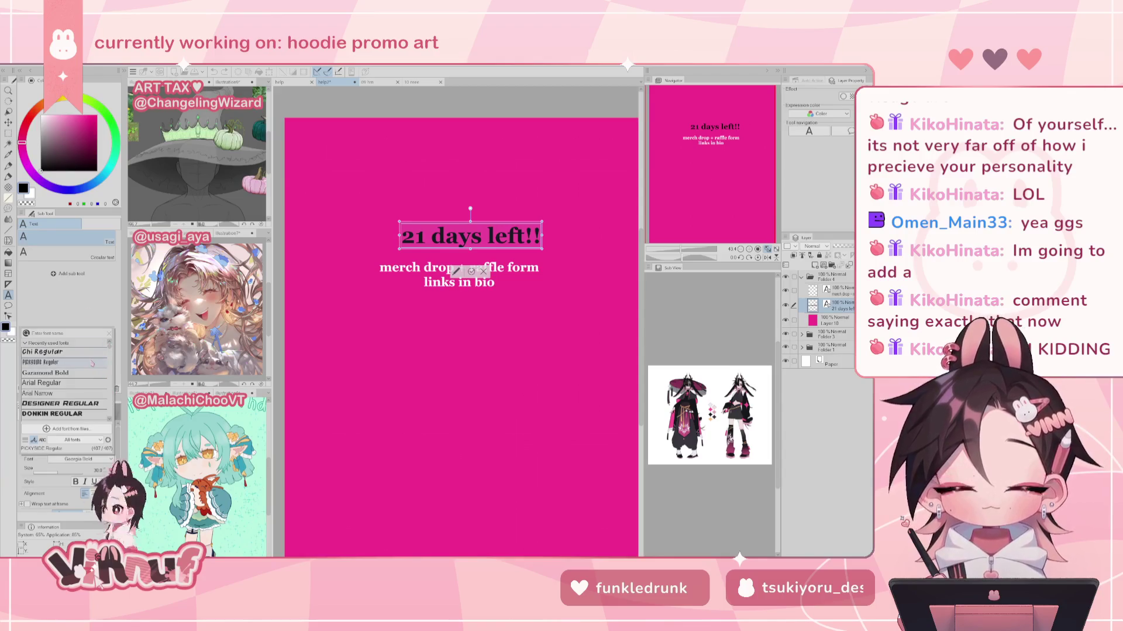
click(94, 343)
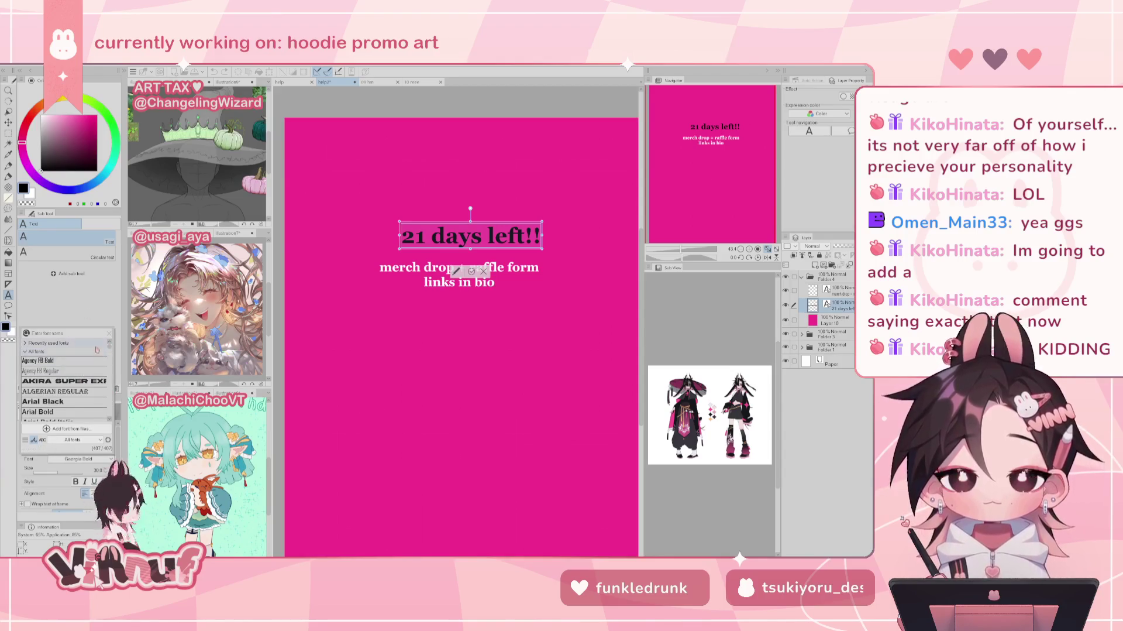
click(97, 350)
click(76, 368)
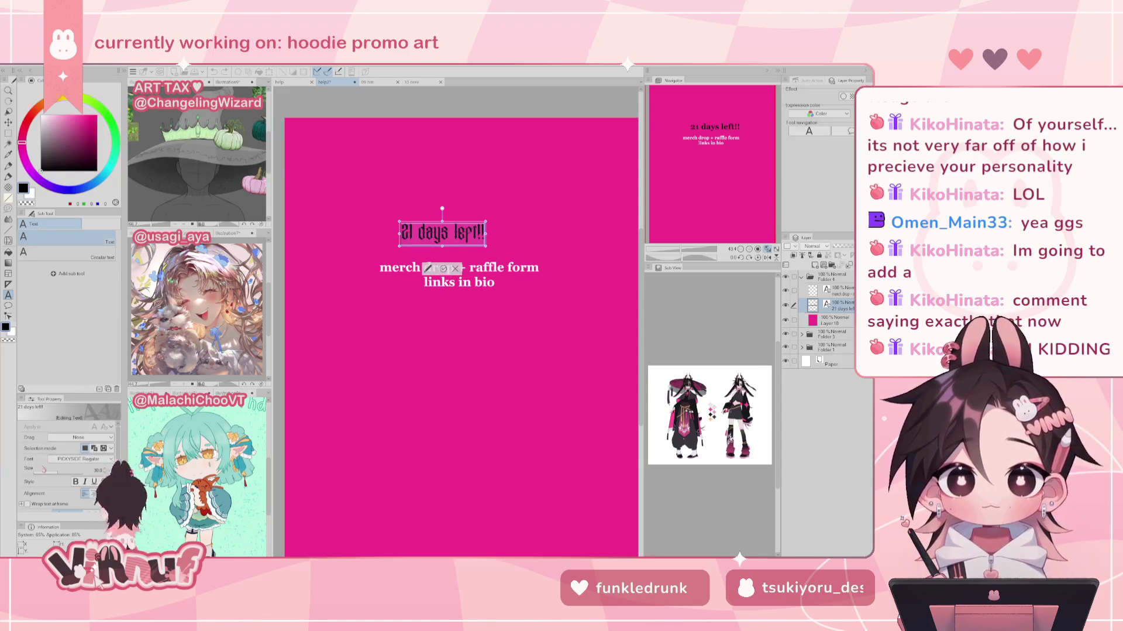
click(75, 481)
click(76, 482)
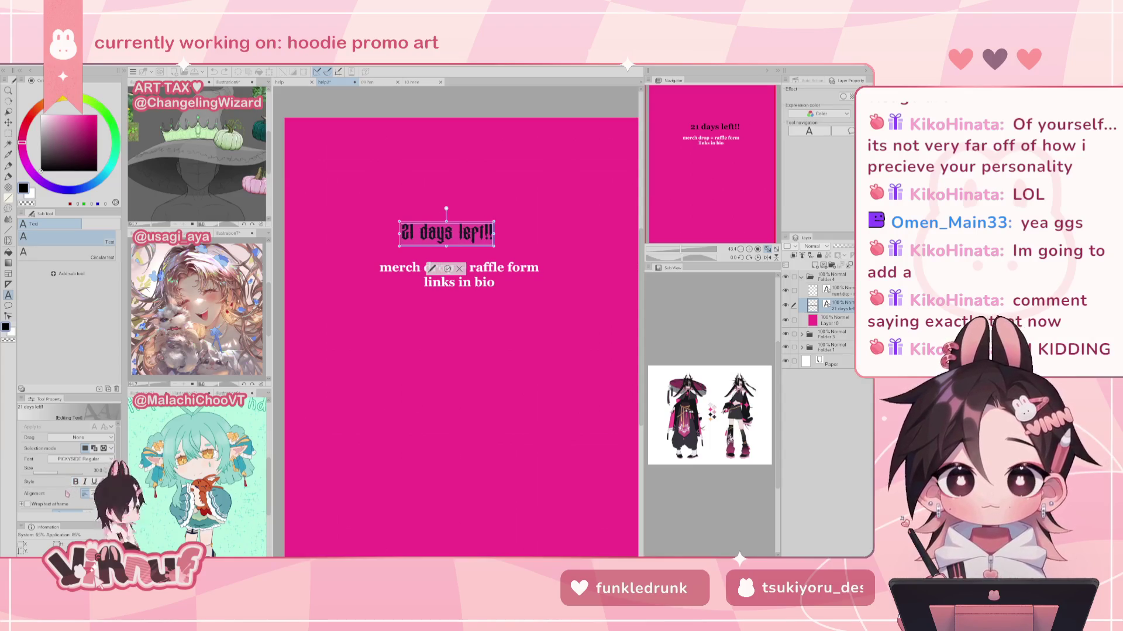
key(ctrl+z)
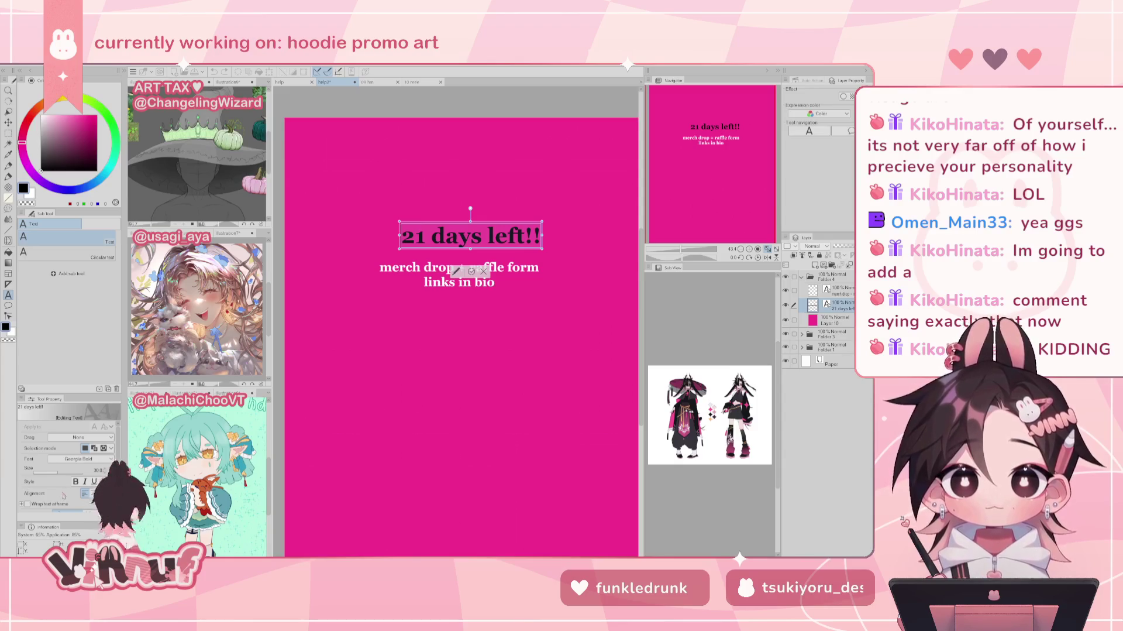
Step: Try retyping 'days left' in the headline, undo it, and start editing the subtext
click(458, 235)
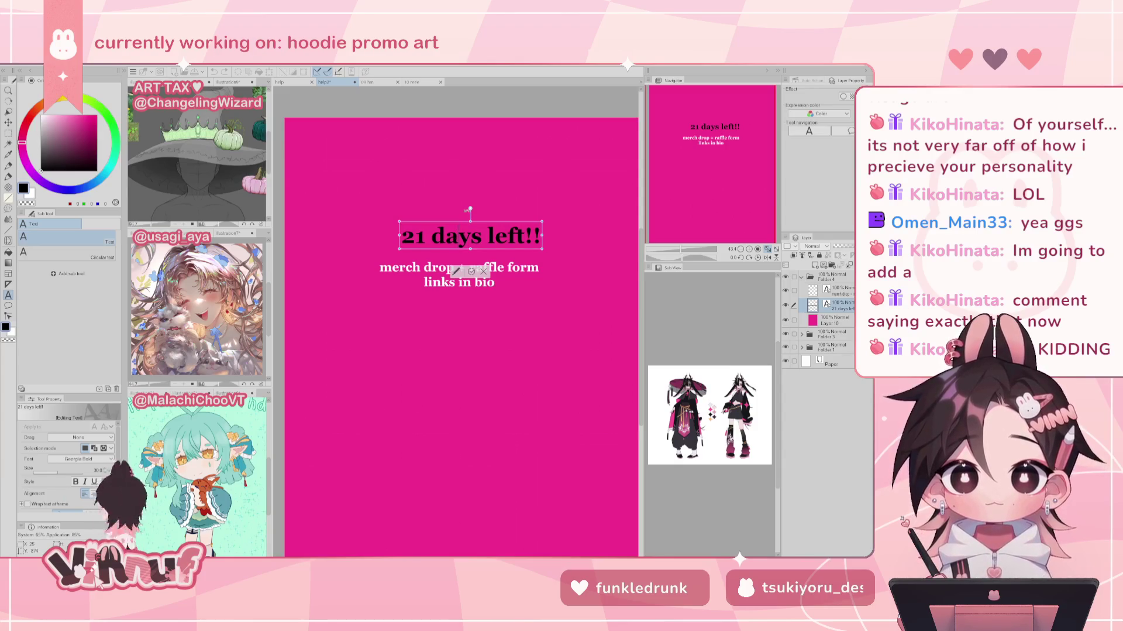
drag(432, 236, 525, 236)
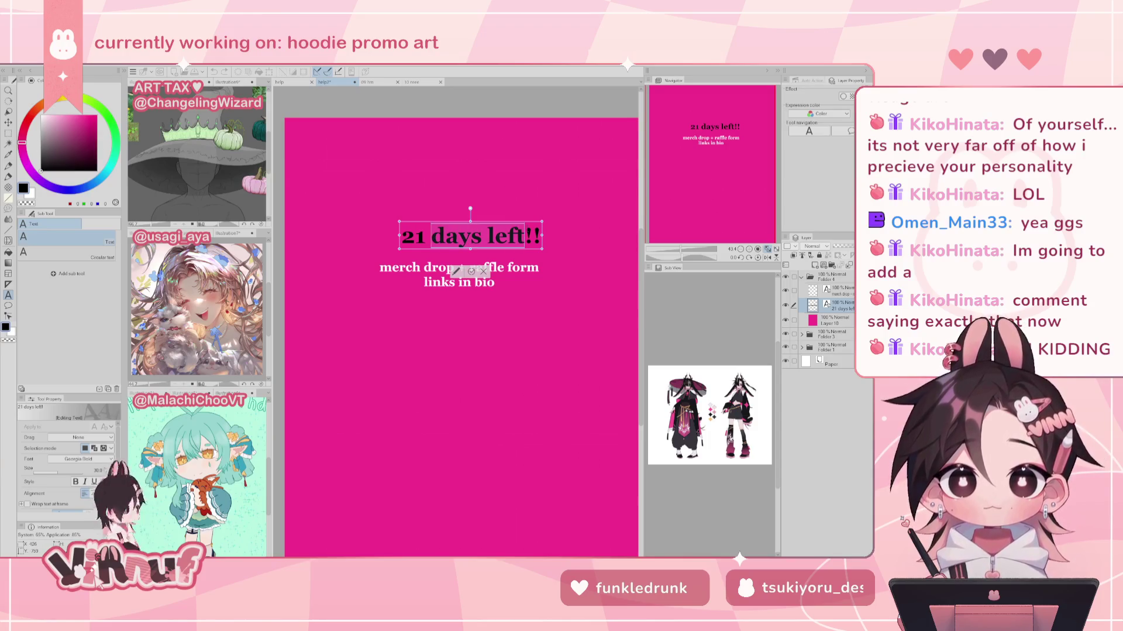
text(DA)
key(ctrl+z)
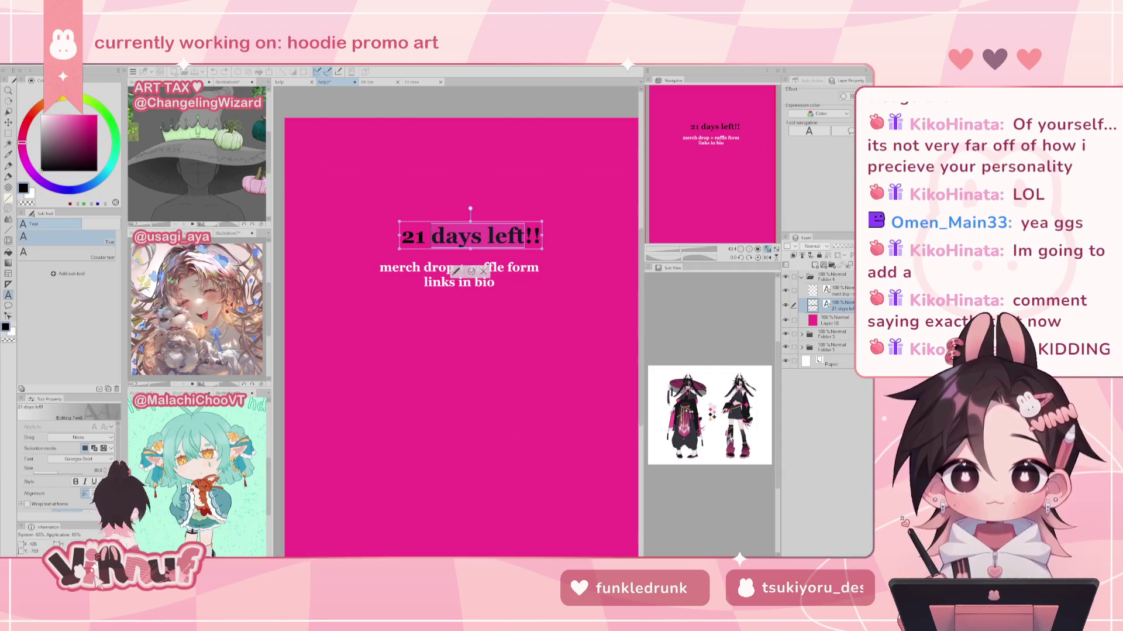
click(459, 274)
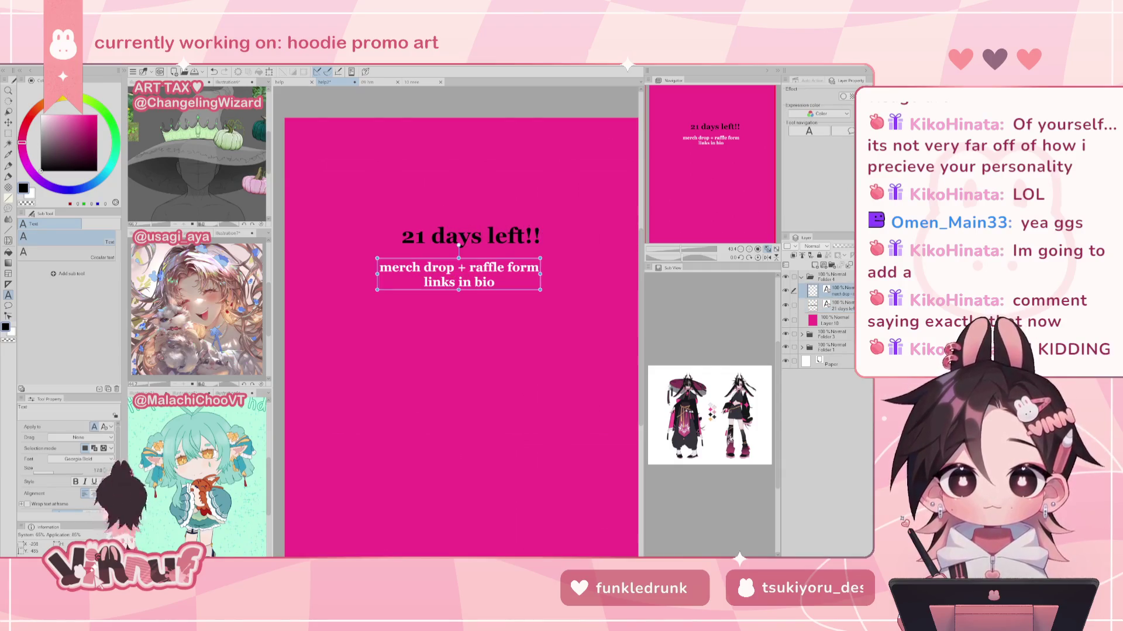
Step: Apply Garamond Bold to all the text from the recently used fonts
key(ctrl+a)
click(82, 459)
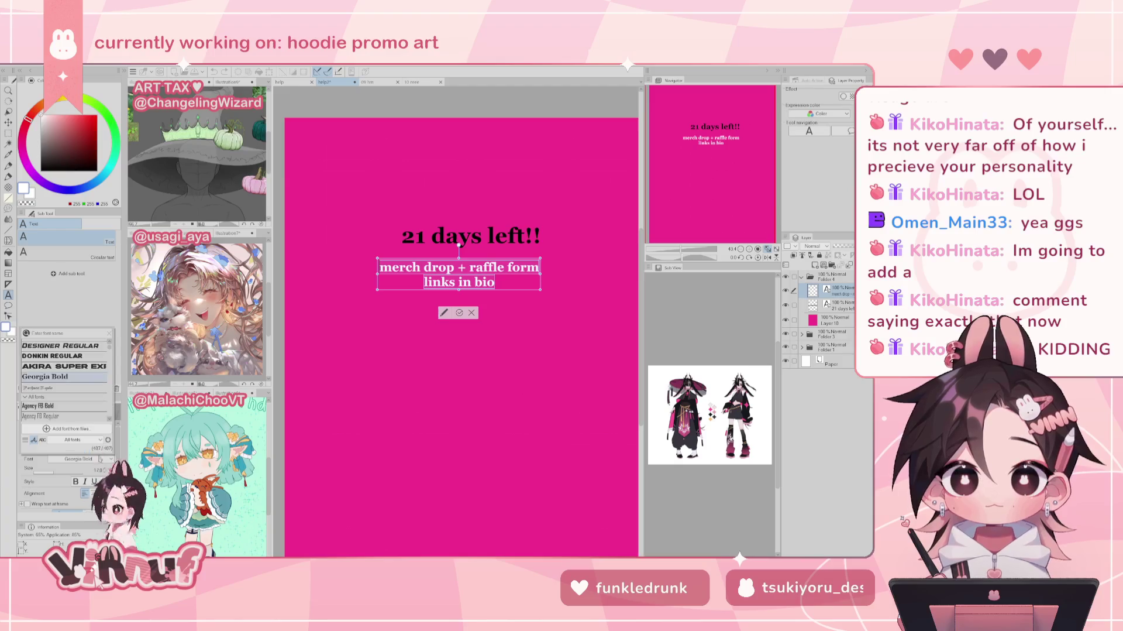
scroll(88, 392, down, 1)
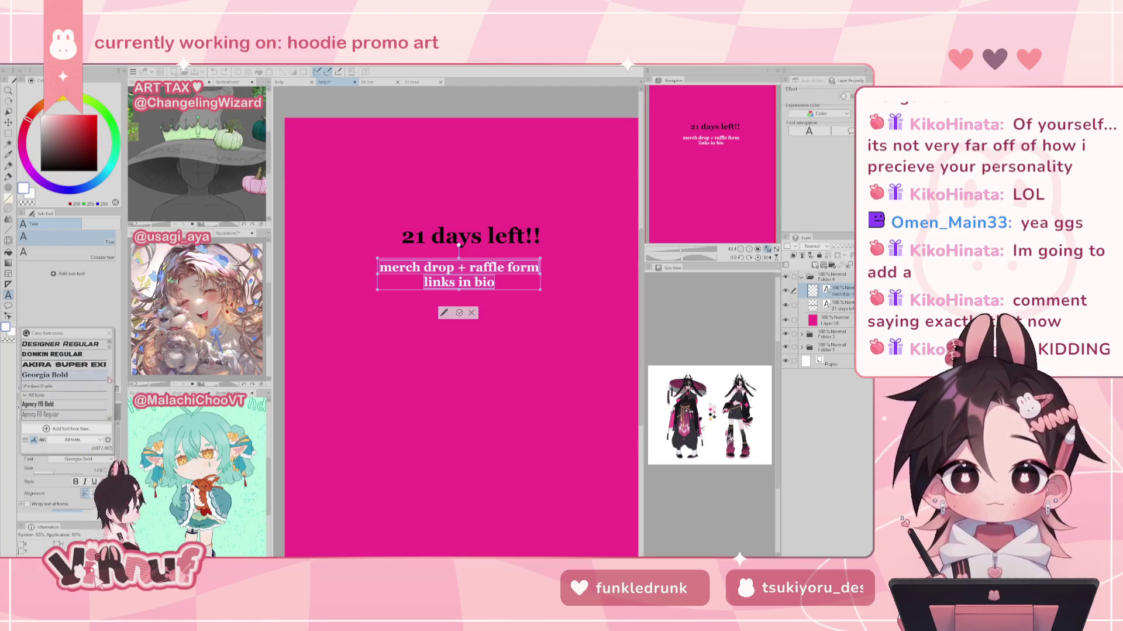
scroll(88, 421, down, 1)
scroll(88, 423, down, 1)
scroll(88, 423, down, 1)
scroll(87, 422, down, 1)
scroll(89, 422, down, 1)
scroll(89, 423, up, 3)
click(110, 347)
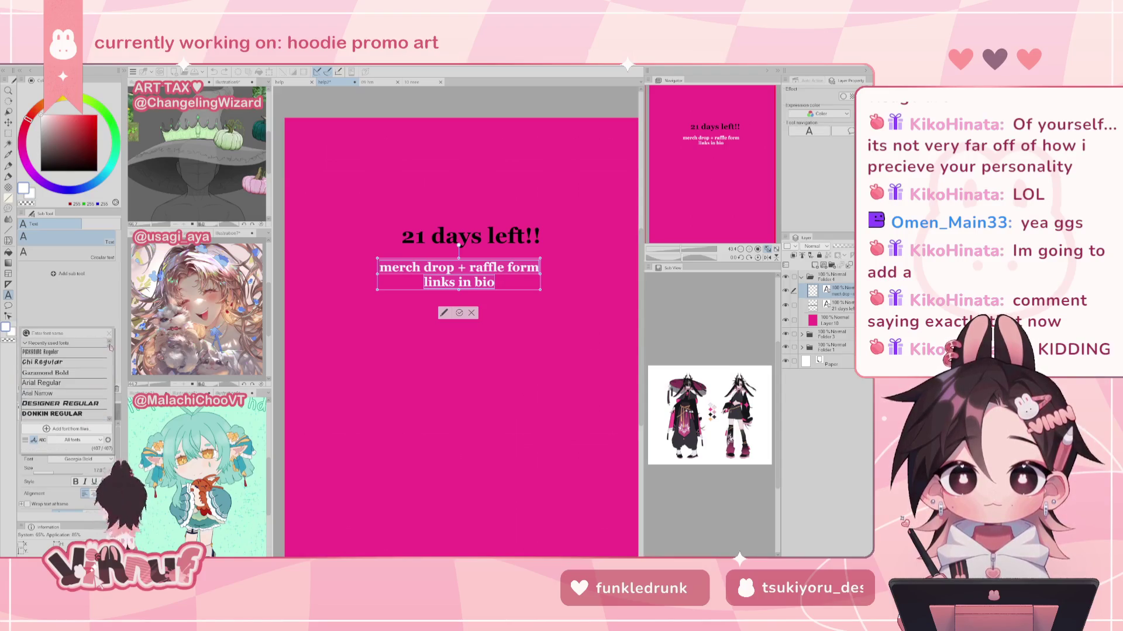
click(93, 375)
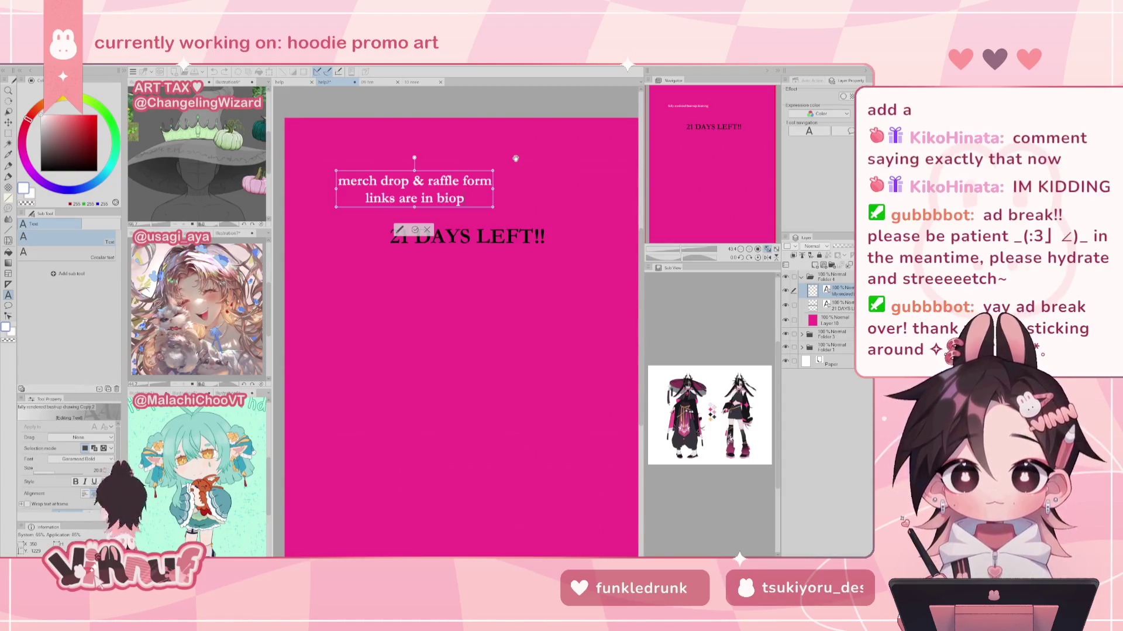
Step: Delete the stray 'p' after 'bio' and move the subtext below the 21 DAYS LEFT!! headline
key(BackSpace)
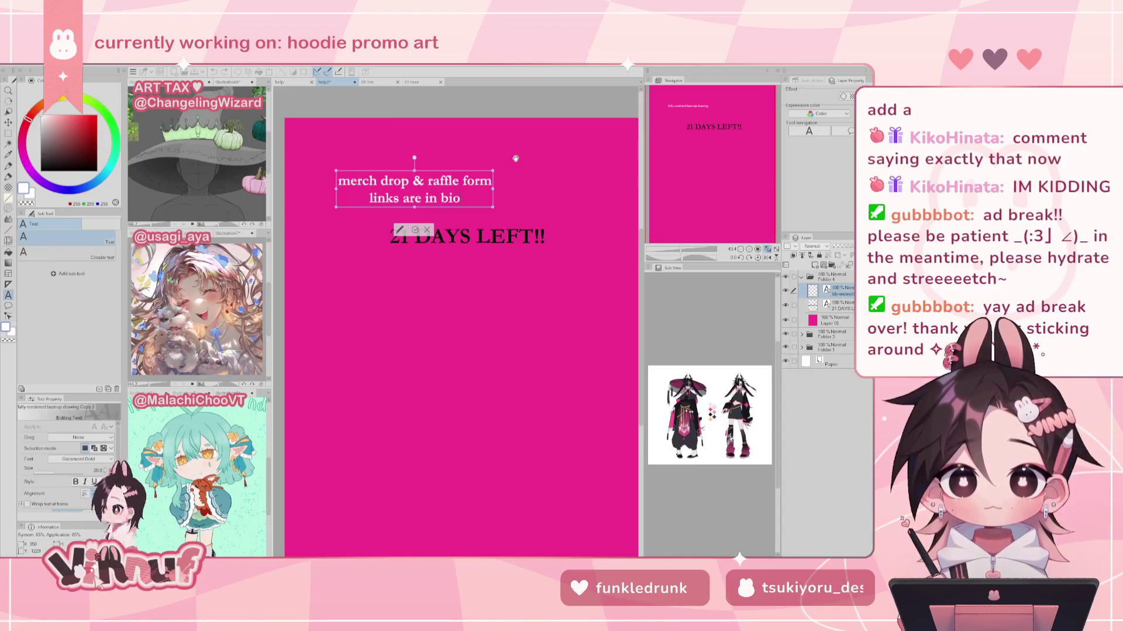
drag(462, 175, 515, 257)
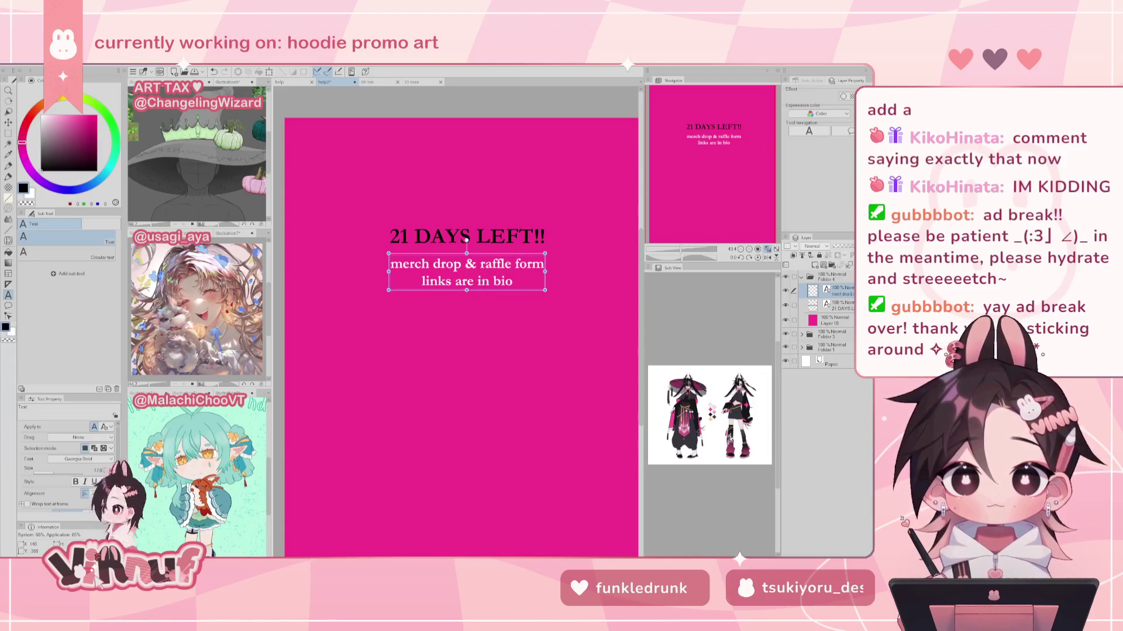
key(p)
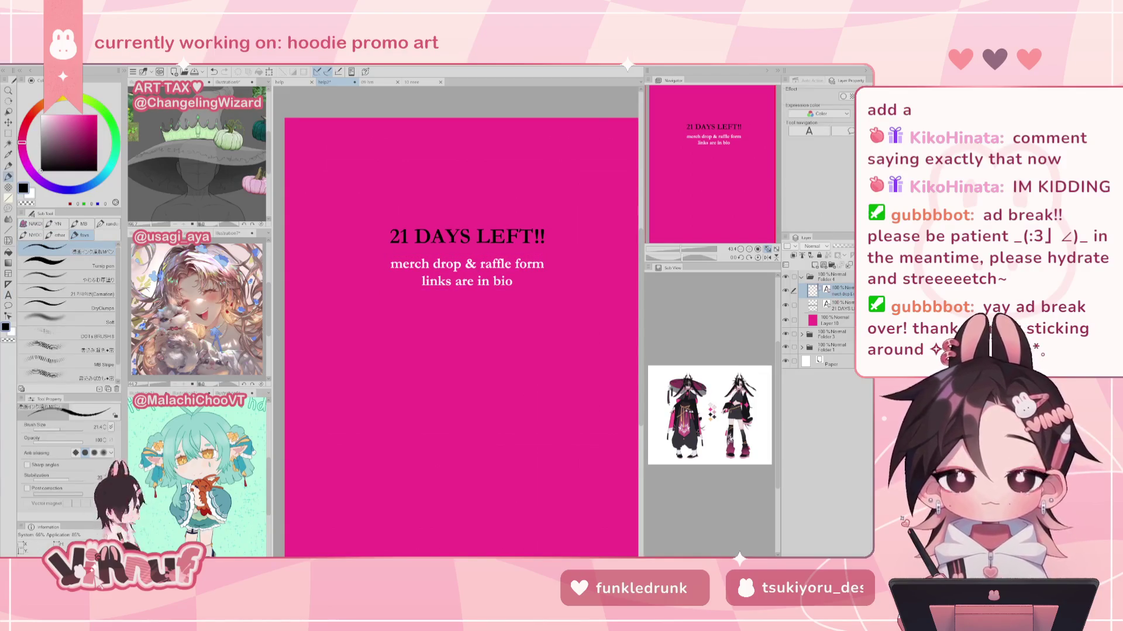
Step: With the grid shown, move the subtext and headline layers to centre them horizontally
key(k)
drag(582, 353, 582, 357)
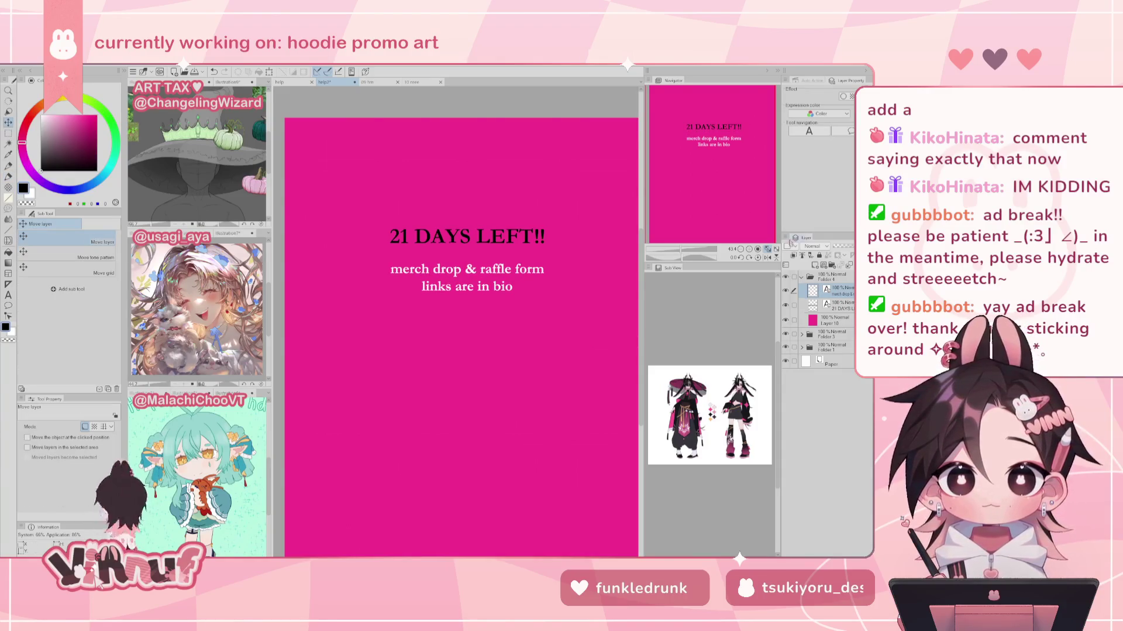
key(ctrl+at)
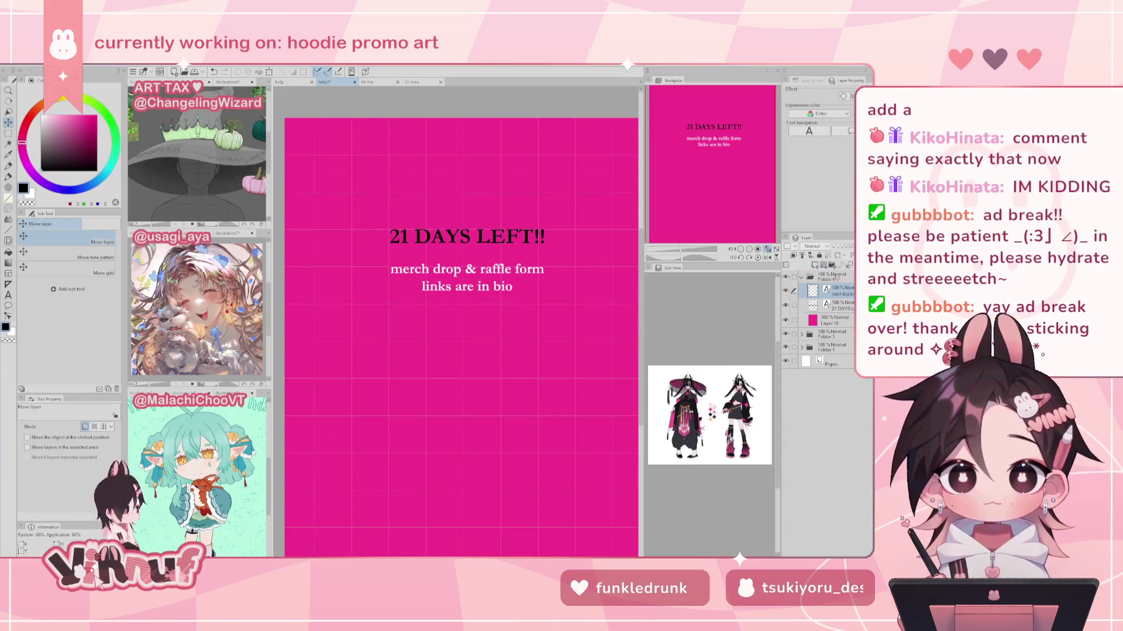
click(794, 304)
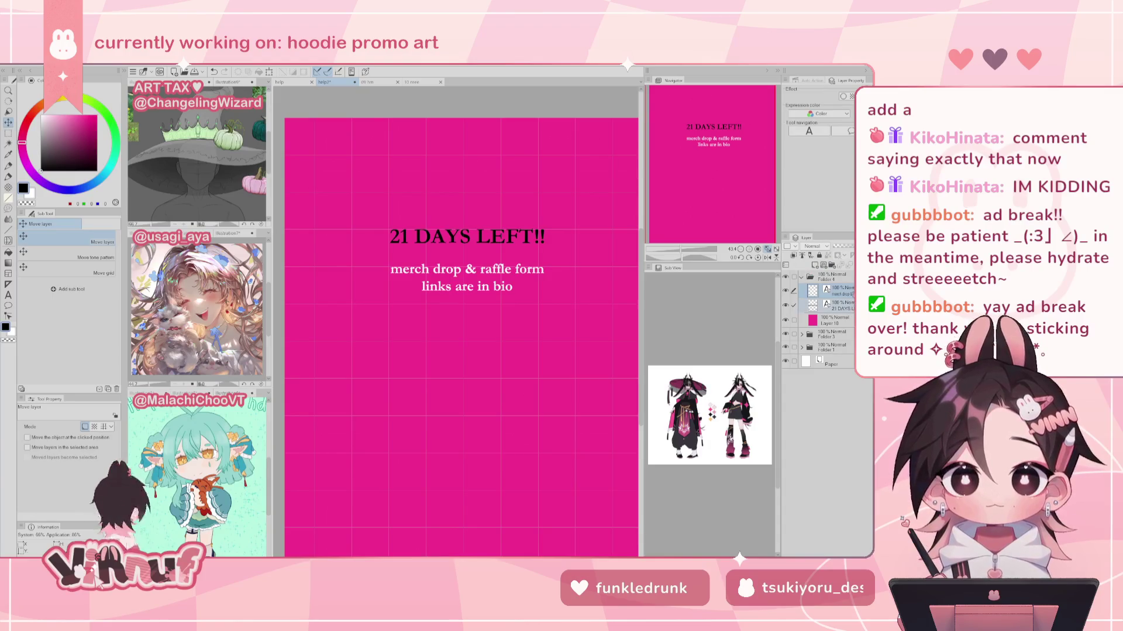
click(767, 250)
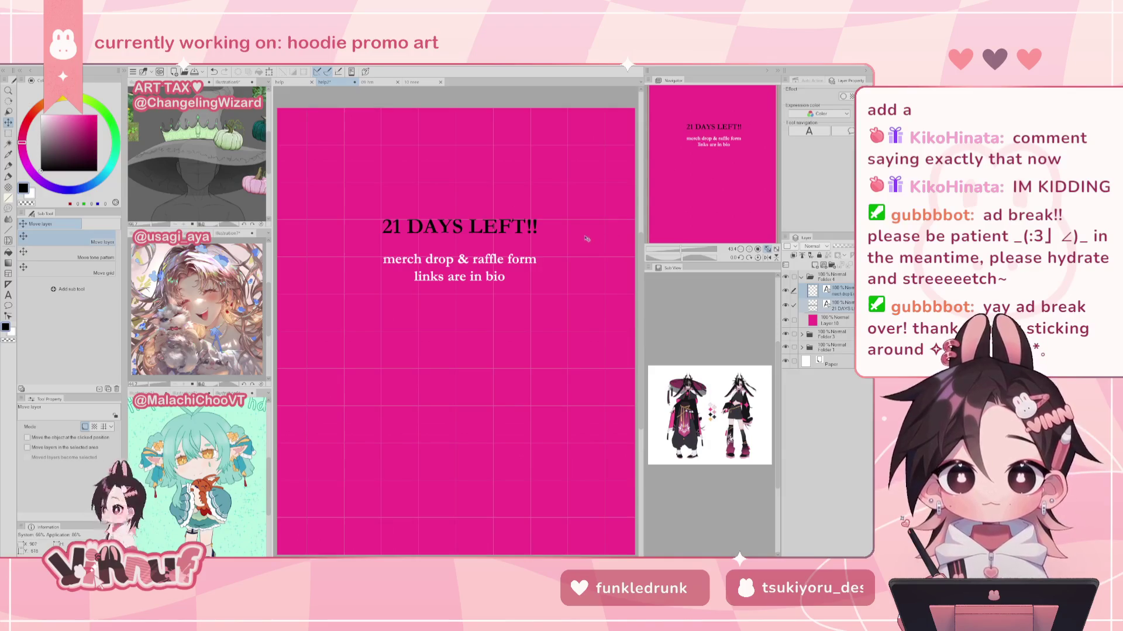
drag(578, 301, 576, 303)
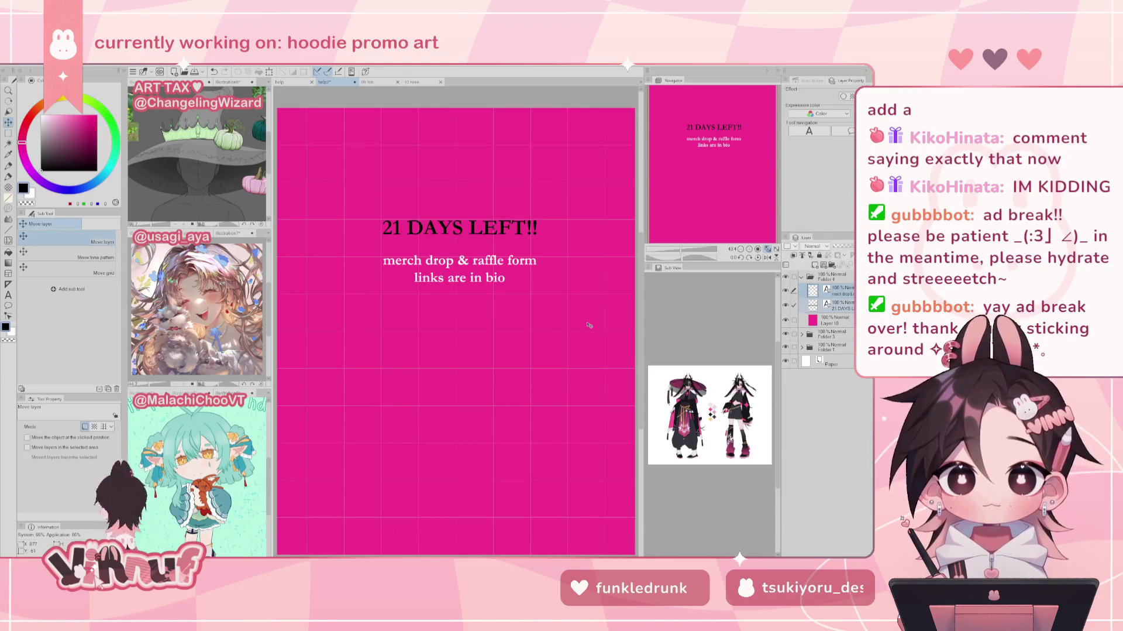
key(Left)
key(Left)
key(Left)
key(Left)
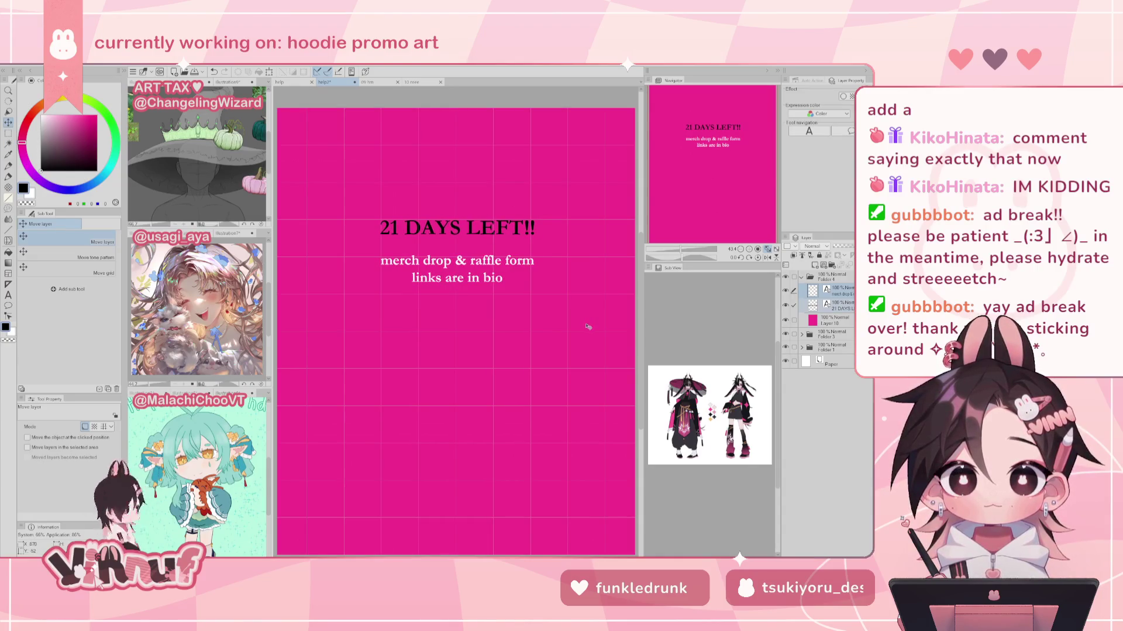
key(Left)
key(Left)
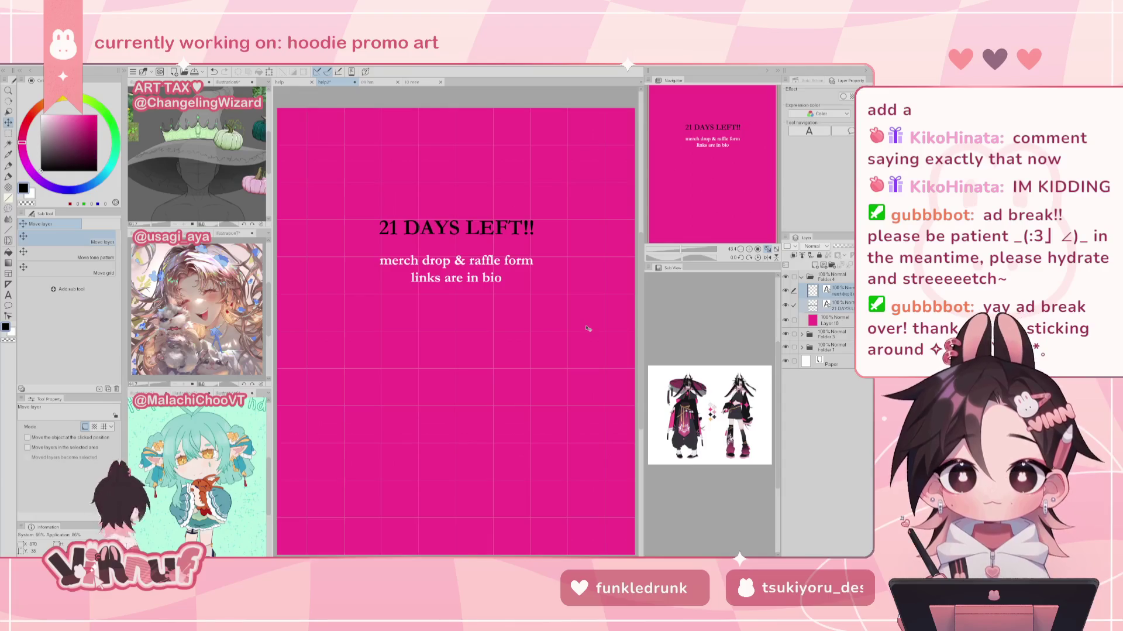
key(Left)
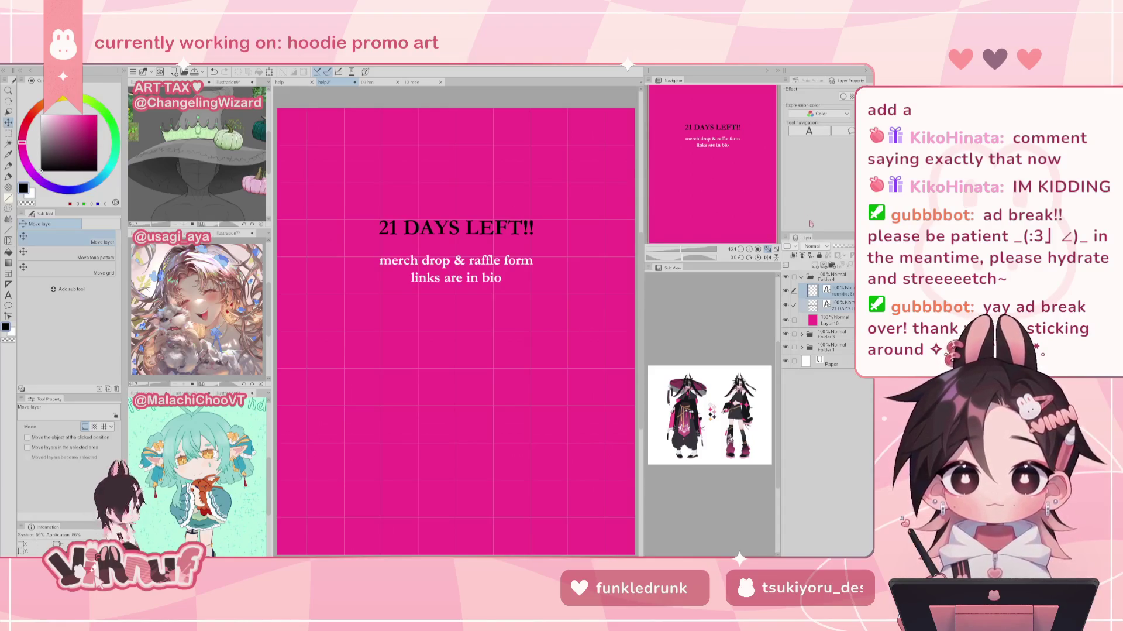
Step: Hide the grid and add a new empty layer above the pink layer
key(ctrl+apostrophe)
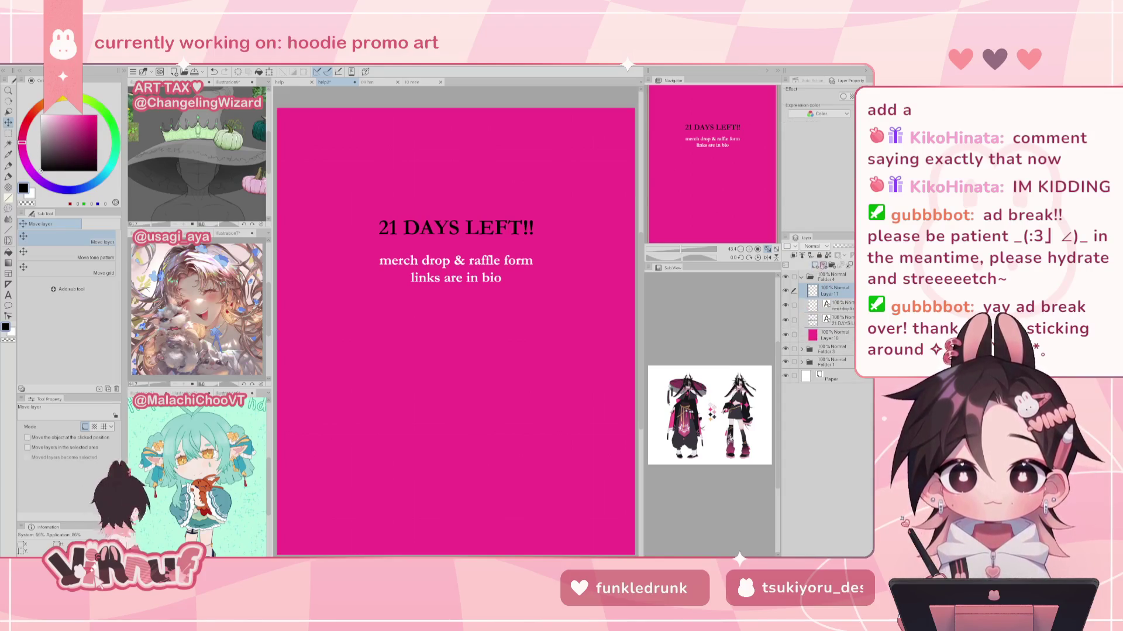
click(830, 321)
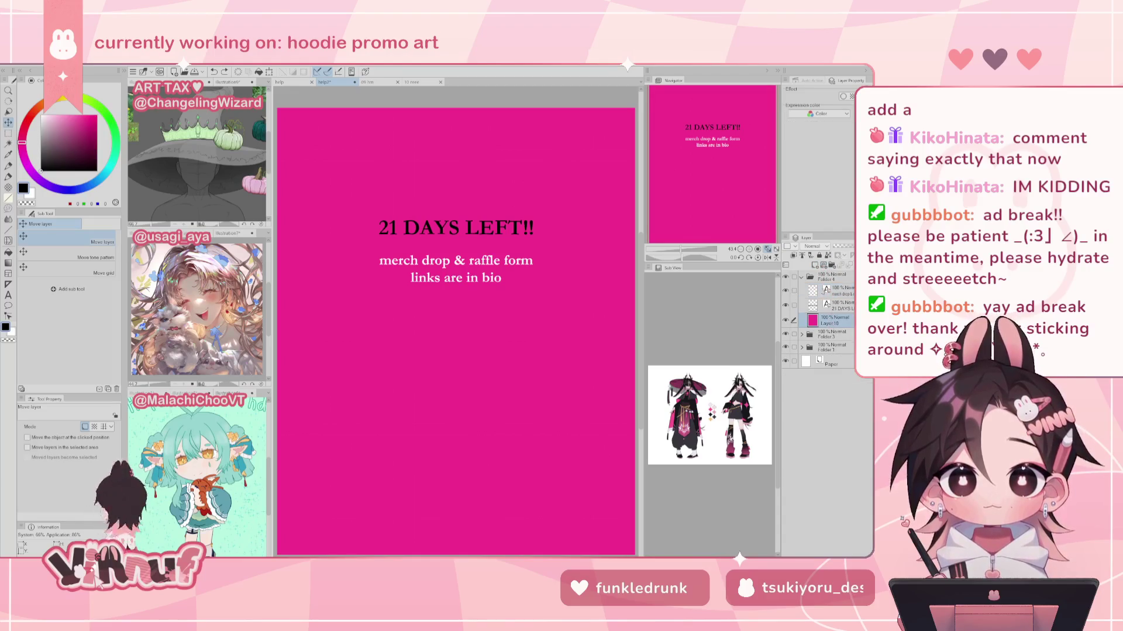
click(816, 265)
click(710, 162)
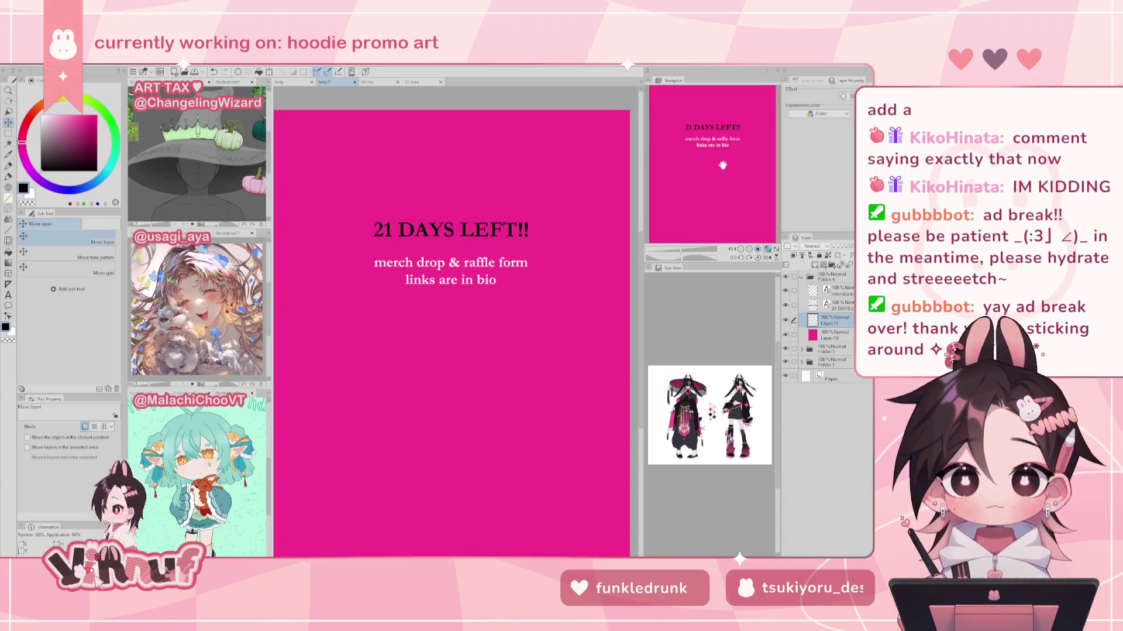
drag(735, 162, 729, 167)
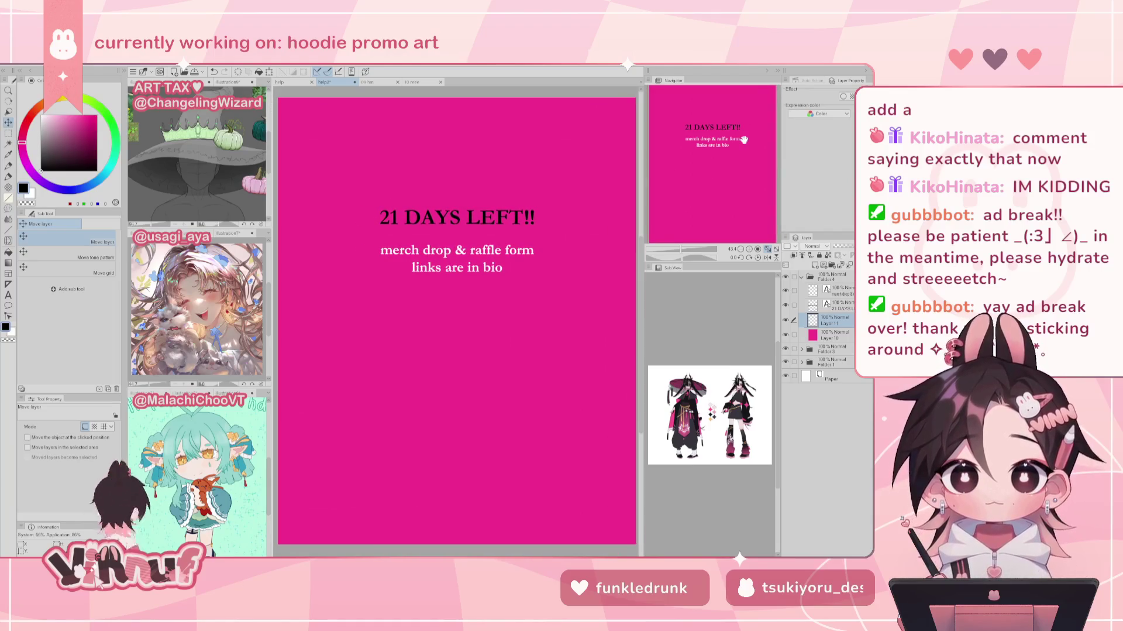
key(p)
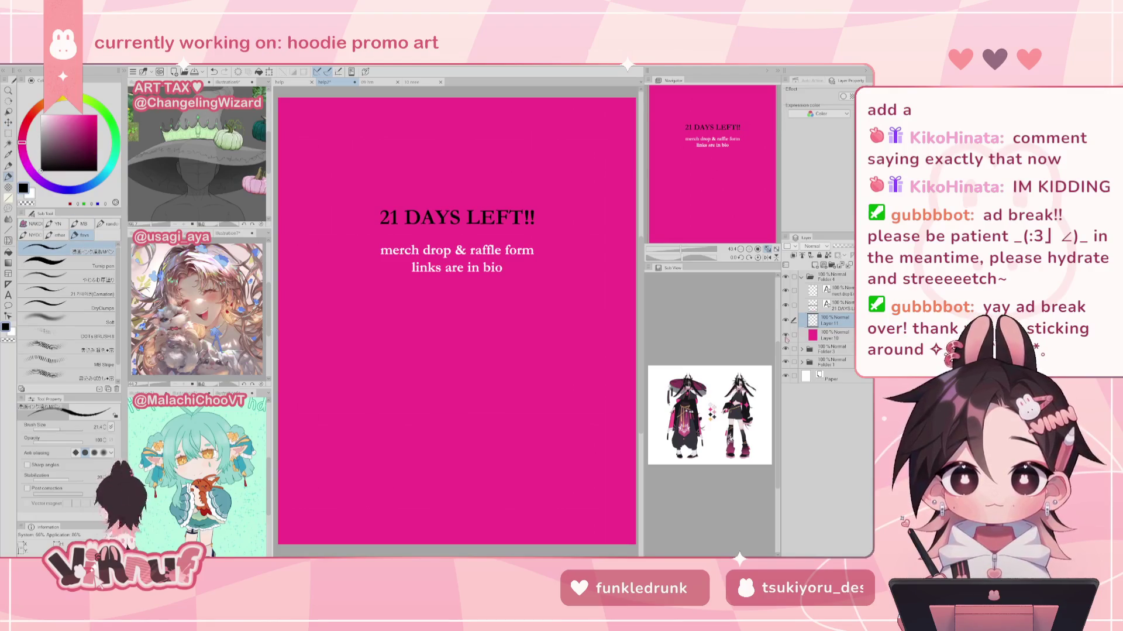
click(789, 336)
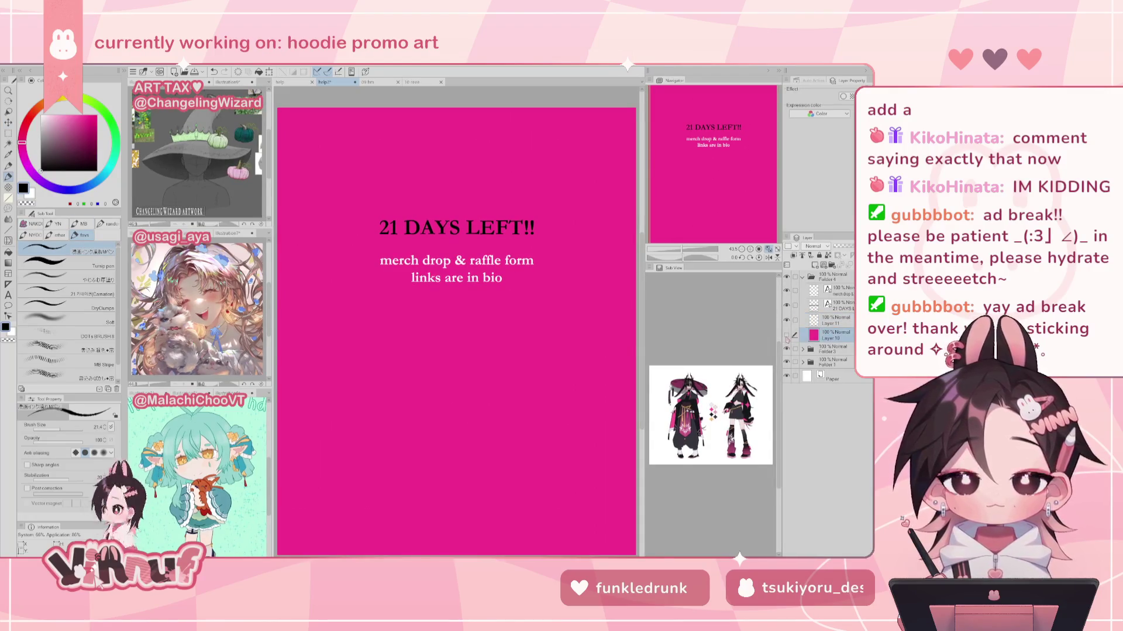